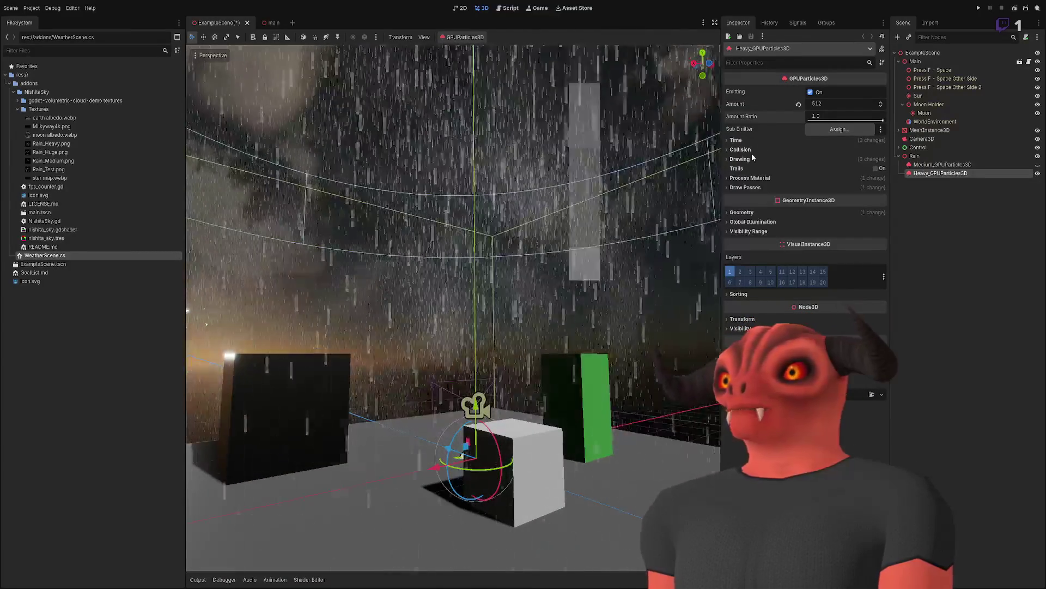
# Step: Expand Draw Passes to show the Pass 1 mesh material's Albedo settings
pyautogui.click(751, 187)
pyautogui.click(846, 216)
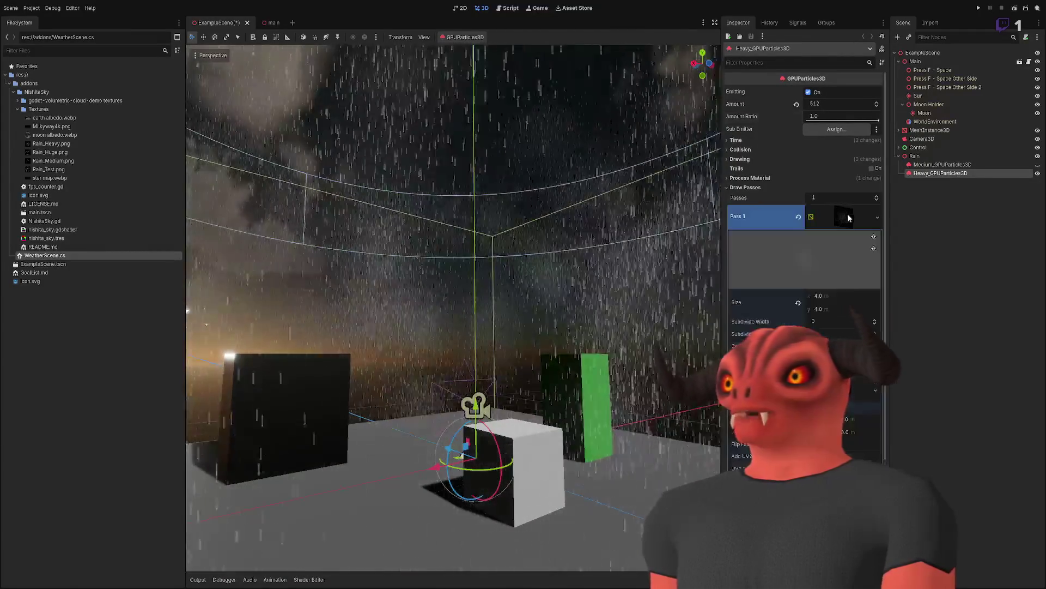
pyautogui.scroll(-5, 848, 215)
pyautogui.click(843, 222)
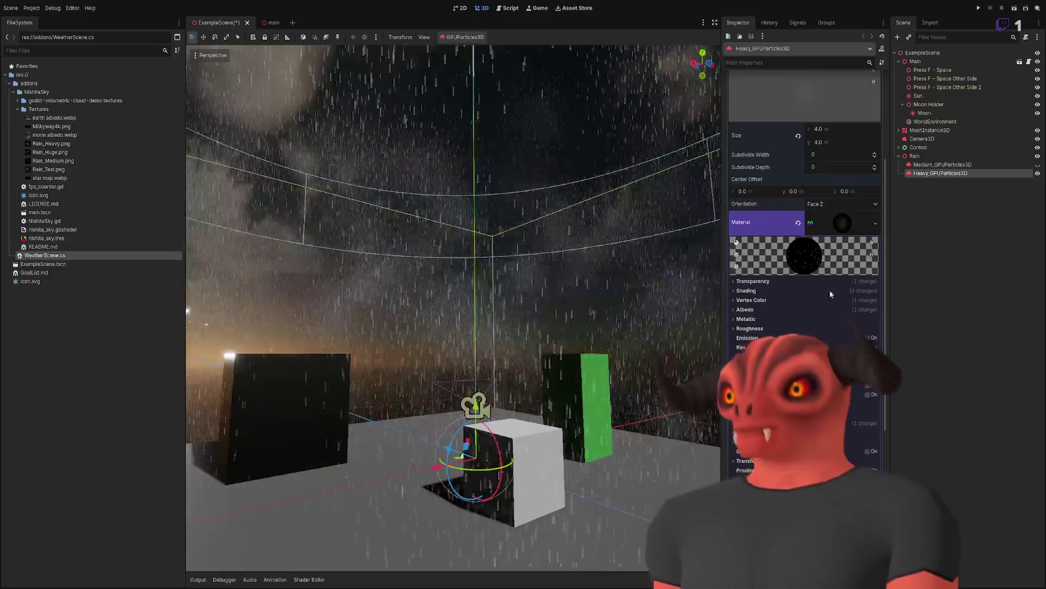
pyautogui.click(745, 310)
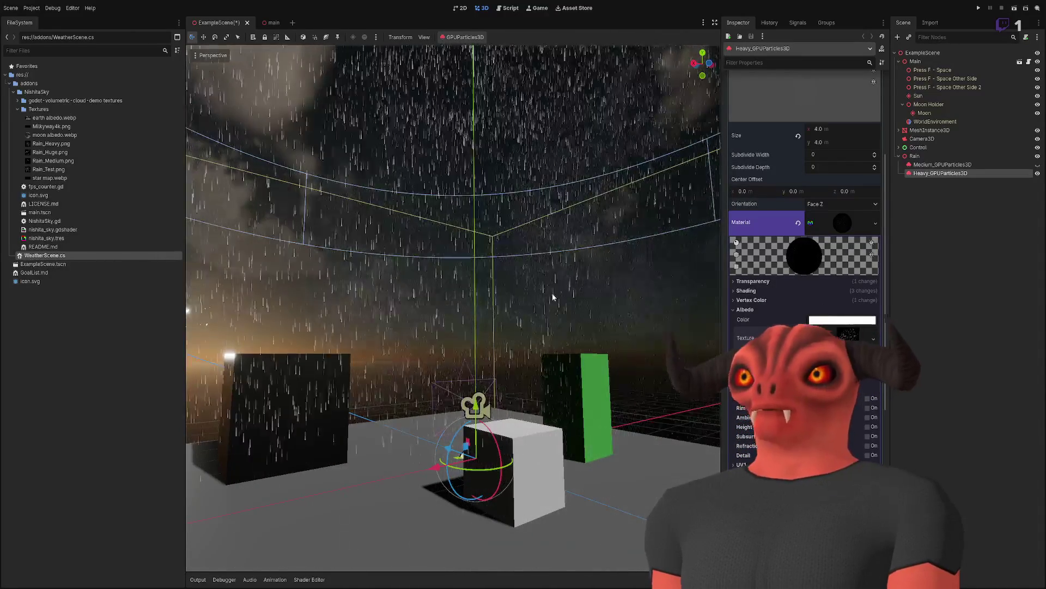
pyautogui.scroll(-8, 492, 263)
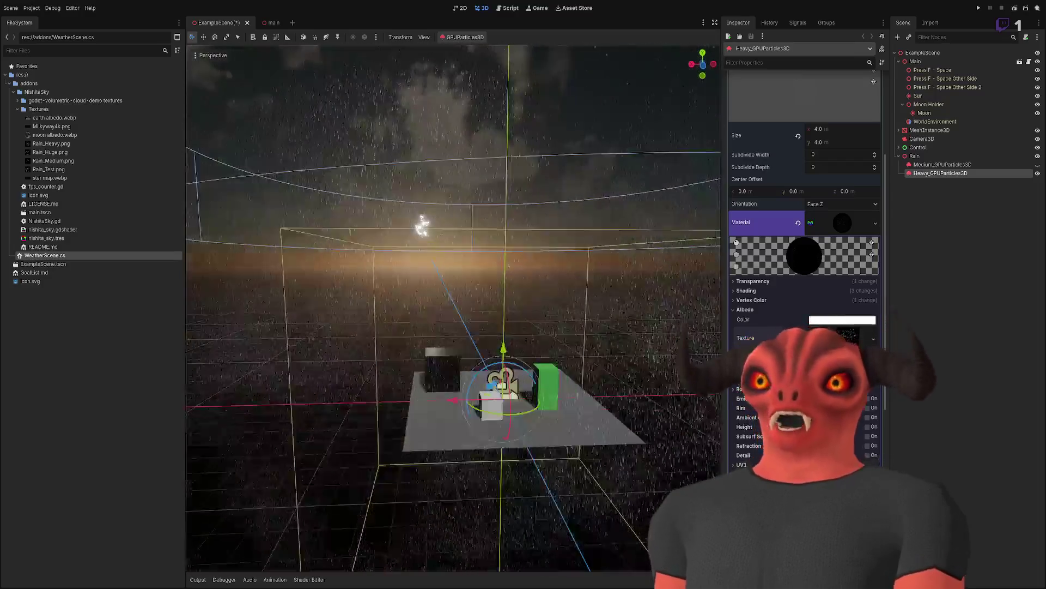
# Step: Lower the Heavy_GPUParticles3D Amount Ratio to 0.0542 so far fewer streaks fall
pyautogui.moveTo(491, 264)
pyautogui.mouseDown()
pyautogui.moveTo(452, 234)
pyautogui.moveTo(425, 245)
pyautogui.mouseUp()
pyautogui.scroll(10, 453, 305)
pyautogui.scroll(-5, 425, 245)
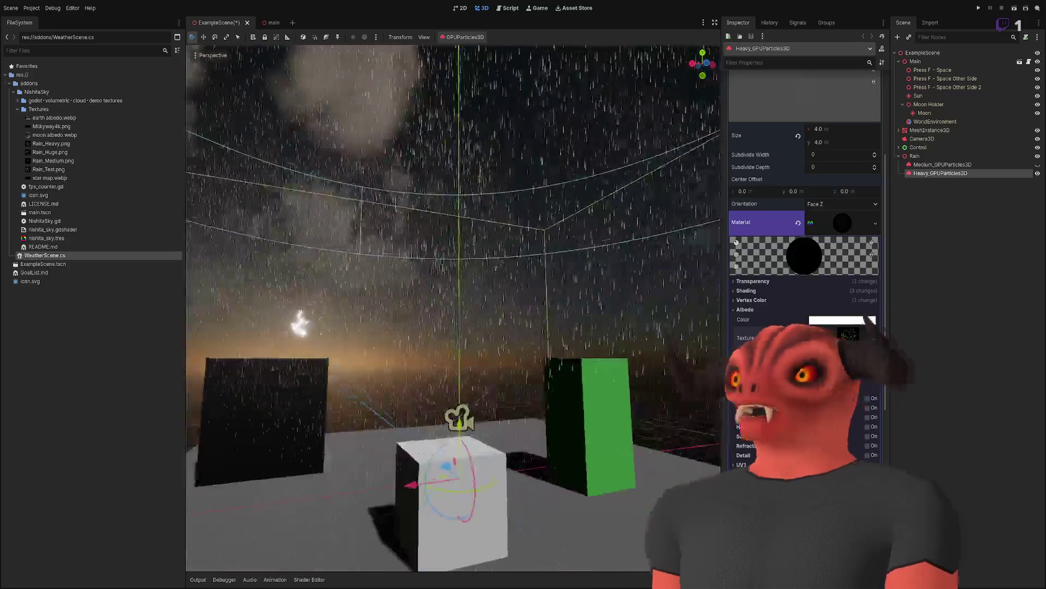
pyautogui.scroll(5, 843, 236)
pyautogui.click(813, 117)
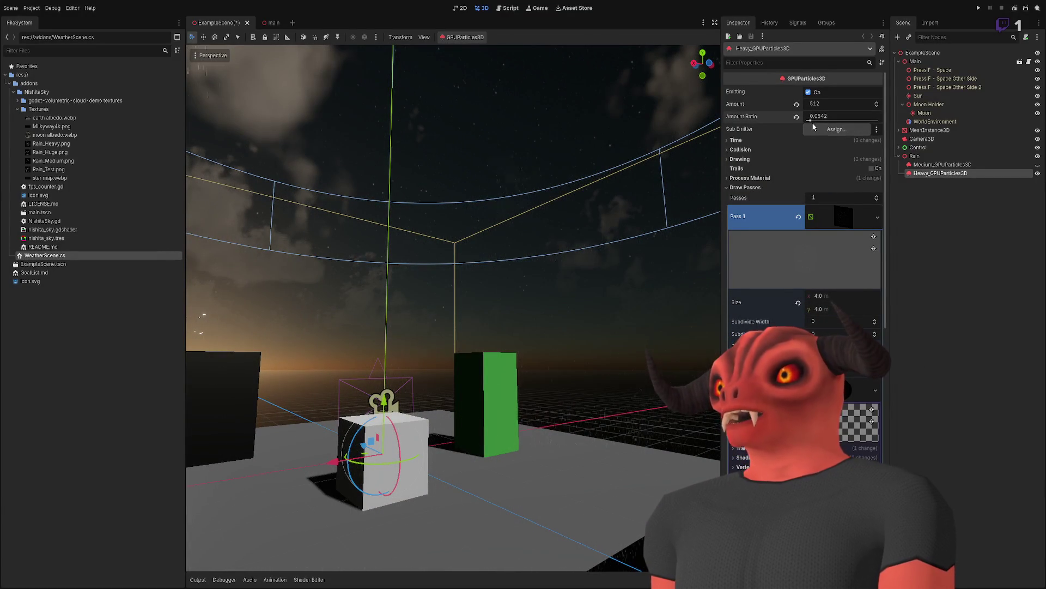
# Step: Enlarge the rain QuadMesh size from 4.0 to 8.0 m
pyautogui.moveTo(449, 174)
pyautogui.mouseDown()
pyautogui.moveTo(452, 196)
pyautogui.moveTo(452, 136)
pyautogui.moveTo(458, 257)
pyautogui.mouseUp()
pyautogui.scroll(5, 453, 305)
pyautogui.moveTo(452, 305)
pyautogui.mouseDown()
pyautogui.moveTo(452, 262)
pyautogui.moveTo(507, 262)
pyautogui.mouseUp()
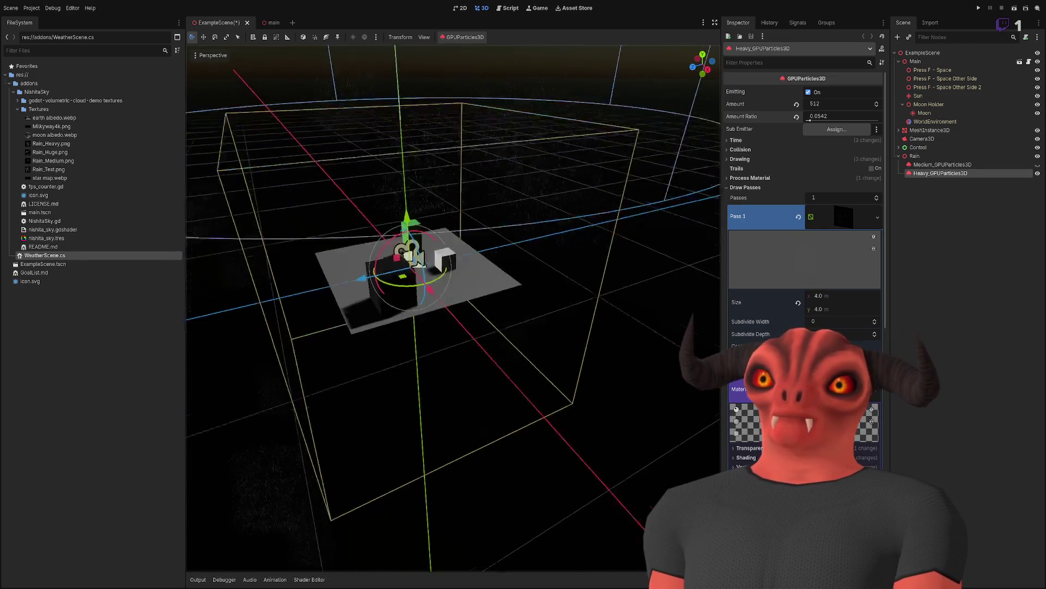
pyautogui.moveTo(833, 309); pyautogui.dragTo(872, 309)
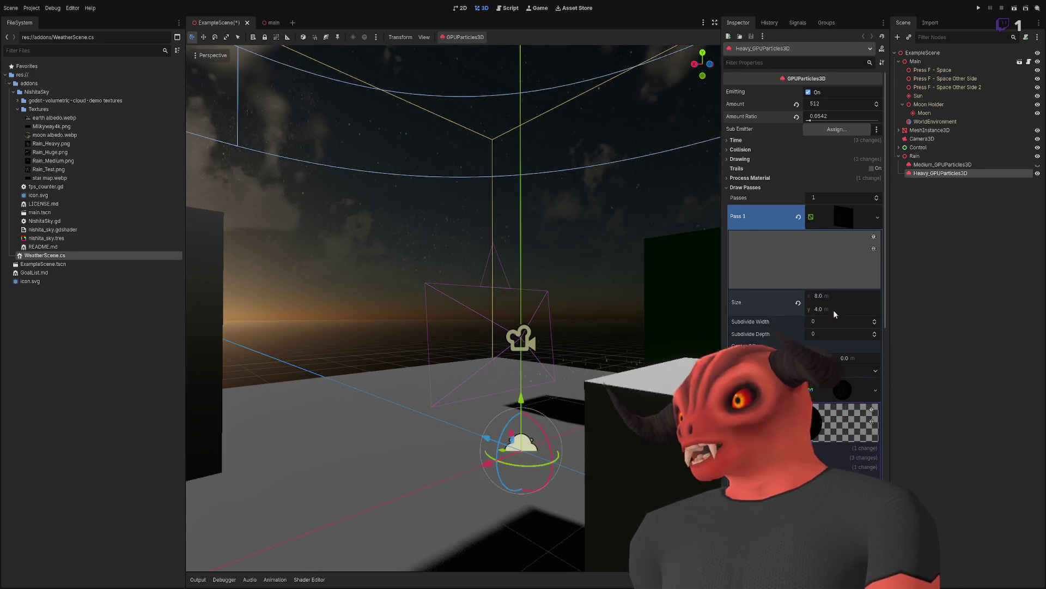
# Step: Restore the Amount Ratio to 1.0 for dense rain, viewed from near the ground
pyautogui.moveTo(683, 193); pyautogui.dragTo(668, 158)
pyautogui.moveTo(812, 122); pyautogui.dragTo(879, 118)
pyautogui.moveTo(570, 226)
pyautogui.mouseDown()
pyautogui.moveTo(553, 316)
pyautogui.moveTo(523, 381)
pyautogui.mouseUp()
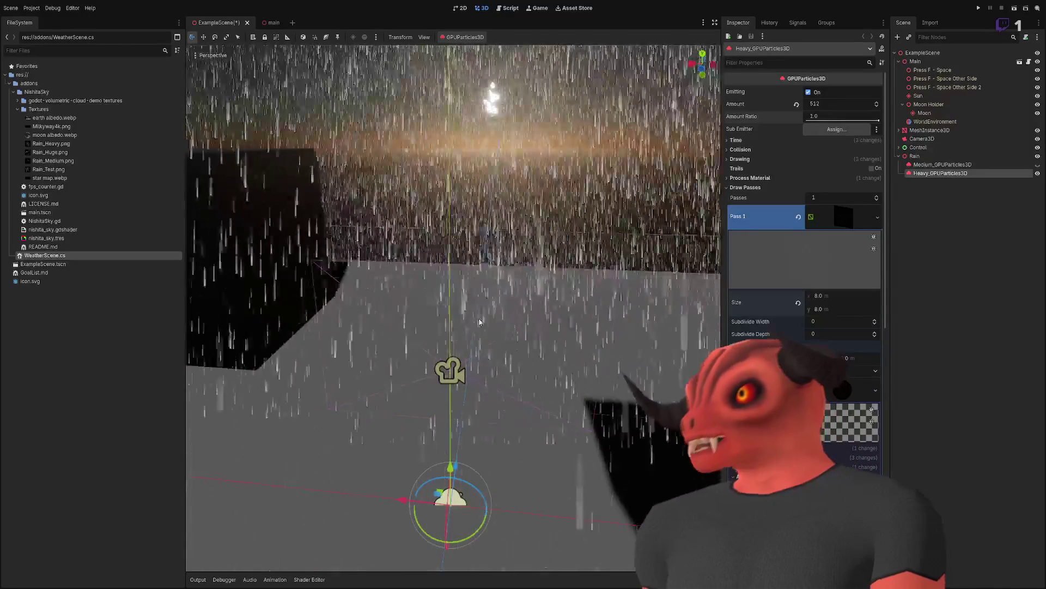
pyautogui.moveTo(396, 354); pyautogui.dragTo(396, 341)
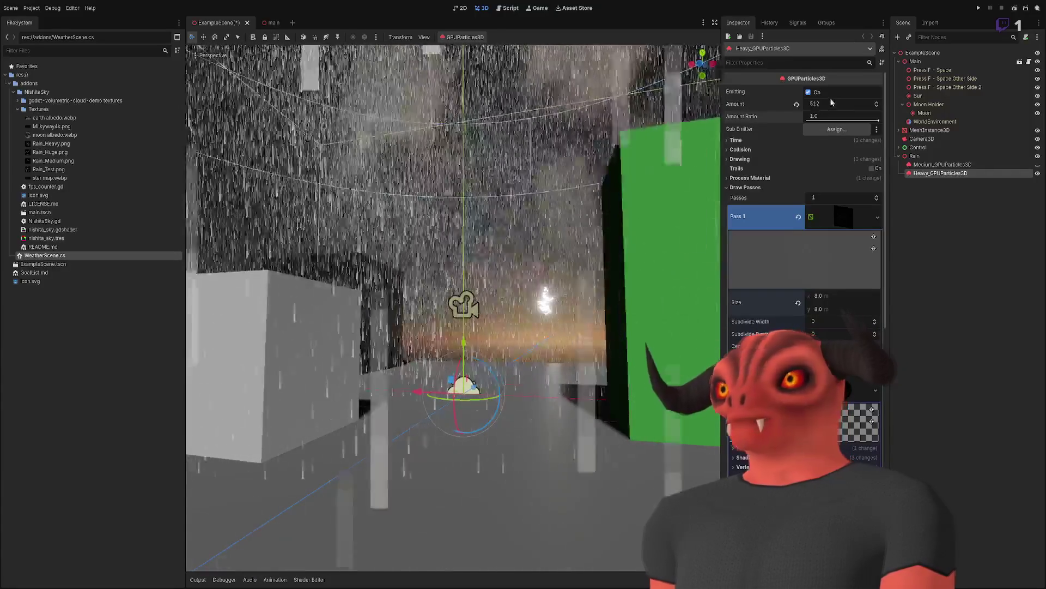
# Step: Set the particle Amount from 512 to 256 and orbit the viewport to review the lighter rain
pyautogui.write('56')
pyautogui.press('Return')
pyautogui.moveTo(624, 176)
pyautogui.mouseDown()
pyautogui.moveTo(599, 196)
pyautogui.moveTo(578, 185)
pyautogui.moveTo(622, 180)
pyautogui.moveTo(610, 185)
pyautogui.moveTo(589, 186)
pyautogui.moveTo(617, 173)
pyautogui.mouseUp()
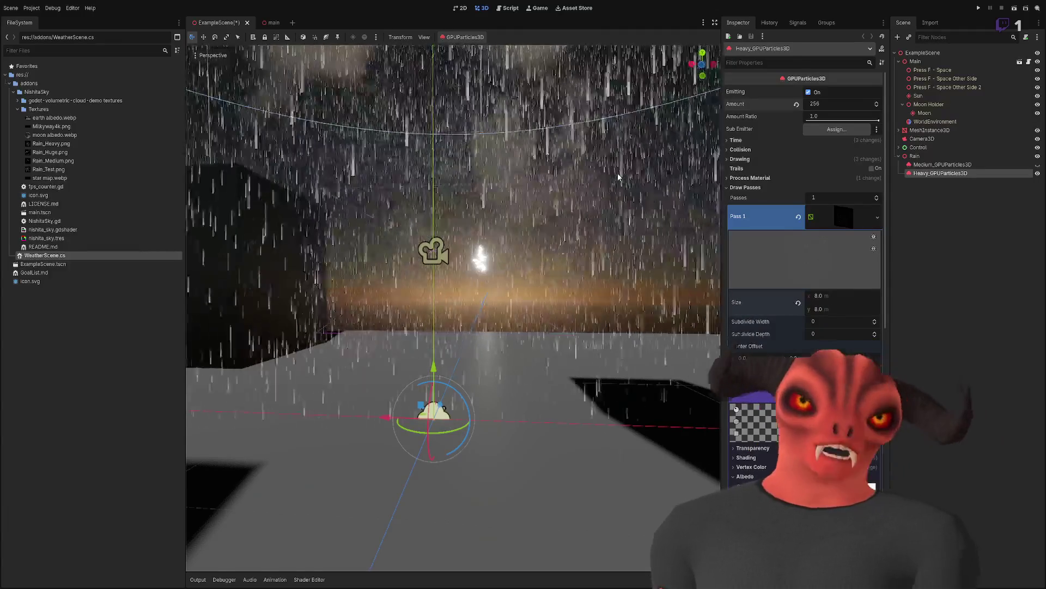
pyautogui.moveTo(617, 173)
pyautogui.mouseDown()
pyautogui.moveTo(539, 161)
pyautogui.moveTo(562, 111)
pyautogui.moveTo(561, 180)
pyautogui.moveTo(556, 137)
pyautogui.moveTo(577, 147)
pyautogui.moveTo(567, 153)
pyautogui.moveTo(556, 131)
pyautogui.moveTo(545, 141)
pyautogui.moveTo(551, 126)
pyautogui.mouseUp()
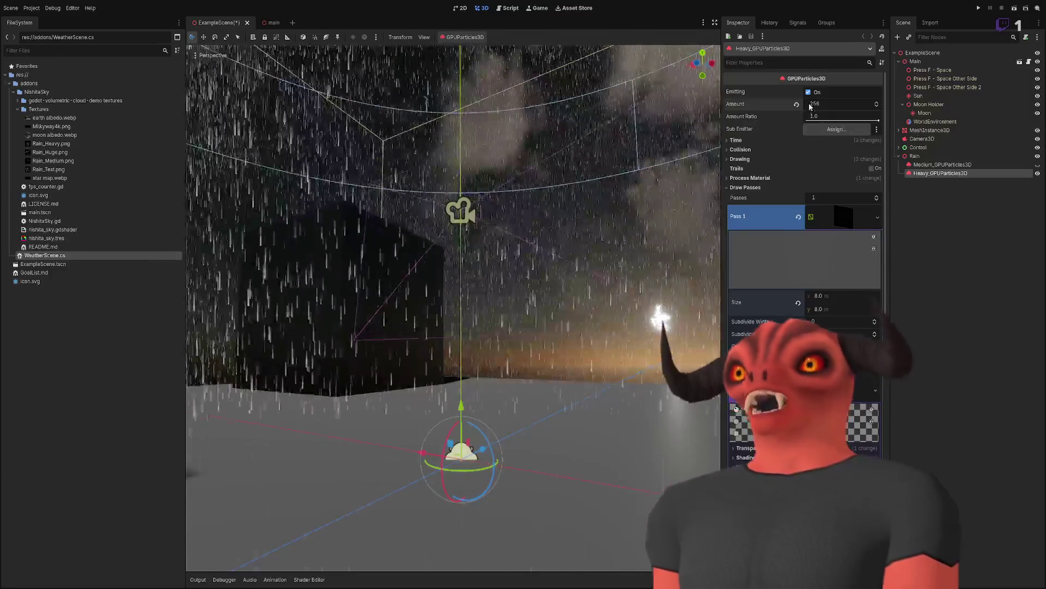
pyautogui.moveTo(590, 206)
pyautogui.mouseDown()
pyautogui.moveTo(572, 202)
pyautogui.moveTo(578, 244)
pyautogui.moveTo(515, 299)
pyautogui.mouseUp()
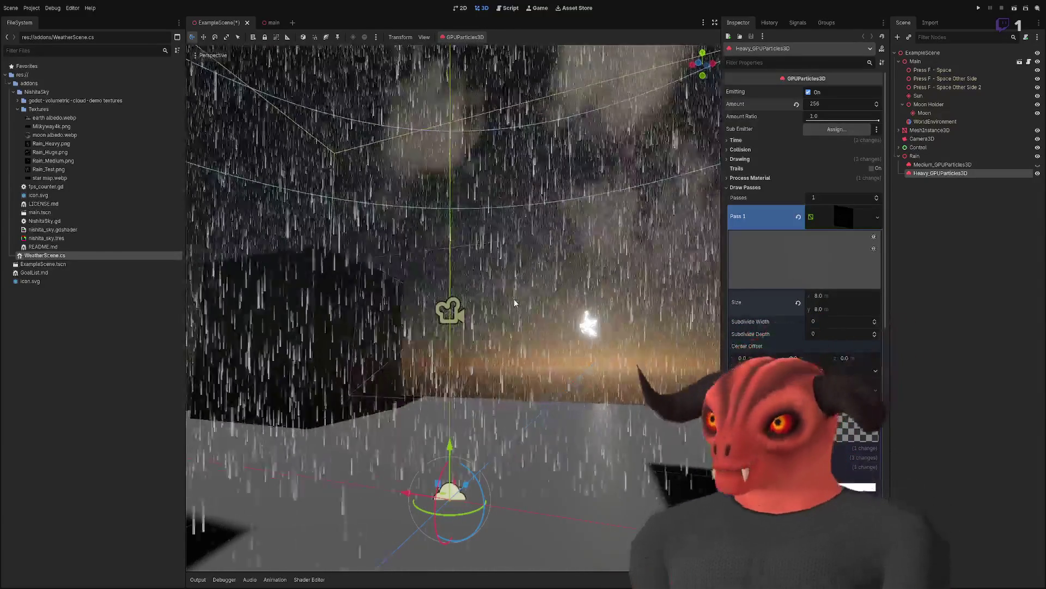
pyautogui.moveTo(551, 310)
pyautogui.mouseDown()
pyautogui.moveTo(551, 382)
pyautogui.moveTo(491, 305)
pyautogui.moveTo(490, 218)
pyautogui.moveTo(491, 360)
pyautogui.mouseUp()
pyautogui.scroll(-10, 453, 305)
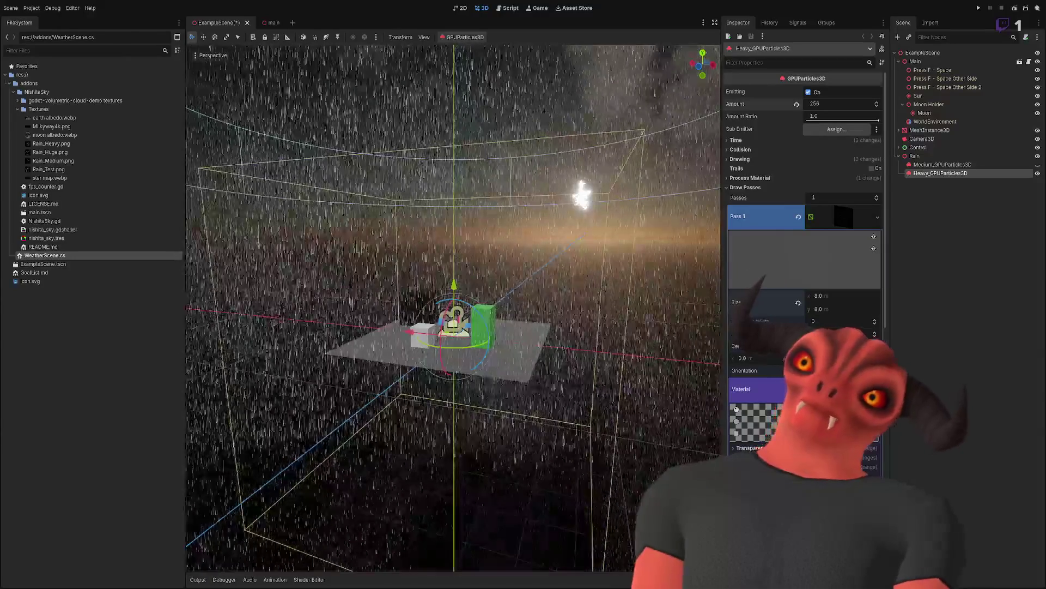
pyautogui.scroll(10, 453, 305)
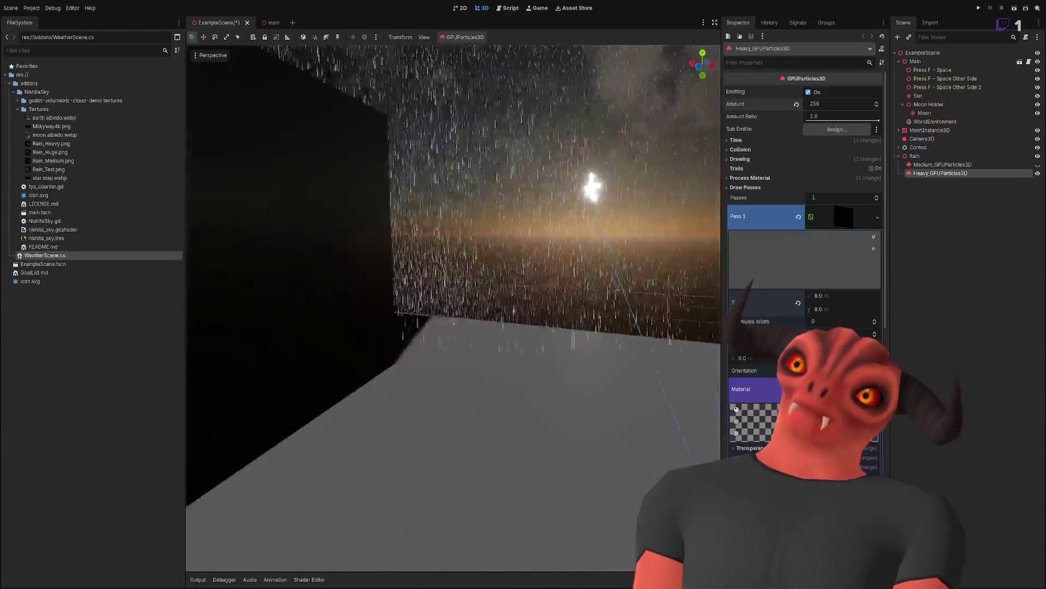
pyautogui.scroll(-6, 452, 306)
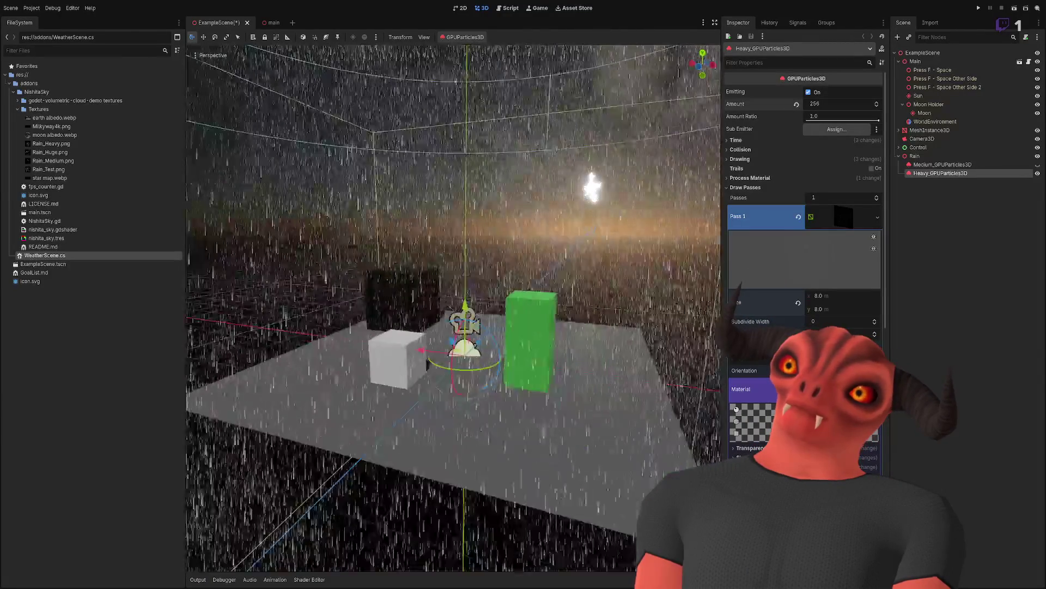
pyautogui.scroll(10, 452, 305)
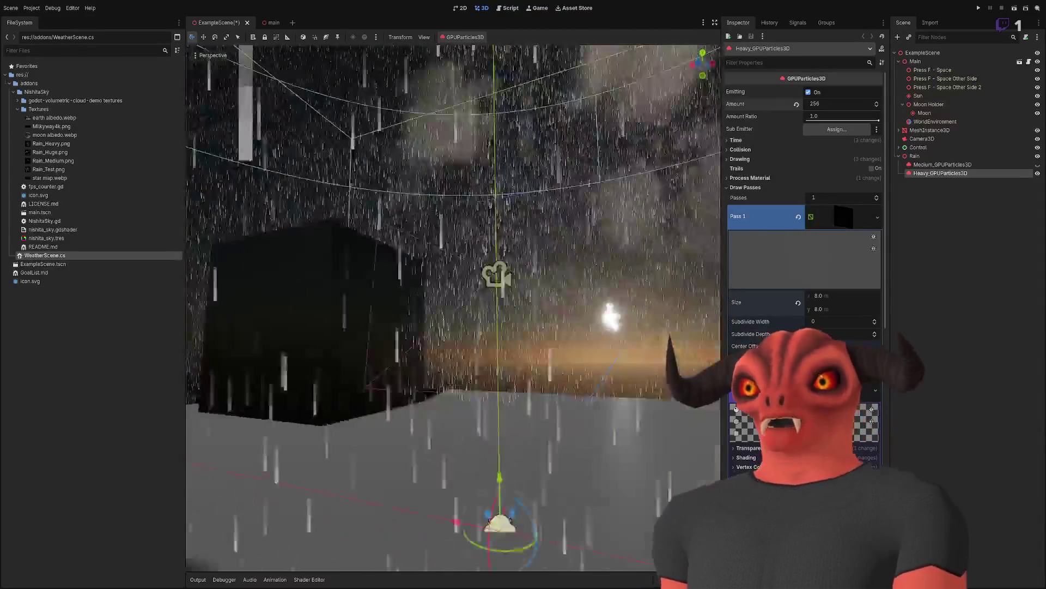
pyautogui.moveTo(537, 199); pyautogui.dragTo(570, 173)
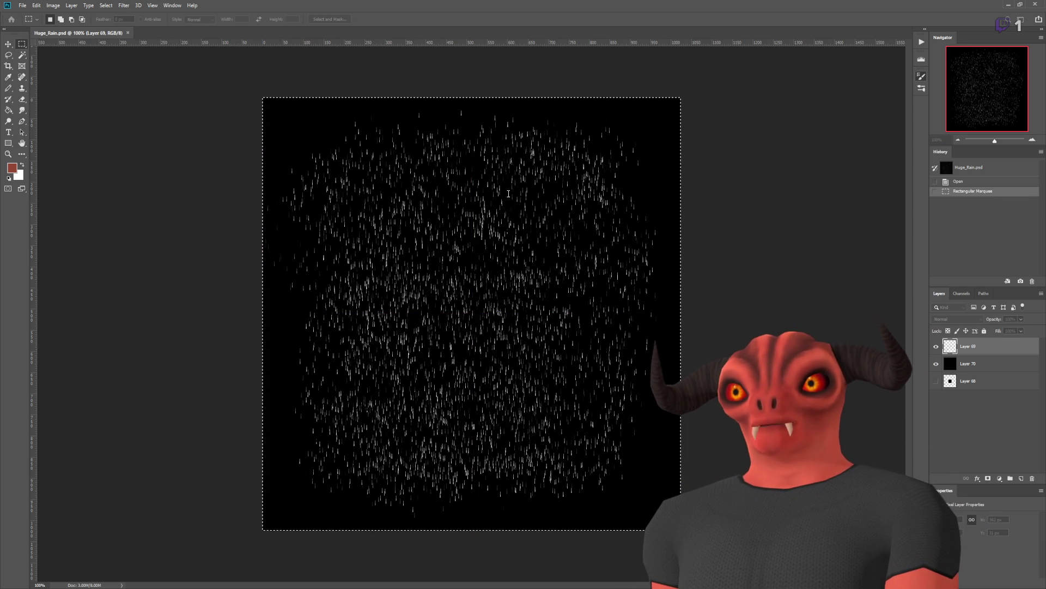
# Step: Deselect on the Huge_Rain texture and zoom in to inspect its rain streaks
pyautogui.scroll(10, 595, 173)
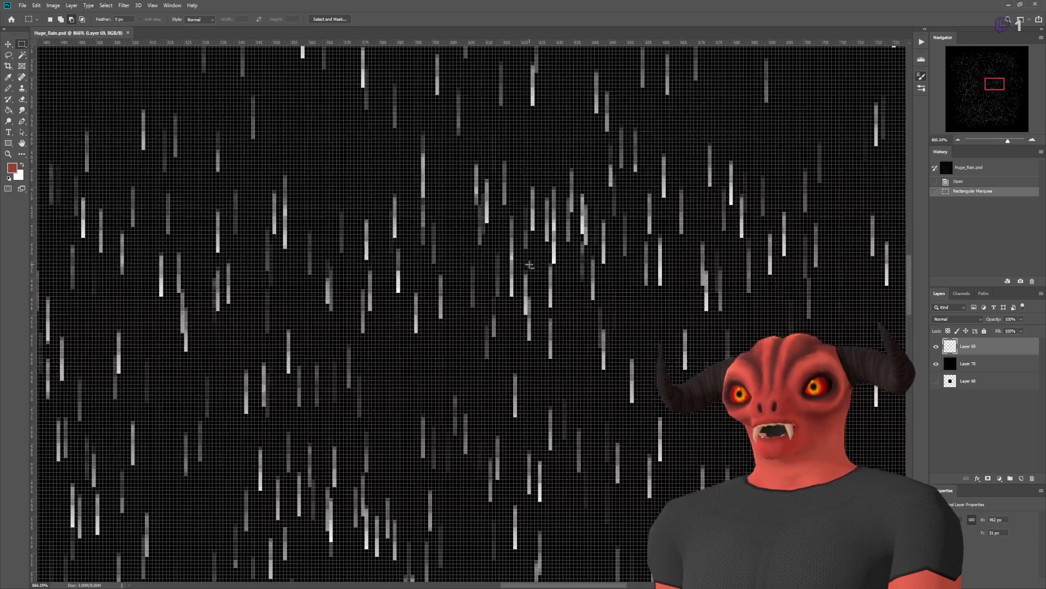
pyautogui.scroll(5, 727, 217)
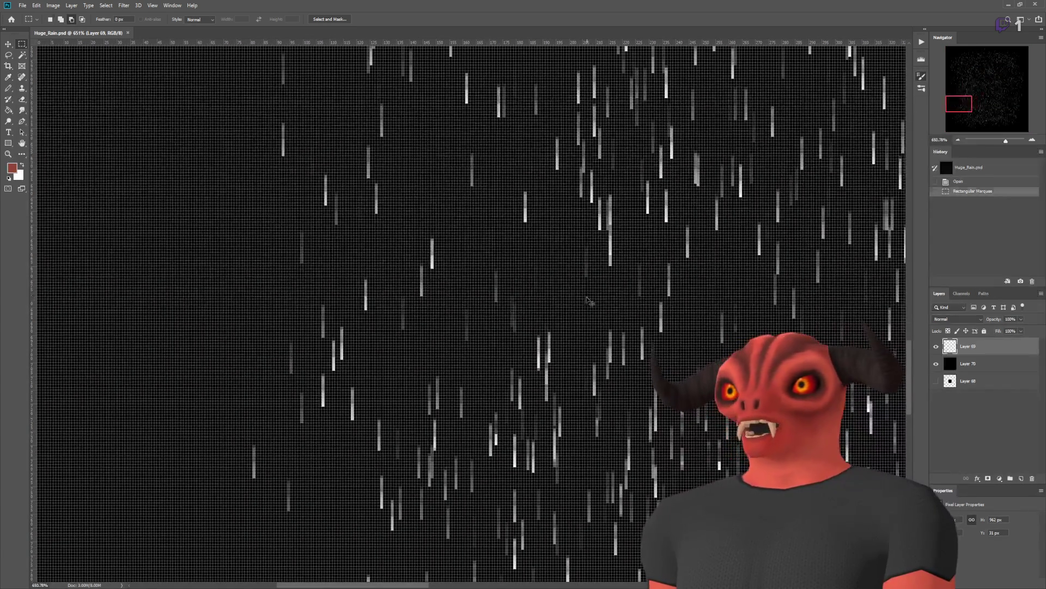
pyautogui.click(726, 217)
pyautogui.scroll(-5, 727, 217)
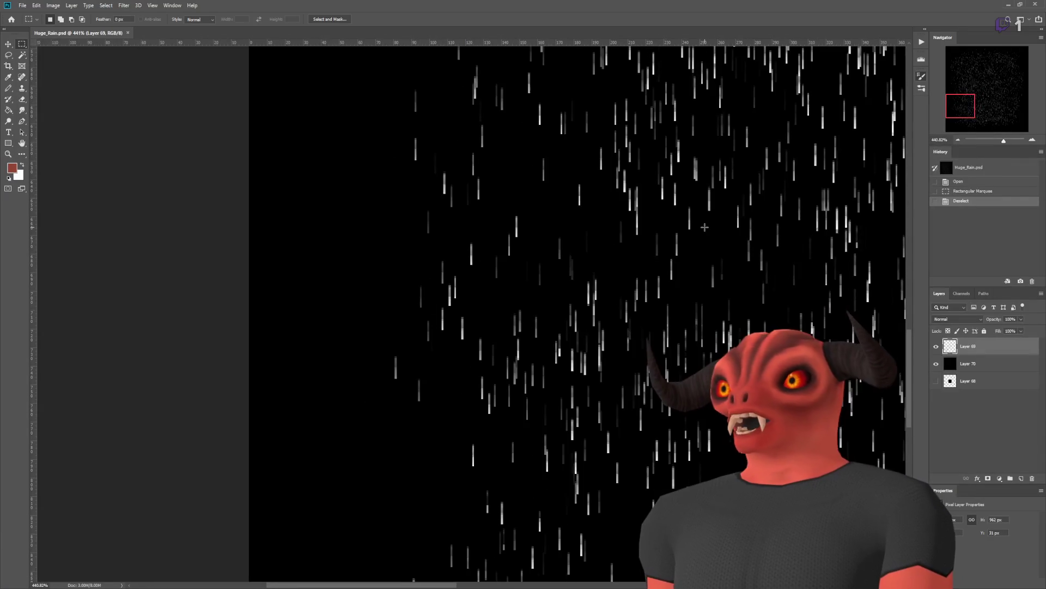
pyautogui.moveTo(959, 102); pyautogui.dragTo(994, 89)
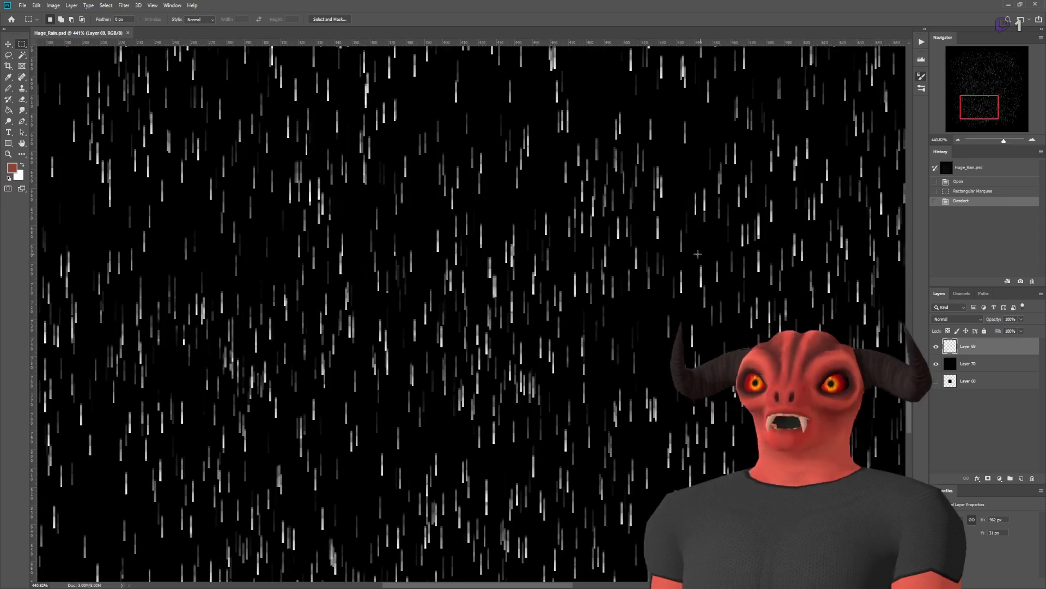
pyautogui.scroll(10, 427, 314)
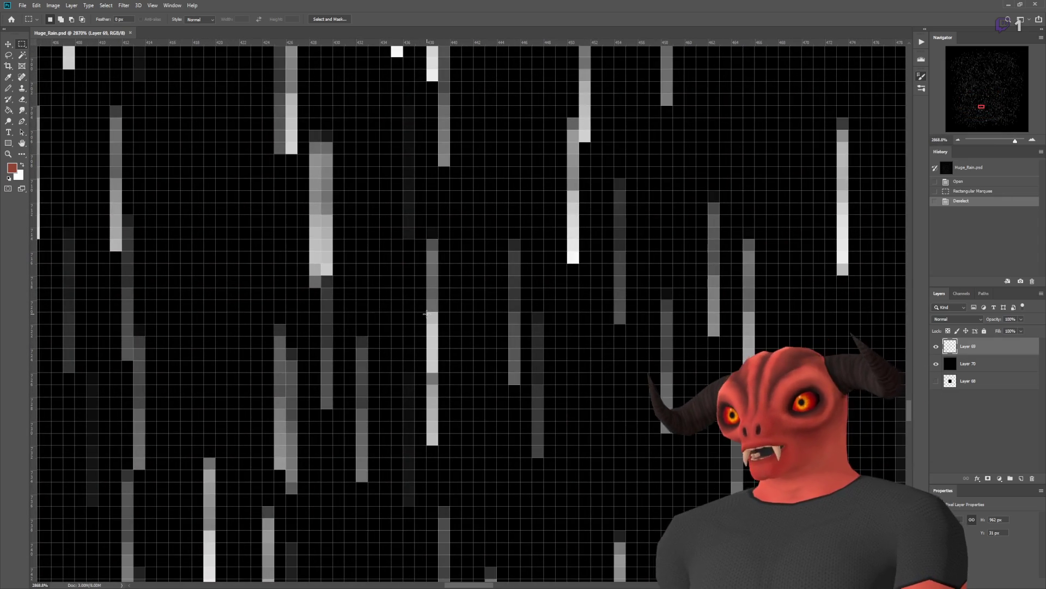
pyautogui.scroll(-7, 426, 314)
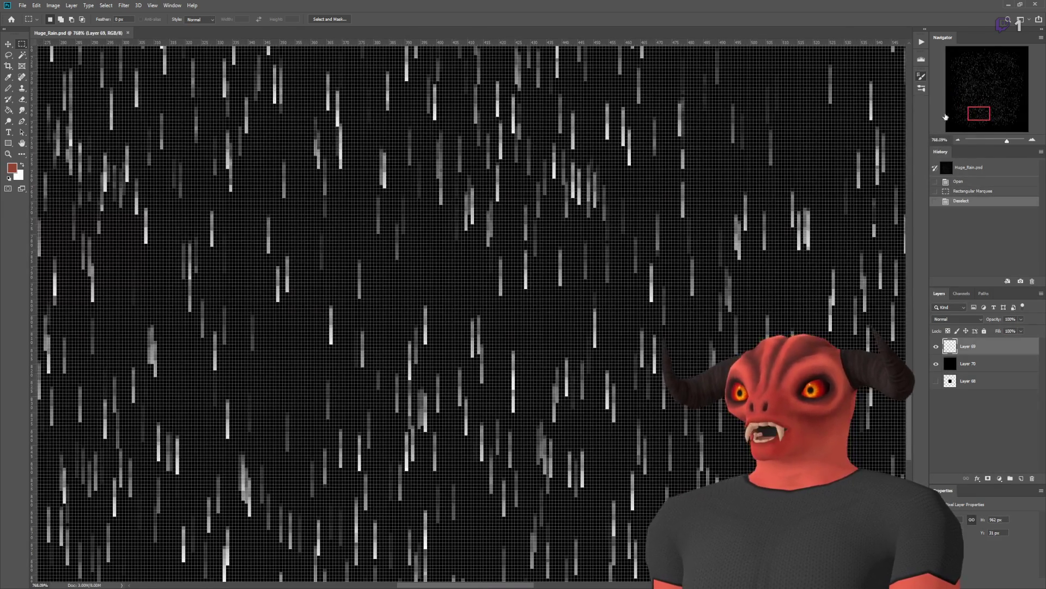
# Step: Inspect the lower-right streaks, then create a new Untitled-1 document
pyautogui.click(981, 117)
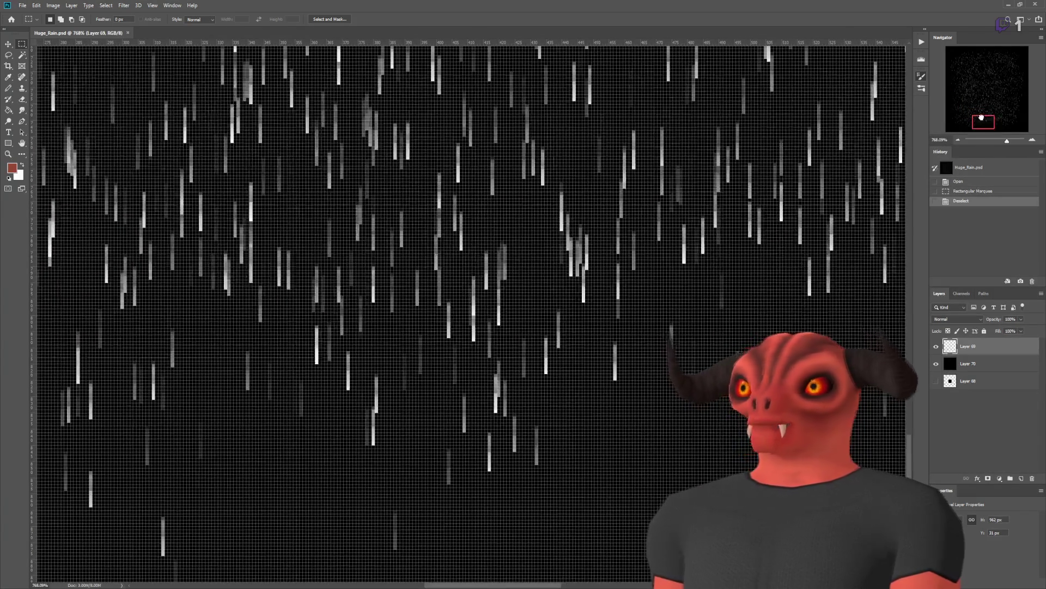
pyautogui.moveTo(981, 117); pyautogui.dragTo(979, 86)
pyautogui.scroll(4, 537, 307)
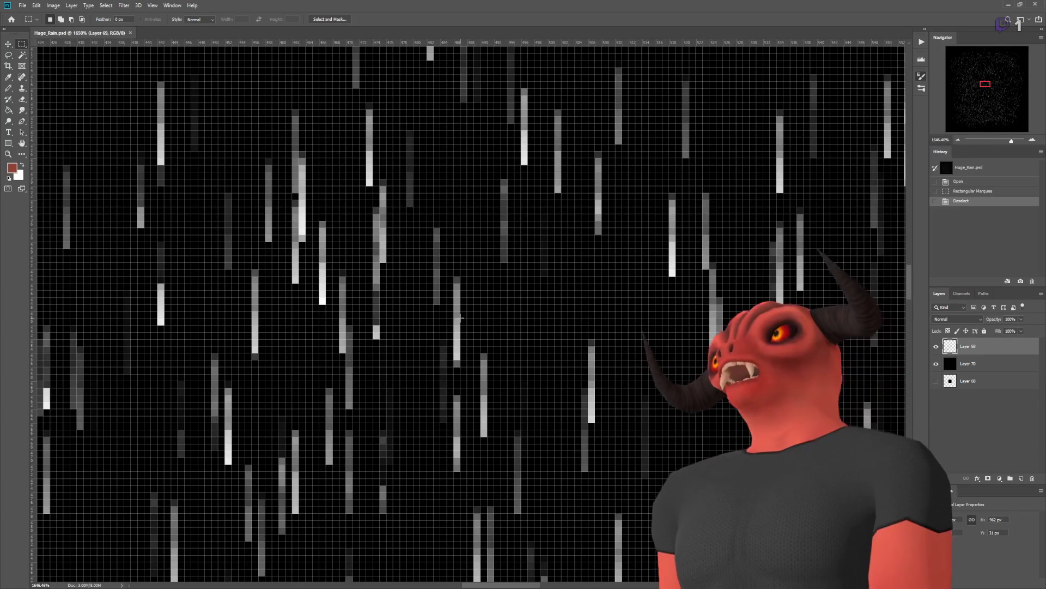
pyautogui.scroll(-5, 610, 228)
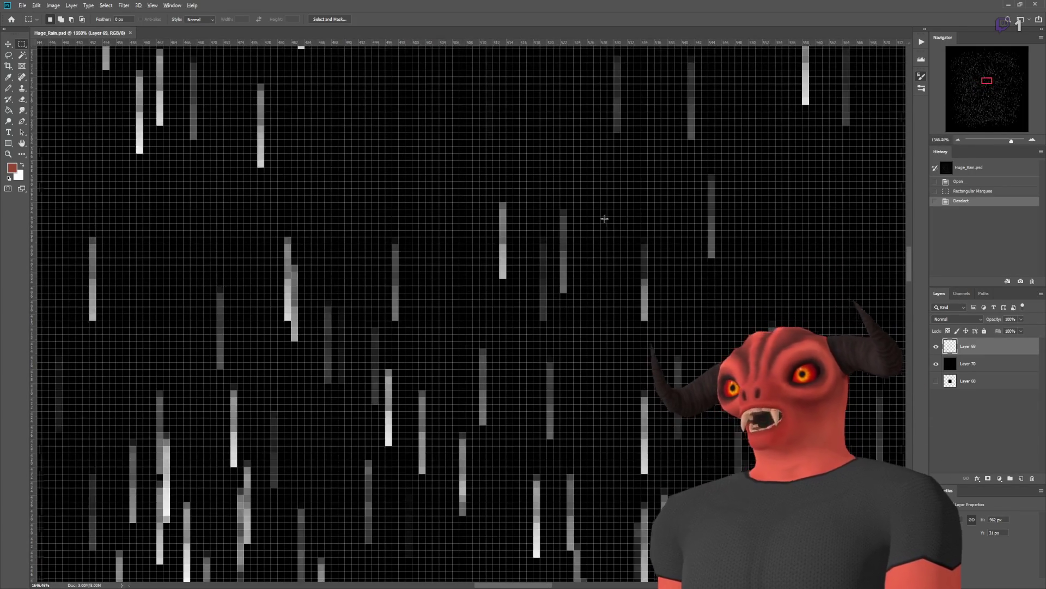
pyautogui.scroll(-3, 476, 303)
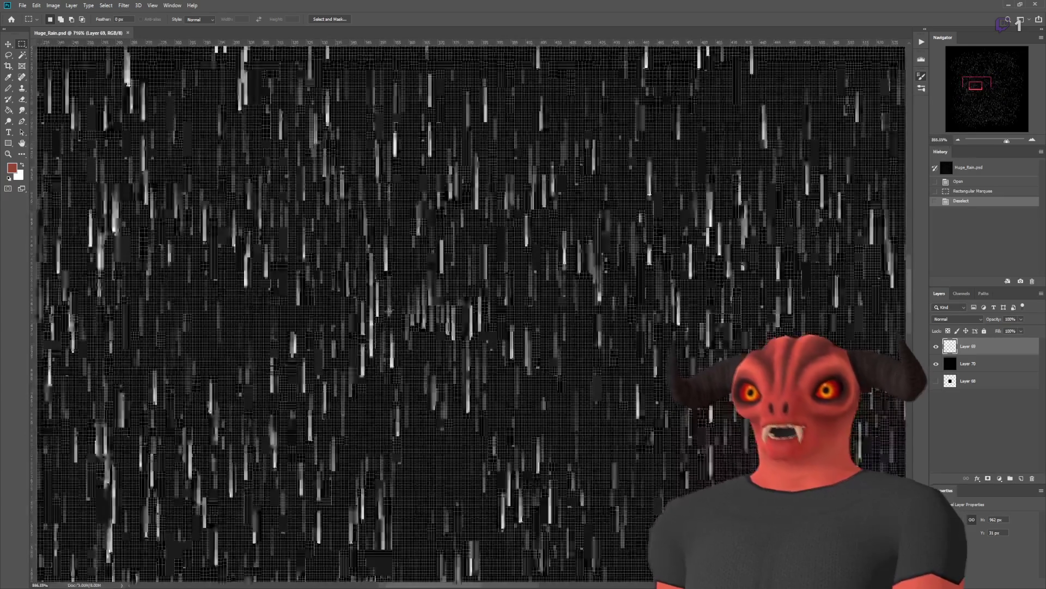
pyautogui.scroll(3, 625, 252)
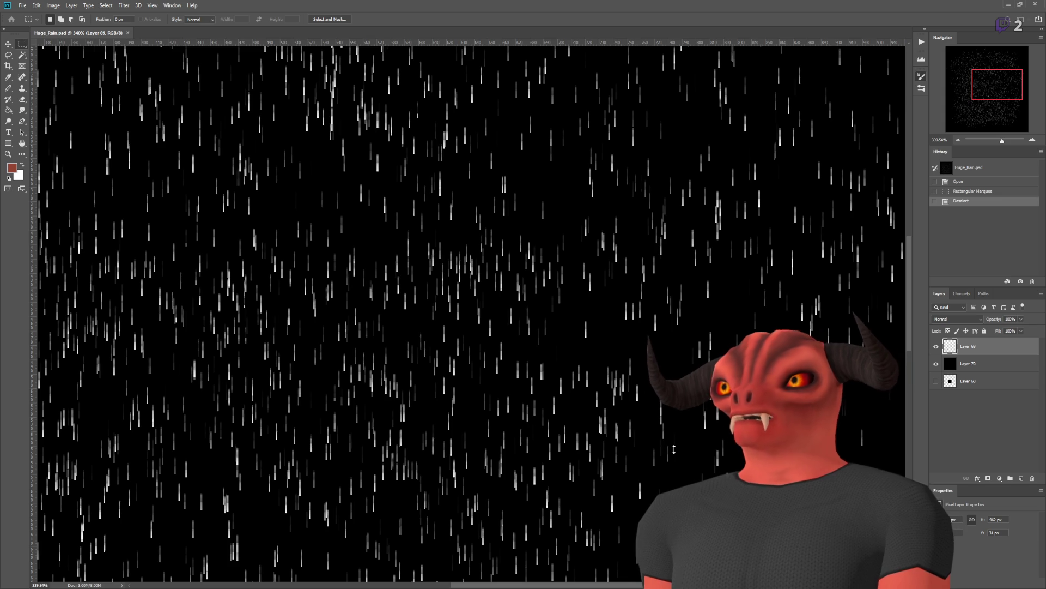
pyautogui.hotkey('ctrl', 'n')
pyautogui.press('Return')
# Step: Reset colours to black and white and draw a vertical gradient down the strip
pyautogui.scroll(6, 481, 332)
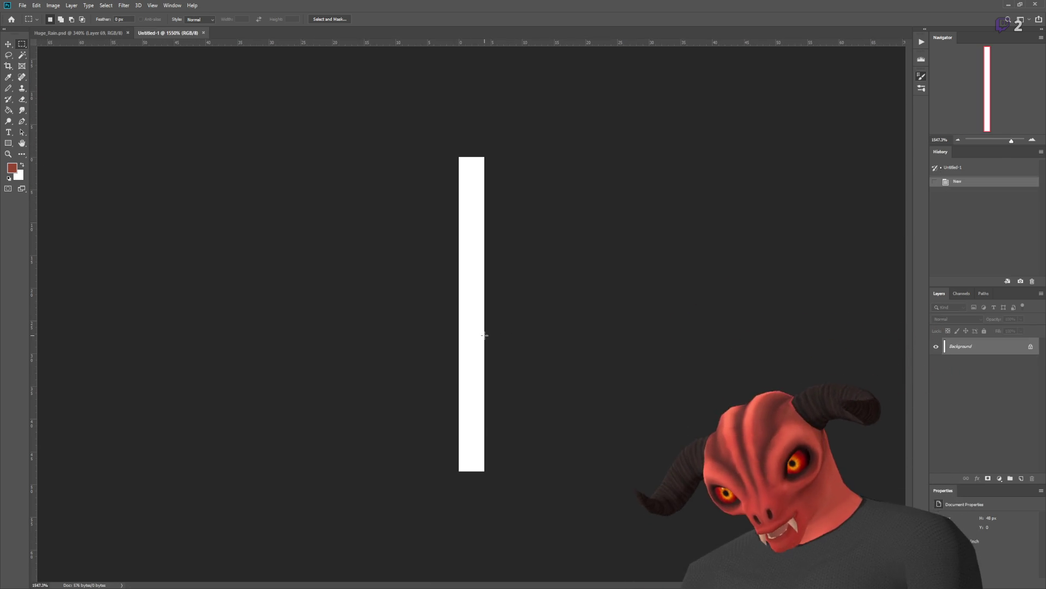
pyautogui.press('d')
pyautogui.press('g')
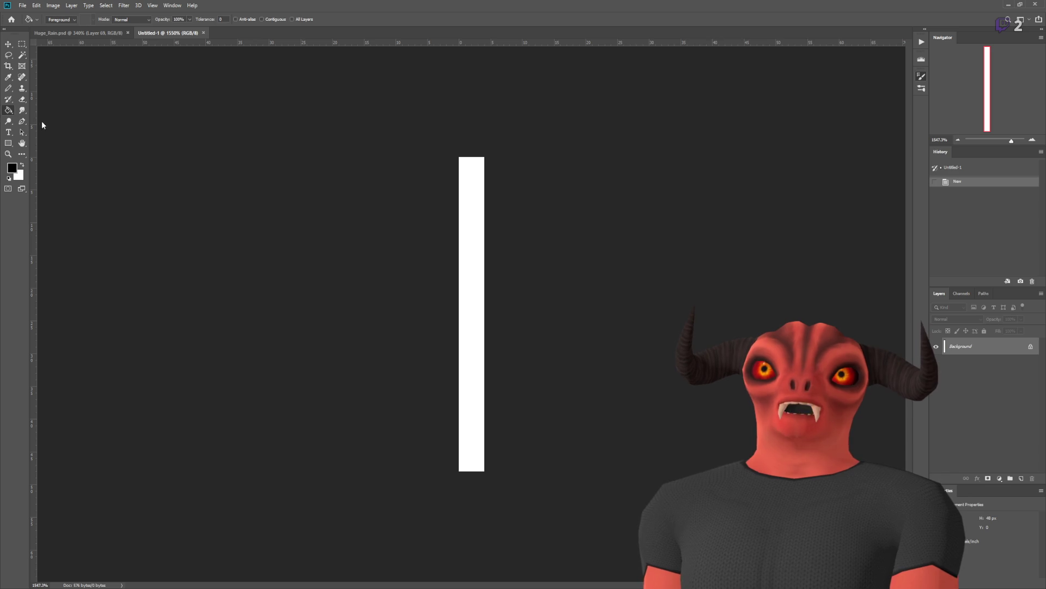
pyautogui.moveTo(487, 454); pyautogui.dragTo(485, 143)
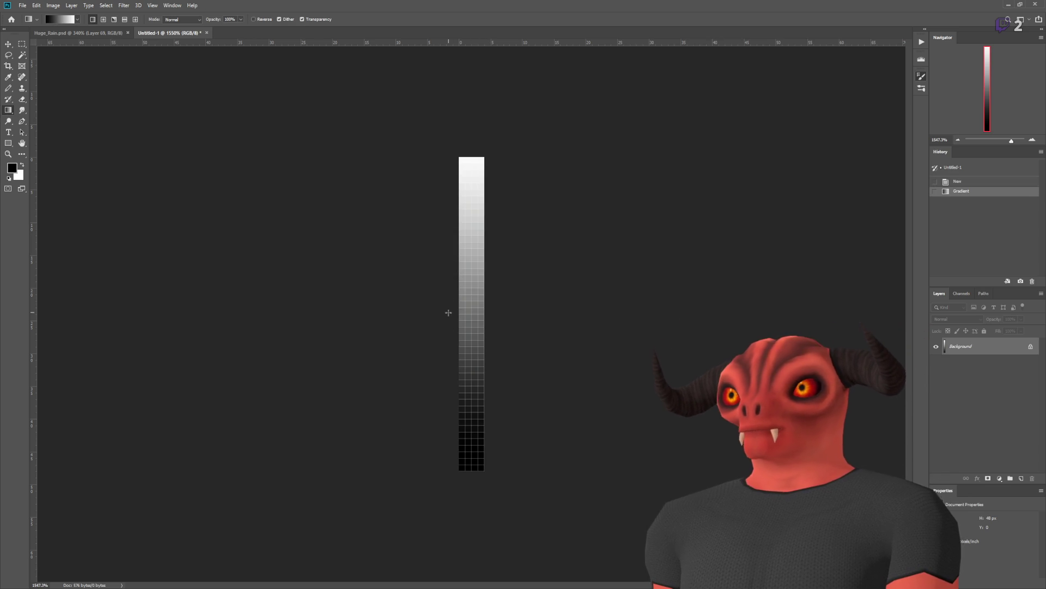
pyautogui.moveTo(470, 457); pyautogui.dragTo(470, 480)
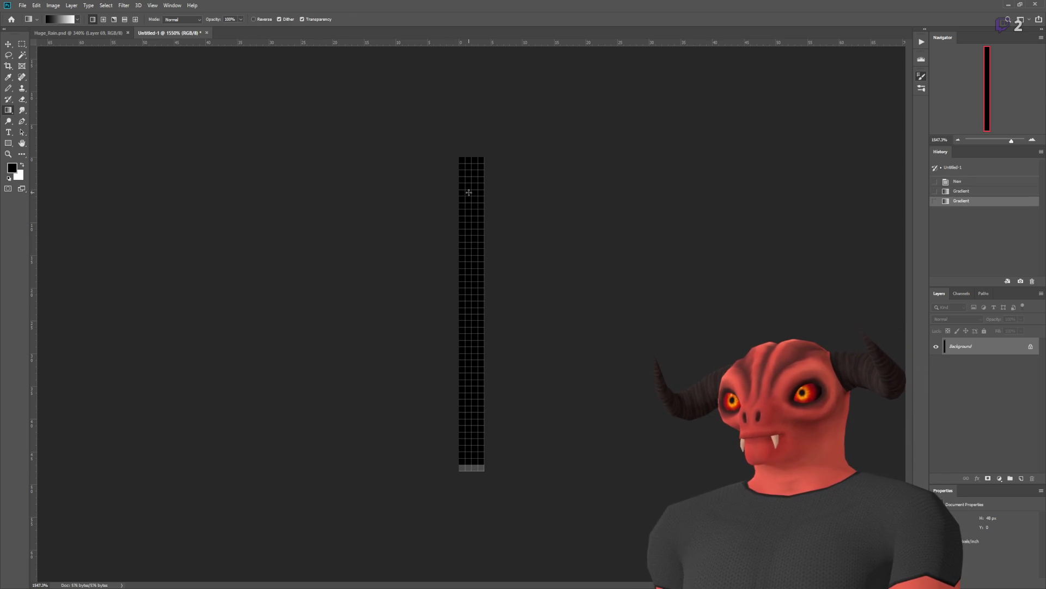
pyautogui.moveTo(472, 168); pyautogui.dragTo(474, 443)
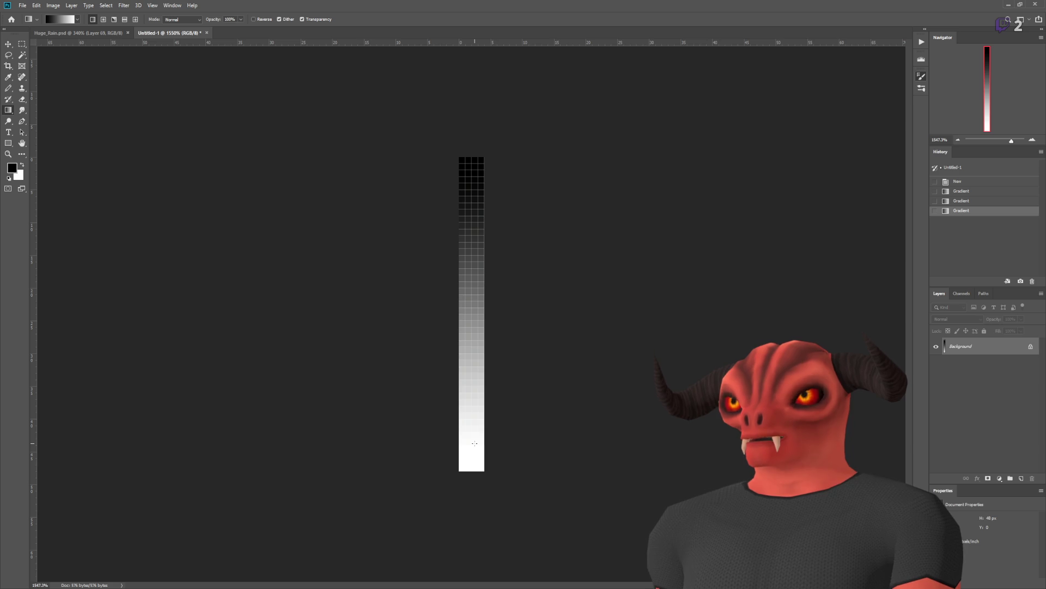
pyautogui.scroll(-3, 480, 349)
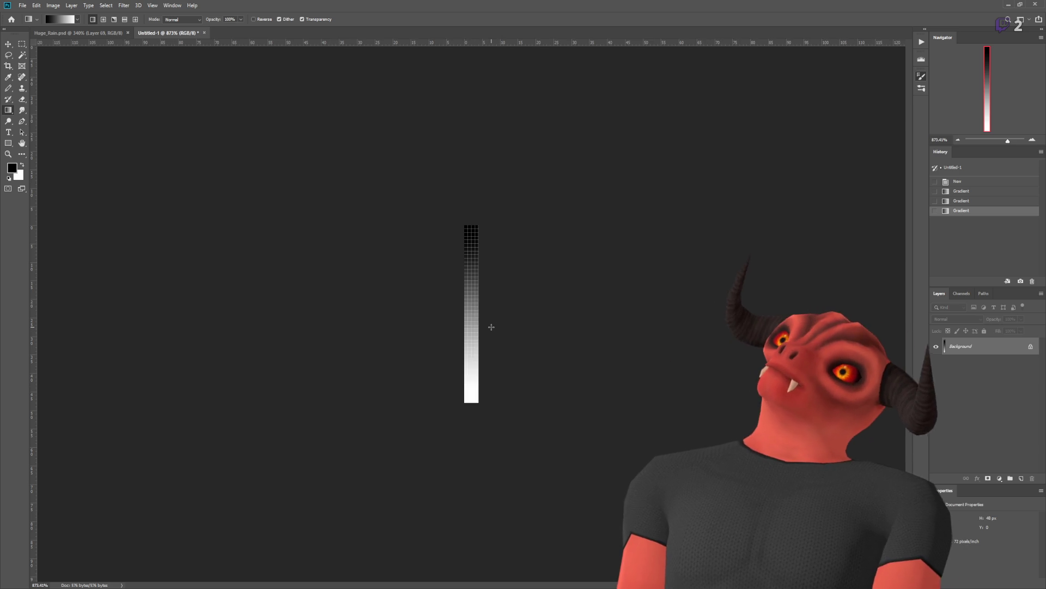
pyautogui.scroll(-4, 411, 283)
pyautogui.scroll(6, 446, 309)
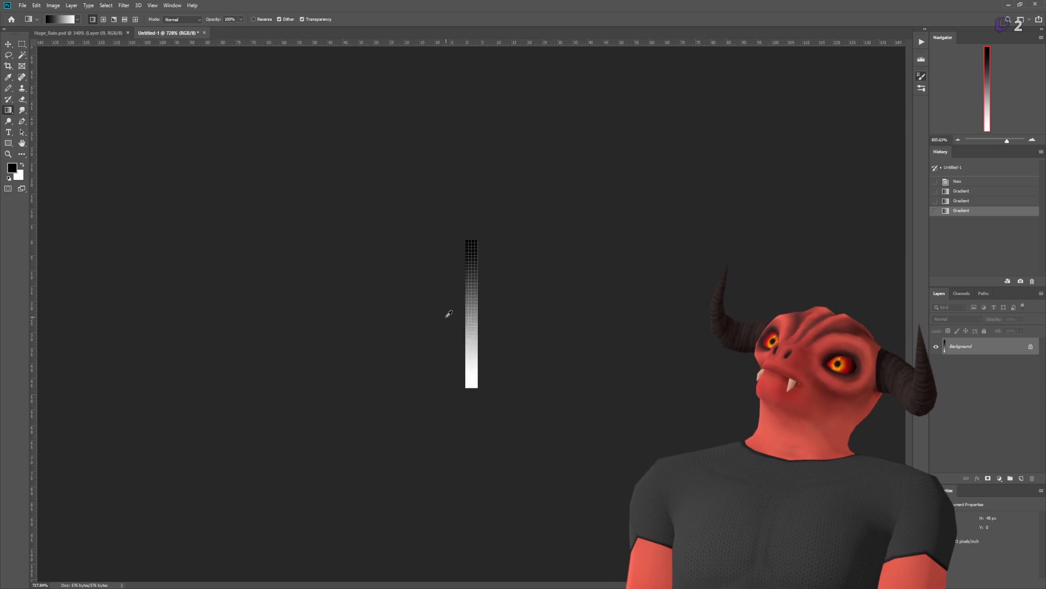
# Step: Redraw the strip's gradient several times until it fades from black to white
pyautogui.press('i')
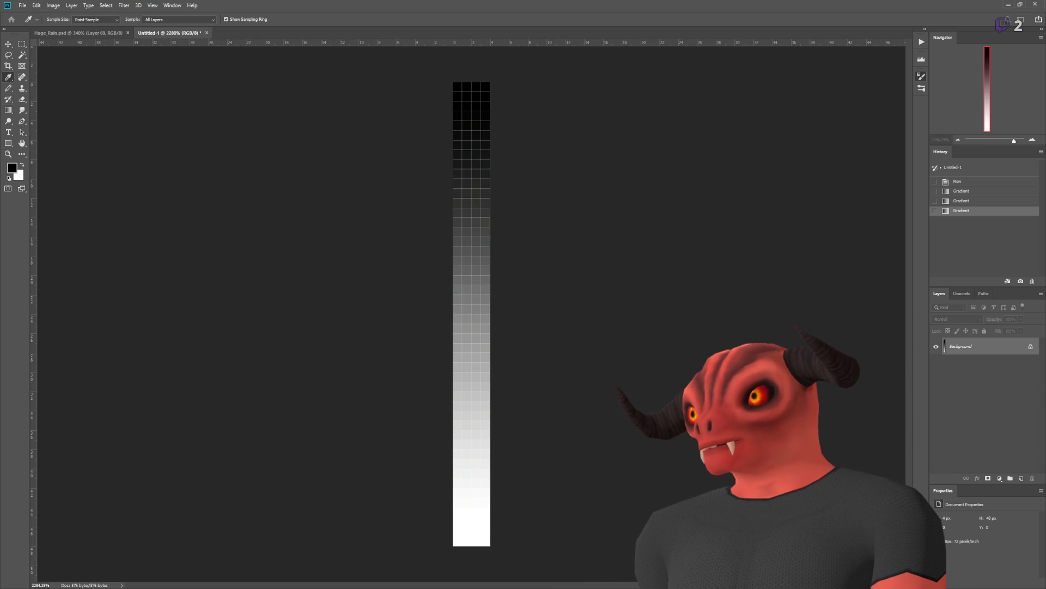
pyautogui.press('g')
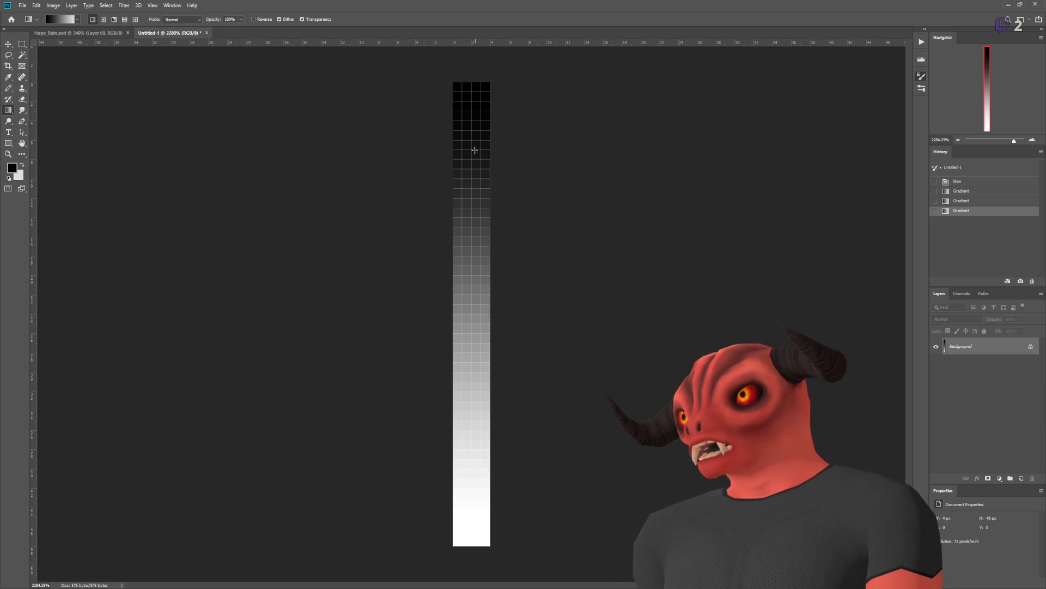
pyautogui.moveTo(461, 124); pyautogui.dragTo(464, 492)
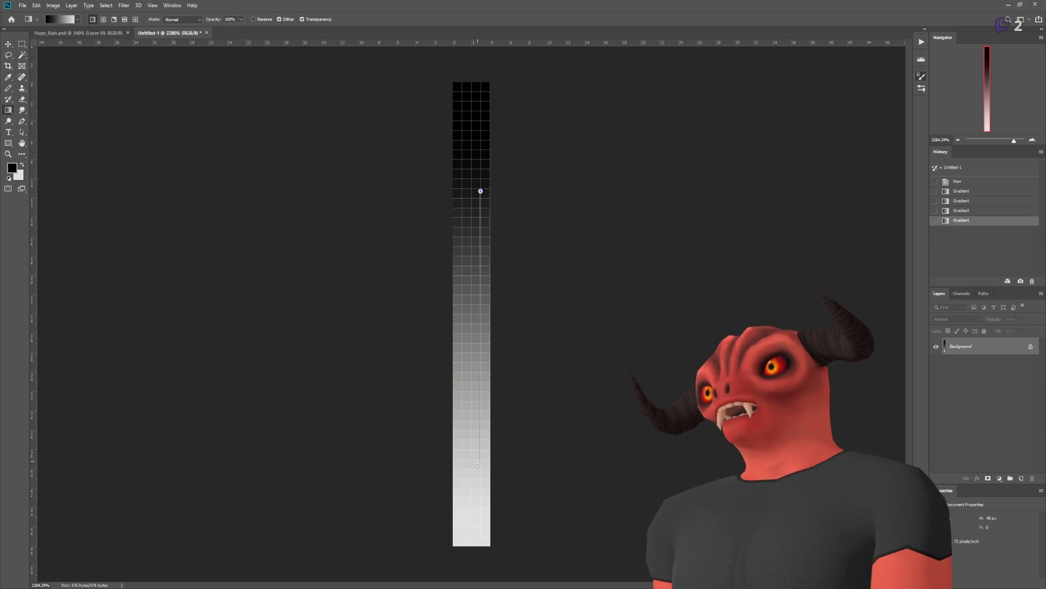
pyautogui.moveTo(479, 192); pyautogui.dragTo(480, 512)
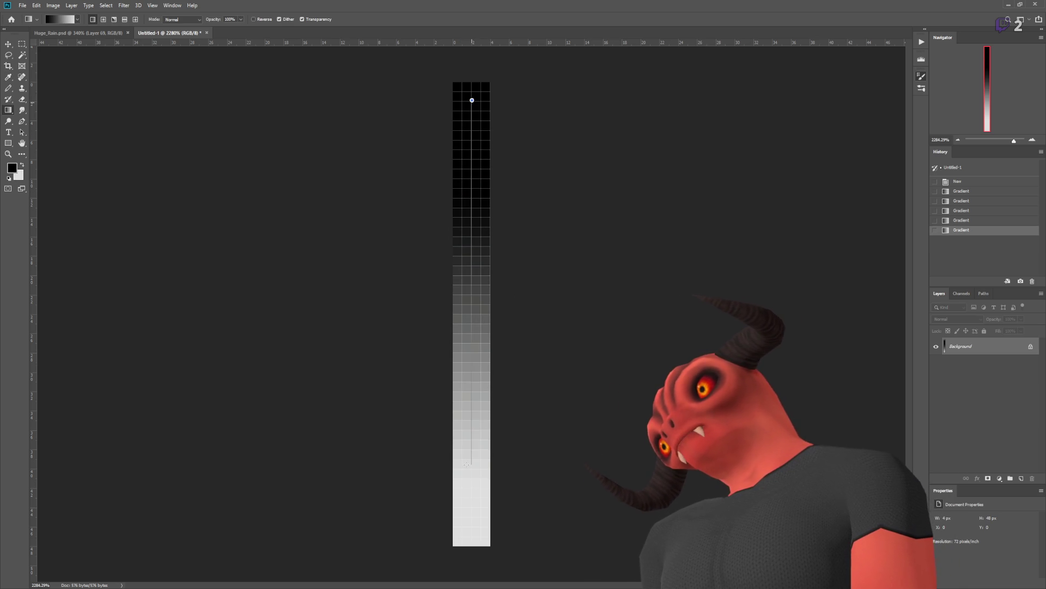
pyautogui.moveTo(472, 101); pyautogui.dragTo(466, 540)
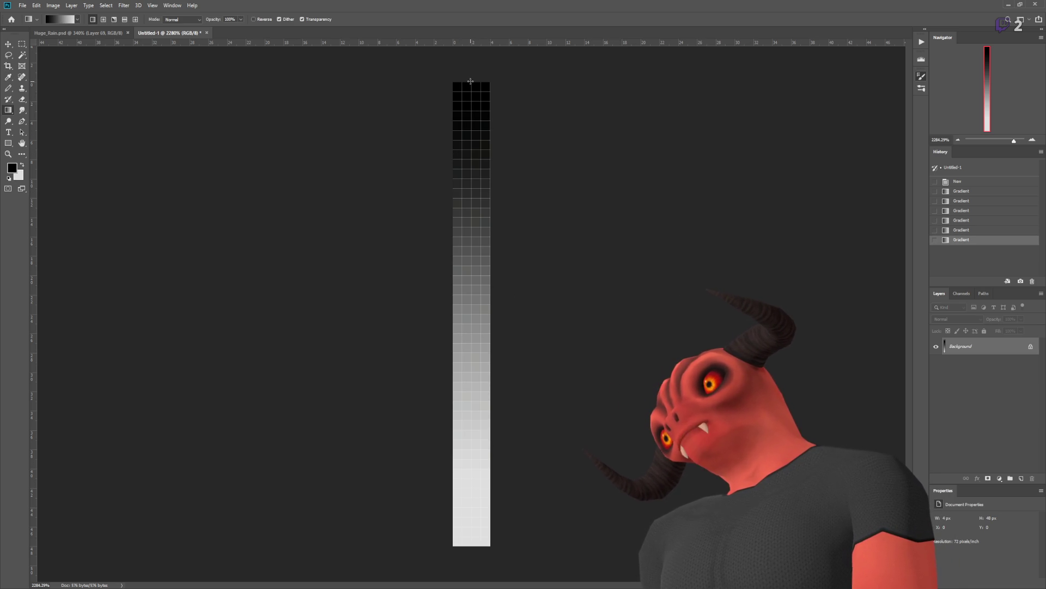
pyautogui.moveTo(492, 221)
pyautogui.mouseDown()
pyautogui.moveTo(495, 509)
pyautogui.moveTo(482, 508)
pyautogui.mouseUp()
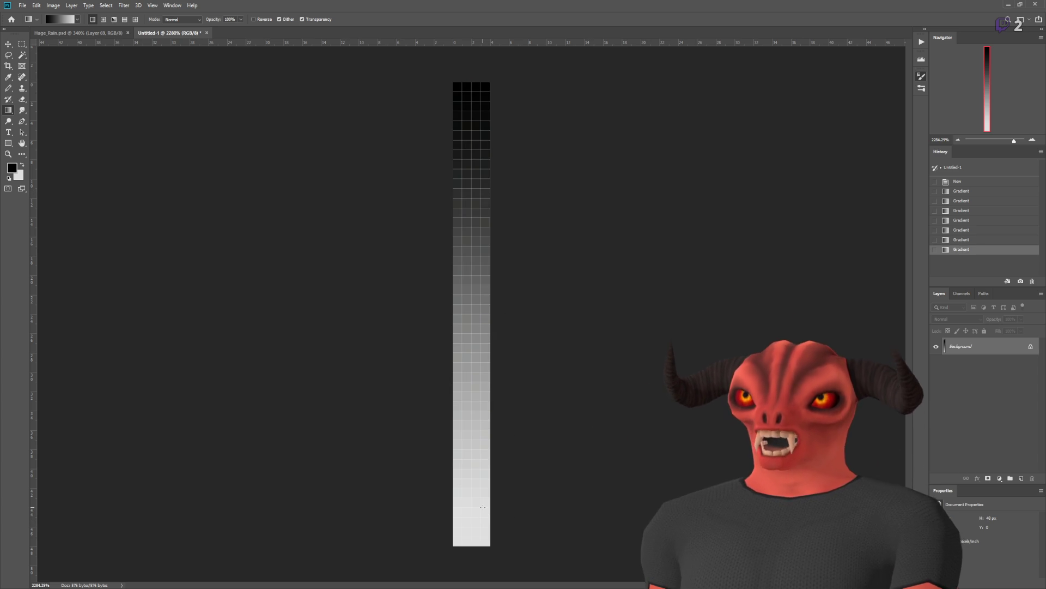
pyautogui.scroll(-6, 487, 425)
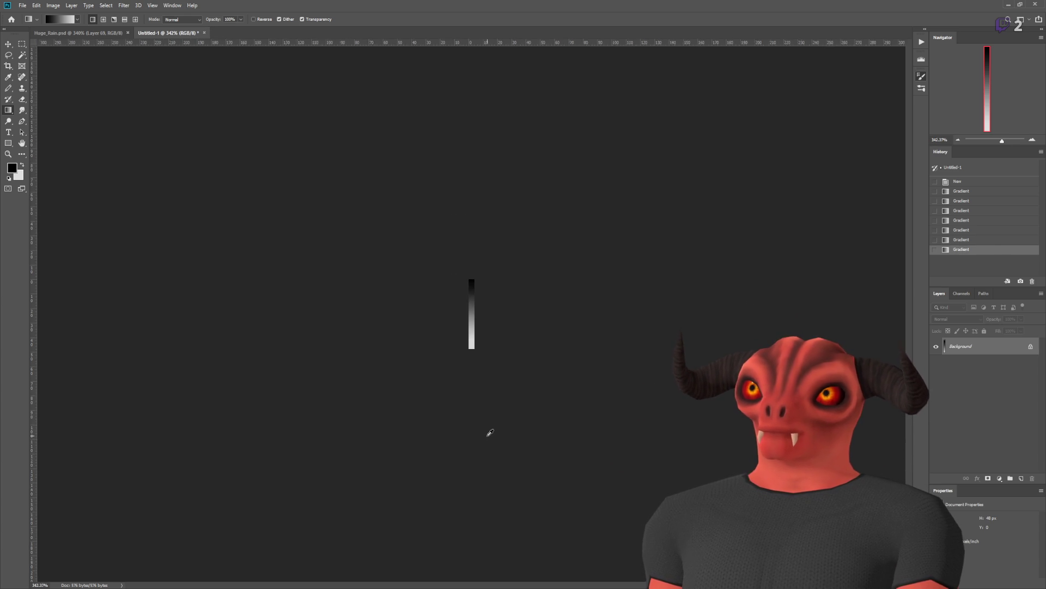
pyautogui.scroll(7, 490, 432)
# Step: Select the whole canvas and set the Brush size to 12
pyautogui.hotkey('ctrl', 'a')
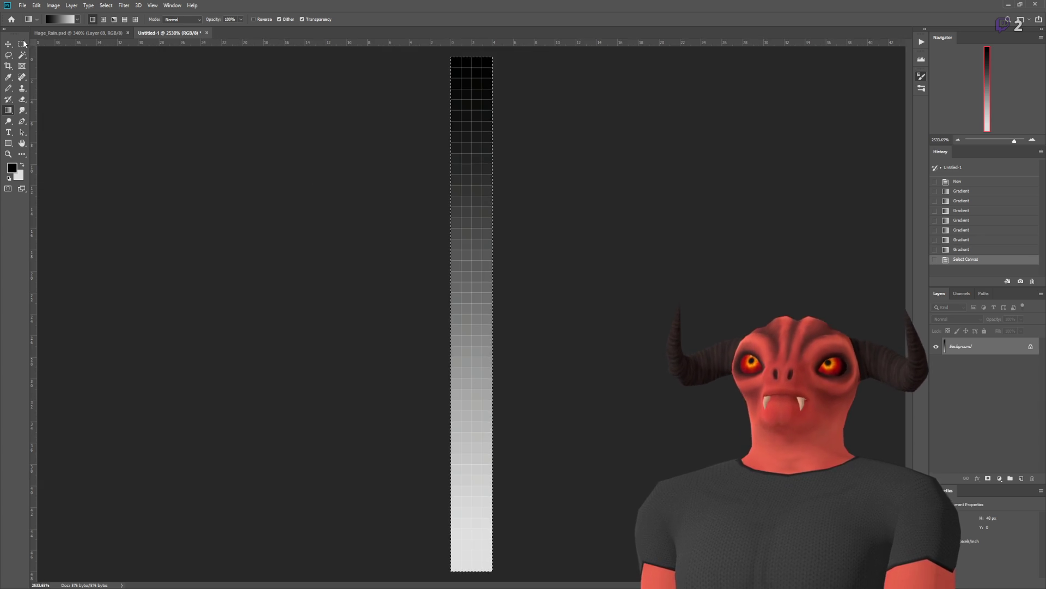
pyautogui.press('m')
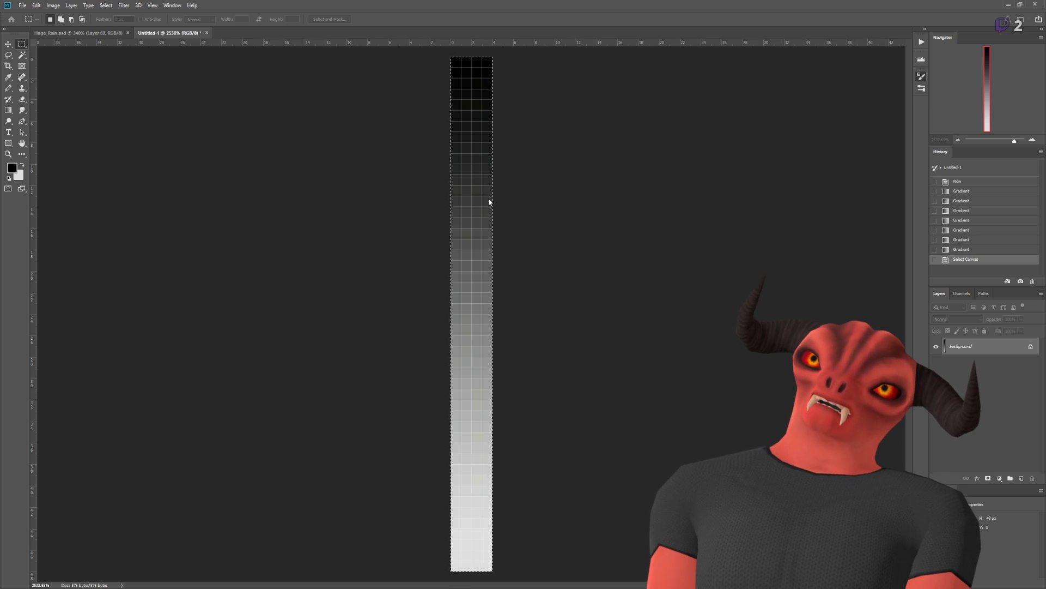
pyautogui.press('b')
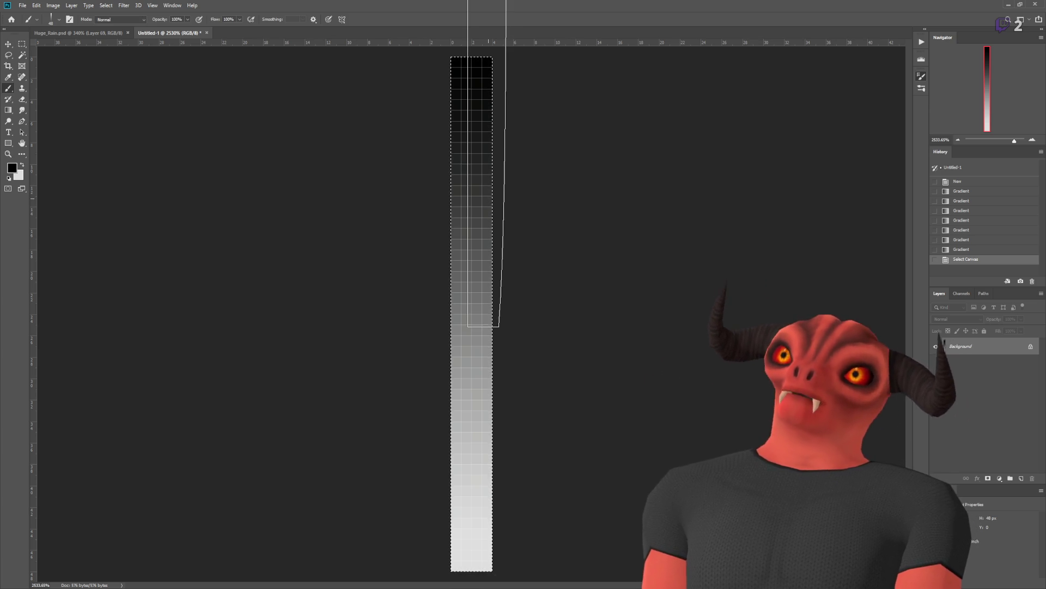
pyautogui.scroll(-3, 489, 277)
pyautogui.scroll(-2, 488, 278)
pyautogui.scroll(3, 475, 264)
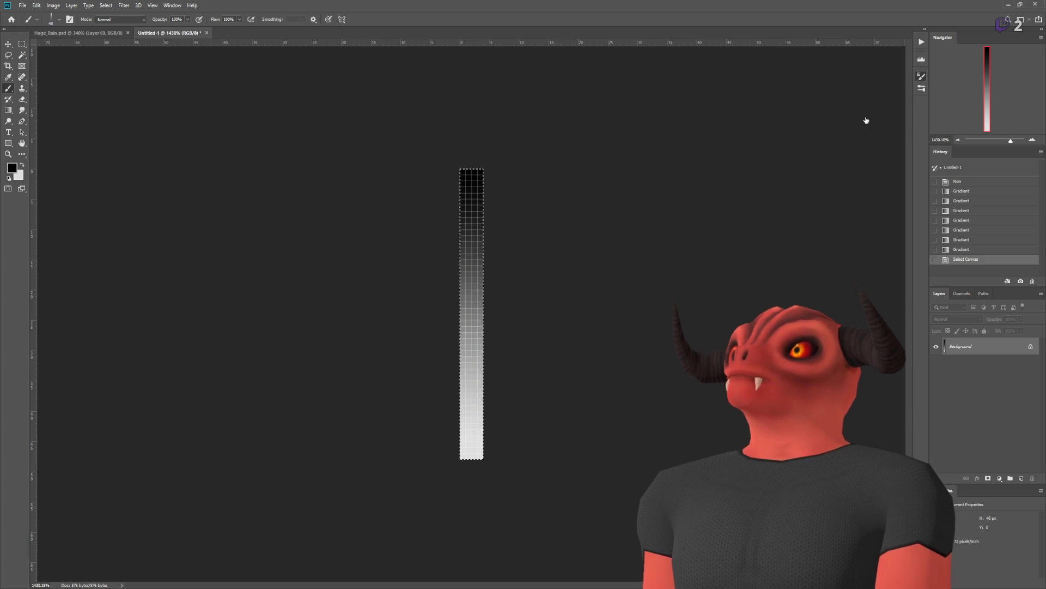
pyautogui.press('[')
pyautogui.press('[')
pyautogui.press('[')
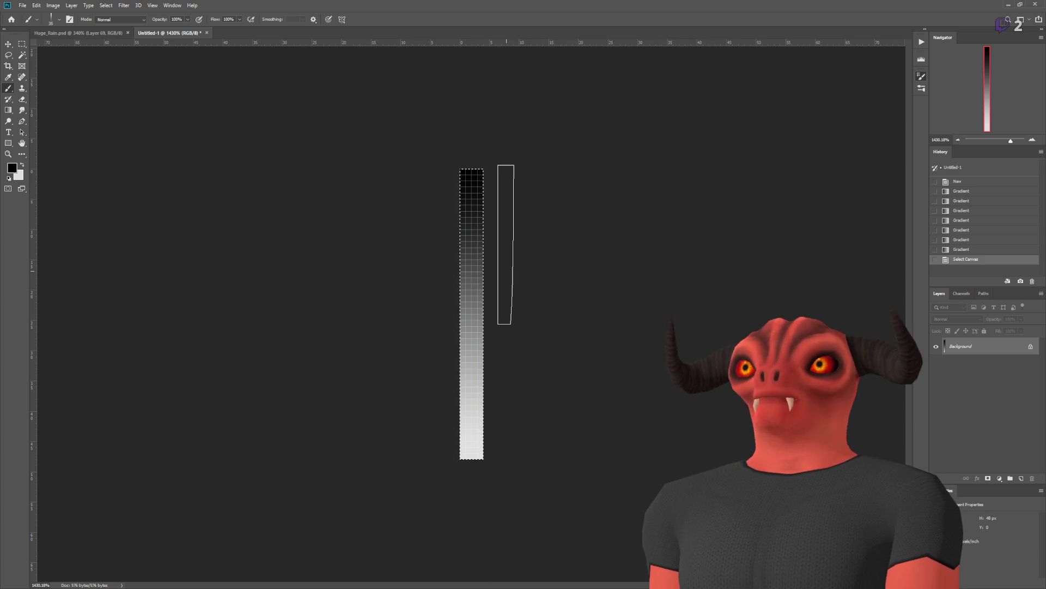
pyautogui.press('[')
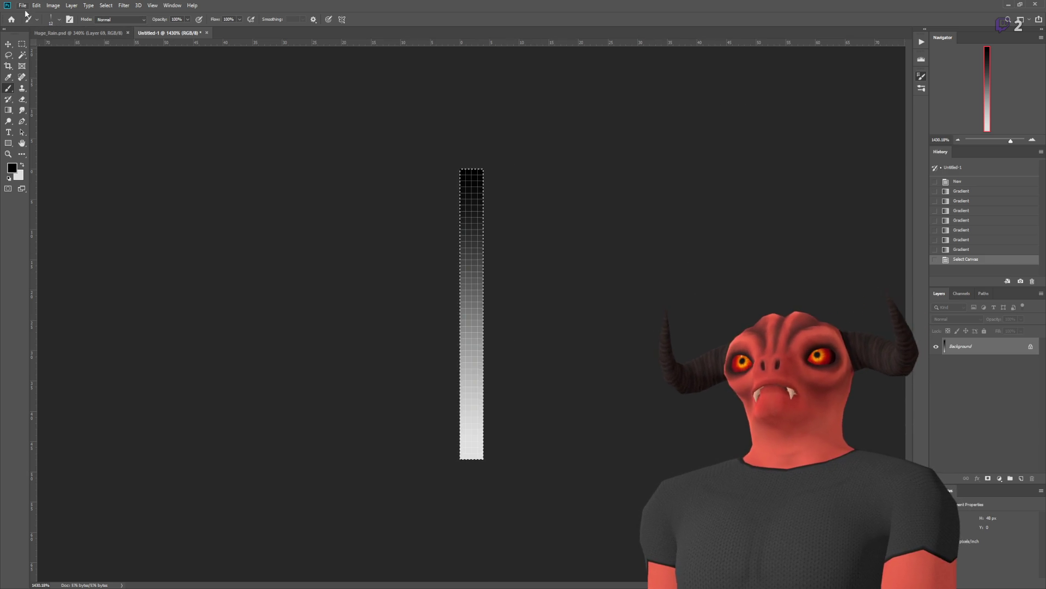
# Step: Add a new Layer 71 to Huge_Rain.psd
pyautogui.click(76, 33)
pyautogui.click(1021, 478)
pyautogui.scroll(3, 1001, 92)
# Step: Zoom in on the rain canvas, make white the paint colour, and test streak dabs
pyautogui.moveTo(1000, 98); pyautogui.dragTo(1023, 175)
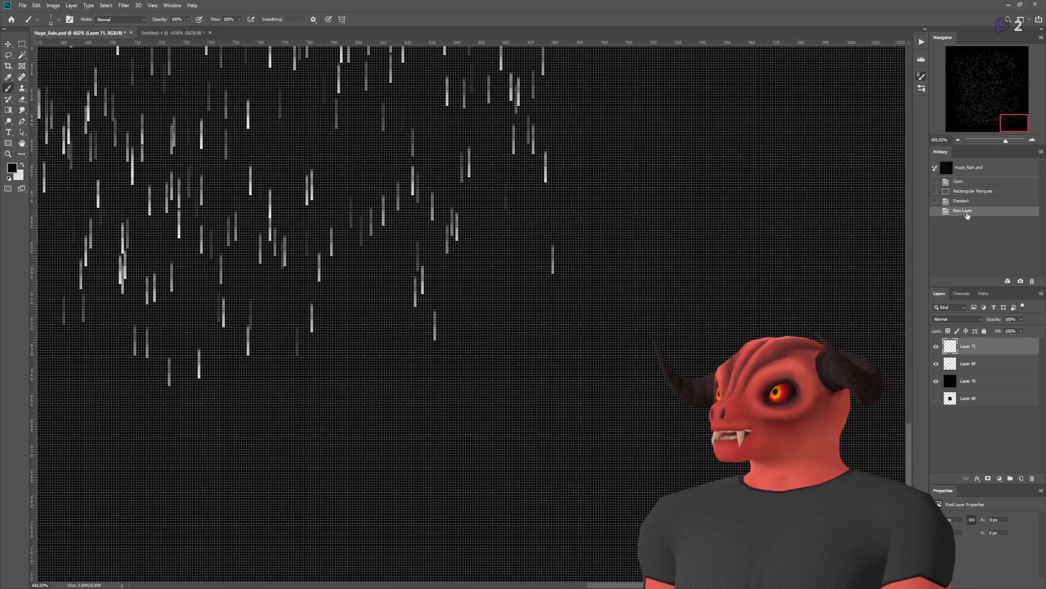
pyautogui.click(620, 363)
pyautogui.moveTo(1006, 141); pyautogui.dragTo(1004, 141)
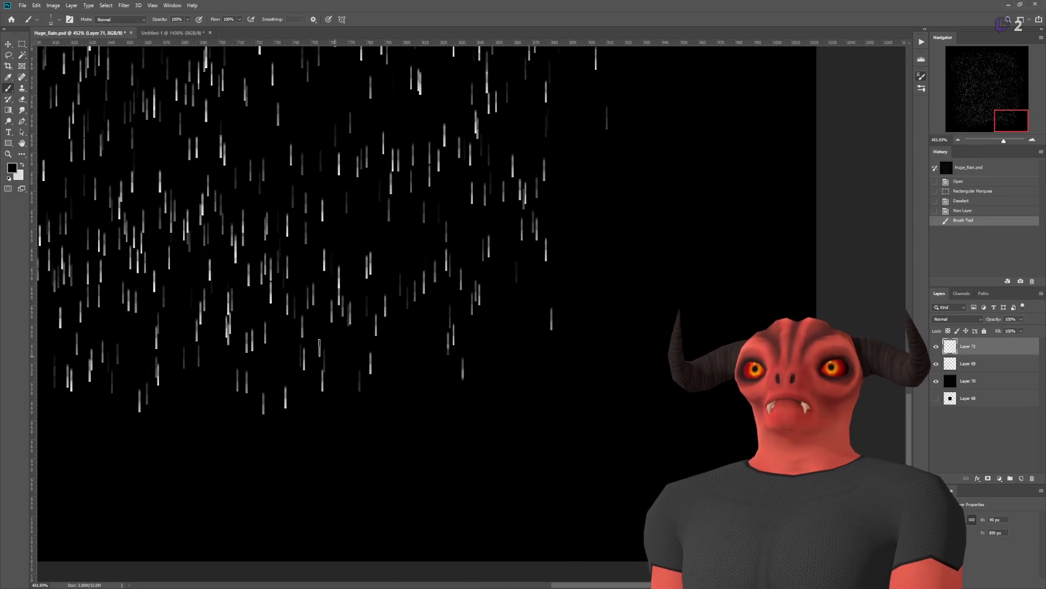
pyautogui.click(525, 449)
pyautogui.click(22, 164)
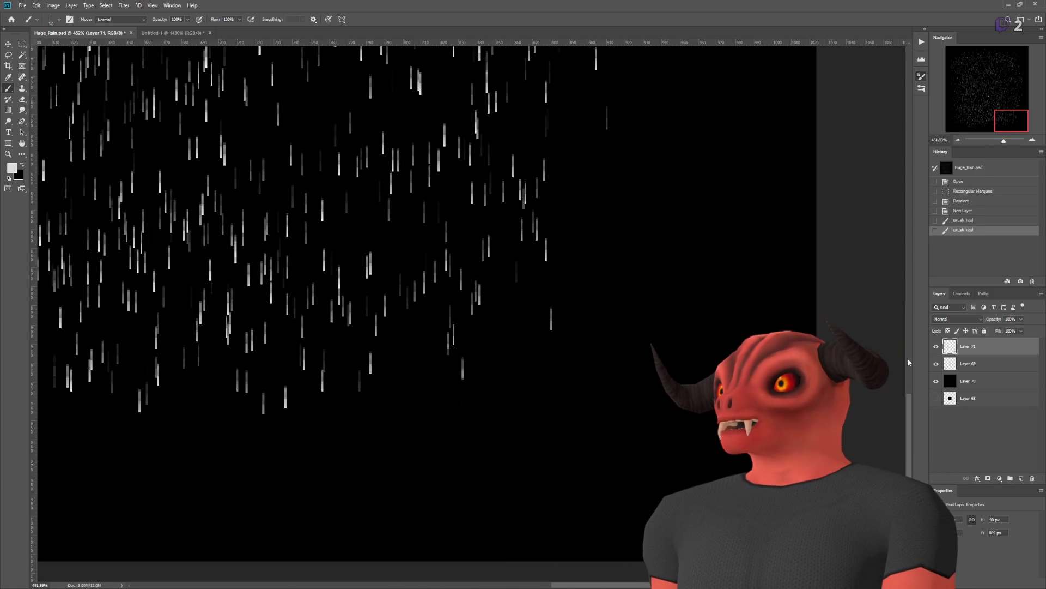
pyautogui.hotkey('ctrl', 'z')
pyautogui.moveTo(666, 407)
pyautogui.mouseDown()
pyautogui.moveTo(490, 426)
pyautogui.moveTo(676, 447)
pyautogui.moveTo(455, 466)
pyautogui.moveTo(521, 512)
pyautogui.moveTo(708, 321)
pyautogui.moveTo(627, 281)
pyautogui.moveTo(668, 163)
pyautogui.moveTo(612, 316)
pyautogui.moveTo(313, 505)
pyautogui.moveTo(470, 436)
pyautogui.mouseUp()
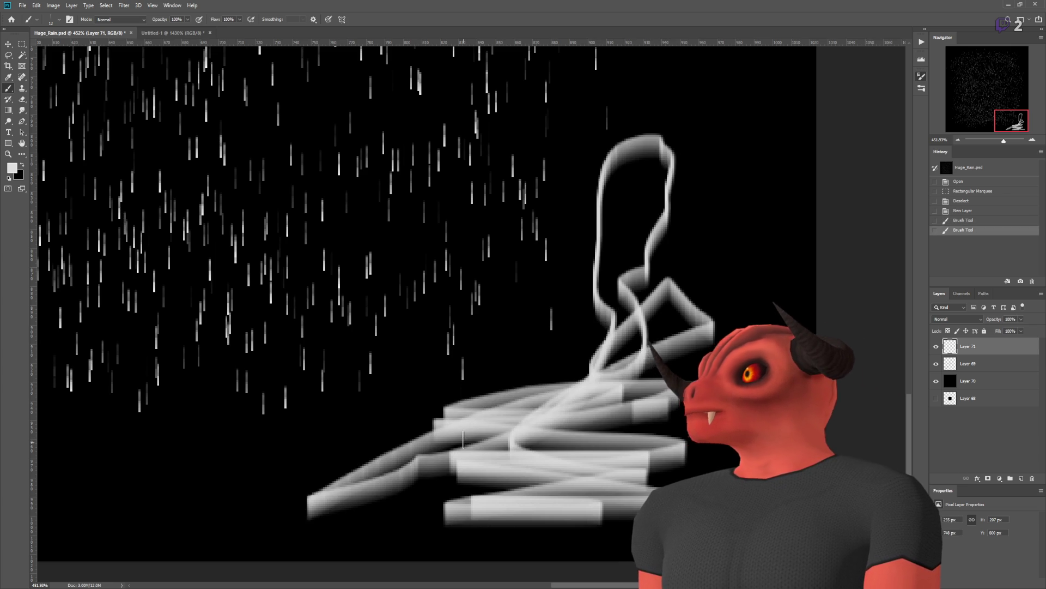
pyautogui.hotkey('ctrl', 'z')
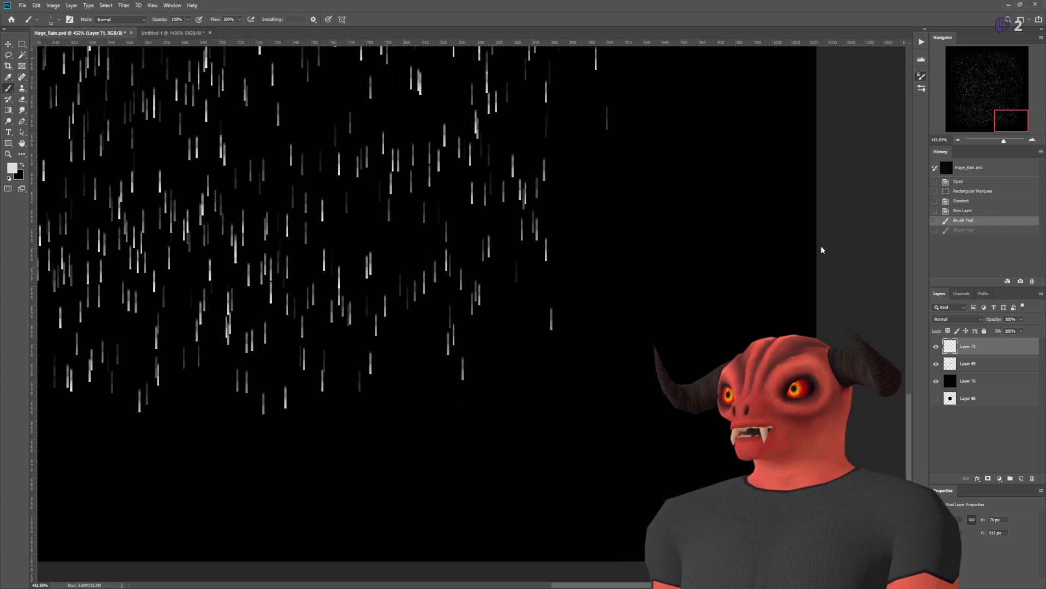
# Step: Discard trial dab rows and paint six evenly spaced white rain streaks in a row
pyautogui.moveTo(634, 319)
pyautogui.mouseDown()
pyautogui.moveTo(627, 470)
pyautogui.moveTo(683, 426)
pyautogui.mouseUp()
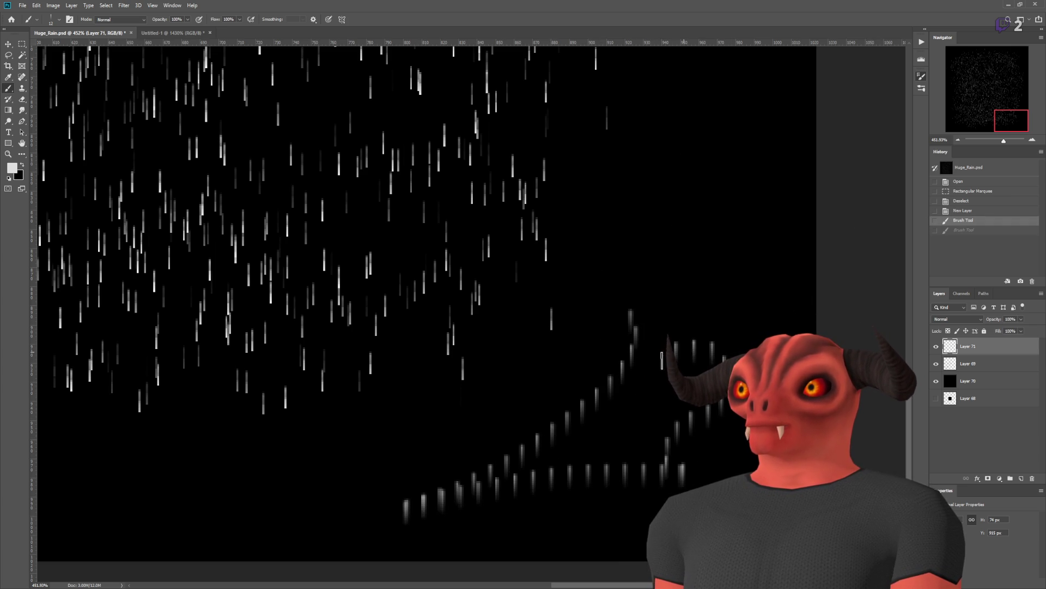
pyautogui.moveTo(380, 458)
pyautogui.mouseDown()
pyautogui.moveTo(545, 455)
pyautogui.moveTo(678, 438)
pyautogui.mouseUp()
pyautogui.moveTo(578, 342)
pyautogui.mouseDown()
pyautogui.moveTo(428, 420)
pyautogui.moveTo(536, 481)
pyautogui.mouseUp()
pyautogui.moveTo(637, 517); pyautogui.dragTo(443, 515)
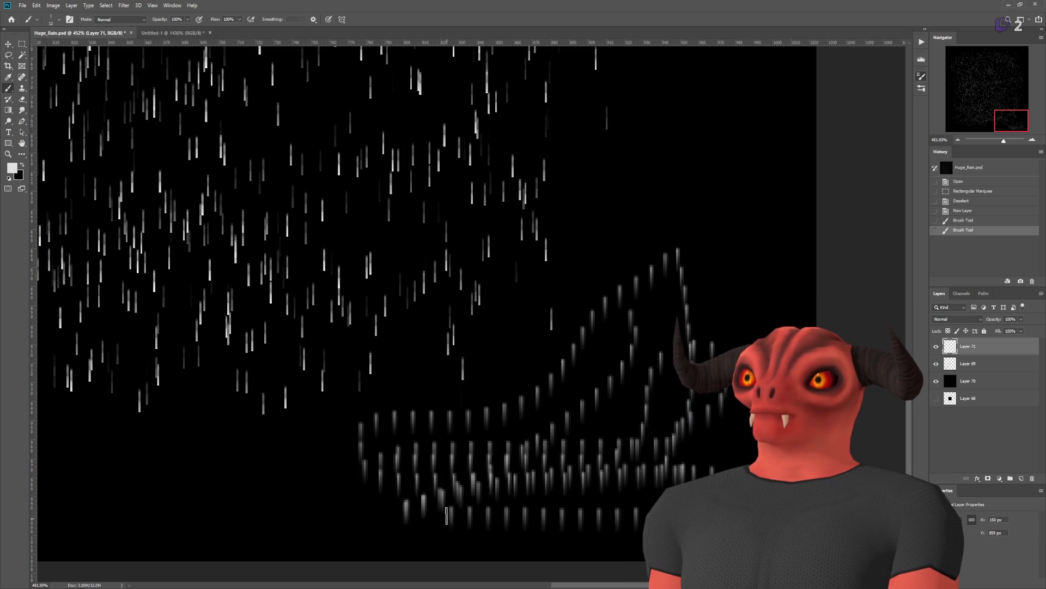
pyautogui.scroll(10, 584, 450)
pyautogui.scroll(-10, 577, 330)
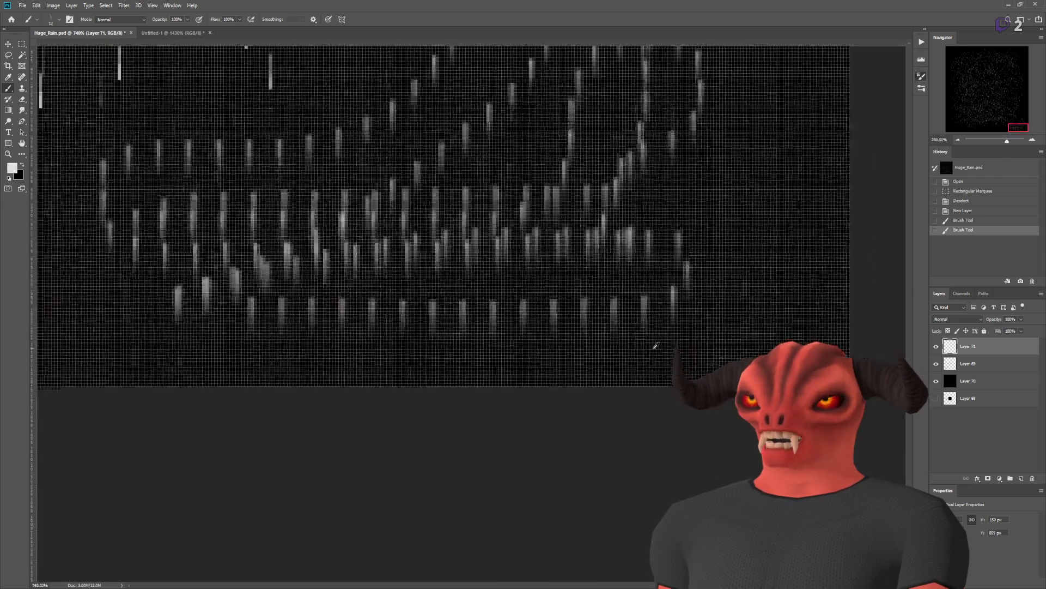
pyautogui.hotkey('ctrl', 'z')
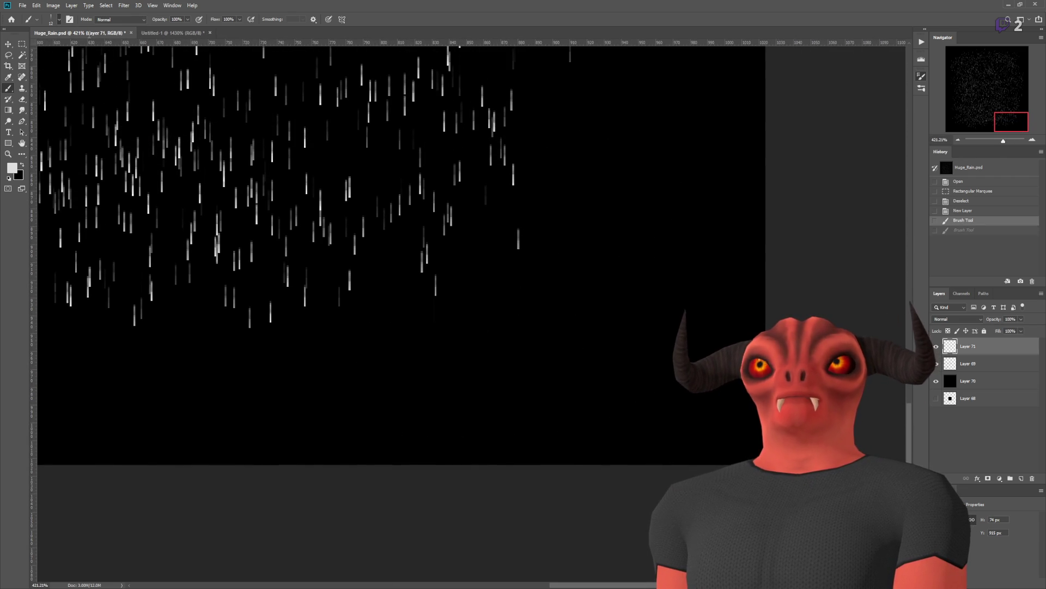
pyautogui.moveTo(608, 340)
pyautogui.mouseDown()
pyautogui.moveTo(399, 378)
pyautogui.moveTo(228, 383)
pyautogui.mouseUp()
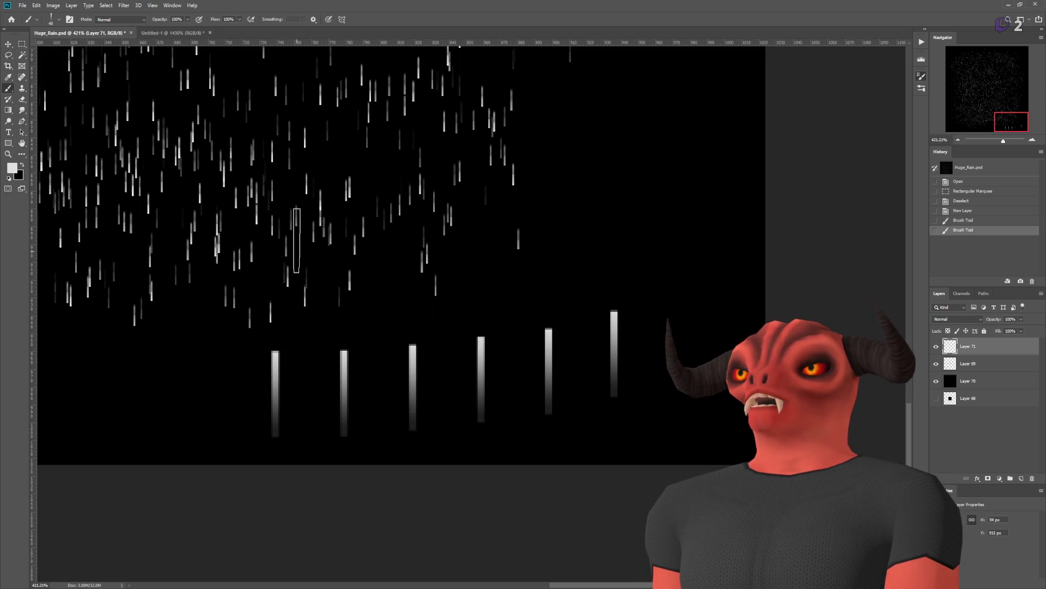
pyautogui.click(173, 32)
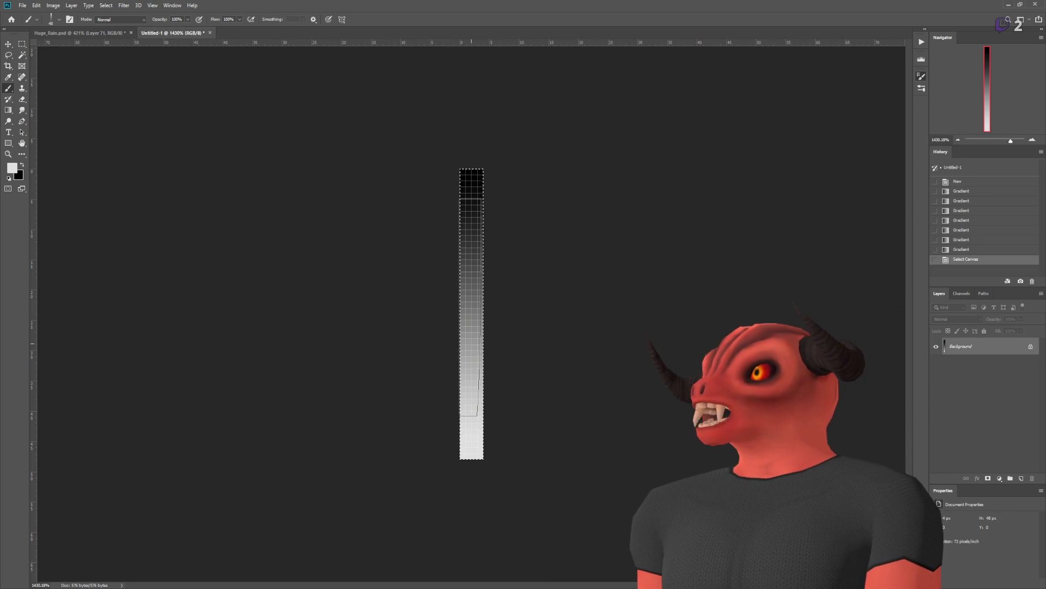
# Step: Try inverting the strip, undo it, and ready the Gradient tool with no selection
pyautogui.hotkey('ctrl', 'i')
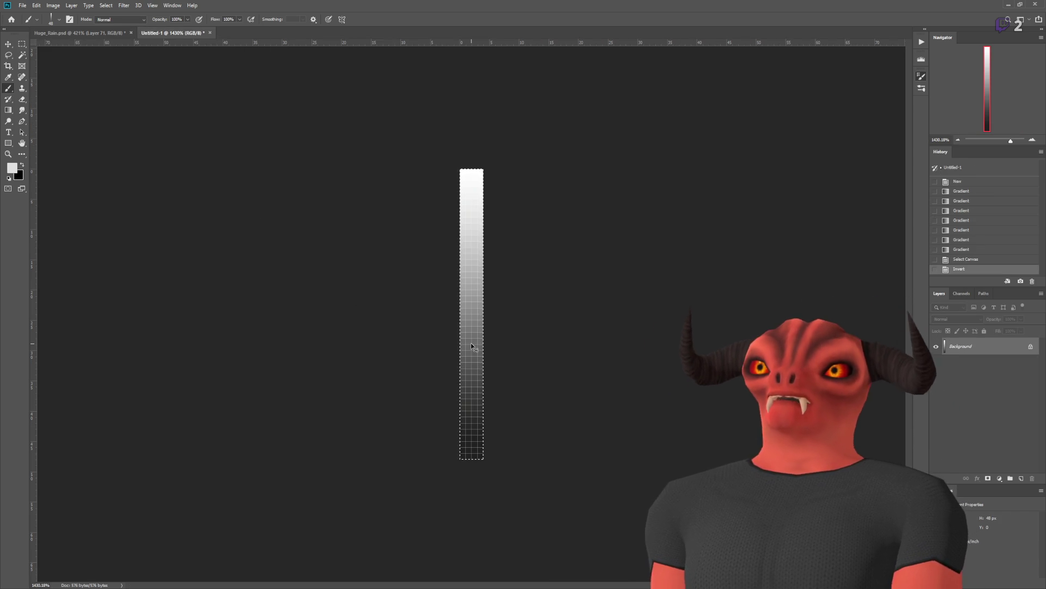
pyautogui.hotkey('ctrl', 'z')
pyautogui.click(10, 112)
pyautogui.hotkey('ctrl', 'd')
pyautogui.scroll(3, 474, 450)
pyautogui.scroll(-1, 476, 499)
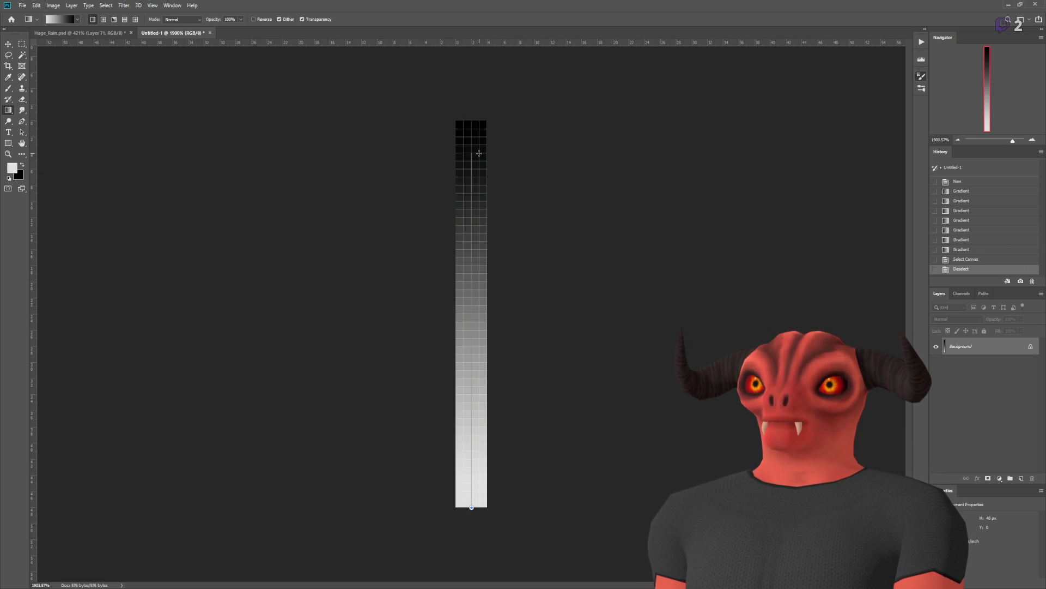
# Step: Redraw the strip gradient from white at the top to black at the bottom
pyautogui.moveTo(479, 154); pyautogui.dragTo(479, 156)
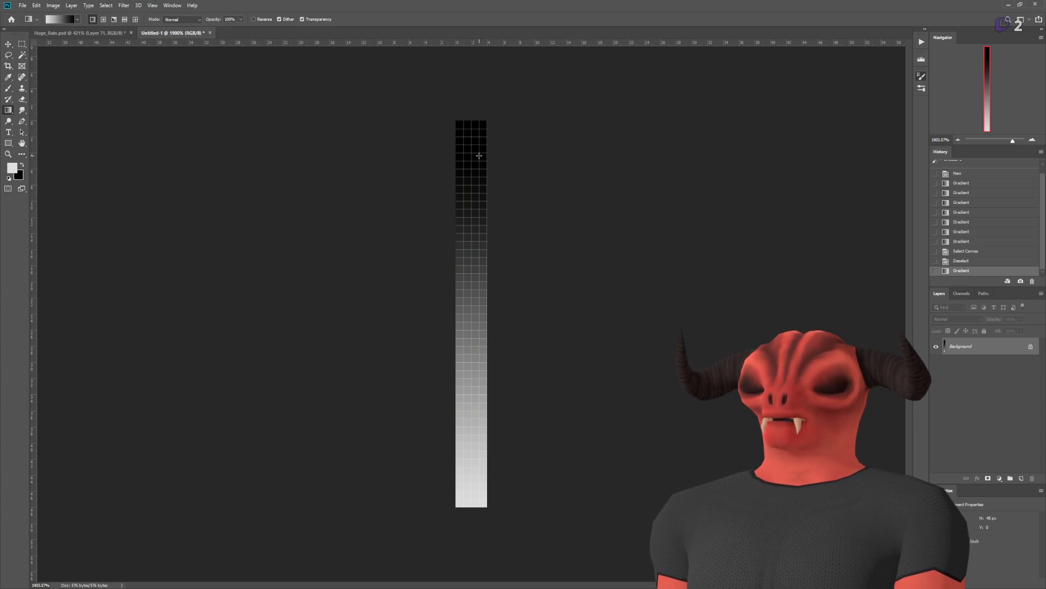
pyautogui.hotkey('ctrl', 'i')
pyautogui.hotkey('ctrl', 'z')
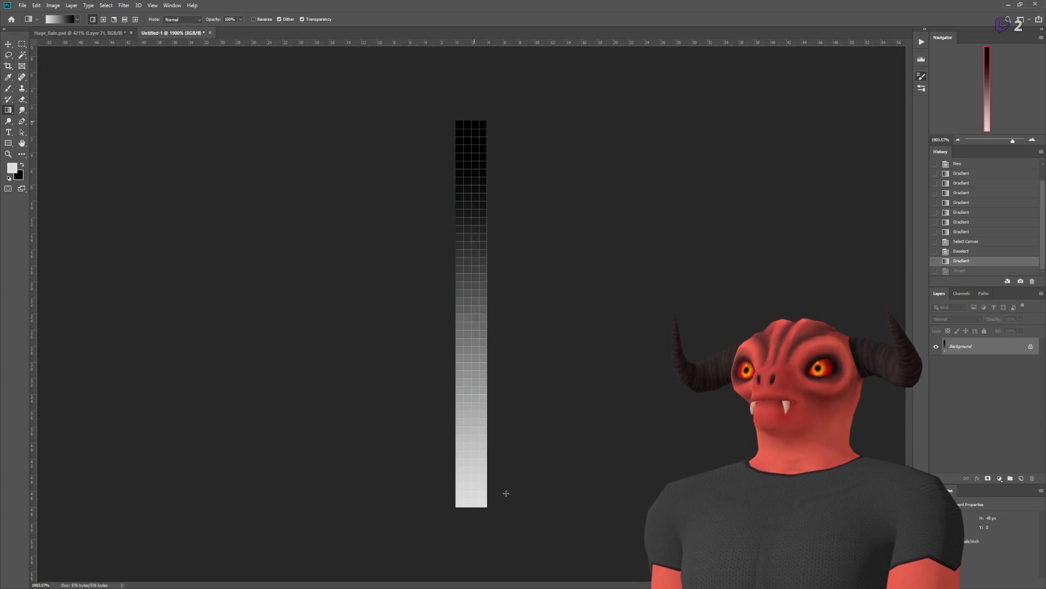
pyautogui.moveTo(506, 494); pyautogui.dragTo(506, 492)
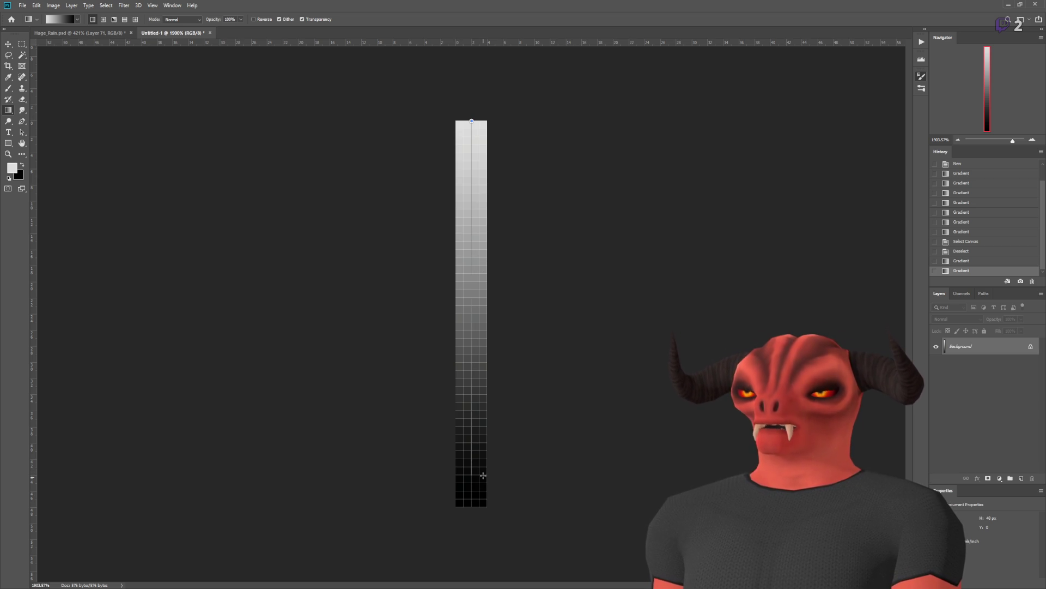
pyautogui.moveTo(483, 475); pyautogui.dragTo(483, 475)
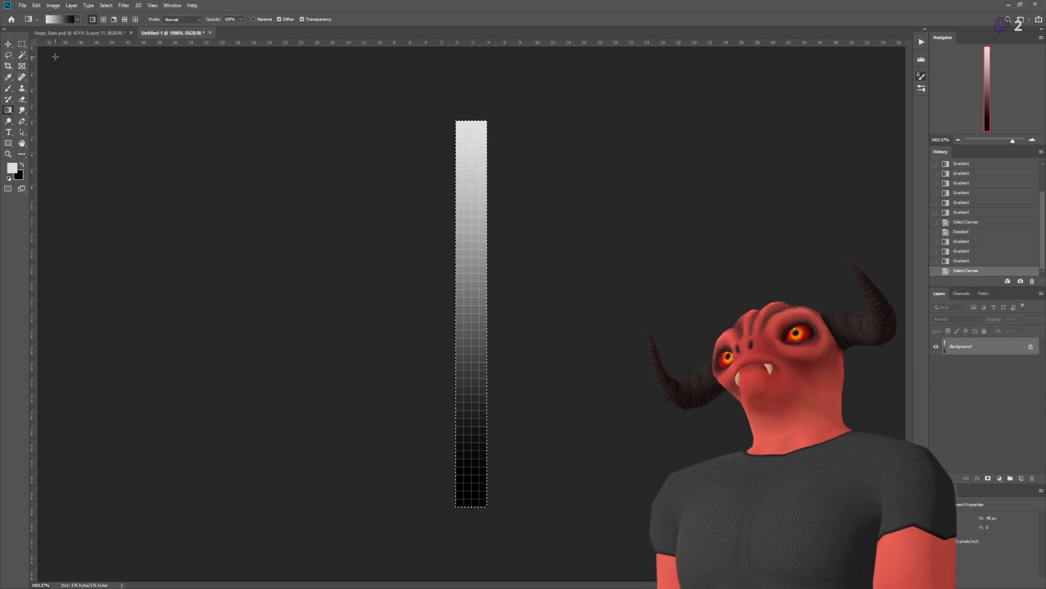
pyautogui.click(24, 42)
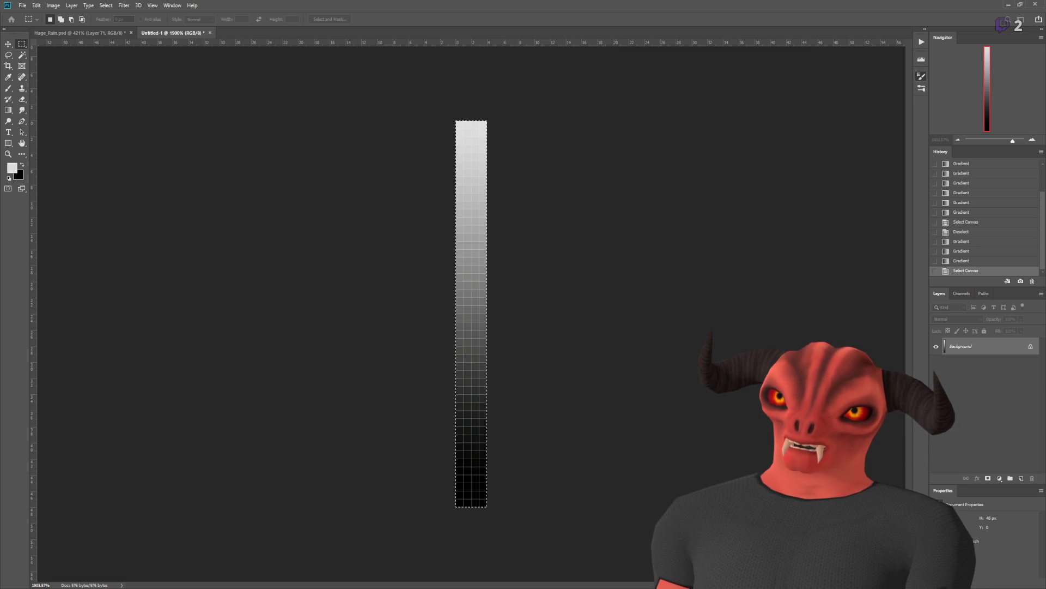
pyautogui.press('b')
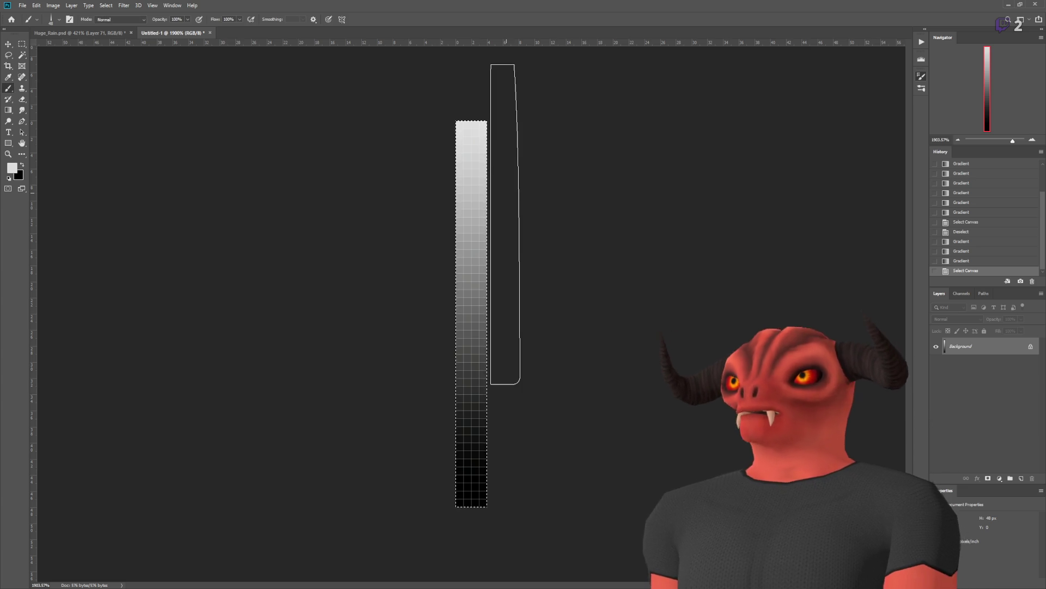
# Step: On Huge_Rain.psd, paint trial vertical streaks and bands of rain, undoing the bands
pyautogui.click(87, 34)
pyautogui.moveTo(560, 301); pyautogui.dragTo(561, 384)
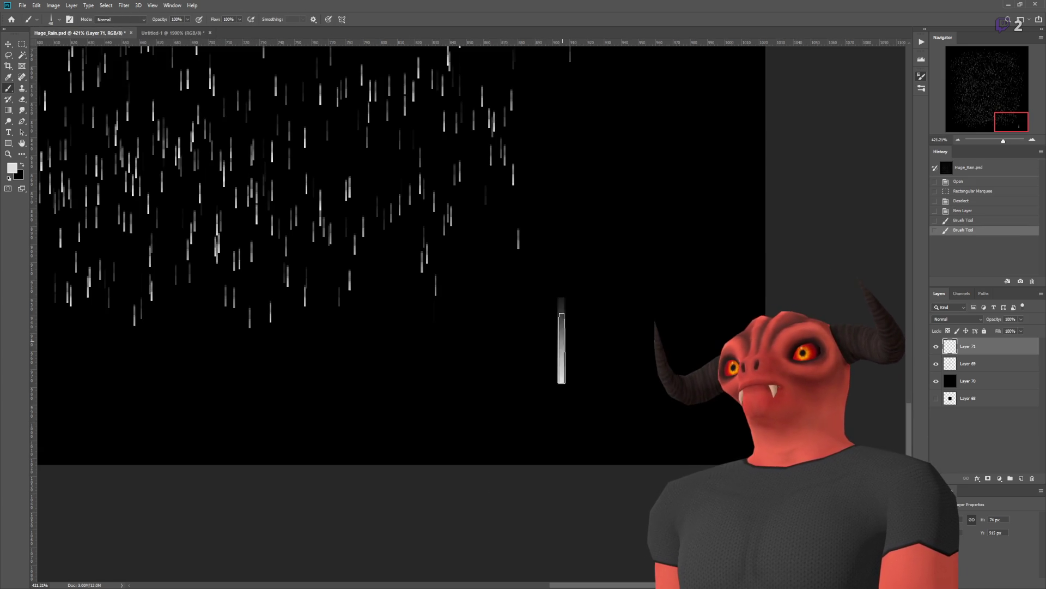
pyautogui.scroll(4, 646, 363)
pyautogui.hotkey('ctrl', 'z')
pyautogui.moveTo(620, 261); pyautogui.dragTo(620, 441)
pyautogui.scroll(-4, 513, 235)
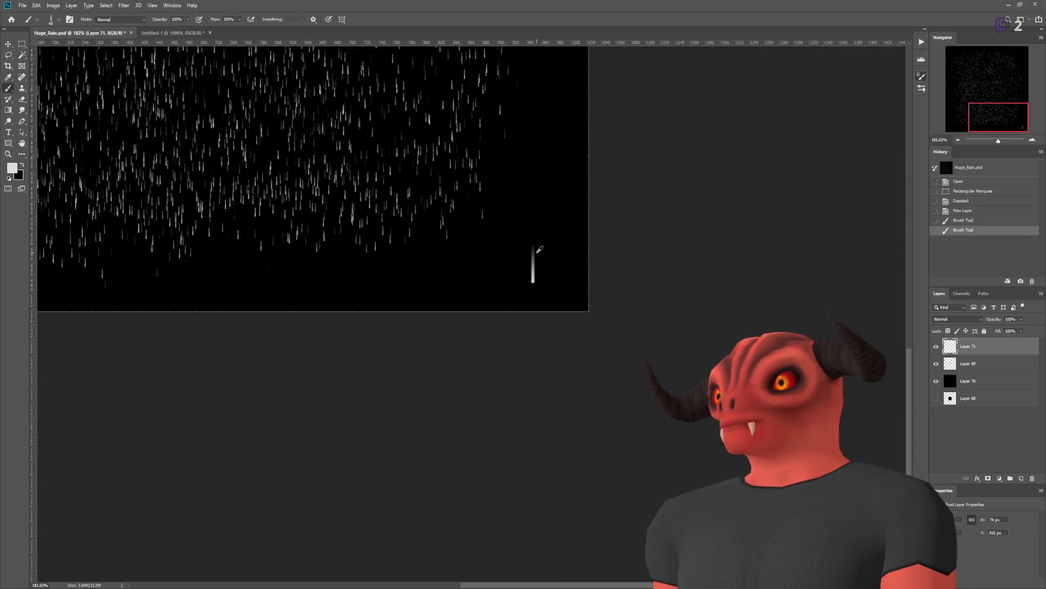
pyautogui.scroll(5, 582, 262)
pyautogui.moveTo(567, 272); pyautogui.dragTo(142, 297)
pyautogui.hotkey('ctrl', 'z')
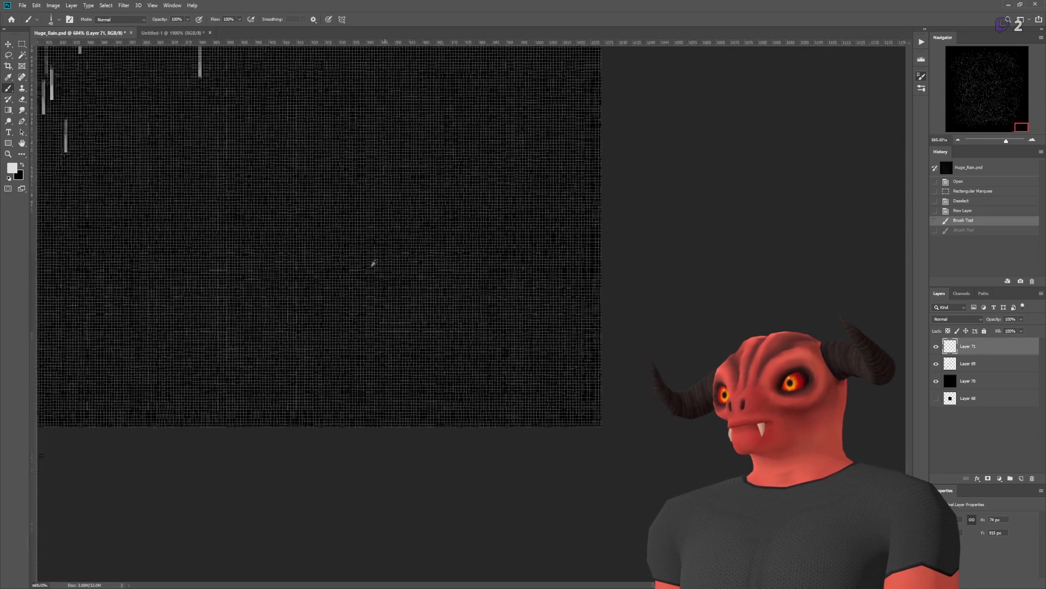
pyautogui.moveTo(640, 283)
pyautogui.mouseDown()
pyautogui.moveTo(229, 296)
pyautogui.moveTo(351, 102)
pyautogui.moveTo(178, 257)
pyautogui.moveTo(525, 297)
pyautogui.moveTo(233, 275)
pyautogui.mouseUp()
pyautogui.hotkey('ctrl', 'z')
# Step: Try a spiral and an arc-and-row of rain streaks, undoing both
pyautogui.scroll(1, 417, 266)
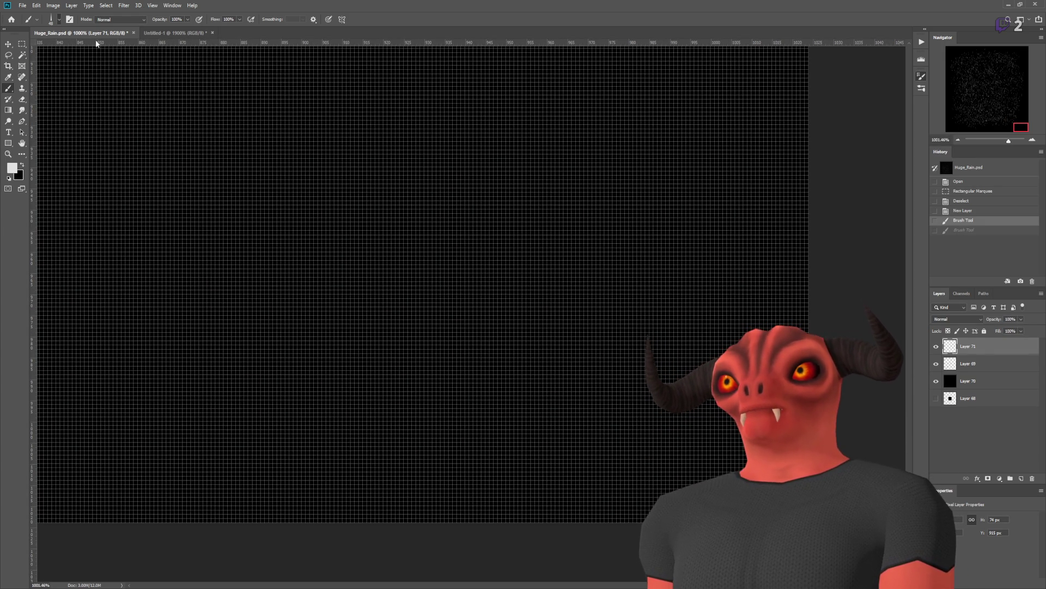
pyautogui.moveTo(446, 316)
pyautogui.mouseDown()
pyautogui.moveTo(528, 188)
pyautogui.moveTo(238, 366)
pyautogui.moveTo(228, 349)
pyautogui.mouseUp()
pyautogui.scroll(-10, 534, 306)
pyautogui.scroll(6, 525, 256)
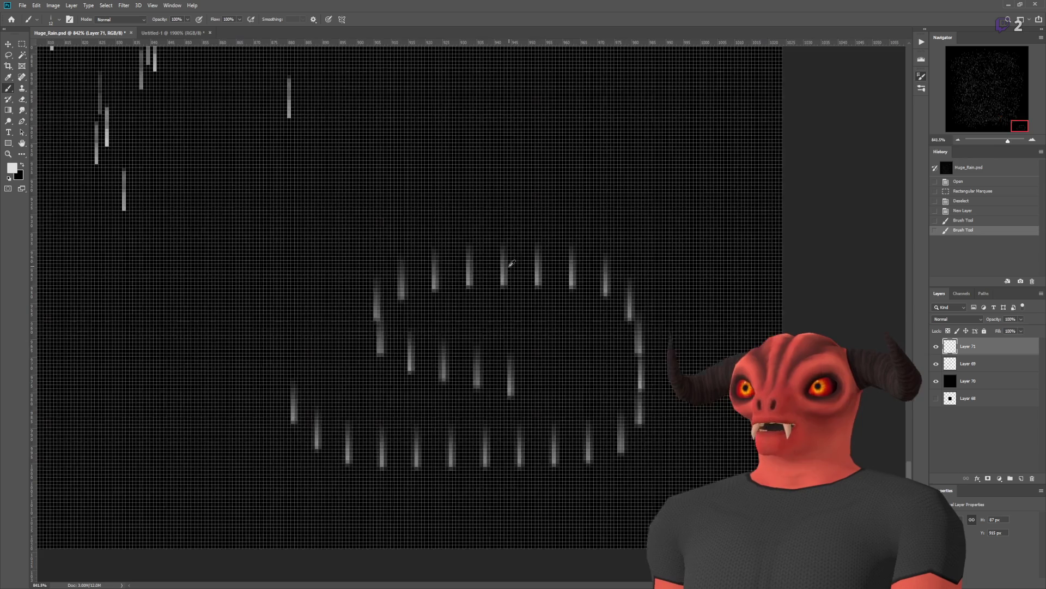
pyautogui.hotkey('ctrl', 'z')
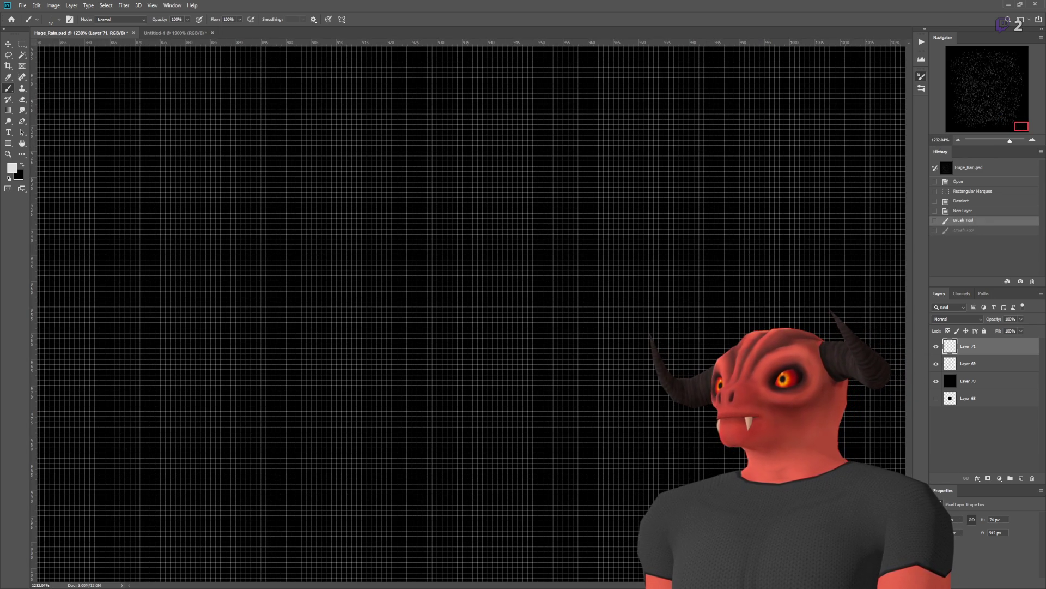
pyautogui.moveTo(510, 226)
pyautogui.mouseDown()
pyautogui.moveTo(627, 395)
pyautogui.moveTo(641, 384)
pyautogui.mouseUp()
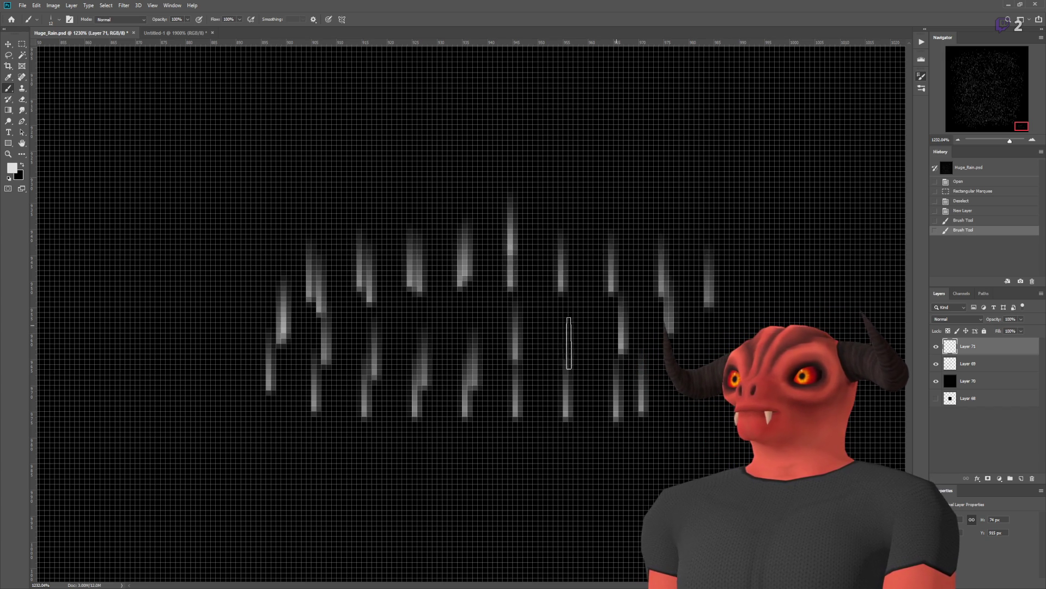
pyautogui.click(650, 318)
pyautogui.hotkey('ctrl', 'z')
pyautogui.hotkey('ctrl', 'z')
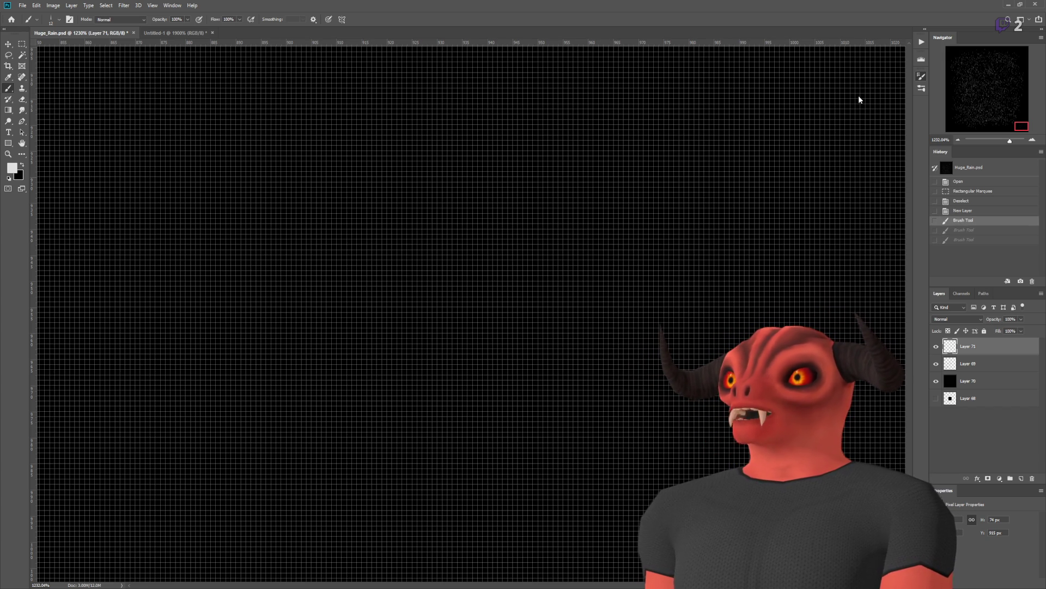
# Step: Paint scattered and looping streak strokes, undoing each to leave Layer 71 clear
pyautogui.moveTo(540, 207)
pyautogui.mouseDown()
pyautogui.moveTo(425, 294)
pyautogui.moveTo(545, 305)
pyautogui.moveTo(599, 272)
pyautogui.mouseUp()
pyautogui.hotkey('ctrl', 'z')
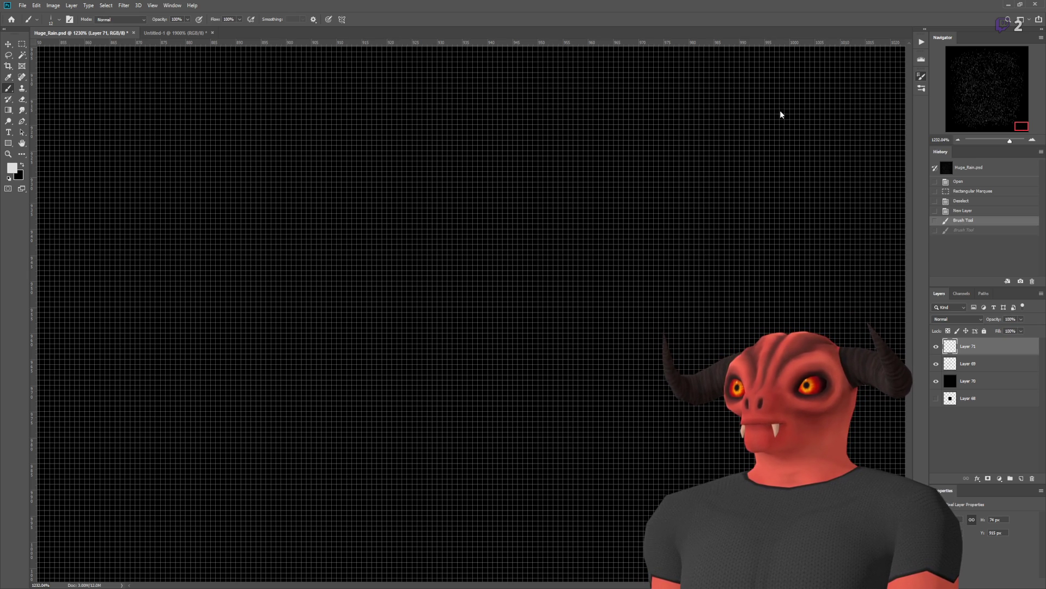
pyautogui.moveTo(483, 255); pyautogui.dragTo(262, 338)
pyautogui.hotkey('ctrl', 'z')
pyautogui.moveTo(430, 236); pyautogui.dragTo(539, 234)
pyautogui.hotkey('ctrl', 'z')
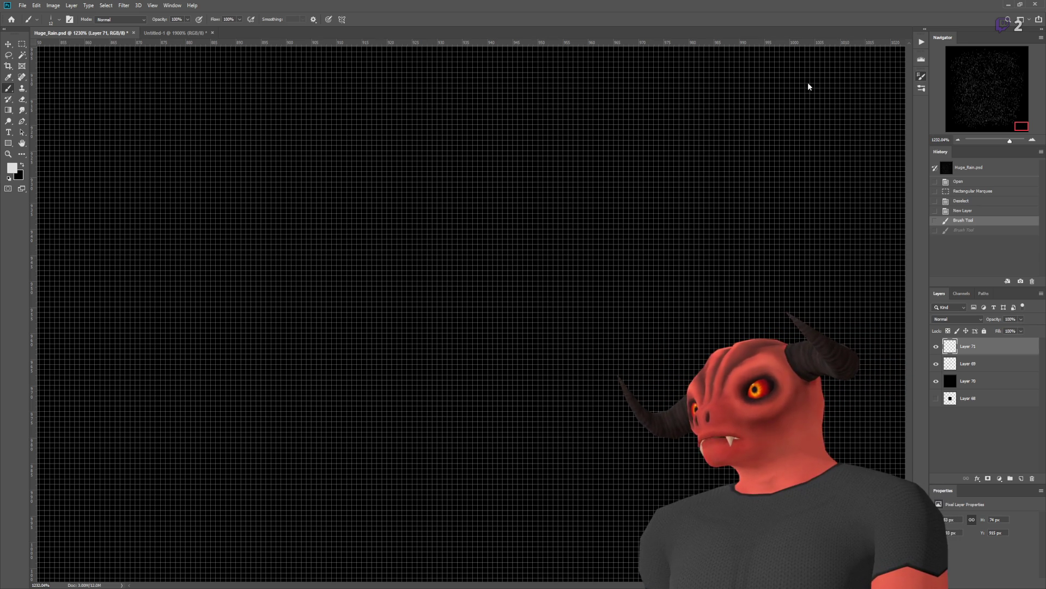
pyautogui.moveTo(512, 262)
pyautogui.mouseDown()
pyautogui.moveTo(229, 278)
pyautogui.moveTo(639, 286)
pyautogui.moveTo(558, 311)
pyautogui.moveTo(202, 305)
pyautogui.moveTo(720, 312)
pyautogui.moveTo(689, 155)
pyautogui.moveTo(134, 137)
pyautogui.mouseUp()
pyautogui.hotkey('ctrl', 'z')
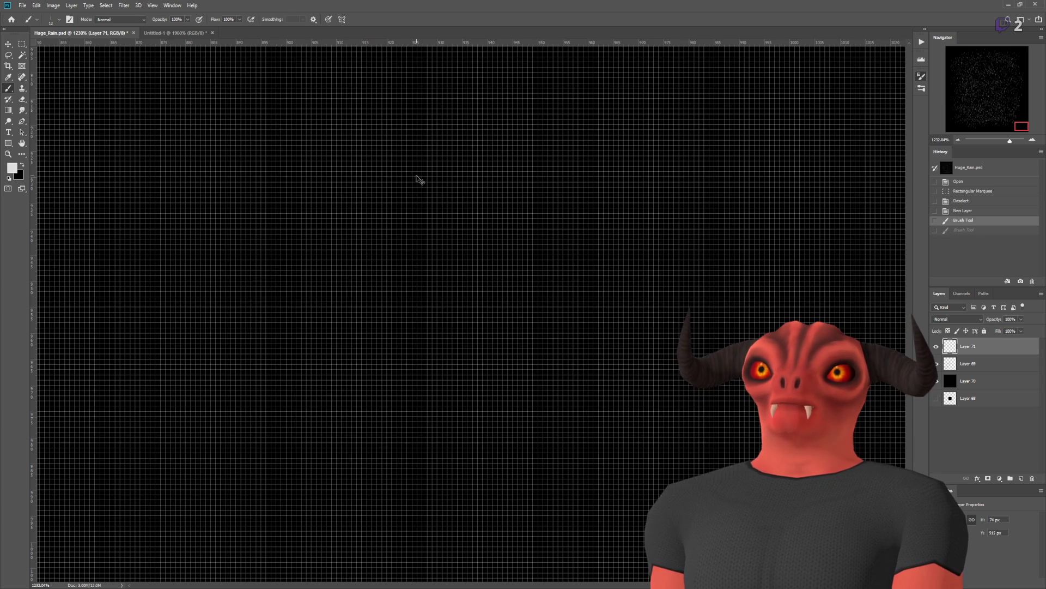
# Step: Try a series of rain-streak strokes across the Huge_Rain canvas, undoing each one
pyautogui.moveTo(587, 249)
pyautogui.mouseDown()
pyautogui.moveTo(343, 193)
pyautogui.moveTo(463, 198)
pyautogui.moveTo(590, 257)
pyautogui.mouseUp()
pyautogui.scroll(-1, 590, 257)
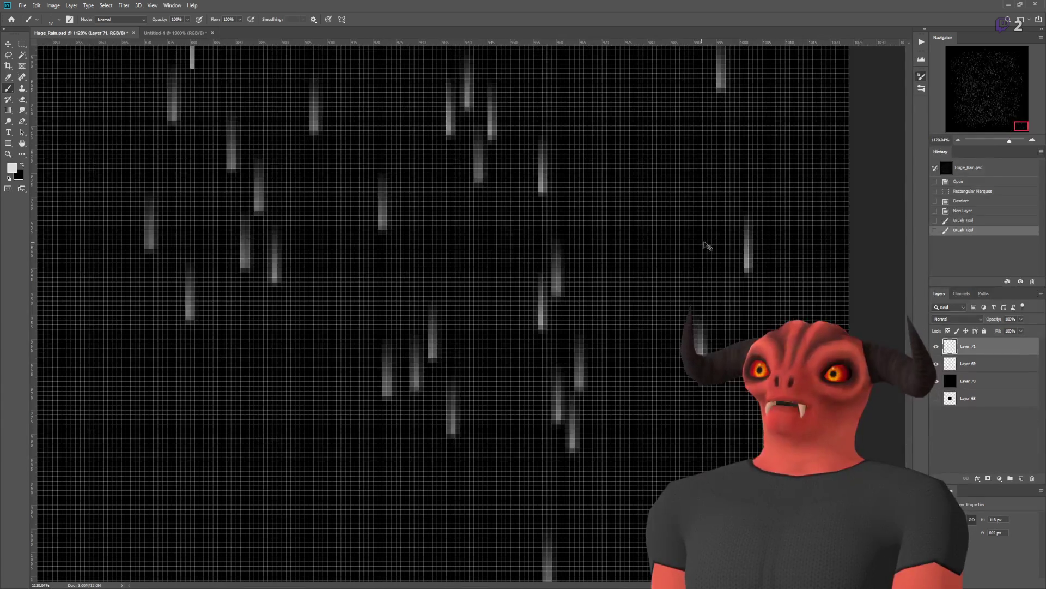
pyautogui.hotkey('ctrl', 'z')
pyautogui.moveTo(581, 224)
pyautogui.mouseDown()
pyautogui.moveTo(332, 276)
pyautogui.moveTo(272, 306)
pyautogui.moveTo(616, 349)
pyautogui.moveTo(249, 418)
pyautogui.moveTo(208, 137)
pyautogui.moveTo(681, 191)
pyautogui.moveTo(545, 229)
pyautogui.mouseUp()
pyautogui.hotkey('ctrl', 'z')
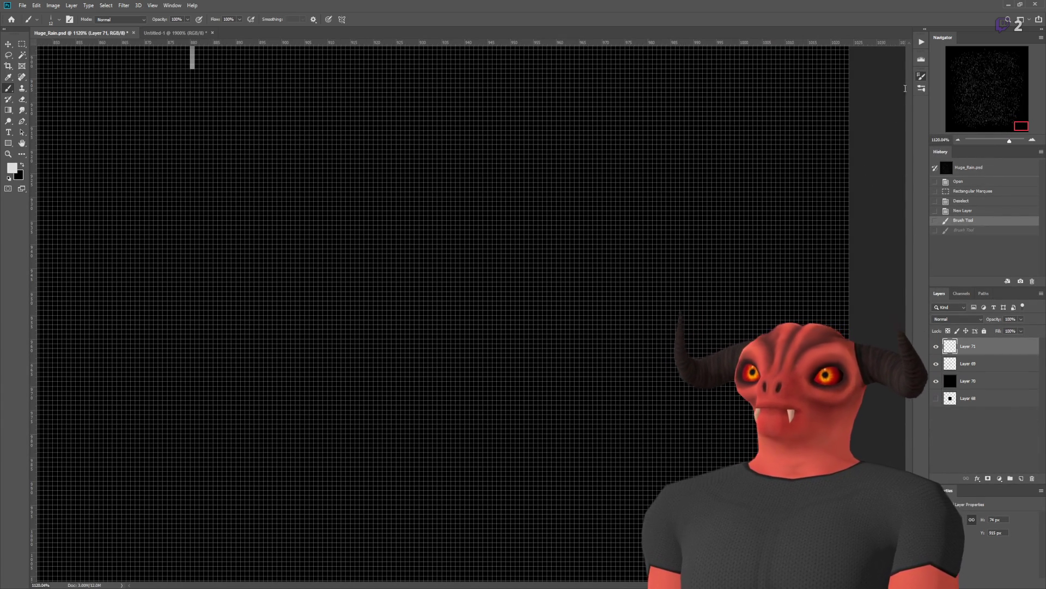
pyautogui.moveTo(637, 256)
pyautogui.mouseDown()
pyautogui.moveTo(271, 269)
pyautogui.moveTo(246, 251)
pyautogui.moveTo(641, 426)
pyautogui.moveTo(480, 349)
pyautogui.moveTo(381, 393)
pyautogui.moveTo(463, 354)
pyautogui.mouseUp()
pyautogui.hotkey('ctrl', 'z')
pyautogui.moveTo(577, 208)
pyautogui.mouseDown()
pyautogui.moveTo(170, 195)
pyautogui.moveTo(538, 343)
pyautogui.mouseUp()
pyautogui.hotkey('ctrl', 'z')
pyautogui.moveTo(627, 246)
pyautogui.mouseDown()
pyautogui.moveTo(338, 245)
pyautogui.moveTo(210, 294)
pyautogui.mouseUp()
pyautogui.hotkey('ctrl', 'z')
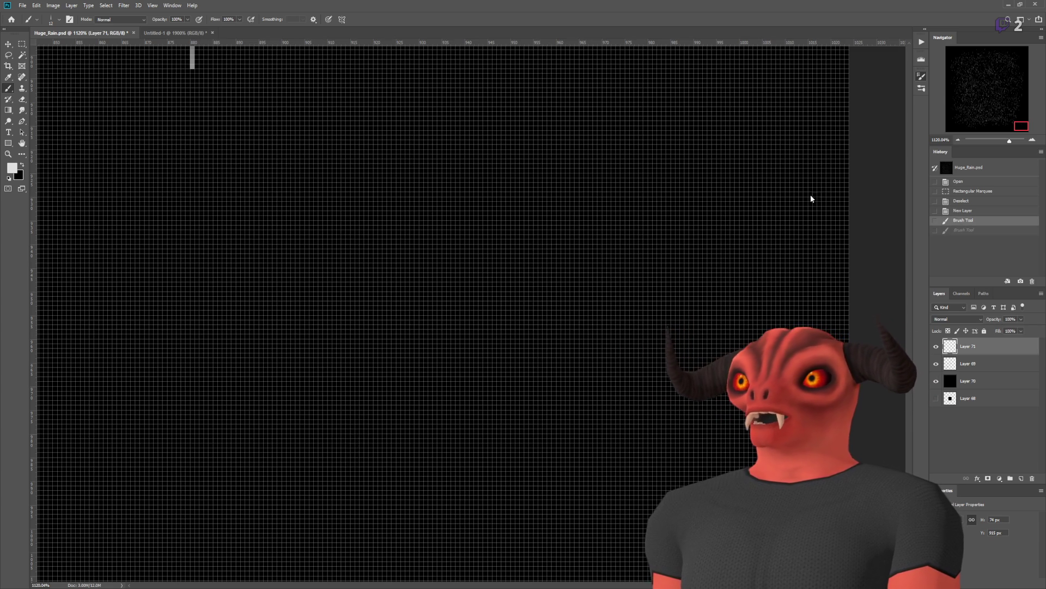
pyautogui.moveTo(630, 257)
pyautogui.mouseDown()
pyautogui.moveTo(256, 273)
pyautogui.moveTo(633, 240)
pyautogui.moveTo(338, 175)
pyautogui.mouseUp()
pyautogui.hotkey('ctrl', 'z')
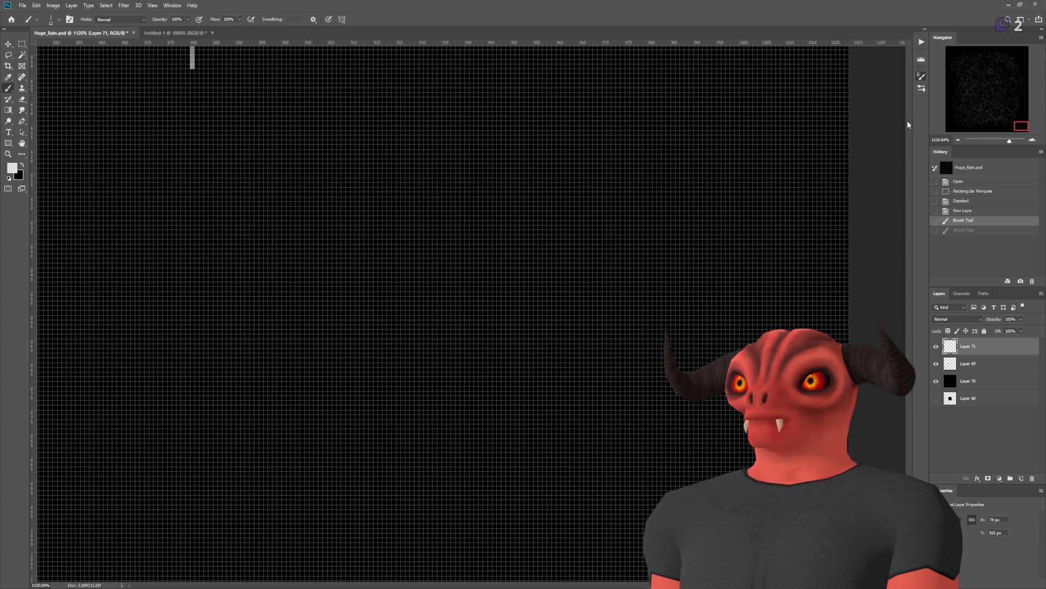
pyautogui.moveTo(839, 126)
pyautogui.mouseDown()
pyautogui.moveTo(458, 196)
pyautogui.moveTo(229, 191)
pyautogui.moveTo(523, 382)
pyautogui.mouseUp()
pyautogui.hotkey('ctrl', 'z')
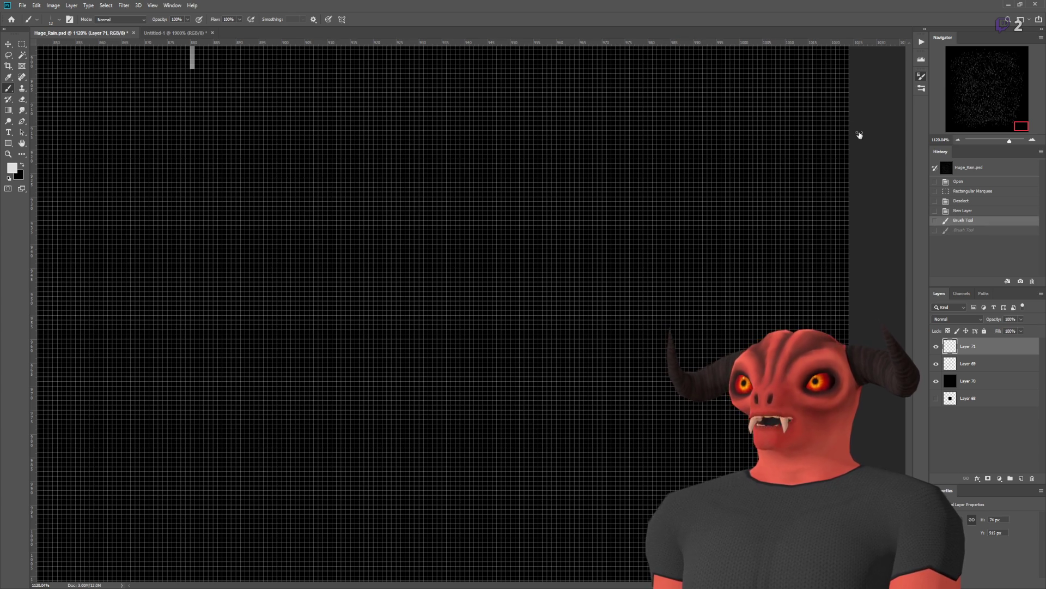
pyautogui.moveTo(471, 248)
pyautogui.mouseDown()
pyautogui.moveTo(606, 250)
pyautogui.moveTo(390, 164)
pyautogui.mouseUp()
pyautogui.hotkey('ctrl', 'z')
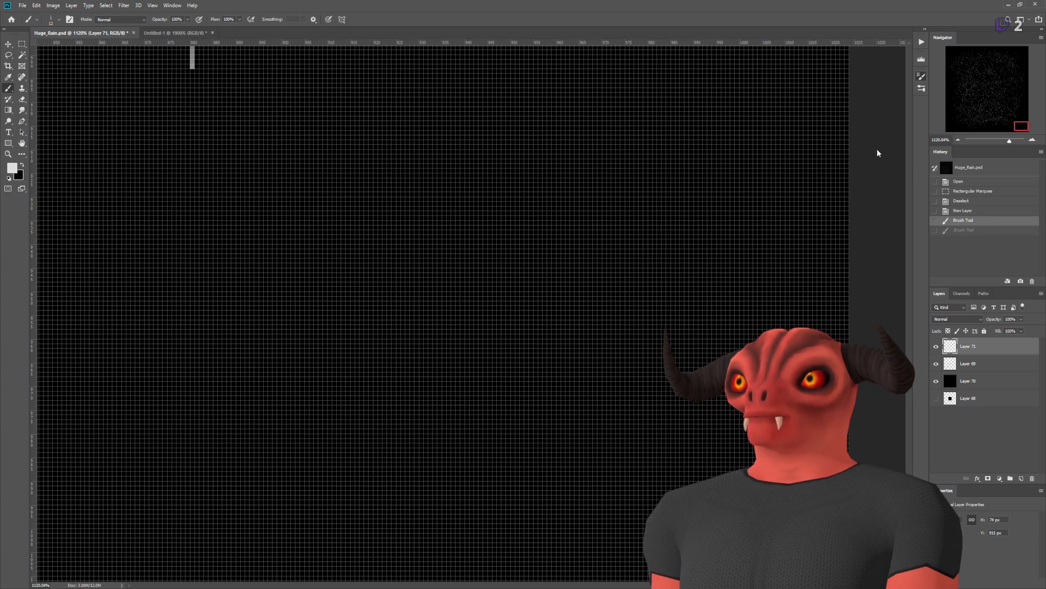
pyautogui.moveTo(873, 181)
pyautogui.mouseDown()
pyautogui.moveTo(398, 180)
pyautogui.moveTo(425, 261)
pyautogui.mouseUp()
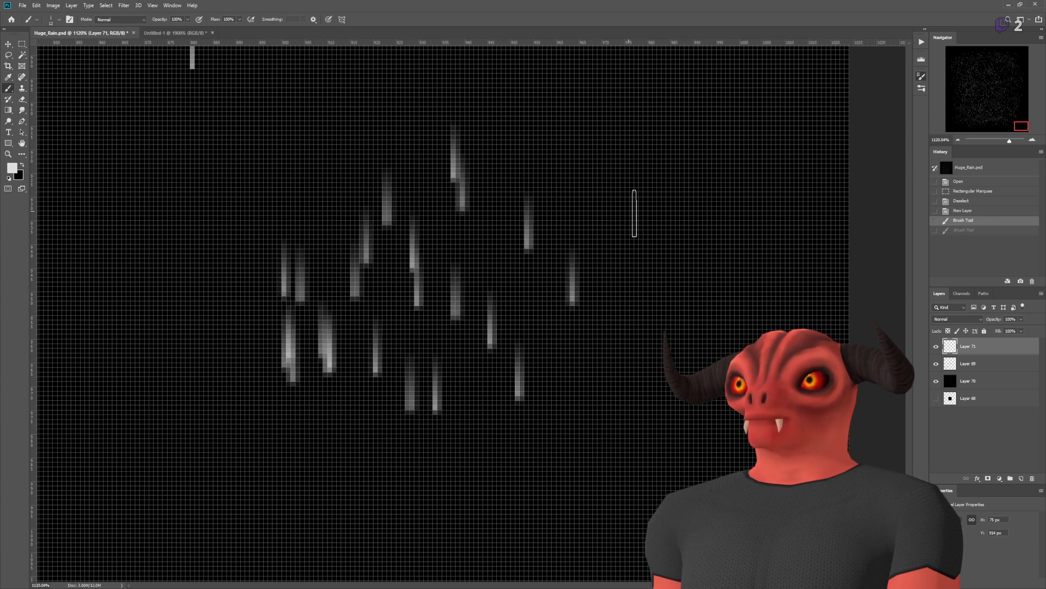
pyautogui.hotkey('ctrl', 'z')
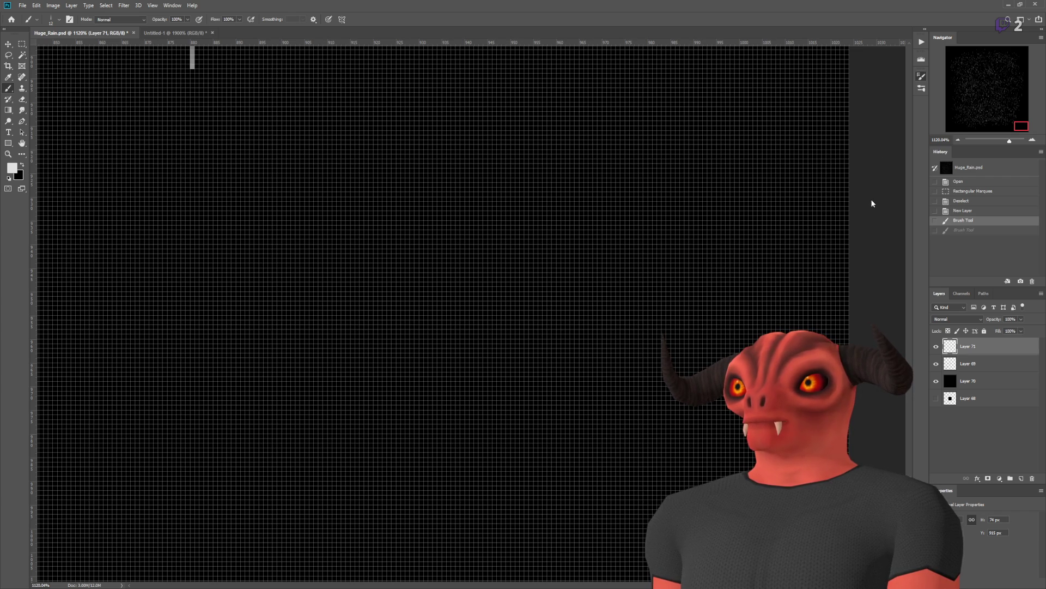
pyautogui.moveTo(112, 207)
pyautogui.mouseDown()
pyautogui.moveTo(355, 179)
pyautogui.moveTo(410, 367)
pyautogui.moveTo(572, 338)
pyautogui.mouseUp()
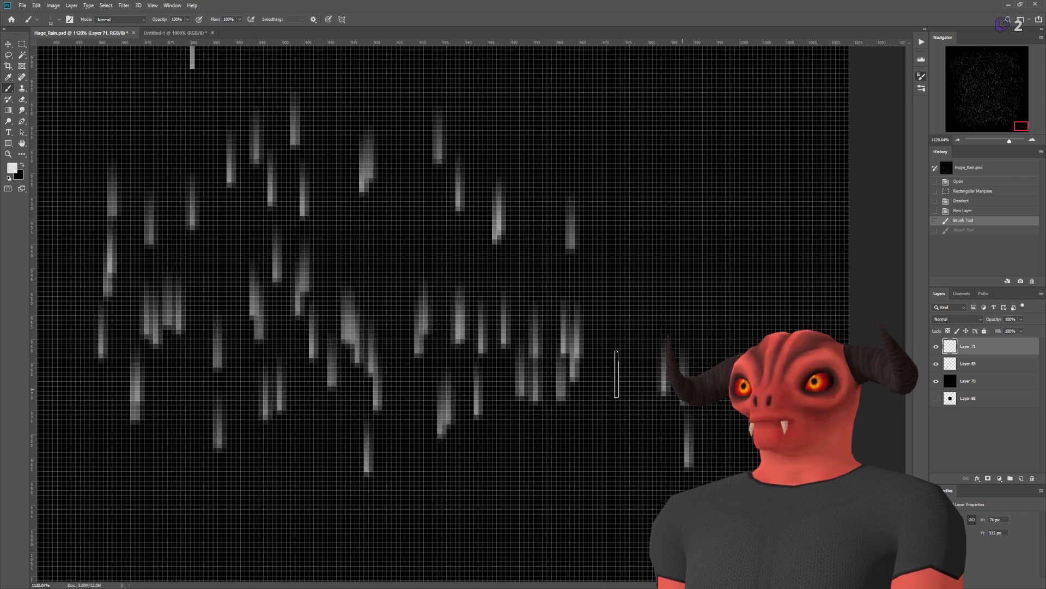
pyautogui.hotkey('ctrl', 'z')
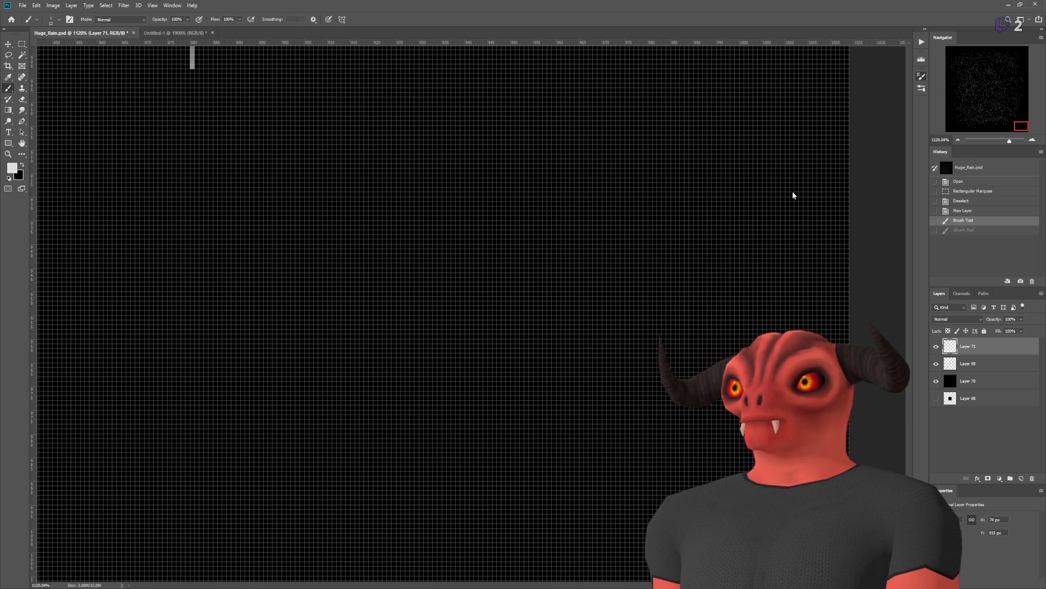
pyautogui.moveTo(793, 191)
pyautogui.mouseDown()
pyautogui.moveTo(89, 240)
pyautogui.moveTo(703, 256)
pyautogui.mouseUp()
pyautogui.hotkey('ctrl', 'z')
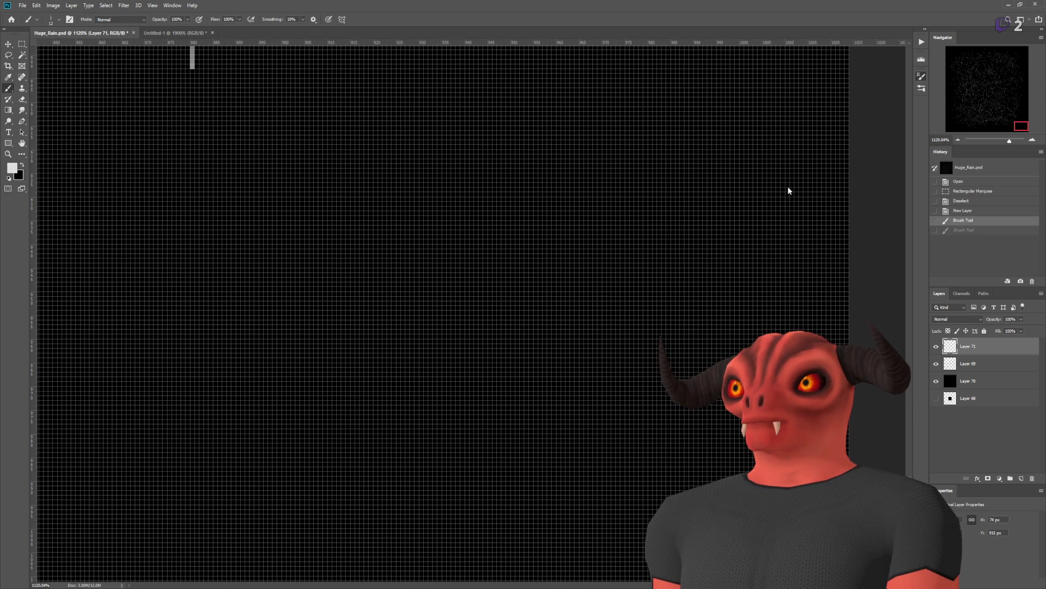
pyautogui.moveTo(774, 190)
pyautogui.mouseDown()
pyautogui.moveTo(436, 272)
pyautogui.moveTo(763, 218)
pyautogui.mouseUp()
pyautogui.hotkey('ctrl', 'z')
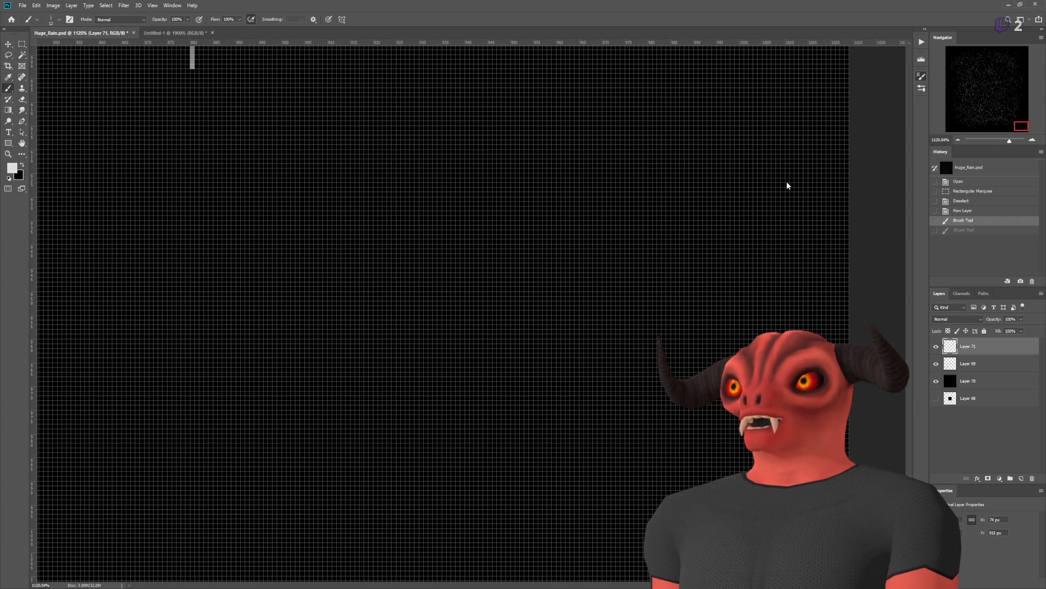
# Step: Pan the canvas, redo the undone rain-streak stroke on Layer 71, and zoom in on it
pyautogui.scroll(-5, 404, 183)
pyautogui.scroll(4, 404, 183)
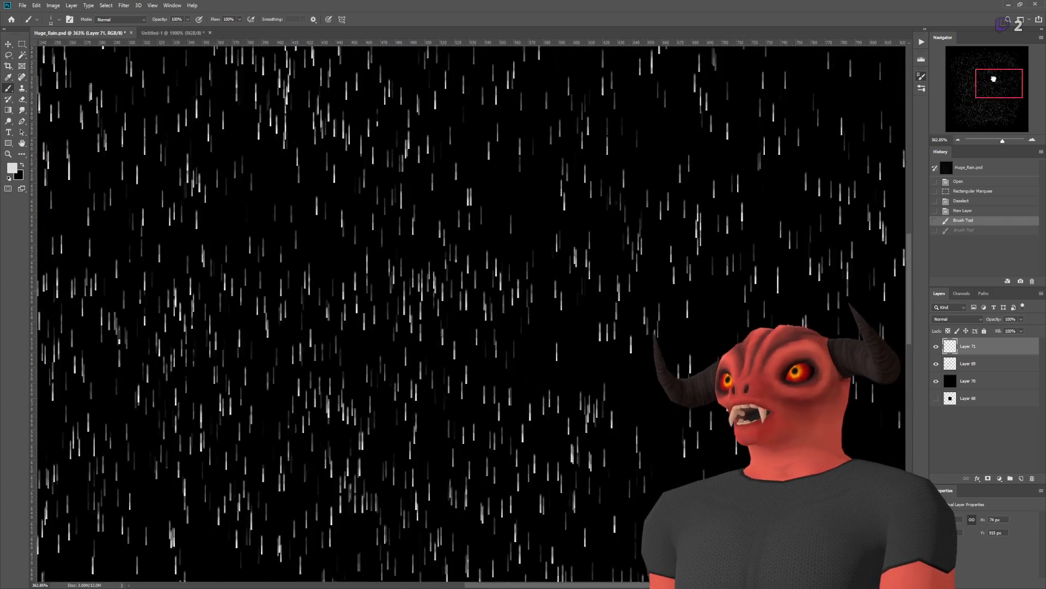
pyautogui.scroll(4, 434, 361)
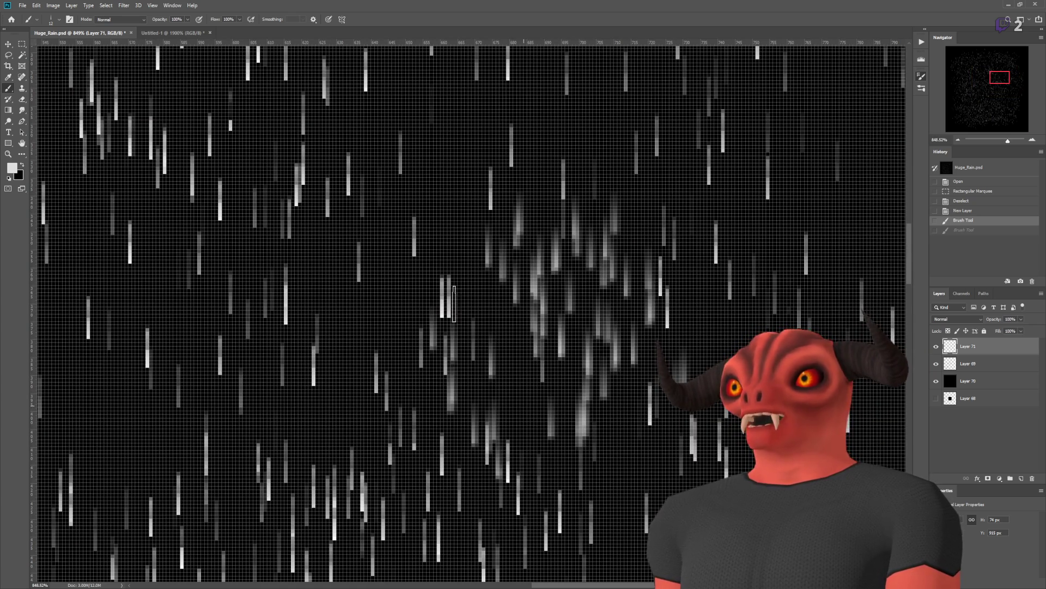
pyautogui.scroll(-4, 513, 247)
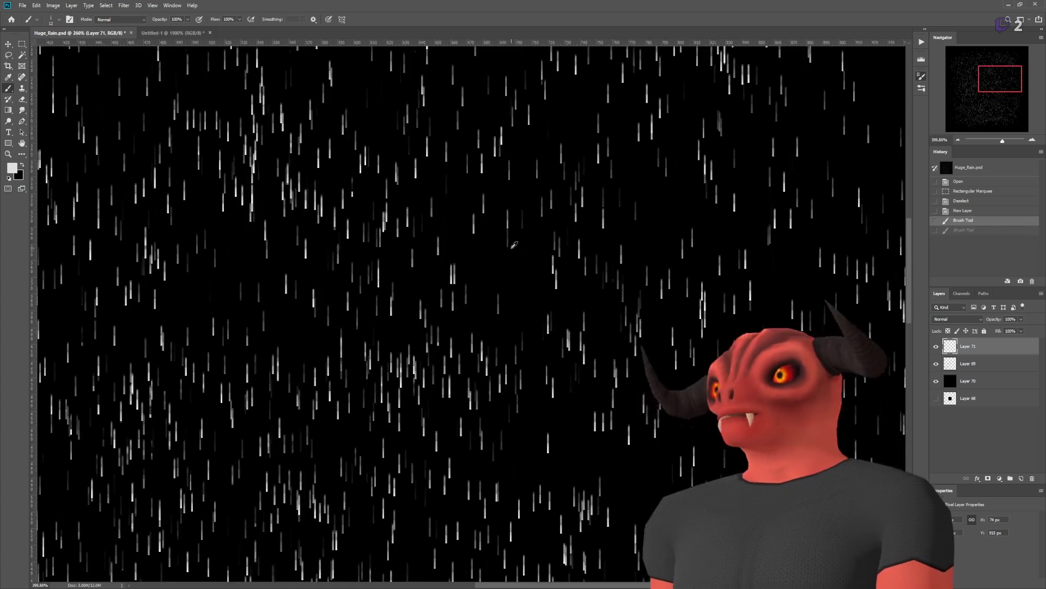
pyautogui.scroll(-4, 513, 246)
pyautogui.scroll(6, 635, 518)
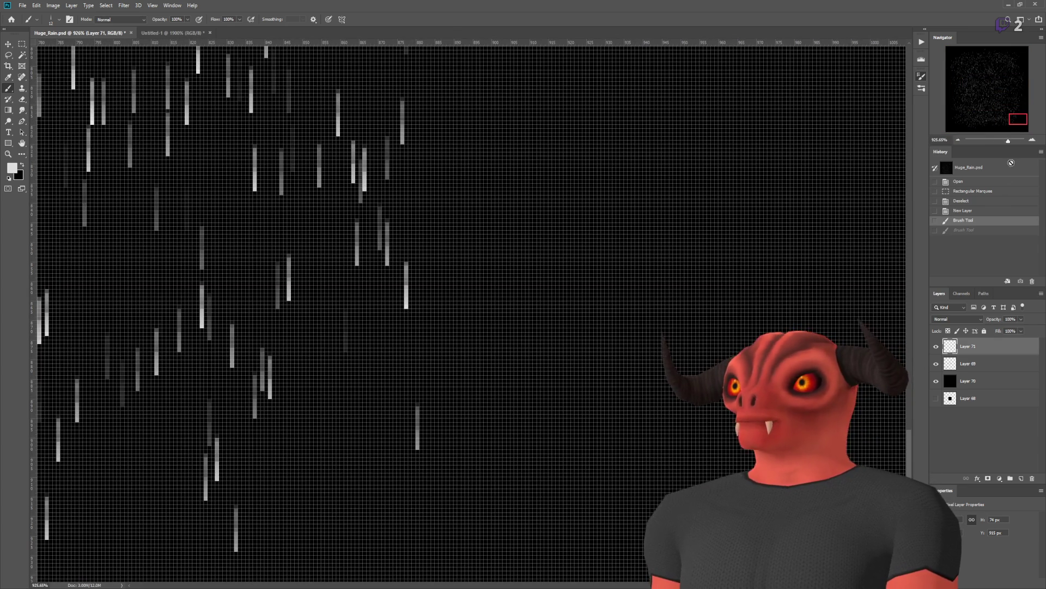
pyautogui.moveTo(1022, 113); pyautogui.dragTo(1023, 121)
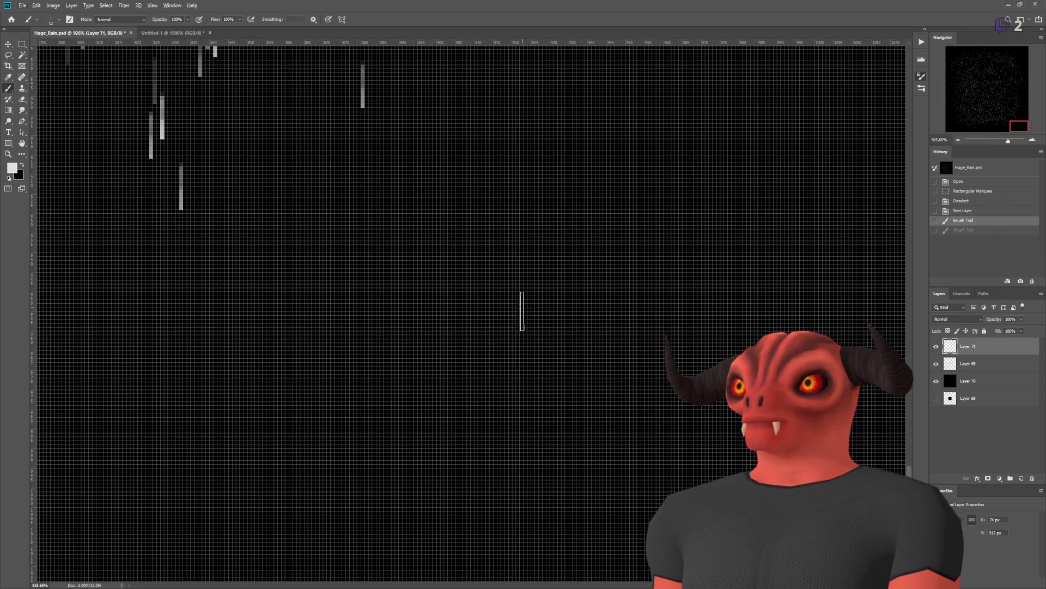
pyautogui.hotkey('ctrl', 'shift', 'z')
pyautogui.scroll(2, 534, 428)
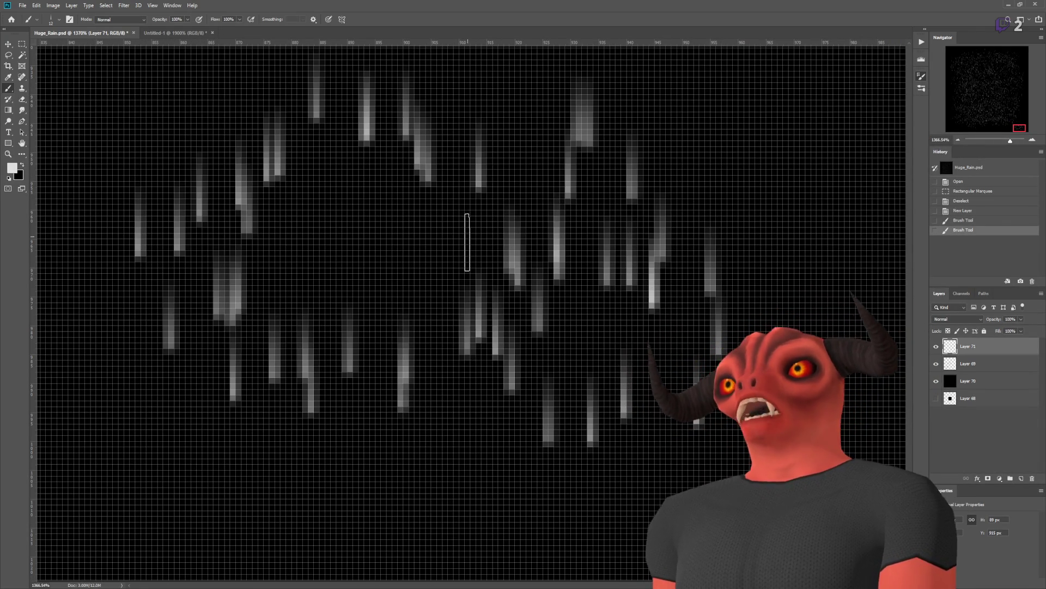
# Step: Shrink the Untitled-1 gradient strip with Image Size to a 12-pixel-tall grey ramp
pyautogui.click(176, 33)
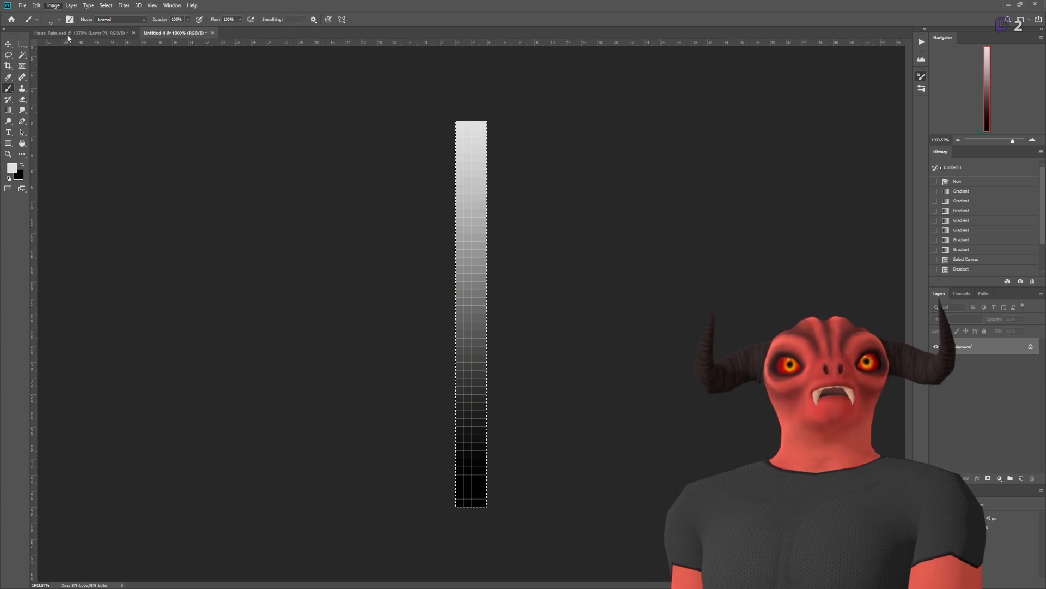
pyautogui.press('h')
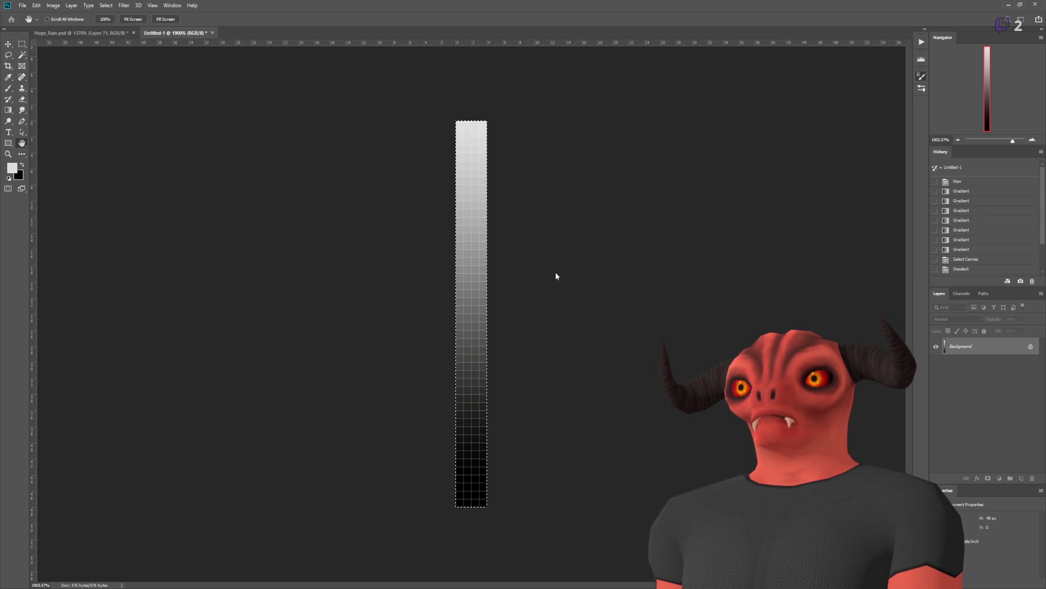
pyautogui.press('b')
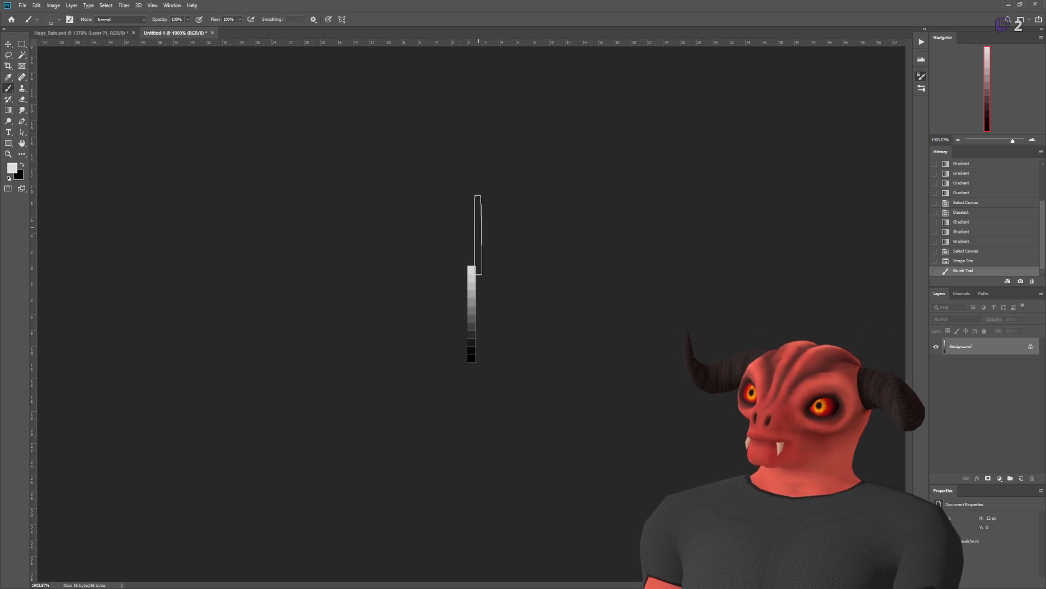
pyautogui.scroll(6, 502, 243)
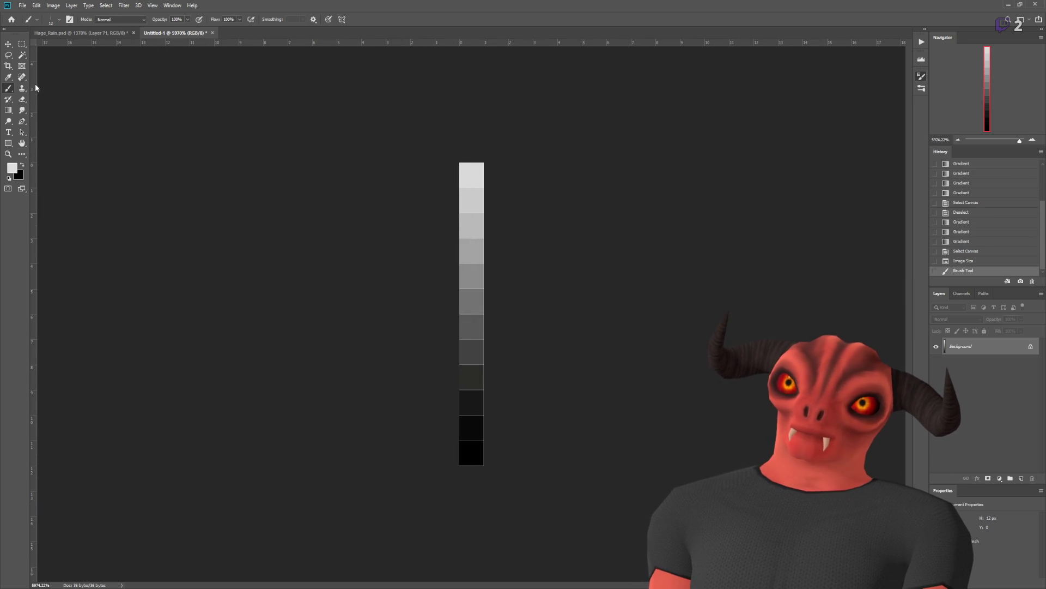
# Step: Dab a pencil pixel on the strip's top cell, select the whole strip, and return to Huge_Rain.psd
pyautogui.hotkey('shift', 'b')
pyautogui.click(469, 172)
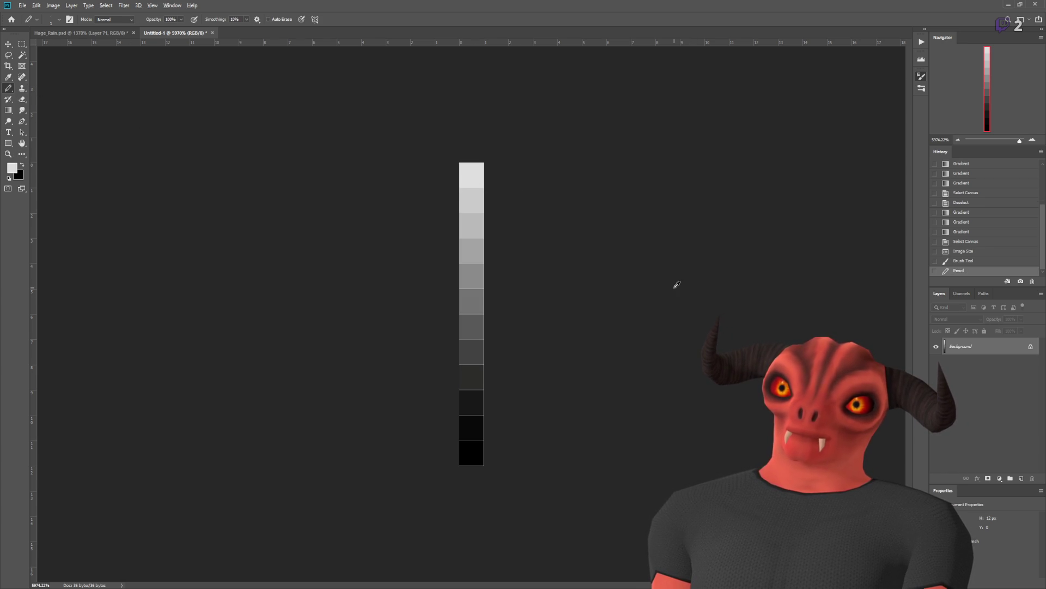
pyautogui.click(22, 44)
pyautogui.moveTo(453, 156); pyautogui.dragTo(516, 526)
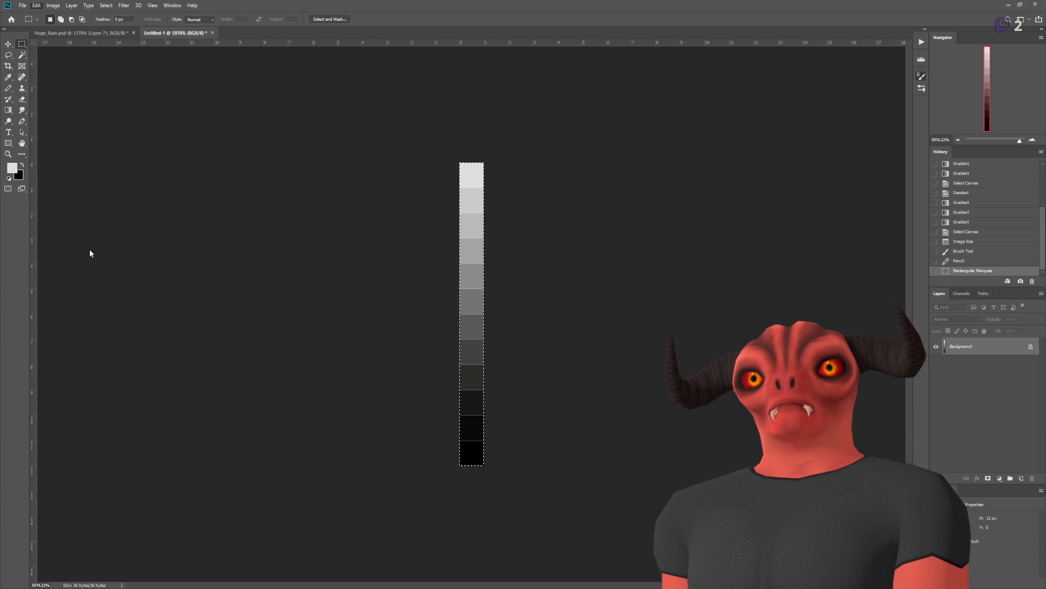
pyautogui.click(375, 319)
pyautogui.click(81, 33)
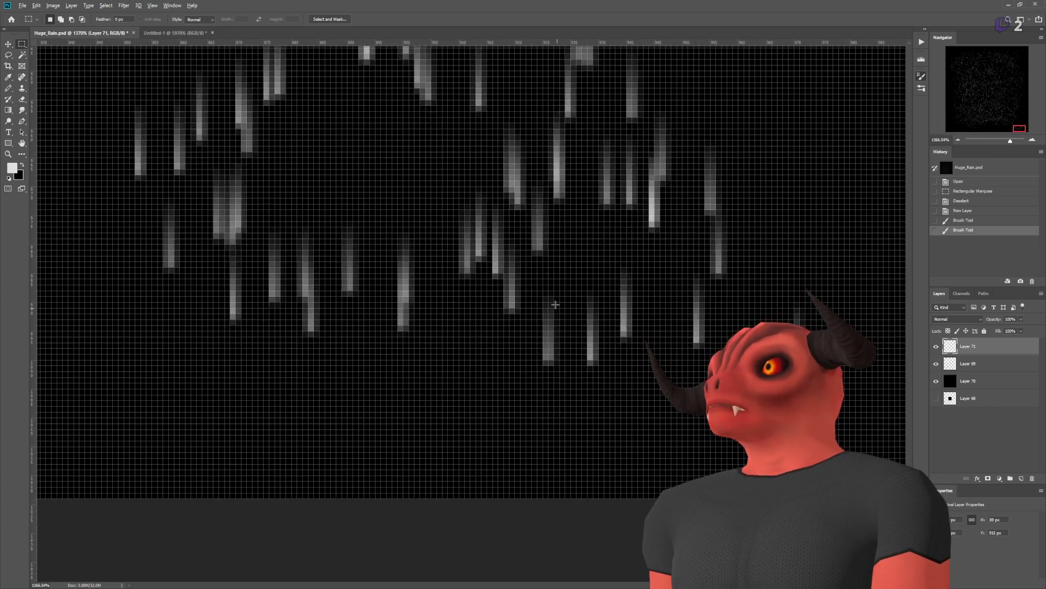
pyautogui.scroll(-2, 555, 304)
pyautogui.click(10, 89)
pyautogui.scroll(2, 642, 462)
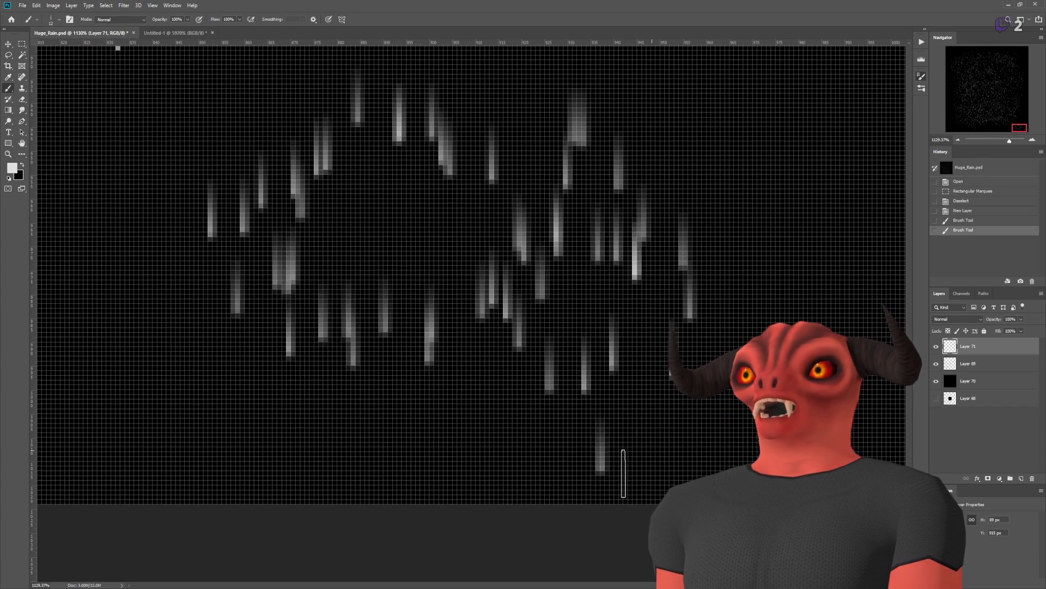
pyautogui.click(512, 478)
pyautogui.hotkey('ctrl', 'z')
pyautogui.scroll(2, 662, 270)
pyautogui.scroll(1, 661, 270)
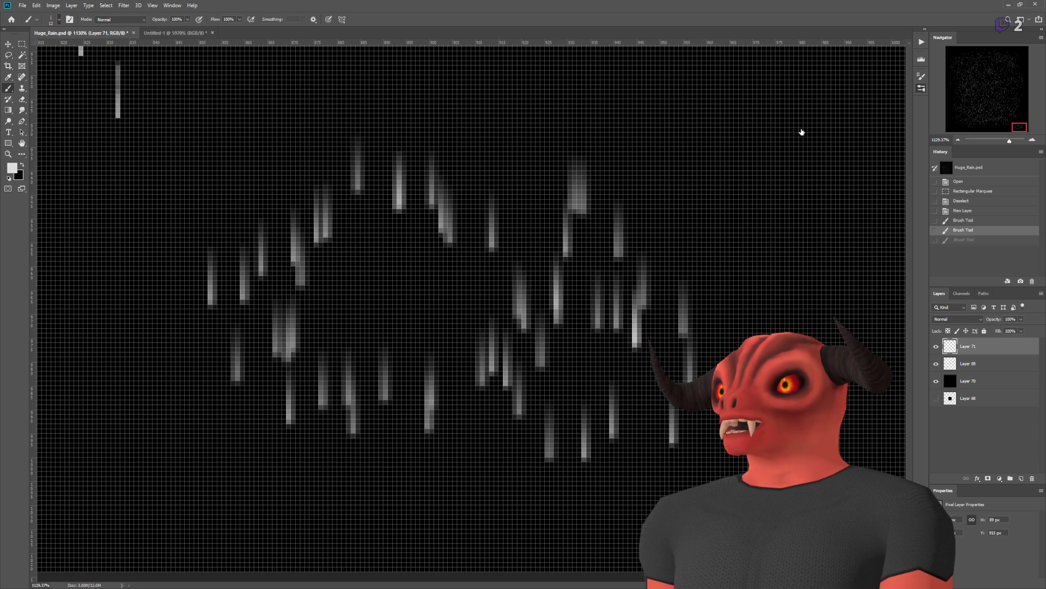
pyautogui.hotkey('shift', 'b')
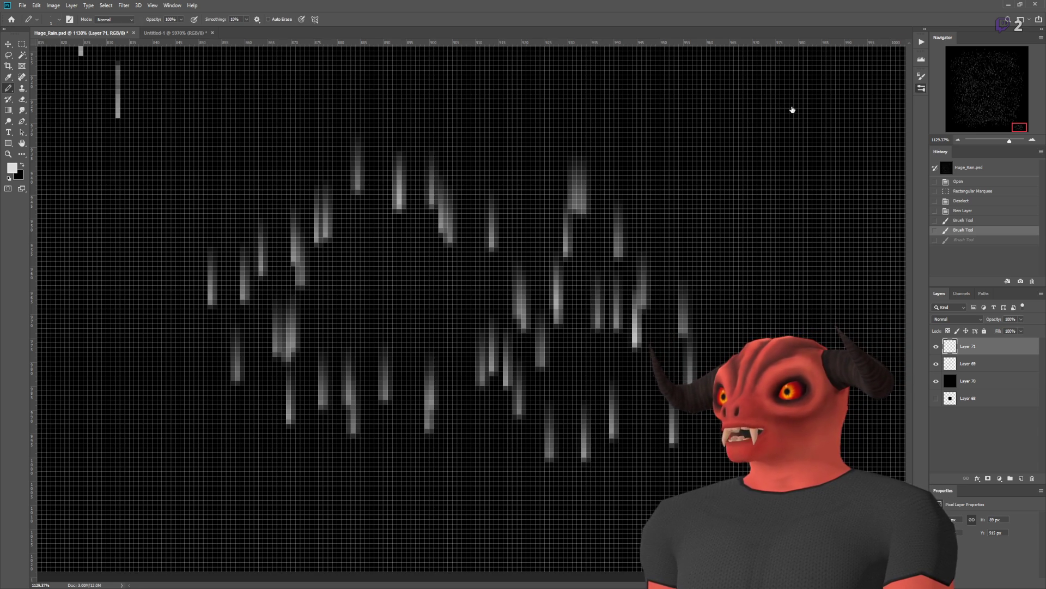
pyautogui.moveTo(772, 110)
pyautogui.mouseDown()
pyautogui.moveTo(450, 187)
pyautogui.moveTo(430, 390)
pyautogui.mouseUp()
pyautogui.hotkey('ctrl', 'z')
pyautogui.moveTo(643, 154)
pyautogui.mouseDown()
pyautogui.moveTo(422, 264)
pyautogui.moveTo(374, 425)
pyautogui.mouseUp()
pyautogui.hotkey('ctrl', 'z')
pyautogui.moveTo(608, 303)
pyautogui.mouseDown()
pyautogui.moveTo(343, 271)
pyautogui.moveTo(442, 463)
pyautogui.mouseUp()
pyautogui.hotkey('ctrl', 'z')
pyautogui.click(593, 163)
pyautogui.moveTo(564, 161); pyautogui.dragTo(678, 327)
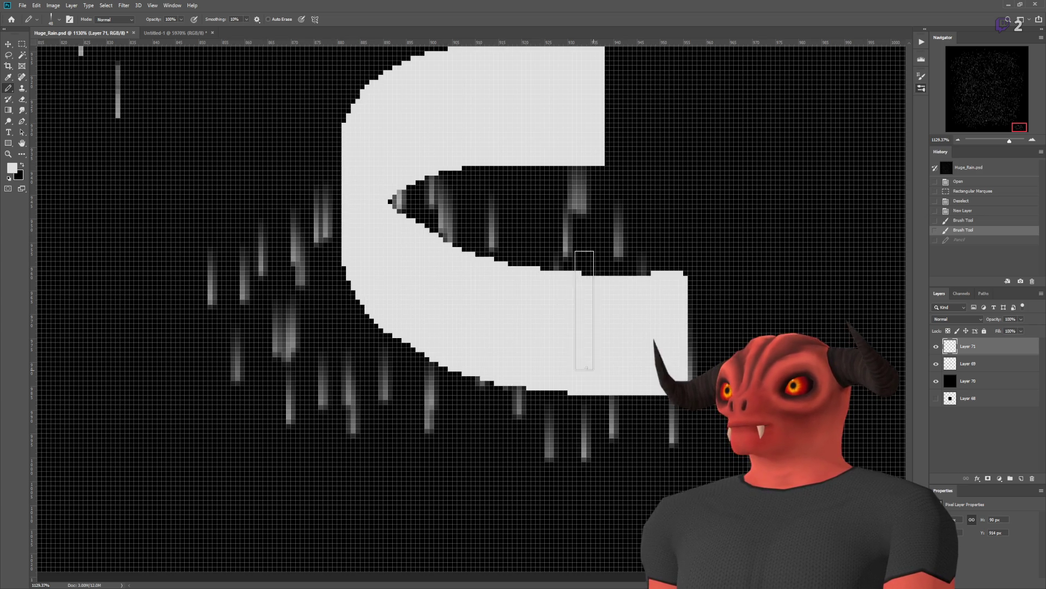
pyautogui.hotkey('ctrl', 'z')
pyautogui.hotkey('shift', 'b')
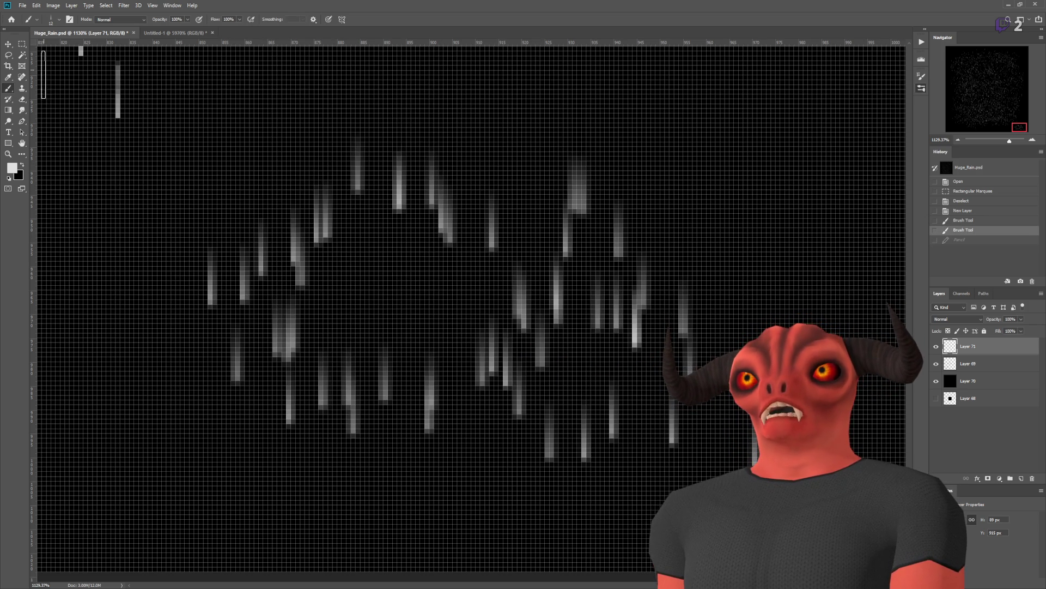
pyautogui.moveTo(716, 176)
pyautogui.mouseDown()
pyautogui.moveTo(382, 229)
pyautogui.moveTo(632, 354)
pyautogui.moveTo(468, 173)
pyautogui.mouseUp()
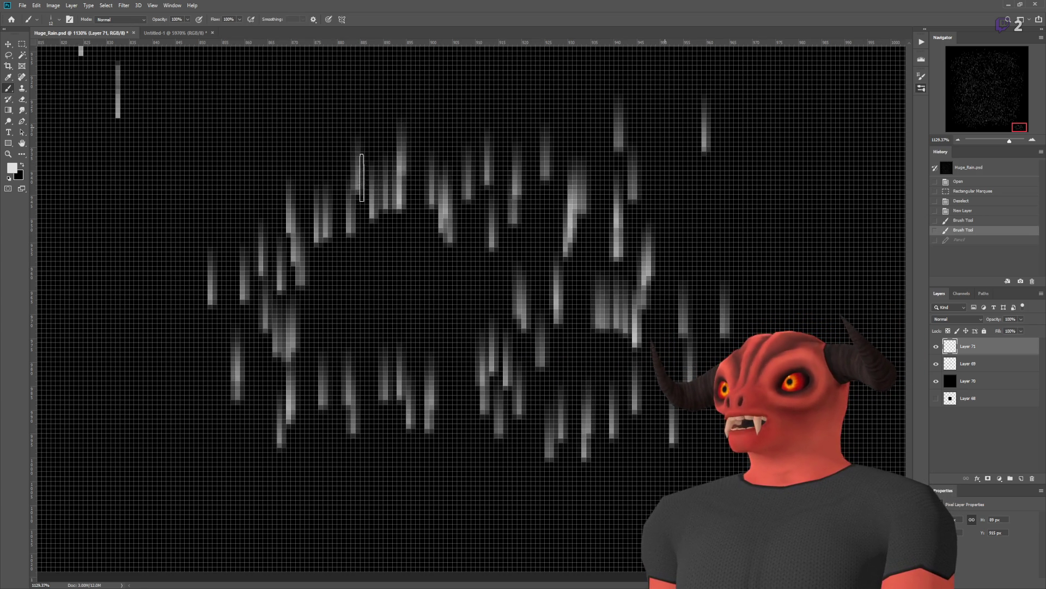
pyautogui.hotkey('ctrl', 'z')
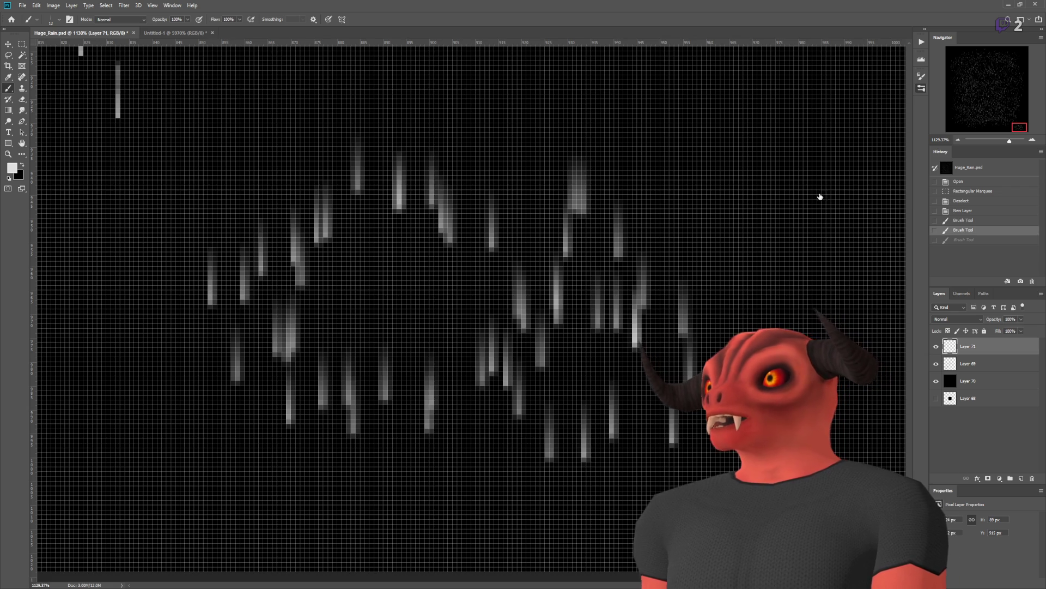
pyautogui.moveTo(491, 180); pyautogui.dragTo(322, 185)
pyautogui.hotkey('ctrl', 'z')
pyautogui.moveTo(639, 164); pyautogui.dragTo(503, 158)
pyautogui.hotkey('ctrl', 'z')
pyautogui.moveTo(635, 170); pyautogui.dragTo(166, 170)
pyautogui.hotkey('ctrl', 'z')
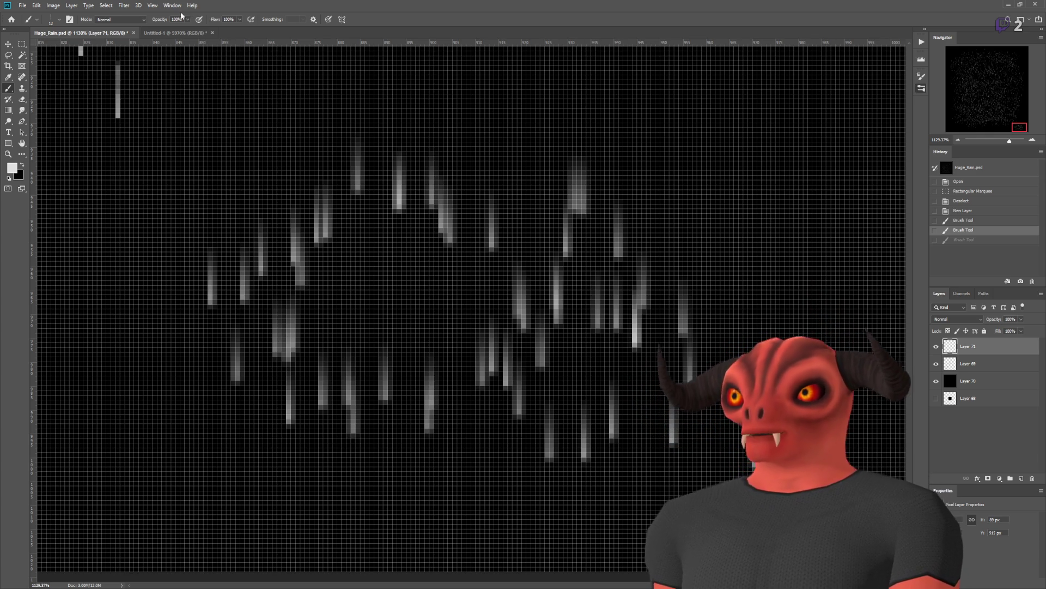
pyautogui.click(174, 32)
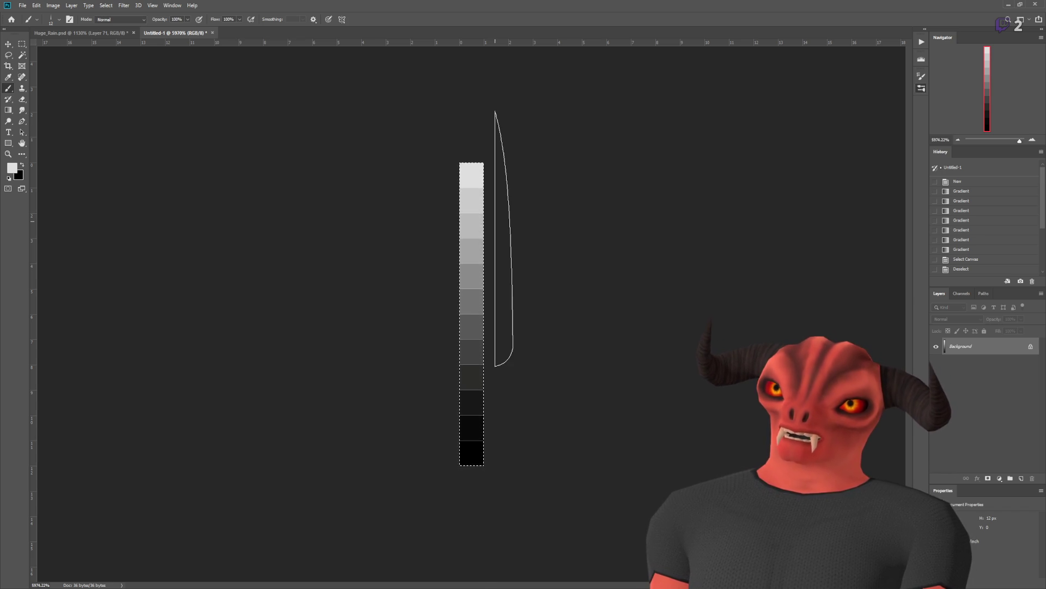
pyautogui.click(91, 35)
pyautogui.moveTo(613, 321)
pyautogui.mouseDown()
pyautogui.moveTo(591, 321)
pyautogui.moveTo(725, 212)
pyautogui.moveTo(267, 139)
pyautogui.moveTo(616, 134)
pyautogui.moveTo(655, 112)
pyautogui.moveTo(744, 109)
pyautogui.mouseUp()
pyautogui.hotkey('ctrl', 'z')
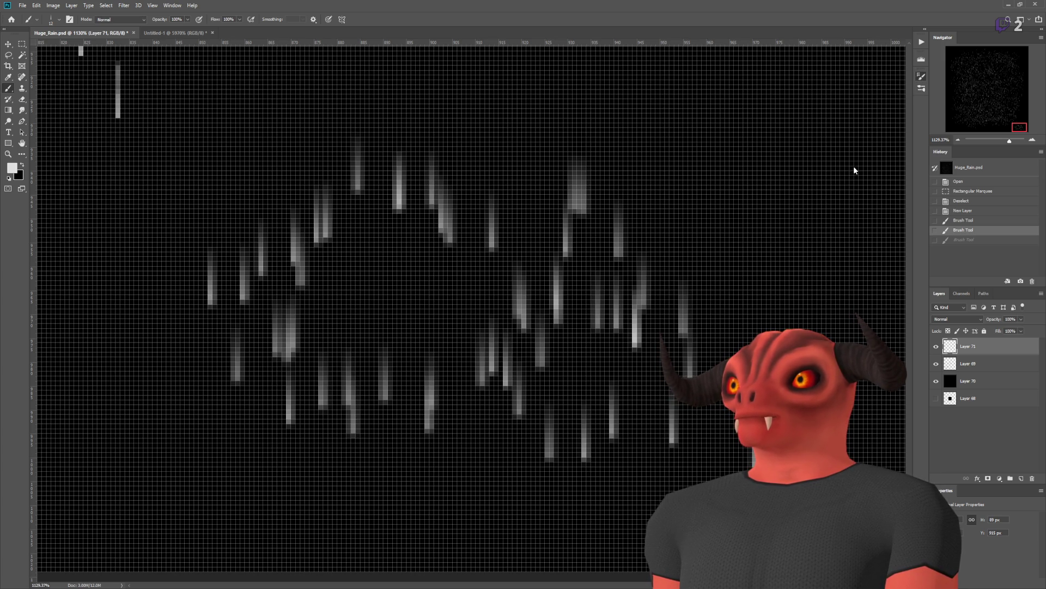
pyautogui.moveTo(761, 172); pyautogui.dragTo(297, 118)
pyautogui.hotkey('ctrl', 'z')
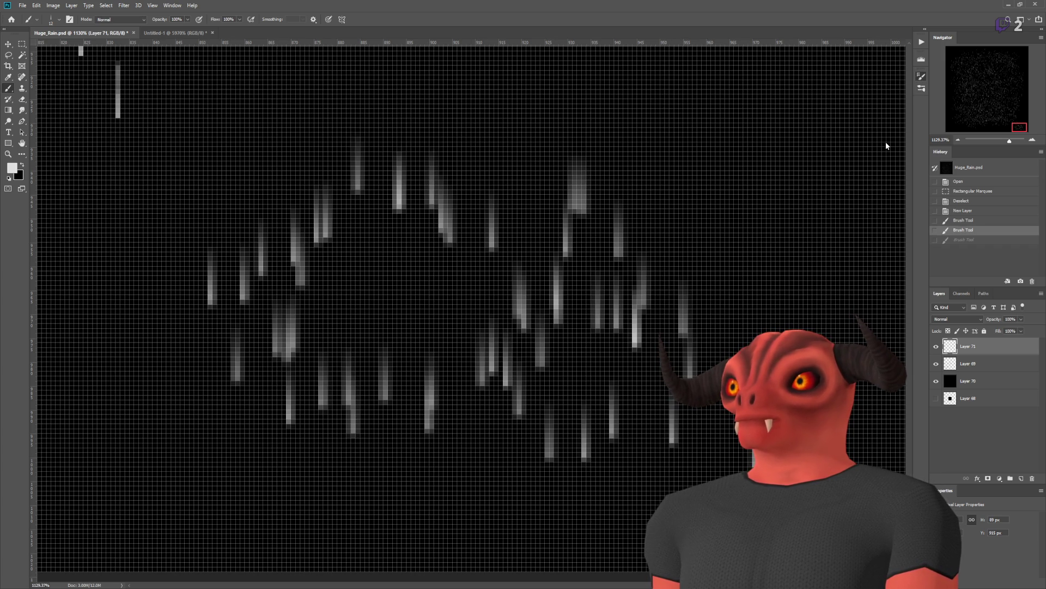
pyautogui.moveTo(582, 129); pyautogui.dragTo(298, 123)
pyautogui.hotkey('ctrl', 'z')
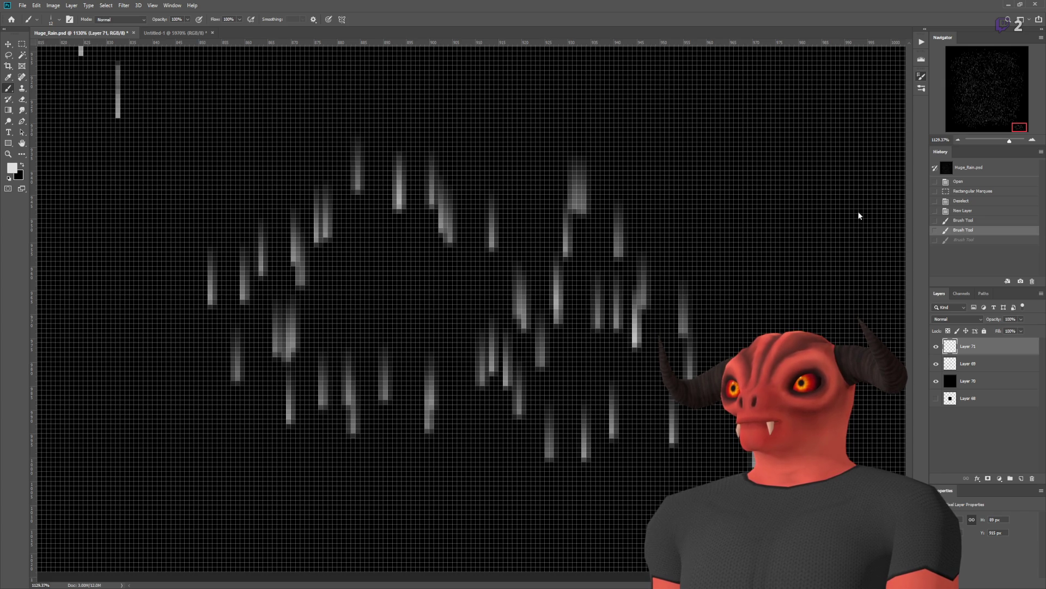
pyautogui.moveTo(652, 175)
pyautogui.mouseDown()
pyautogui.moveTo(458, 174)
pyautogui.moveTo(301, 390)
pyautogui.moveTo(660, 147)
pyautogui.moveTo(544, 409)
pyautogui.moveTo(387, 349)
pyautogui.moveTo(709, 297)
pyautogui.moveTo(257, 229)
pyautogui.moveTo(650, 144)
pyautogui.mouseUp()
pyautogui.hotkey('ctrl', 'z')
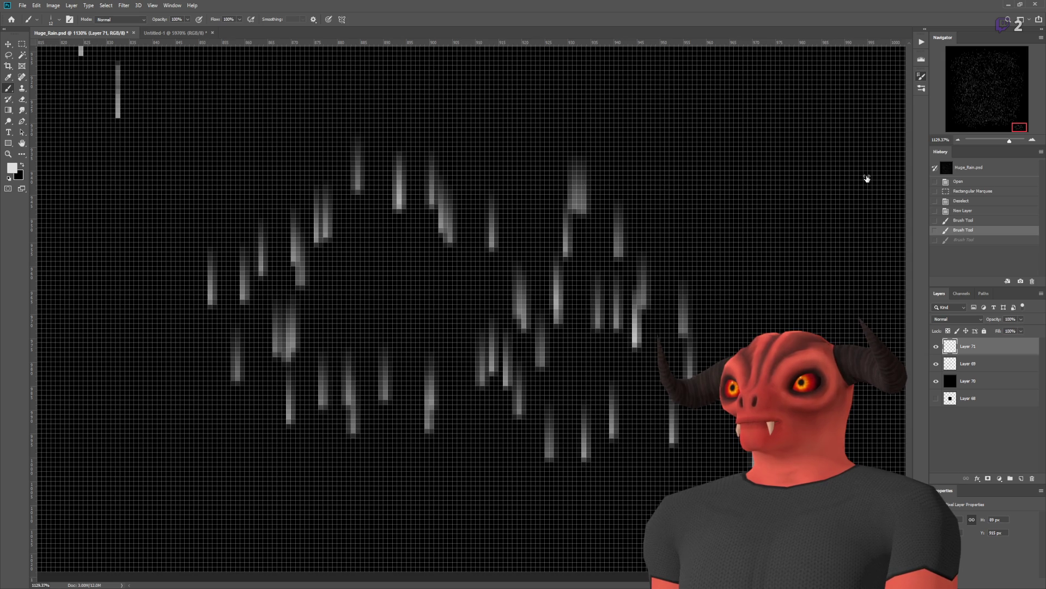
pyautogui.moveTo(630, 164); pyautogui.dragTo(330, 163)
pyautogui.hotkey('ctrl', 'z')
pyautogui.moveTo(651, 114); pyautogui.dragTo(237, 115)
pyautogui.scroll(-5, 484, 205)
pyautogui.scroll(1, 573, 188)
pyautogui.scroll(-1, 567, 175)
pyautogui.scroll(2, 537, 175)
pyautogui.scroll(-1, 518, 203)
pyautogui.scroll(-1, 523, 203)
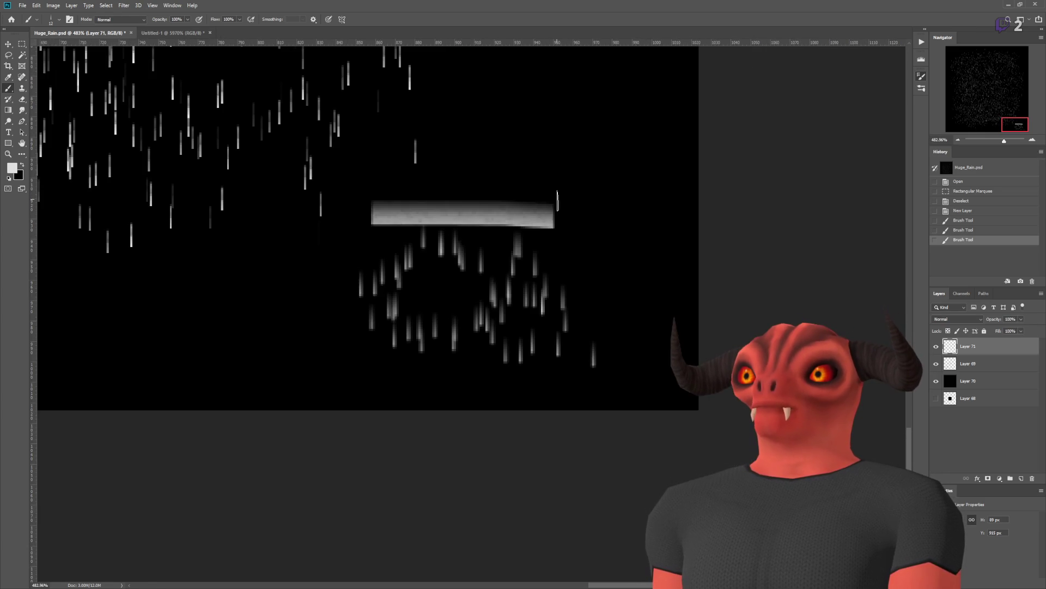
pyautogui.hotkey('ctrl', 'z')
pyautogui.click(644, 226)
pyautogui.click(494, 183)
pyautogui.click(591, 116)
pyautogui.hotkey('ctrl', 'z')
pyautogui.hotkey('ctrl', 'z')
pyautogui.hotkey('ctrl', 'z')
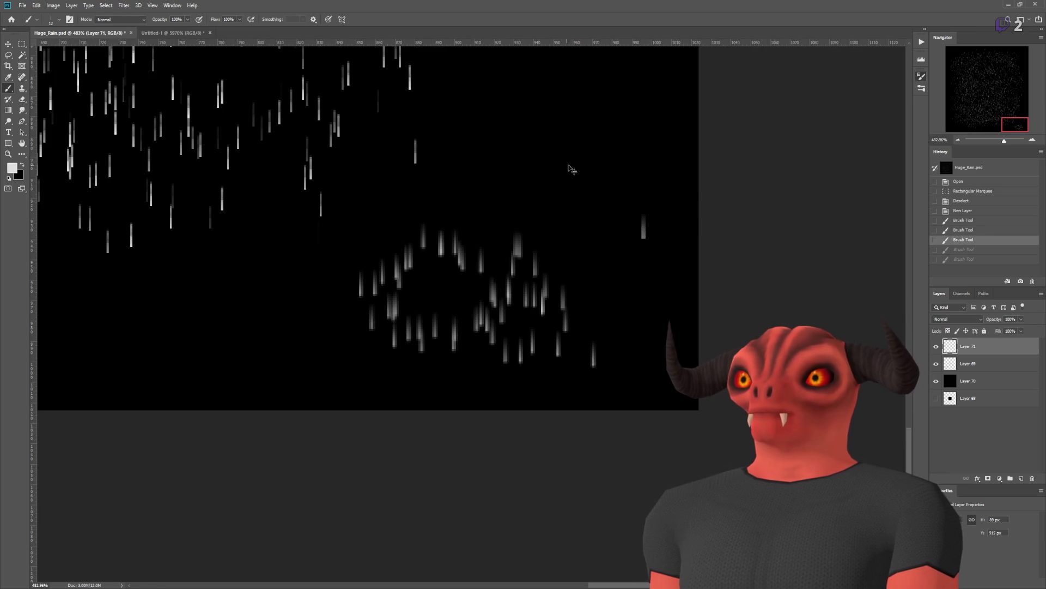
pyautogui.scroll(2, 563, 234)
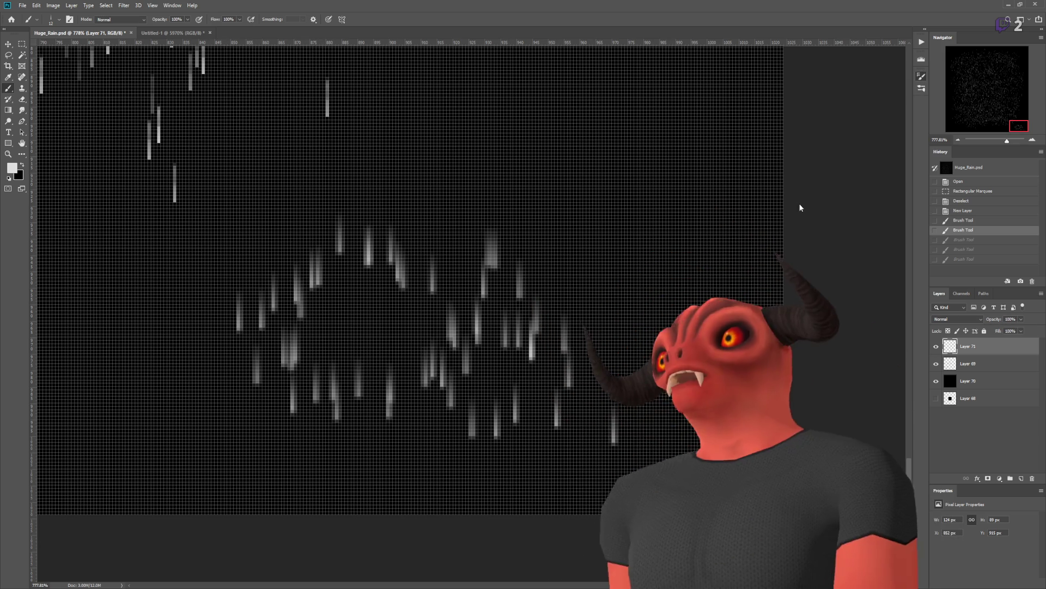
pyautogui.moveTo(651, 161)
pyautogui.mouseDown()
pyautogui.moveTo(541, 161)
pyautogui.moveTo(519, 211)
pyautogui.mouseUp()
pyautogui.hotkey('ctrl', 'z')
pyautogui.scroll(5, 537, 158)
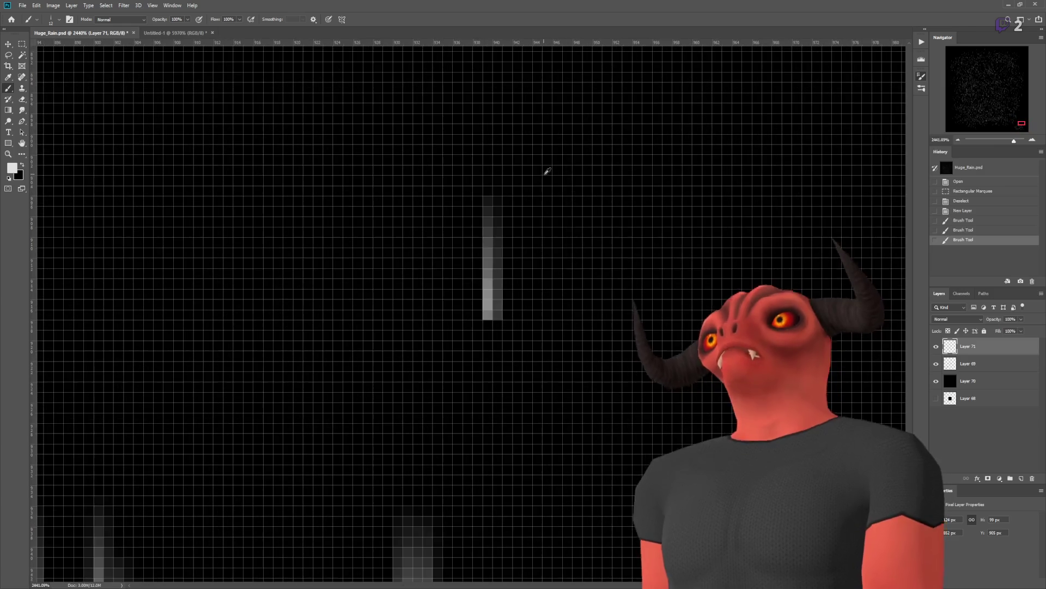
pyautogui.hotkey('ctrl', 'z')
pyautogui.click(563, 258)
pyautogui.hotkey('ctrl', 'z')
pyautogui.click(592, 258)
pyautogui.hotkey('ctrl', 'z')
pyautogui.click(588, 261)
pyautogui.hotkey('ctrl', 'z')
pyautogui.click(598, 262)
pyautogui.hotkey('ctrl', 'z')
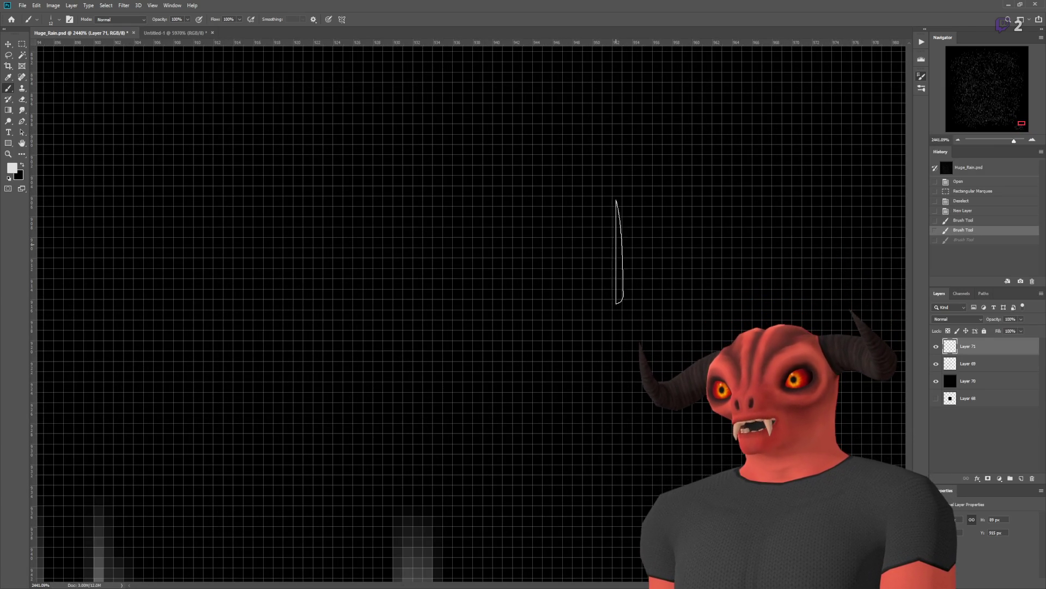
pyautogui.click(620, 249)
pyautogui.scroll(-5, 742, 311)
pyautogui.scroll(4, 724, 283)
pyautogui.hotkey('ctrl', 'z')
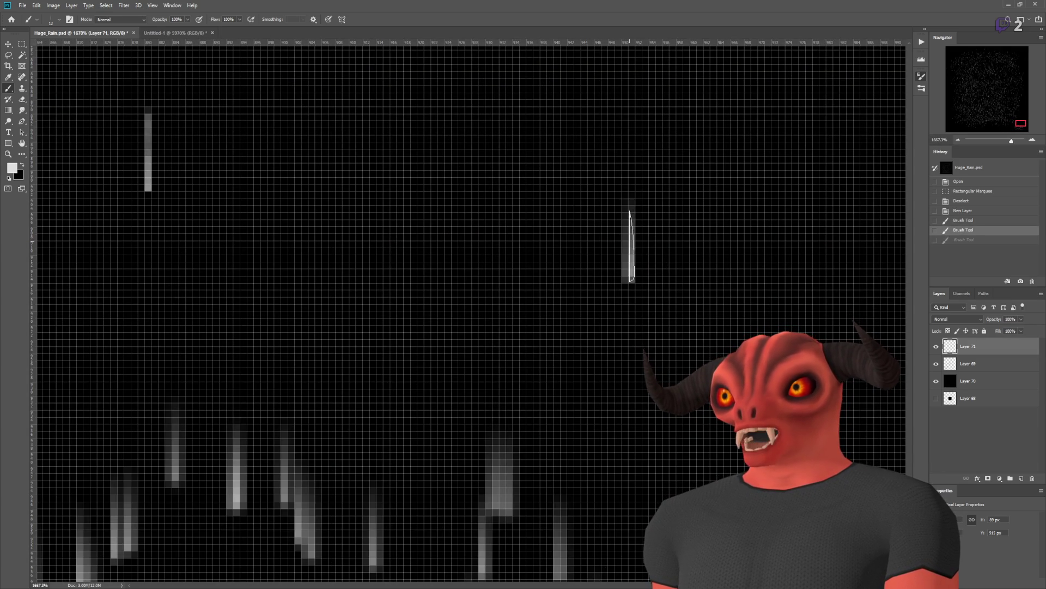
pyautogui.scroll(-2, 648, 251)
pyautogui.scroll(4, 545, 259)
pyautogui.scroll(-5, 622, 253)
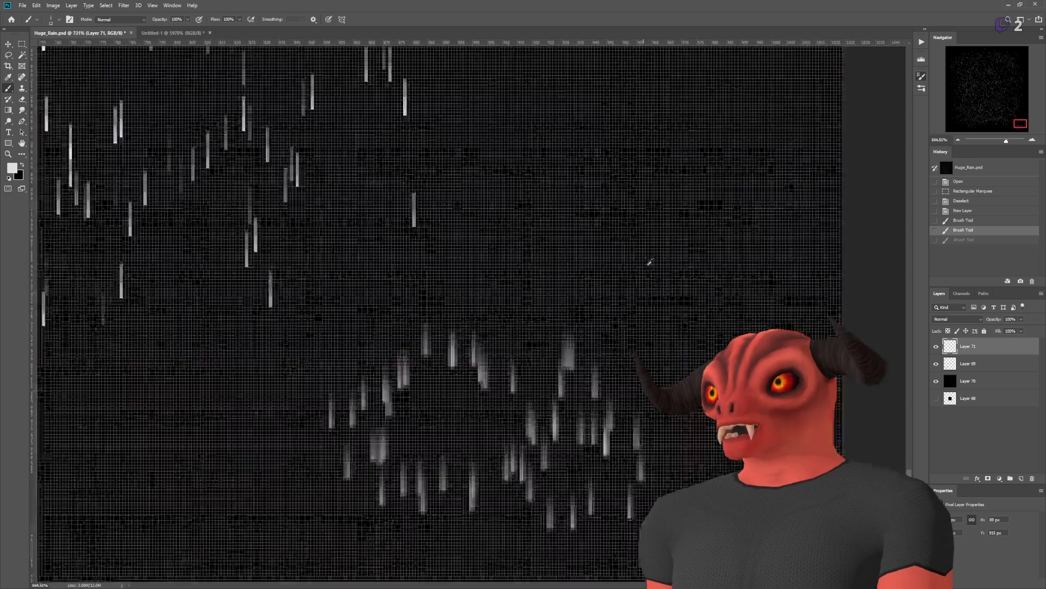
pyautogui.scroll(2, 643, 260)
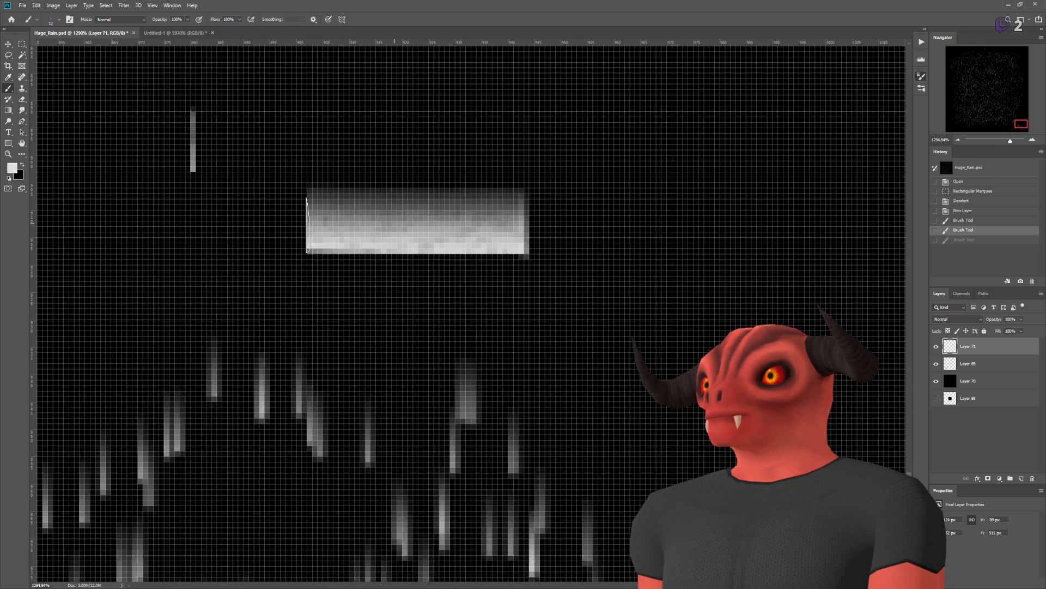
pyautogui.moveTo(611, 178); pyautogui.dragTo(611, 232)
pyautogui.hotkey('ctrl', 'z')
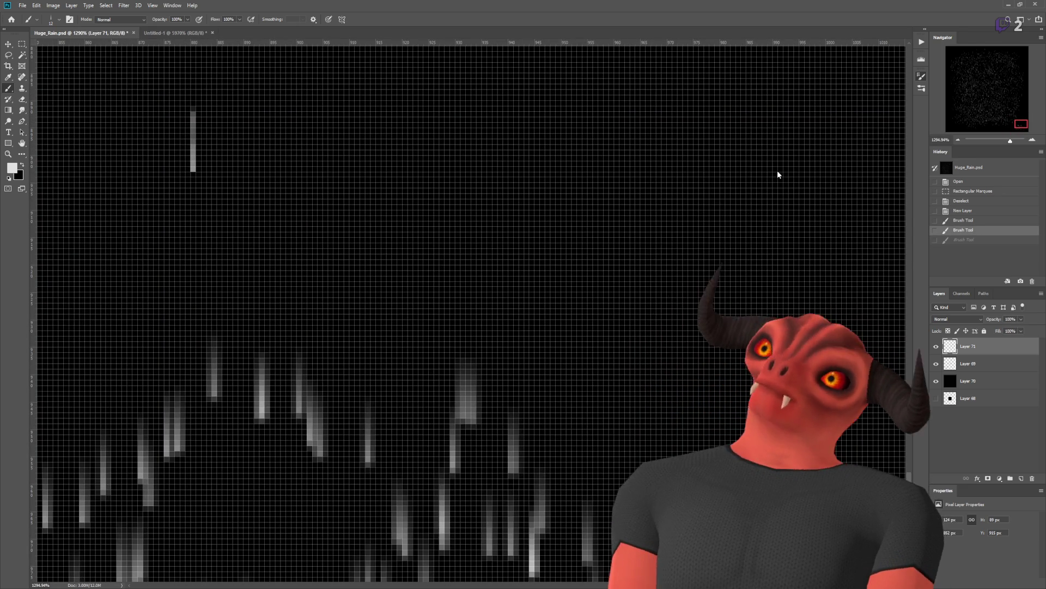
pyautogui.moveTo(715, 124); pyautogui.dragTo(715, 179)
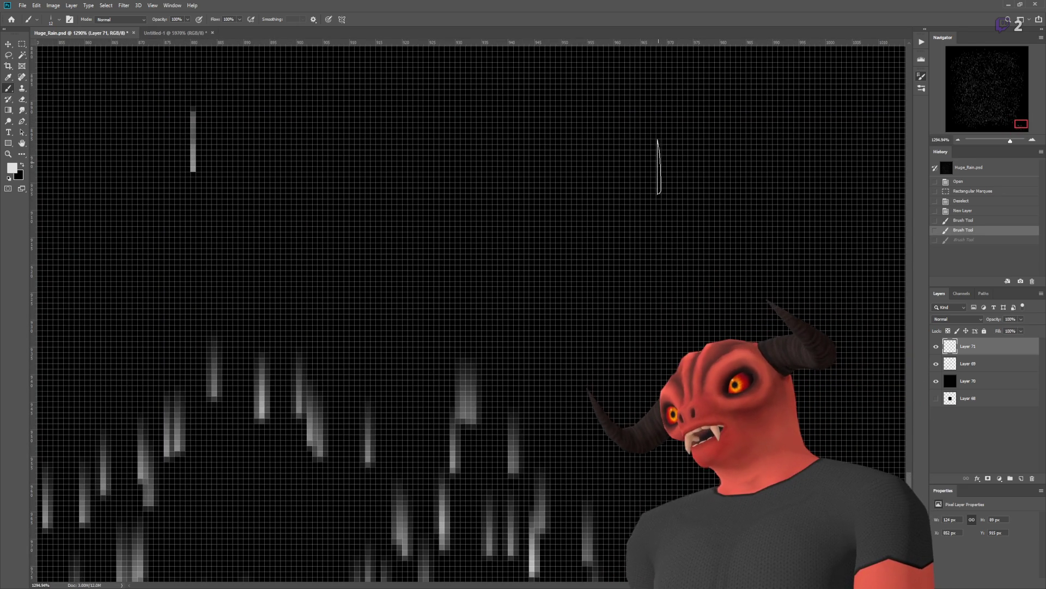
pyautogui.hotkey('ctrl', 'z')
pyautogui.moveTo(627, 133); pyautogui.dragTo(627, 199)
pyautogui.hotkey('ctrl', 'z')
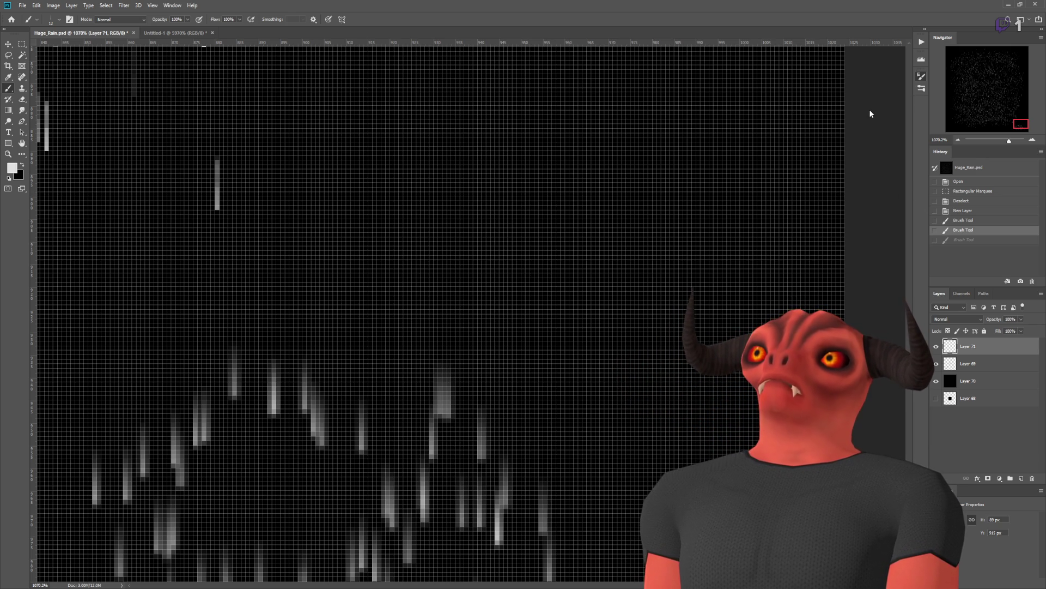
# Step: Paint two bands of rain streaks across Layer 71, then undo both of them
pyautogui.moveTo(654, 156); pyautogui.dragTo(275, 150)
pyautogui.moveTo(720, 261)
pyautogui.mouseDown()
pyautogui.moveTo(109, 202)
pyautogui.moveTo(490, 316)
pyautogui.moveTo(620, 338)
pyautogui.moveTo(621, 354)
pyautogui.moveTo(327, 152)
pyautogui.moveTo(305, 114)
pyautogui.mouseUp()
pyautogui.hotkey('ctrl', 'z')
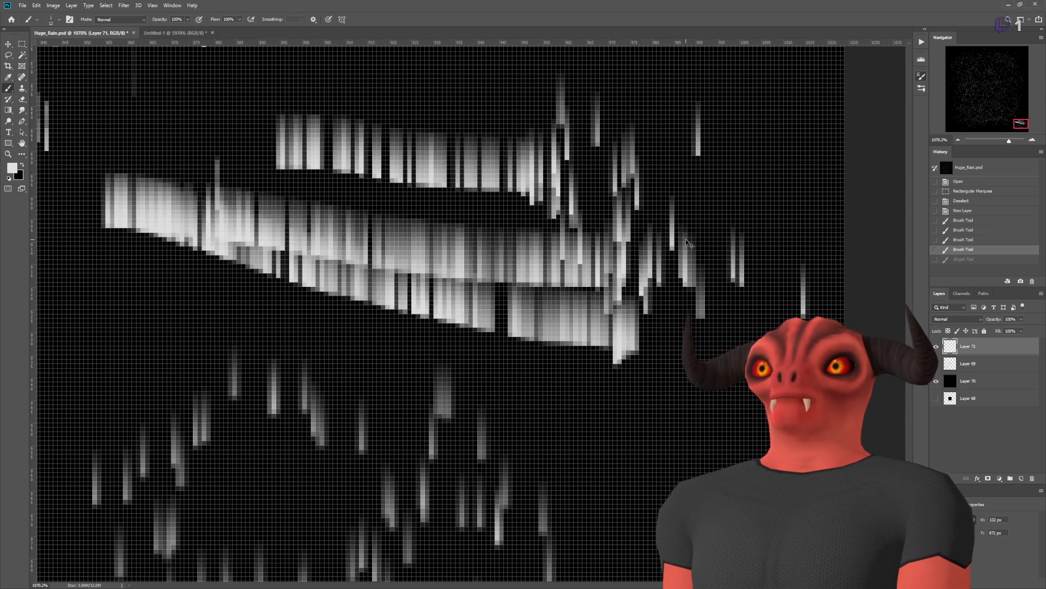
pyautogui.hotkey('ctrl', 'z')
pyautogui.hotkey('ctrl', 'z')
pyautogui.hotkey('ctrl', 'z')
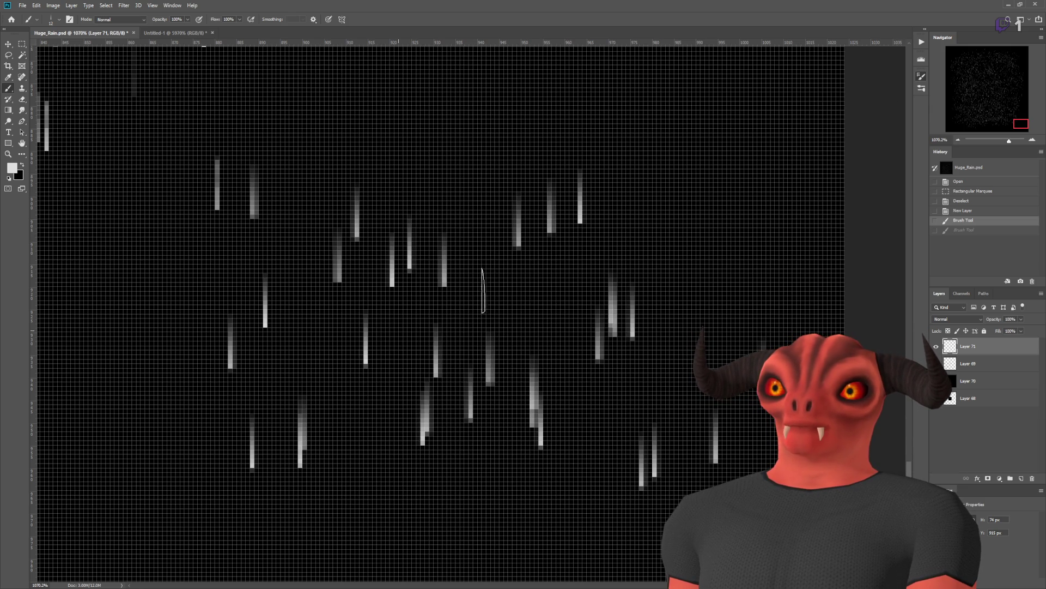
pyautogui.scroll(-5, 477, 187)
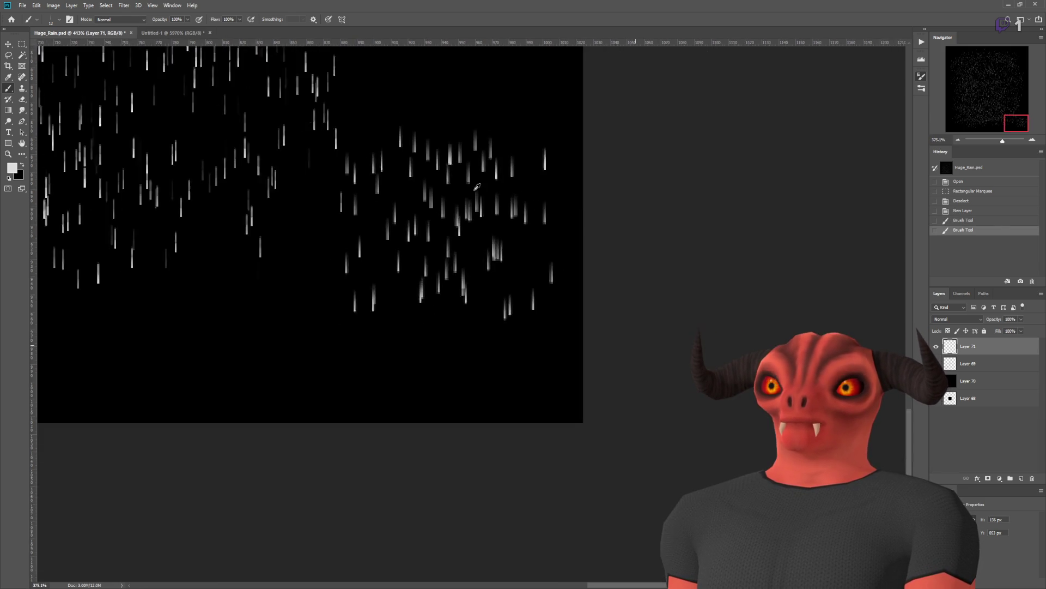
# Step: Undo the last two rain strokes, then try test marks with the Pencil and Brush, undoing each
pyautogui.scroll(1, 429, 216)
pyautogui.hotkey('ctrl', 'z')
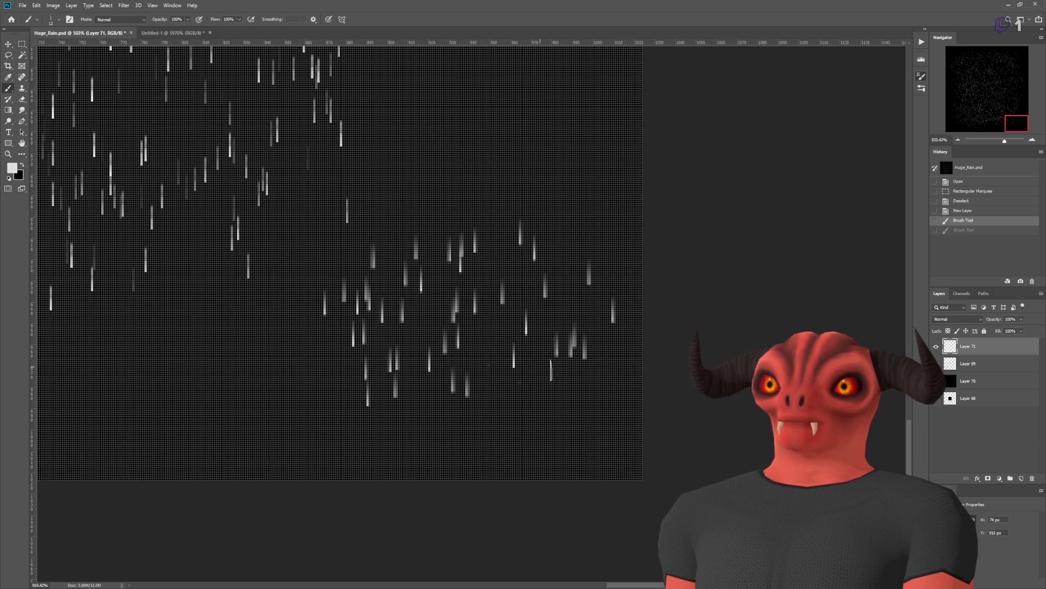
pyautogui.hotkey('ctrl', 'z')
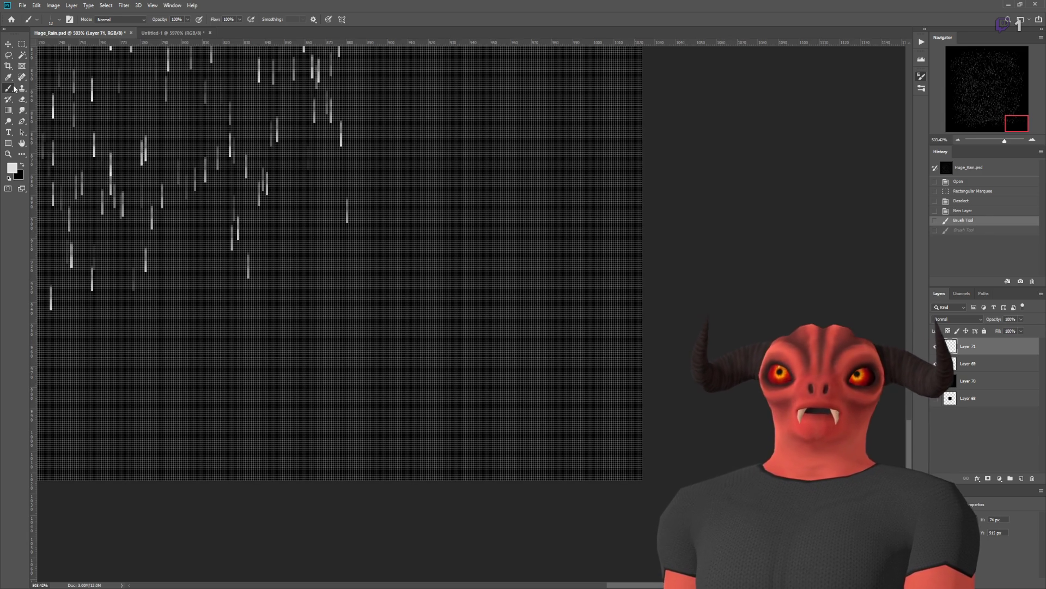
pyautogui.hotkey('shift', 'b')
pyautogui.moveTo(498, 215); pyautogui.dragTo(501, 227)
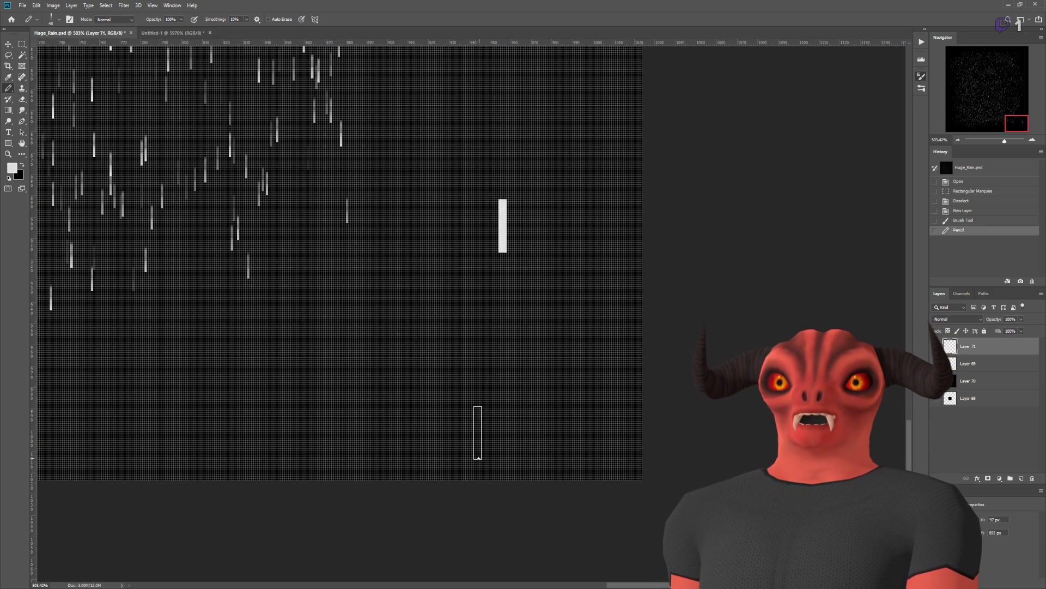
pyautogui.scroll(1, 467, 227)
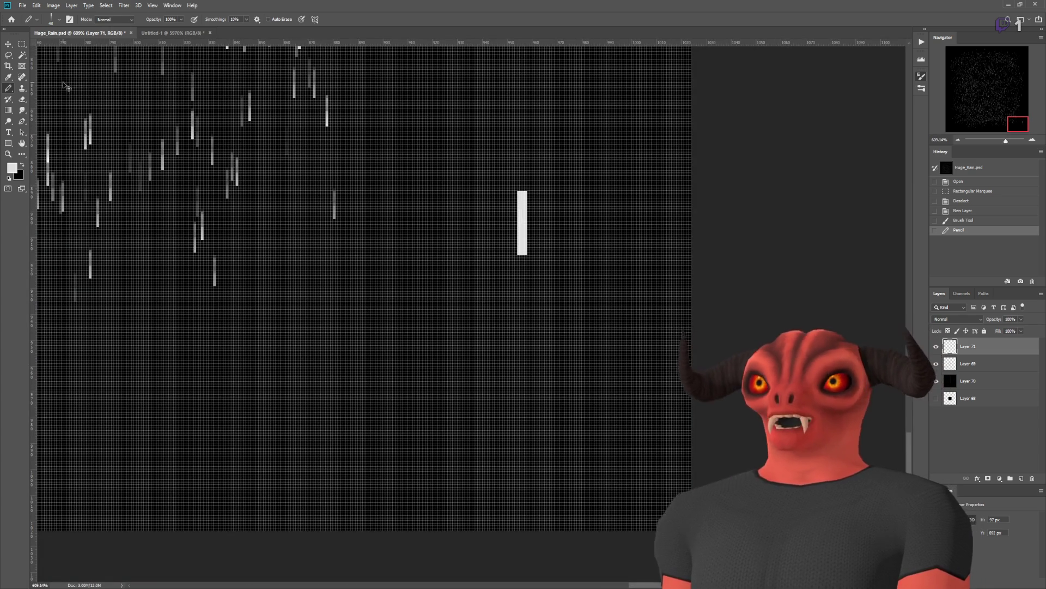
pyautogui.hotkey('ctrl', 'z')
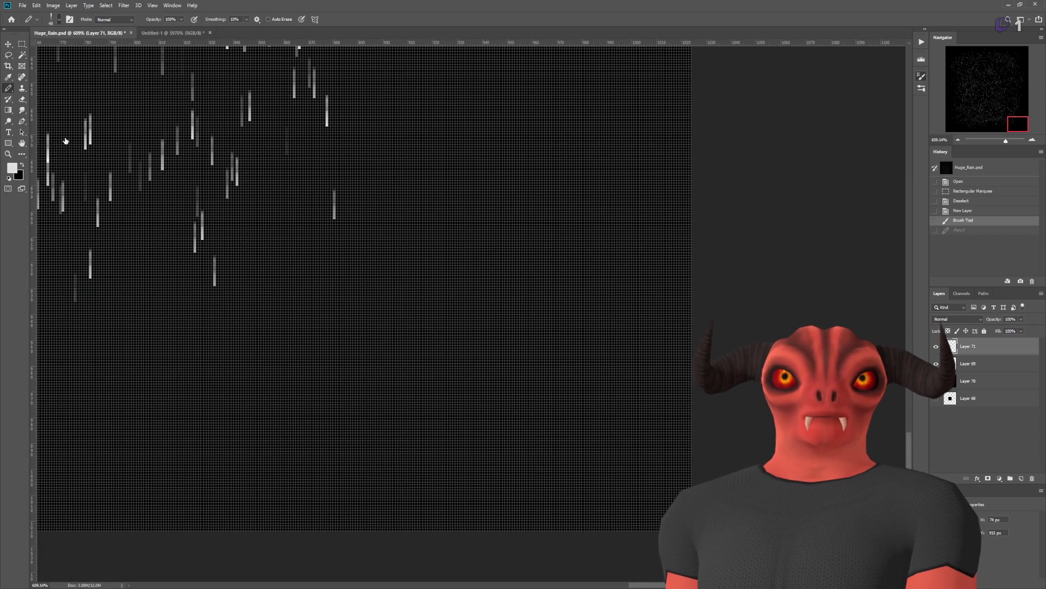
pyautogui.click(512, 249)
pyautogui.scroll(3, 575, 245)
pyautogui.hotkey('ctrl', 'z')
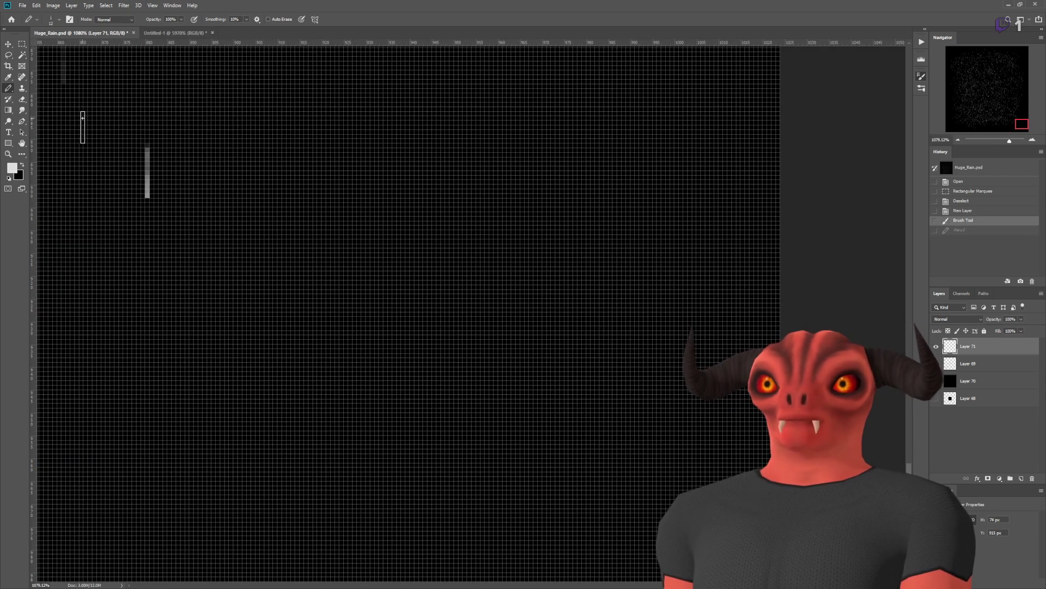
pyautogui.hotkey('shift', 'b')
pyautogui.hotkey('shift', 'b')
pyautogui.hotkey('shift', 'b')
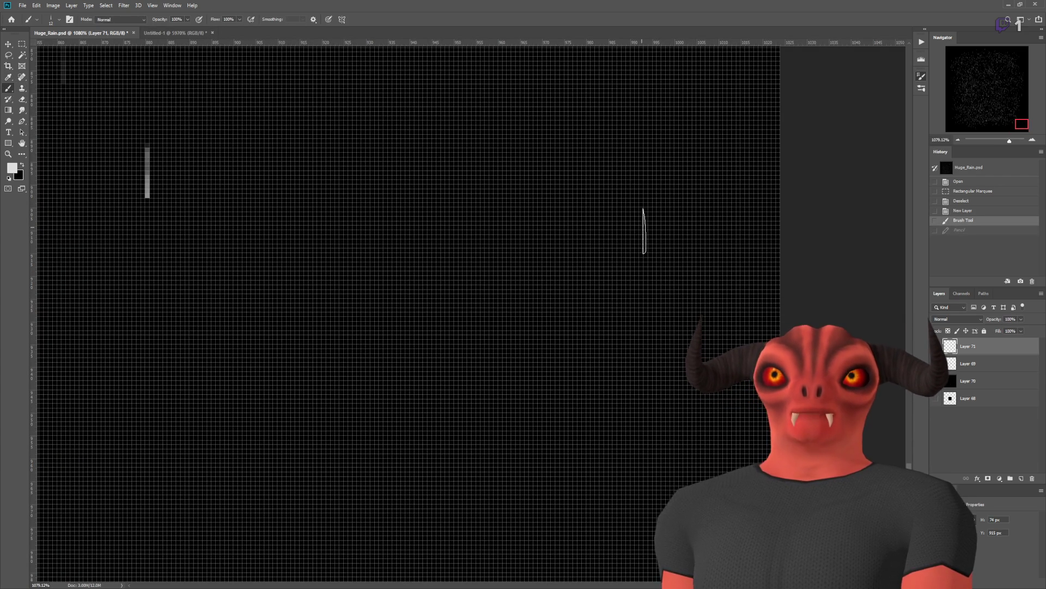
pyautogui.click(486, 285)
pyautogui.hotkey('ctrl', 'z')
pyautogui.scroll(-5, 486, 285)
# Step: Paint a sparser scattered trail of rain streaks on the right side of Layer 71
pyautogui.moveTo(512, 229); pyautogui.dragTo(418, 477)
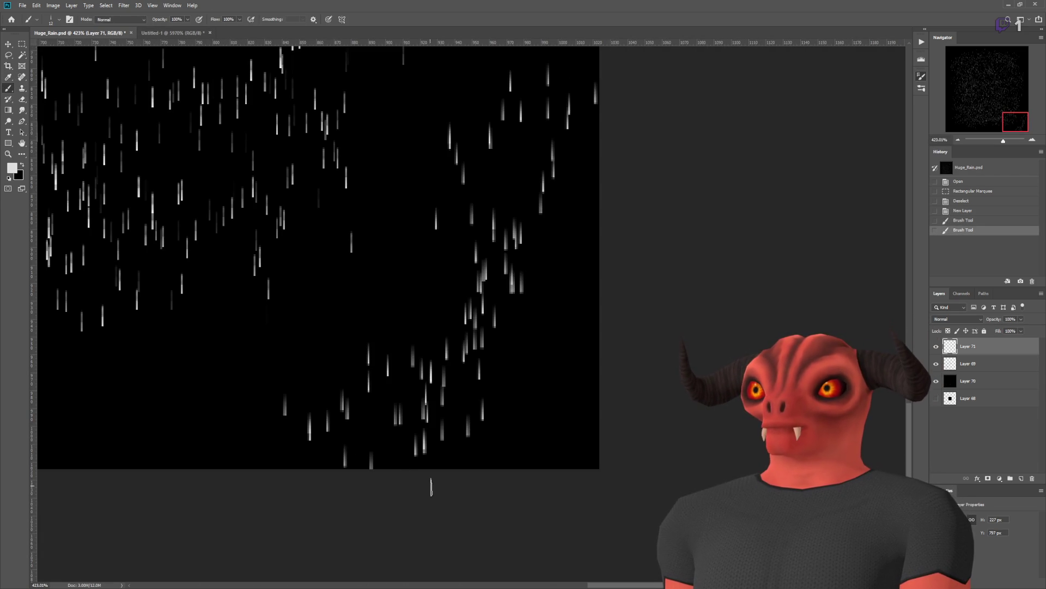
pyautogui.hotkey('ctrl', 'z')
pyautogui.moveTo(430, 376)
pyautogui.mouseDown()
pyautogui.moveTo(463, 191)
pyautogui.moveTo(342, 215)
pyautogui.moveTo(435, 158)
pyautogui.mouseUp()
pyautogui.moveTo(453, 300); pyautogui.dragTo(452, 351)
pyautogui.scroll(3, 454, 331)
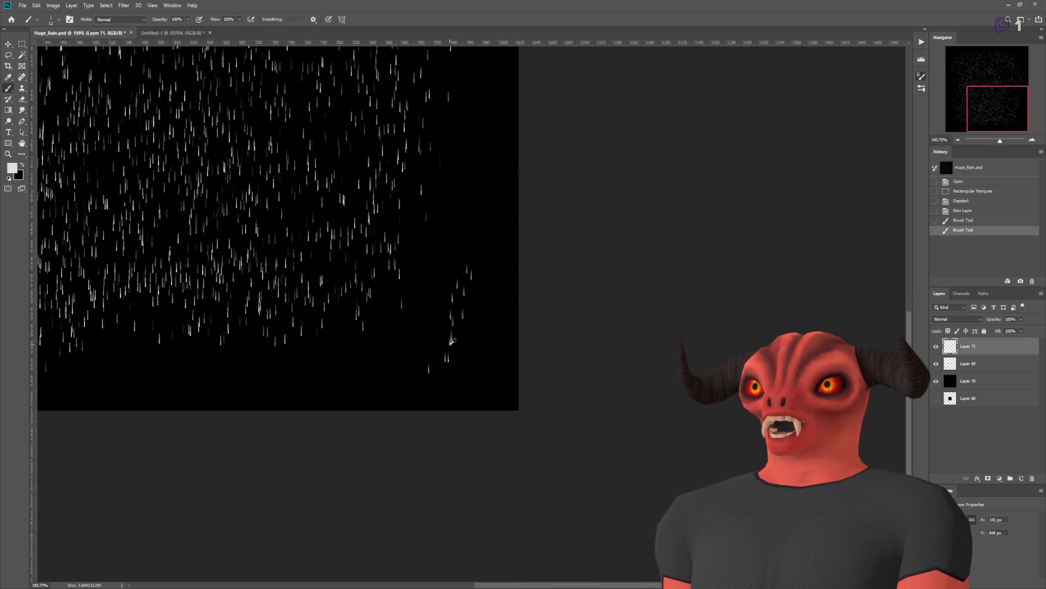
pyautogui.scroll(-3, 453, 331)
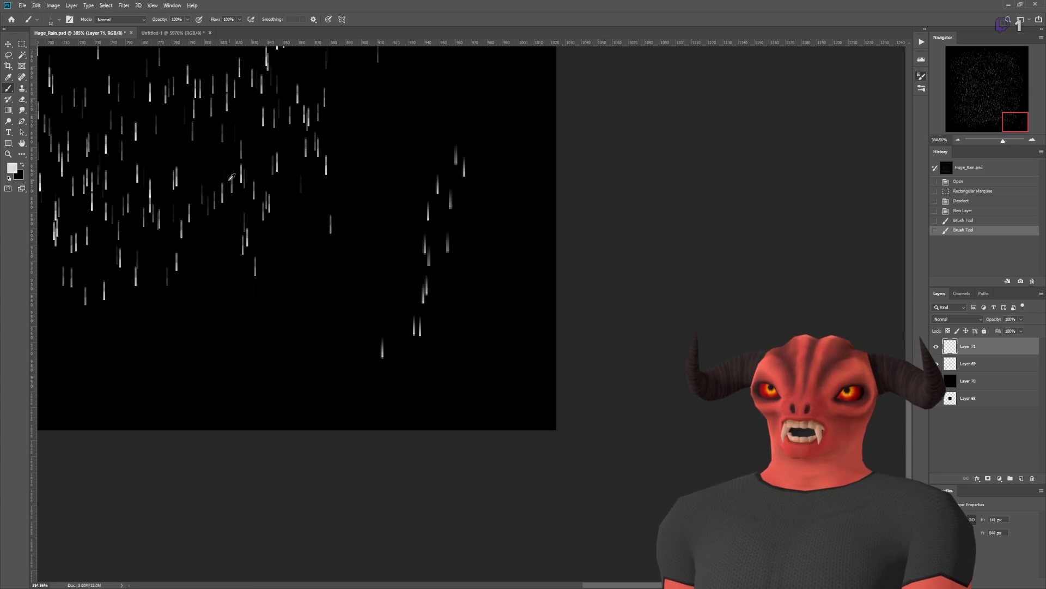
pyautogui.scroll(3, 180, 171)
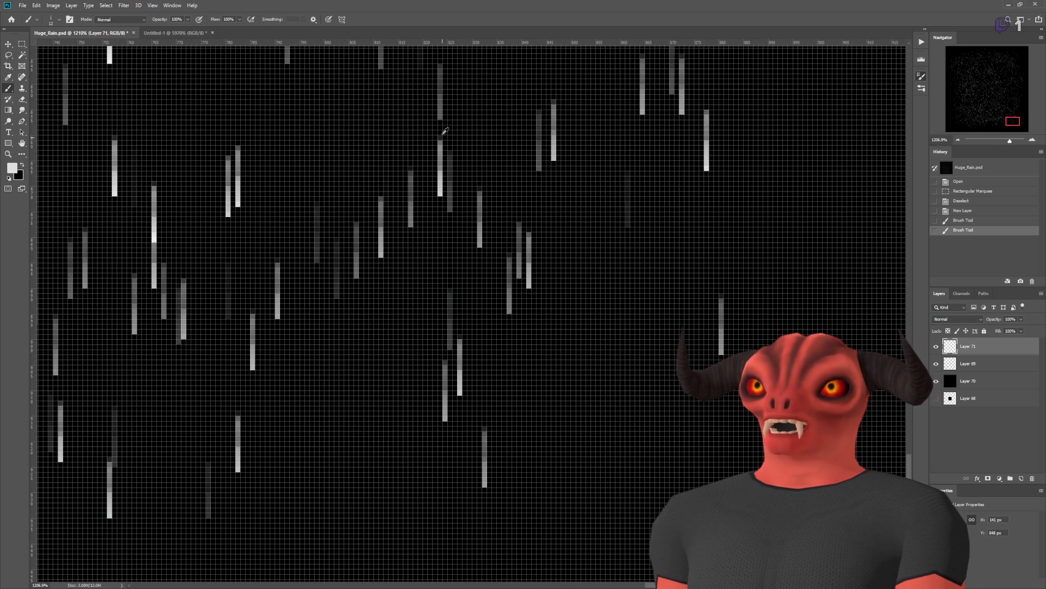
pyautogui.scroll(-4, 453, 260)
pyautogui.scroll(6, 497, 322)
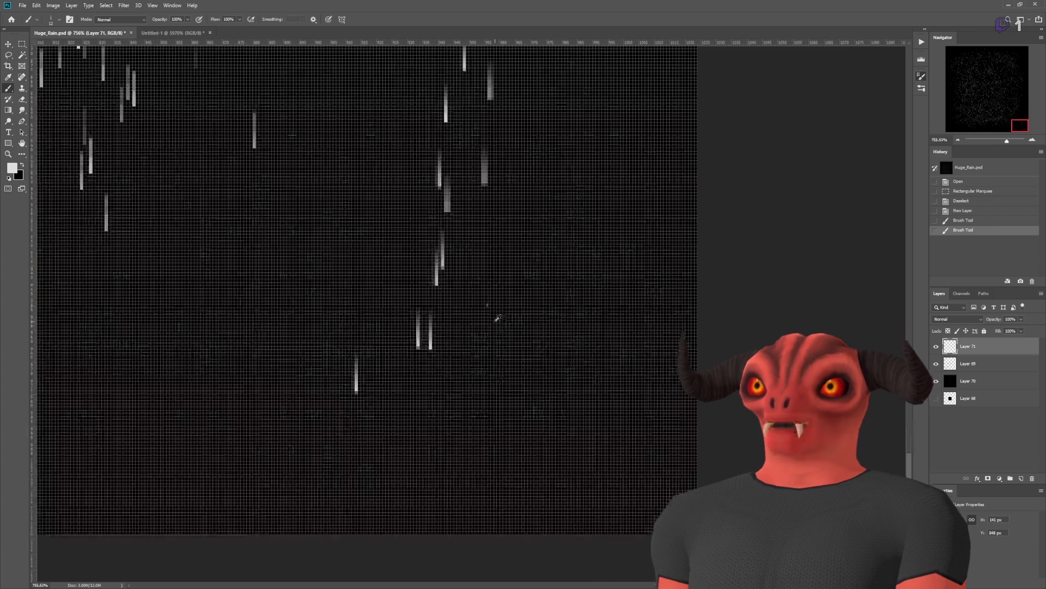
pyautogui.scroll(-3, 442, 212)
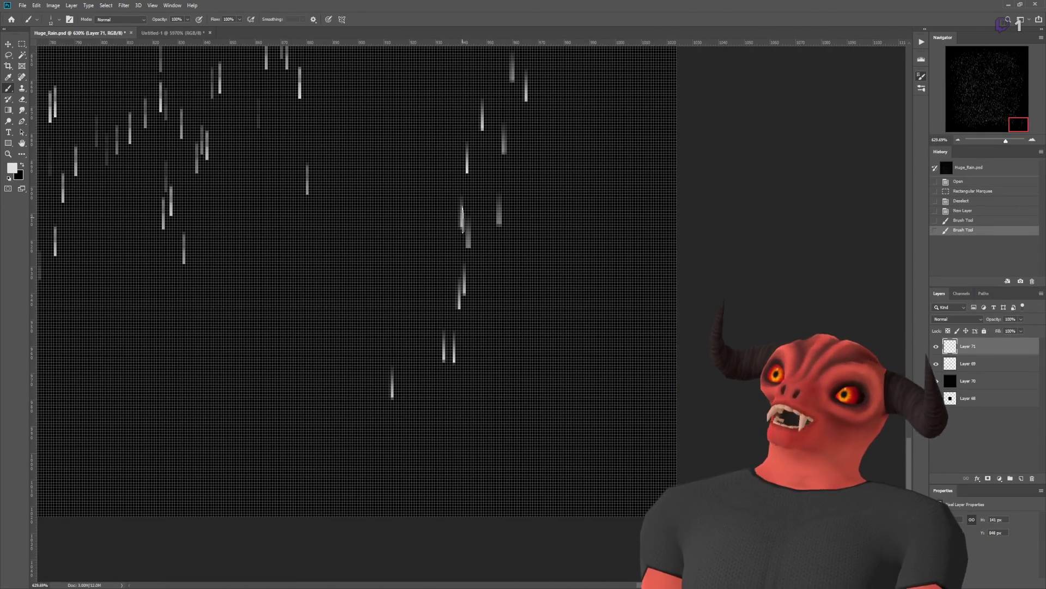
pyautogui.scroll(-5, 463, 218)
pyautogui.scroll(2, 433, 213)
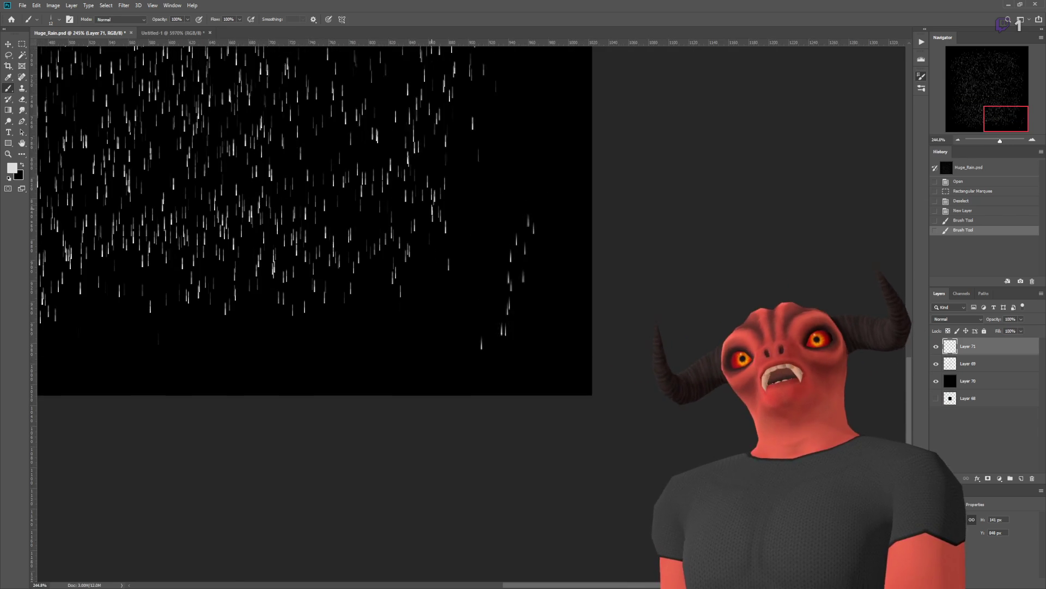
pyautogui.scroll(2, 529, 321)
pyautogui.scroll(5, 528, 321)
pyautogui.scroll(-2, 525, 307)
pyautogui.scroll(1, 521, 306)
pyautogui.scroll(-1, 496, 306)
pyautogui.scroll(1, 497, 309)
pyautogui.scroll(-2, 497, 309)
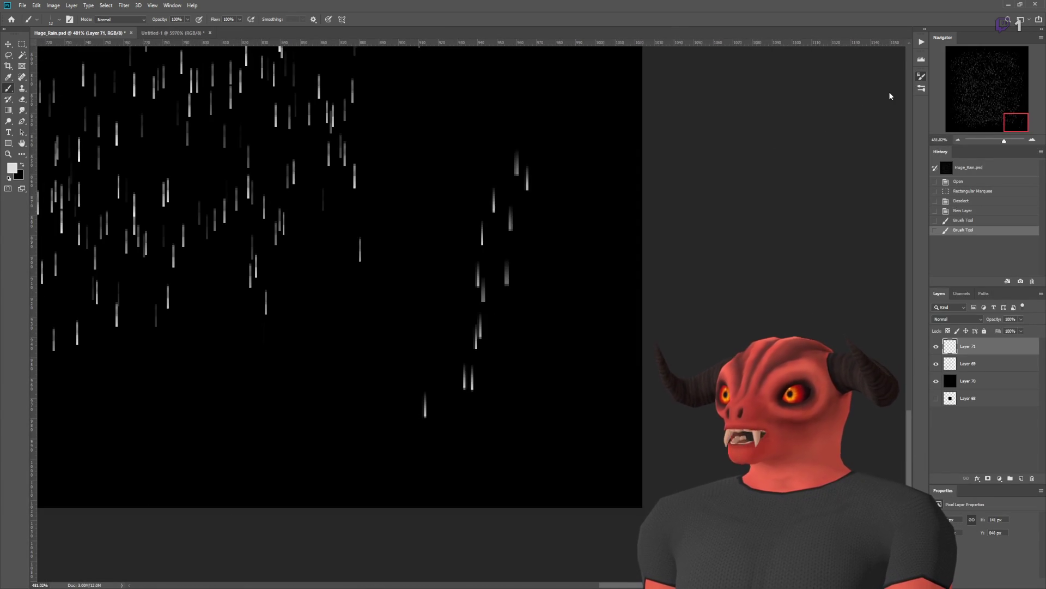
pyautogui.moveTo(484, 302); pyautogui.dragTo(486, 305)
# Step: Paint rain strokes across the middle and right side, stepping back through history to discard them
pyautogui.hotkey('ctrl', 'z')
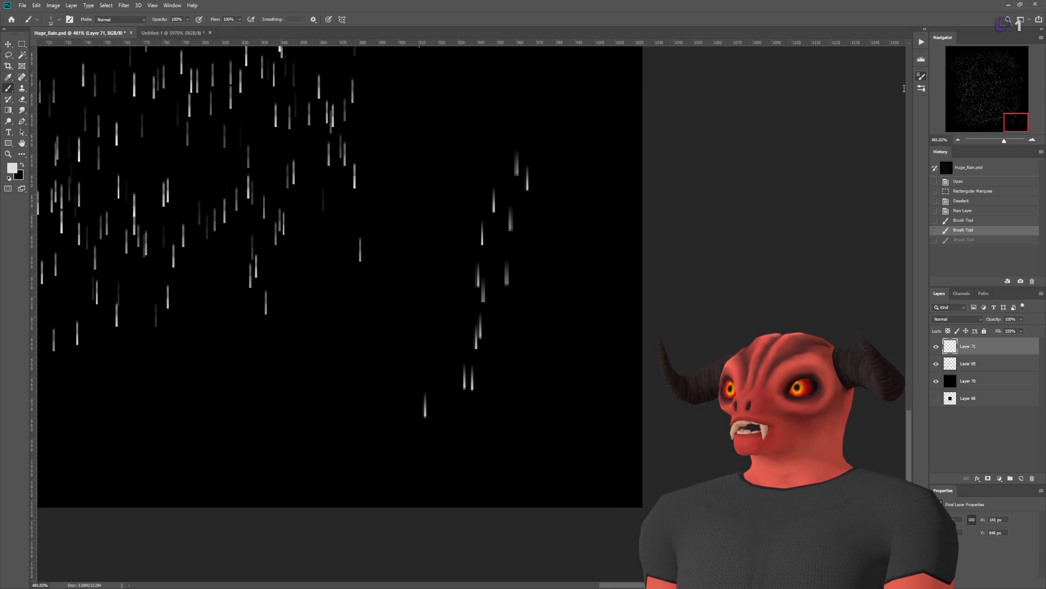
pyautogui.moveTo(479, 226)
pyautogui.mouseDown()
pyautogui.moveTo(272, 385)
pyautogui.moveTo(218, 365)
pyautogui.moveTo(338, 298)
pyautogui.moveTo(423, 145)
pyautogui.moveTo(590, 81)
pyautogui.moveTo(595, 190)
pyautogui.moveTo(594, 164)
pyautogui.mouseUp()
pyautogui.hotkey('ctrl', 'z')
pyautogui.moveTo(515, 428)
pyautogui.mouseDown()
pyautogui.moveTo(540, 333)
pyautogui.moveTo(557, 136)
pyautogui.mouseUp()
pyautogui.moveTo(415, 87)
pyautogui.mouseDown()
pyautogui.moveTo(384, 330)
pyautogui.moveTo(337, 455)
pyautogui.mouseUp()
pyautogui.moveTo(390, 436)
pyautogui.mouseDown()
pyautogui.moveTo(452, 359)
pyautogui.moveTo(491, 82)
pyautogui.mouseUp()
pyautogui.scroll(-5, 543, 296)
pyautogui.scroll(4, 543, 296)
pyautogui.hotkey('ctrl', 'z')
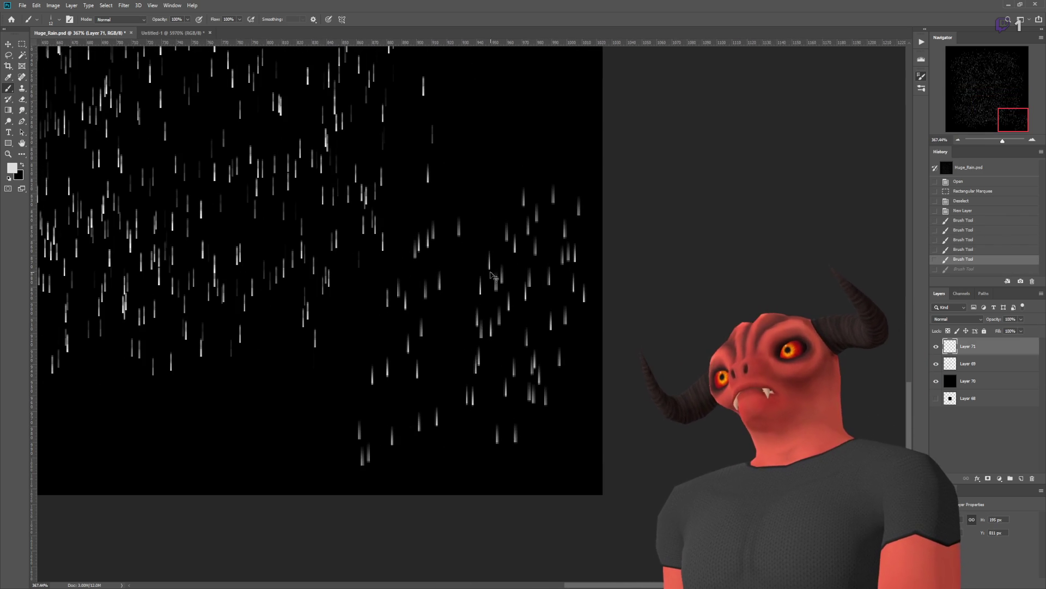
pyautogui.hotkey('ctrl', 'shift', 'z')
pyautogui.hotkey('ctrl', 'z')
pyautogui.hotkey('ctrl', 'z')
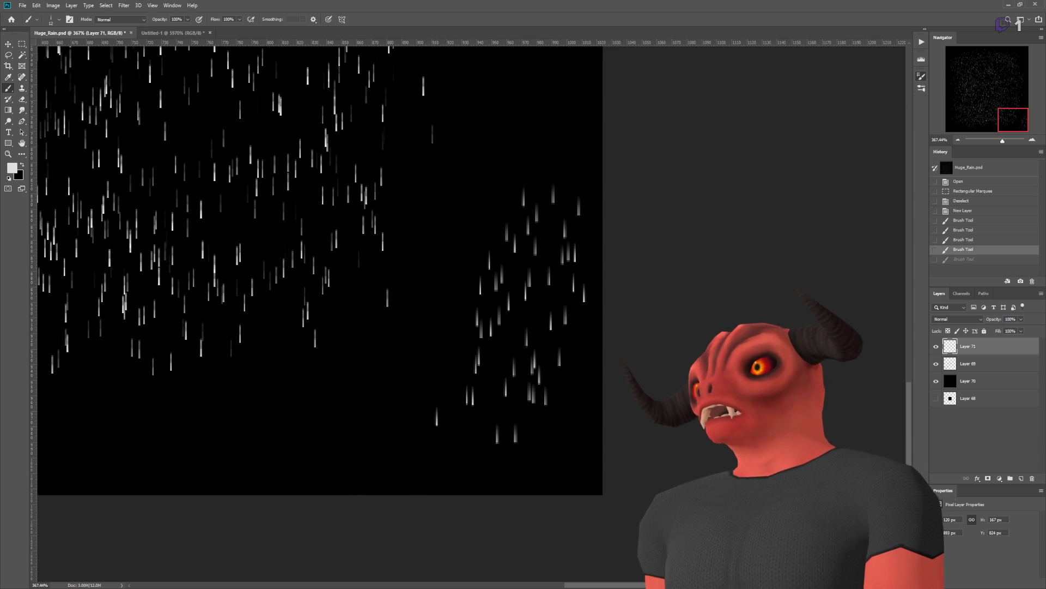
# Step: Paint diagonal rain trails down the right side, then undo back to the first stroke
pyautogui.moveTo(506, 149); pyautogui.dragTo(388, 408)
pyautogui.hotkey('ctrl', 'z')
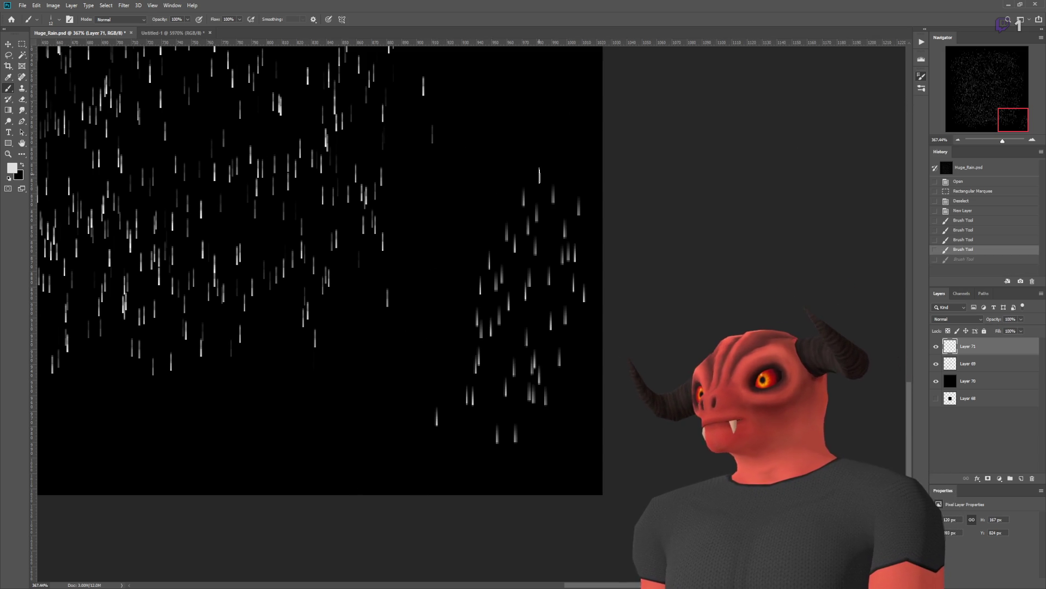
pyautogui.moveTo(507, 166); pyautogui.dragTo(403, 403)
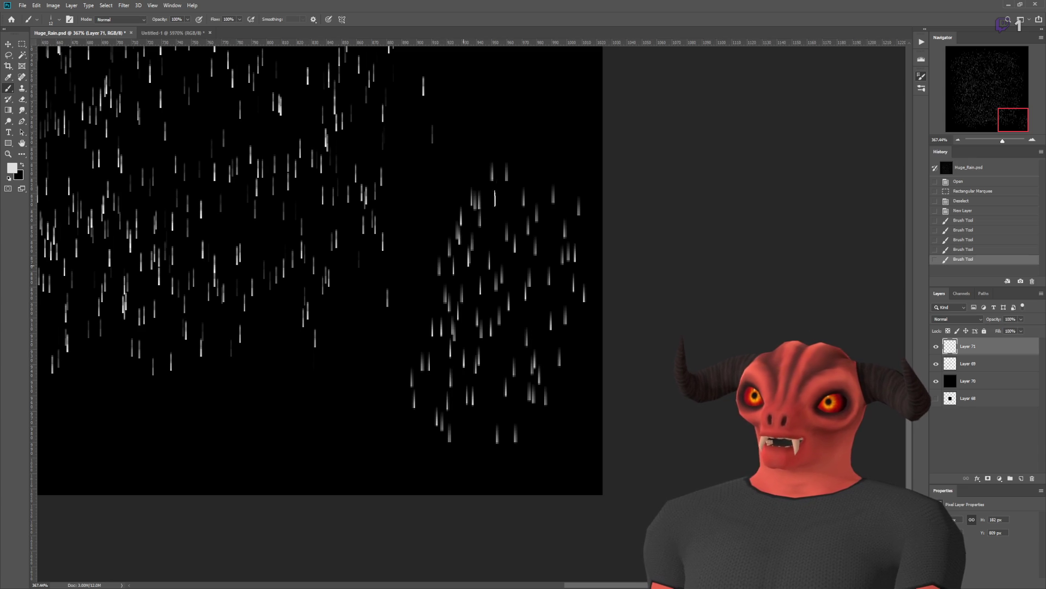
pyautogui.moveTo(528, 139); pyautogui.dragTo(480, 218)
pyautogui.moveTo(436, 172)
pyautogui.mouseDown()
pyautogui.moveTo(404, 360)
pyautogui.moveTo(368, 392)
pyautogui.mouseUp()
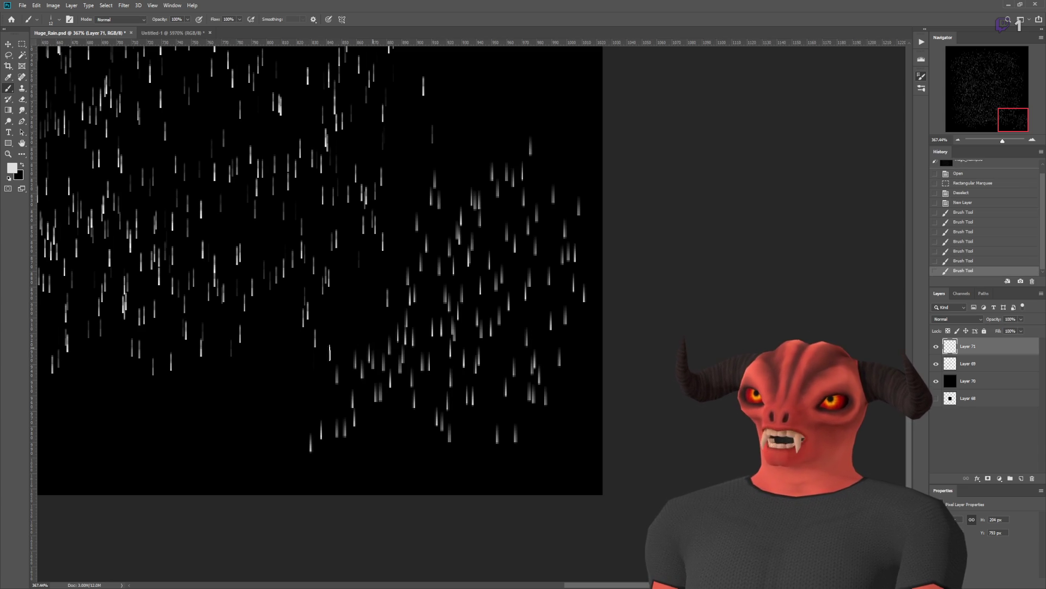
pyautogui.hotkey('ctrl', 'z')
pyautogui.hotkey('ctrl', 'z')
pyautogui.hotkey('ctrl', 'z')
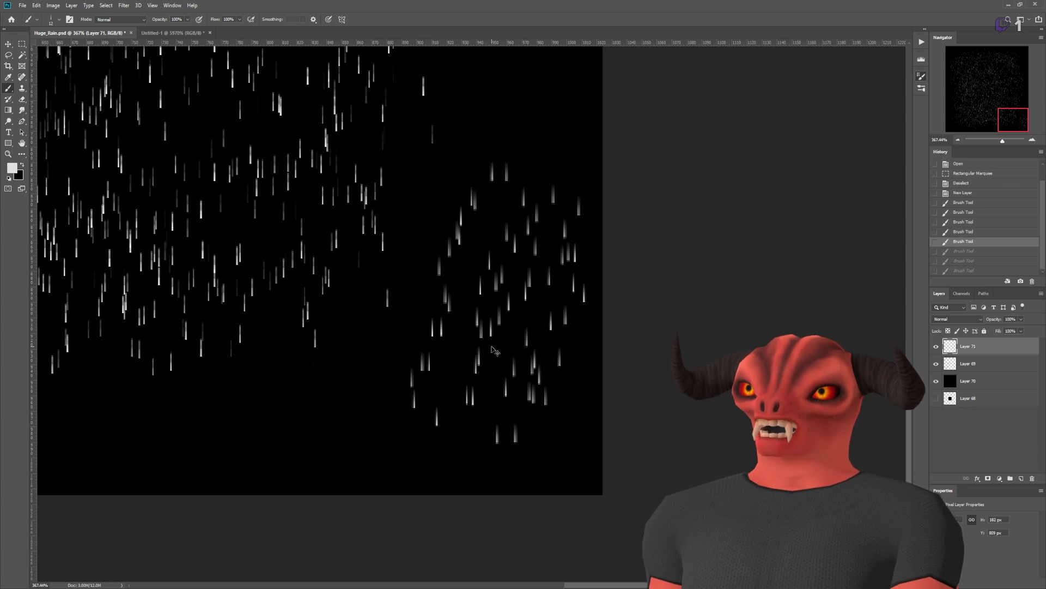
pyautogui.hotkey('ctrl', 'z')
pyautogui.hotkey('ctrl', 'z')
pyautogui.hotkey('ctrl', 'z')
# Step: Paint seven horizontal rows of rain streaks to fill the lower right of Layer 71
pyautogui.moveTo(436, 422); pyautogui.dragTo(252, 423)
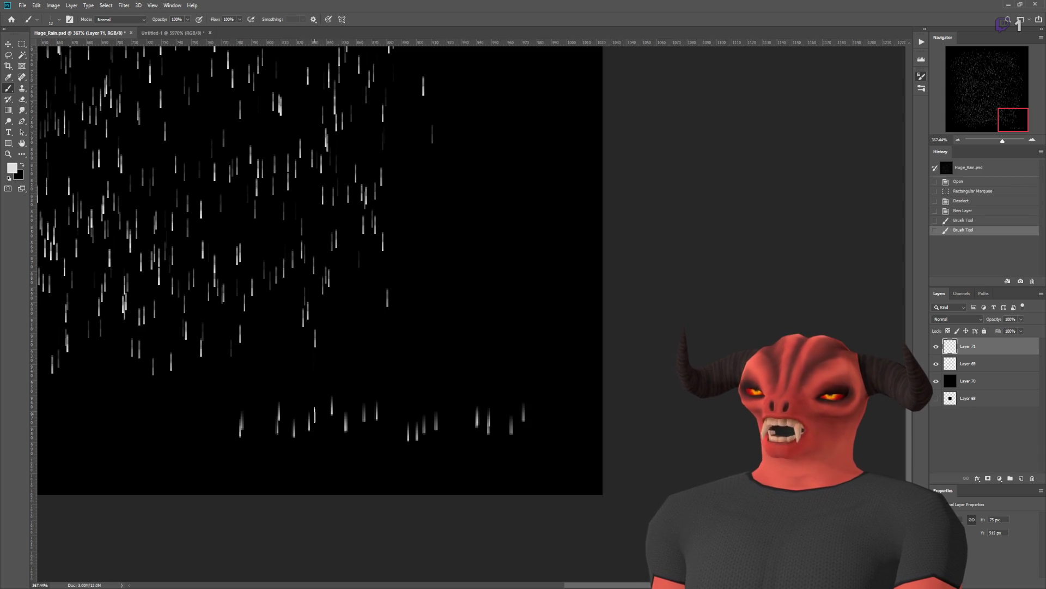
pyautogui.moveTo(506, 381); pyautogui.dragTo(199, 376)
pyautogui.moveTo(545, 333); pyautogui.dragTo(257, 338)
pyautogui.moveTo(267, 297); pyautogui.dragTo(575, 286)
pyautogui.moveTo(564, 244); pyautogui.dragTo(317, 248)
pyautogui.moveTo(308, 205); pyautogui.dragTo(431, 202)
pyautogui.moveTo(425, 158); pyautogui.dragTo(256, 158)
pyautogui.scroll(-3, 433, 362)
pyautogui.scroll(-2, 433, 362)
pyautogui.scroll(8, 436, 365)
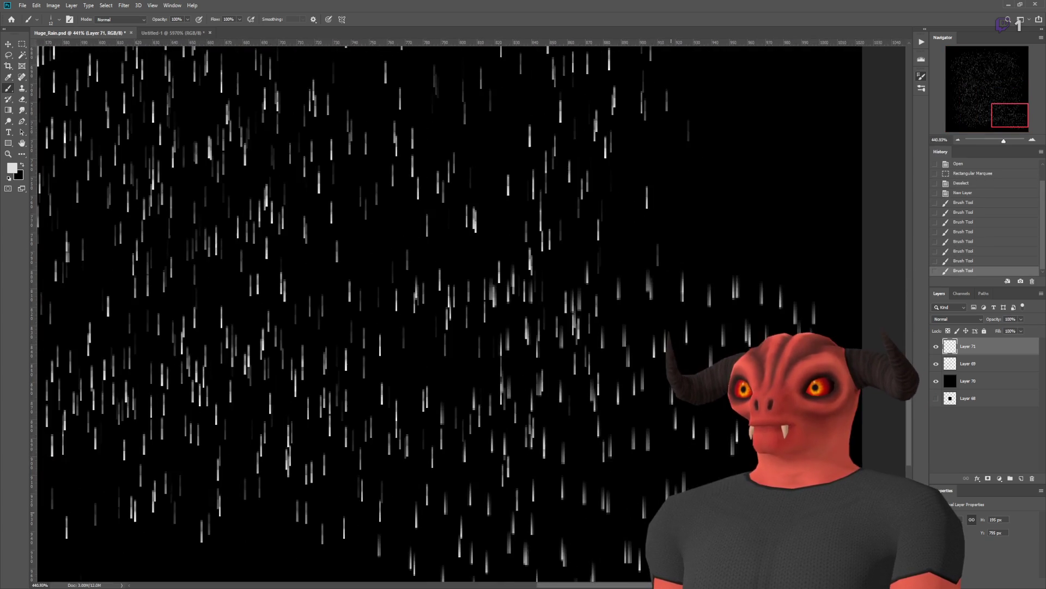
pyautogui.scroll(-1, 500, 406)
# Step: Add a single rain dab and a long stroke of streaks at the upper right and bottom edge
pyautogui.click(455, 415)
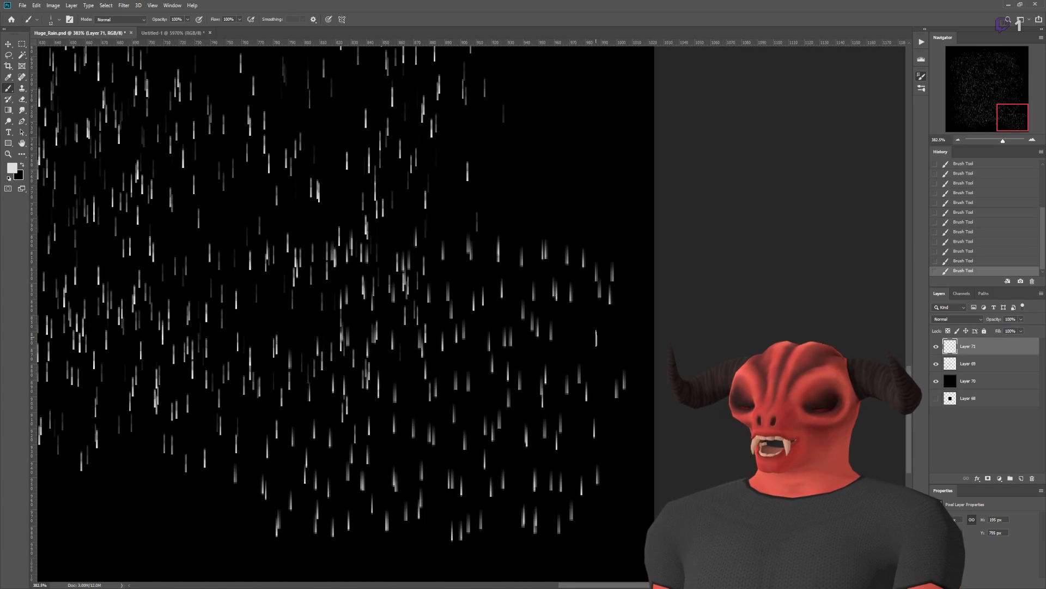
pyautogui.scroll(-6, 616, 524)
pyautogui.scroll(6, 596, 527)
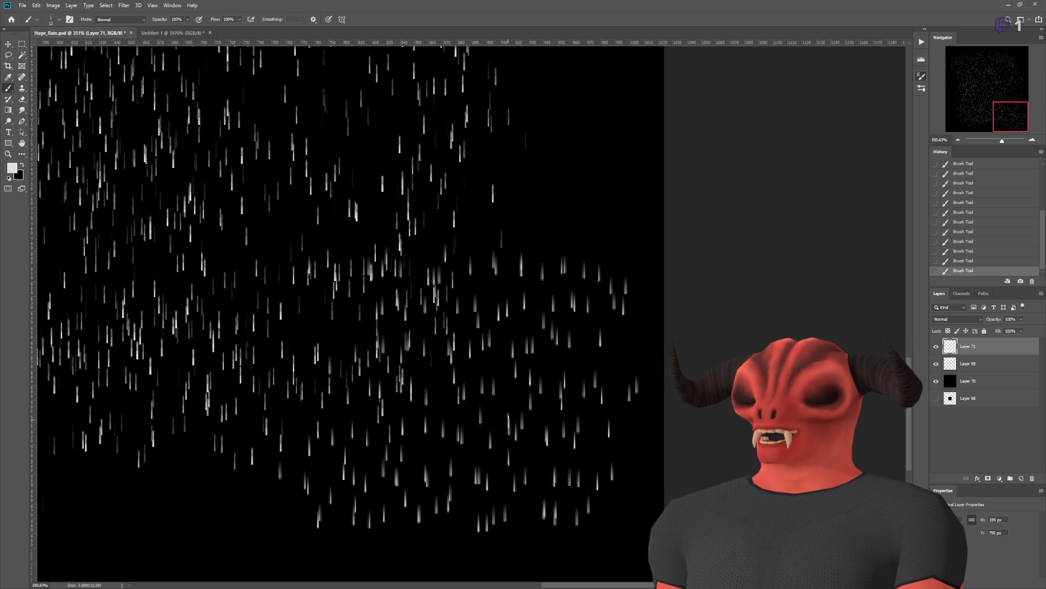
pyautogui.scroll(-5, 591, 541)
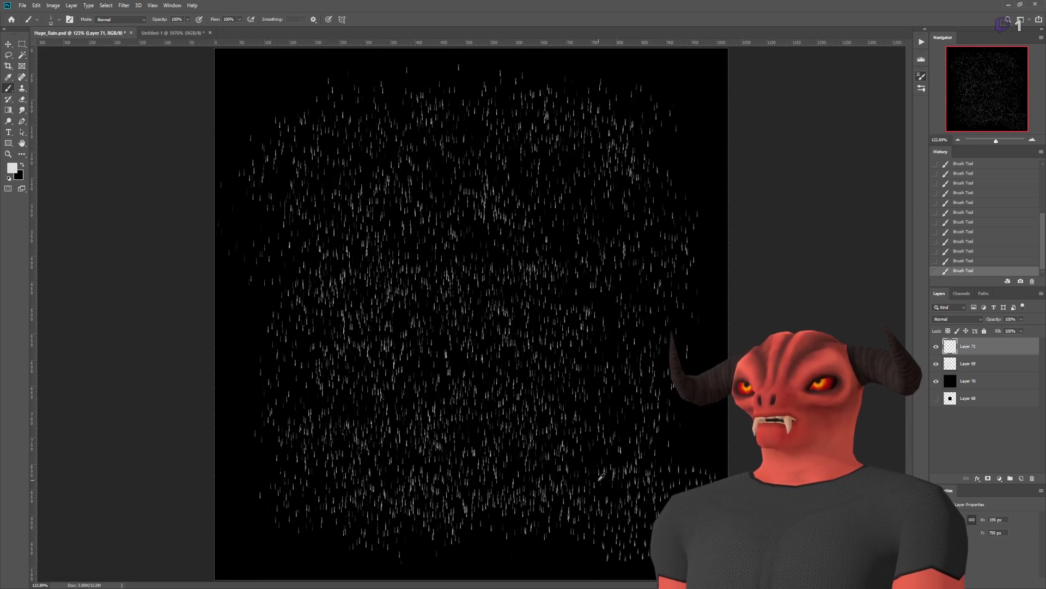
pyautogui.scroll(5, 606, 477)
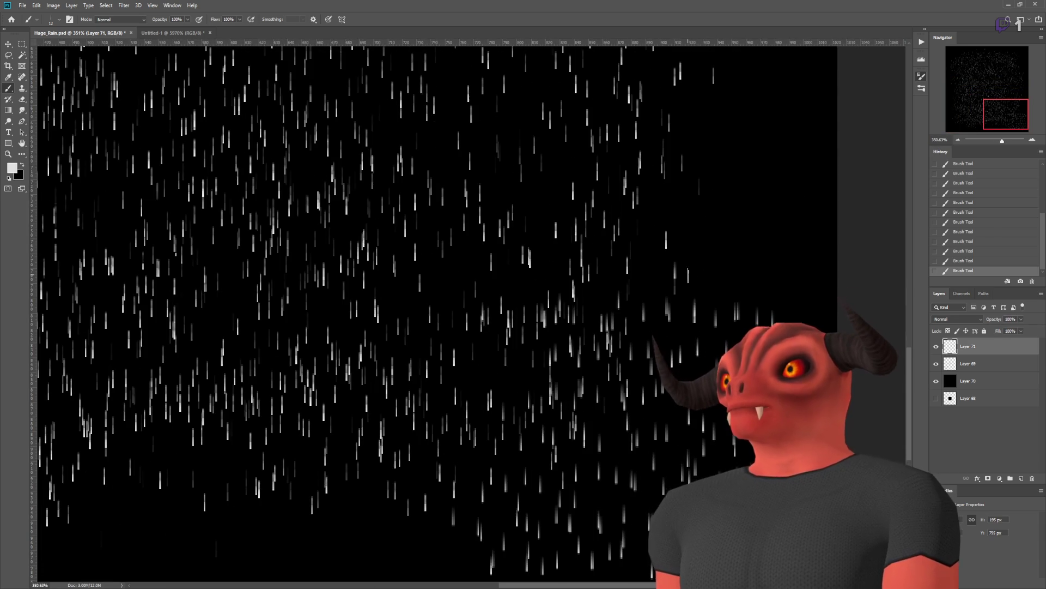
pyautogui.moveTo(688, 275)
pyautogui.mouseDown()
pyautogui.moveTo(746, 174)
pyautogui.moveTo(774, 229)
pyautogui.moveTo(239, 562)
pyautogui.moveTo(215, 525)
pyautogui.mouseUp()
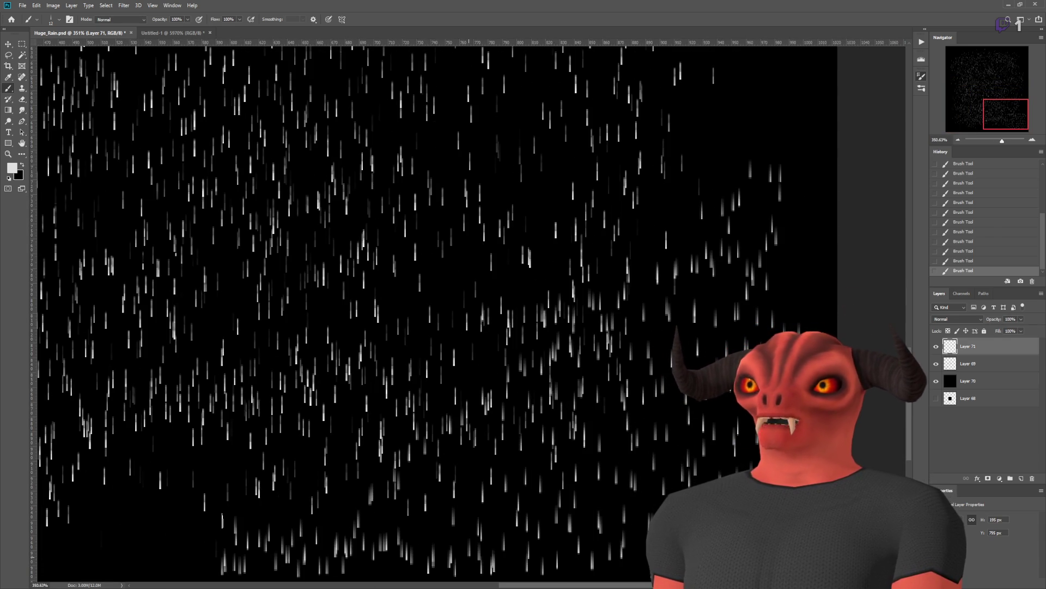
pyautogui.scroll(-5, 522, 354)
pyautogui.scroll(1, 523, 354)
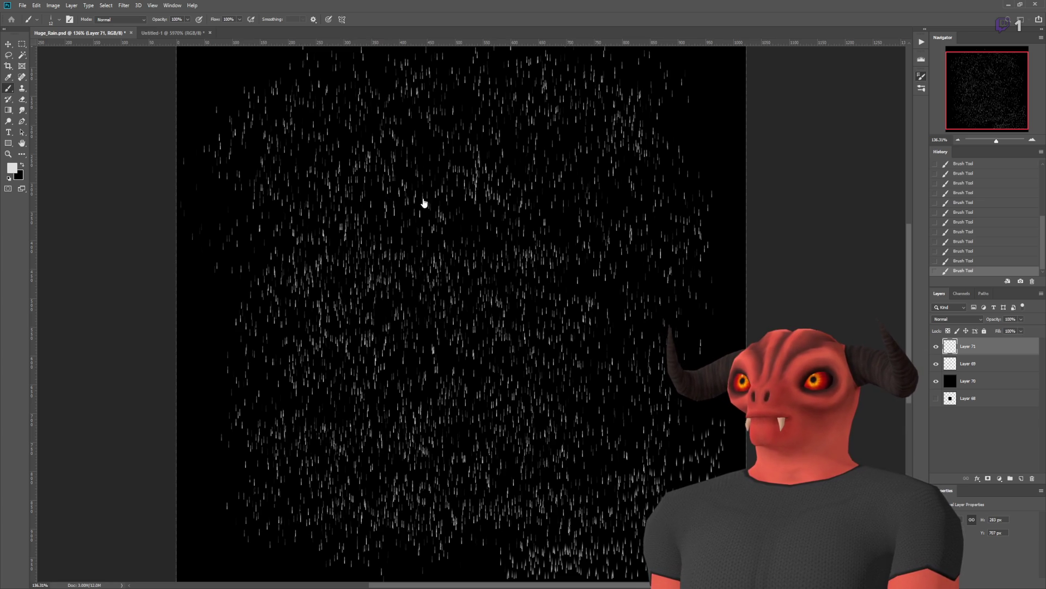
# Step: Create a 1024px document, invert its background to black, and add an empty Layer 1
pyautogui.hotkey('ctrl', 'n')
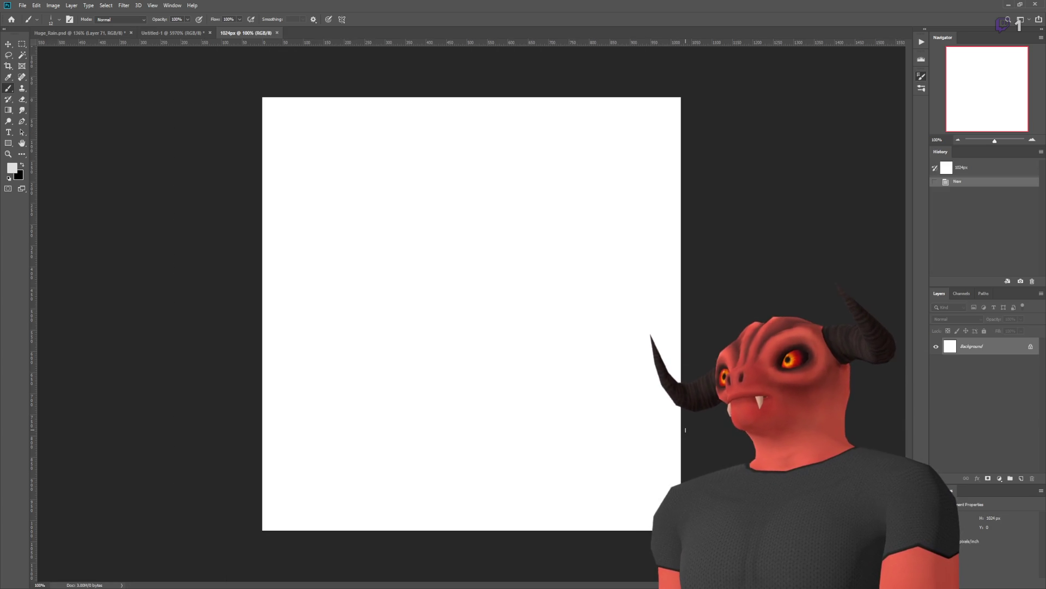
pyautogui.hotkey('ctrl', 'i')
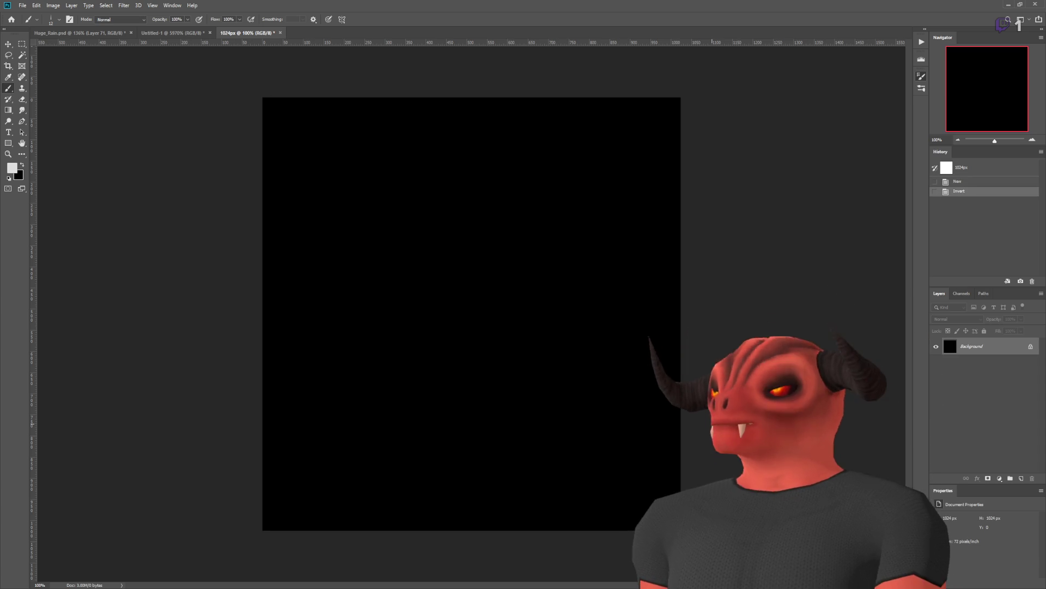
pyautogui.hotkey('ctrl', 'shift', 'alt', 'n')
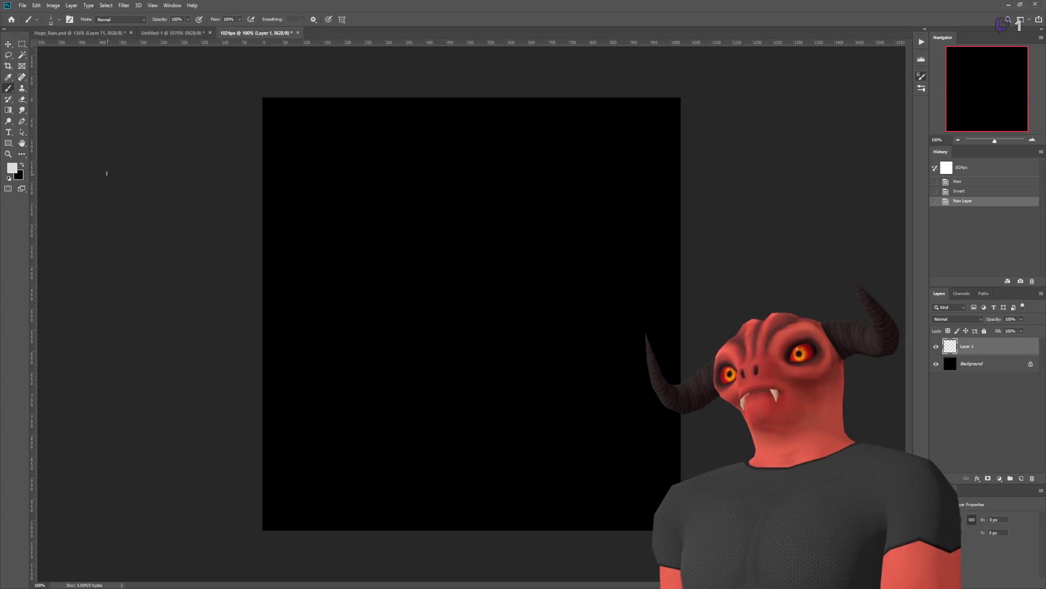
pyautogui.click(9, 111)
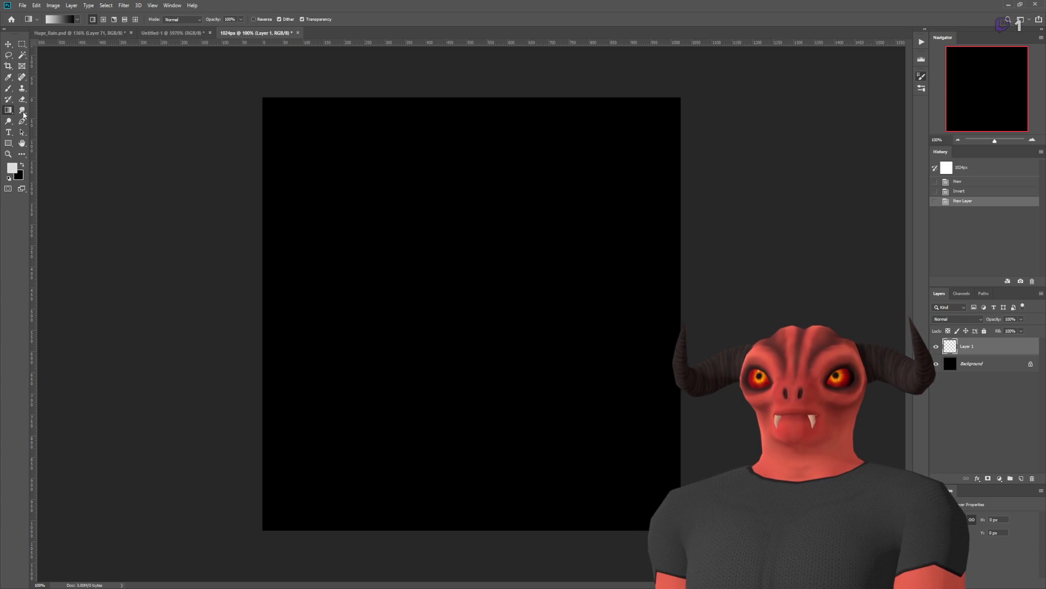
# Step: Fill Layer 1 with mauve using the Paint Bucket
pyautogui.press('i')
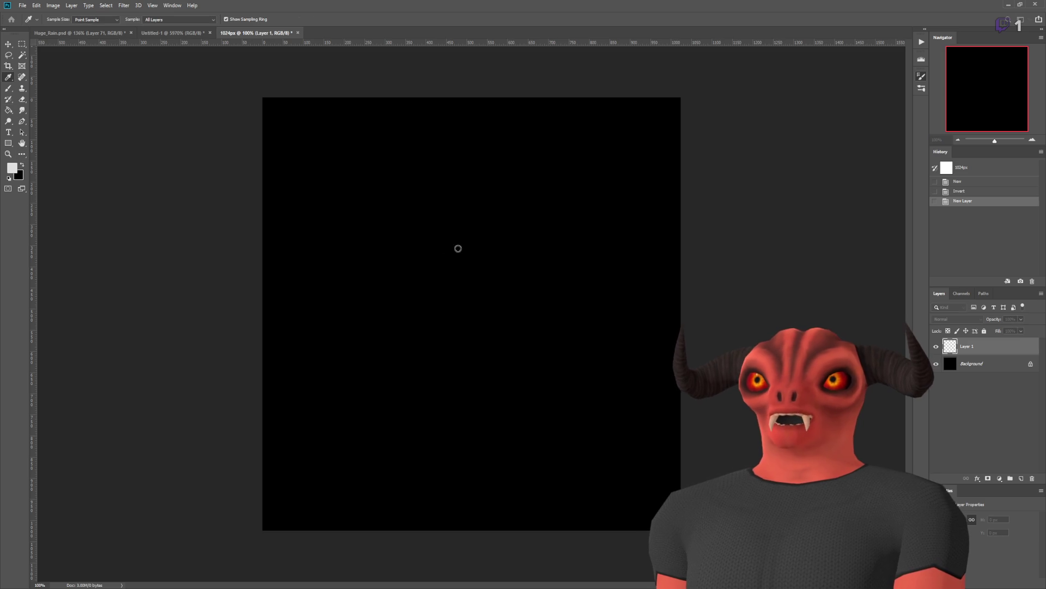
pyautogui.press('g')
pyautogui.click(518, 224)
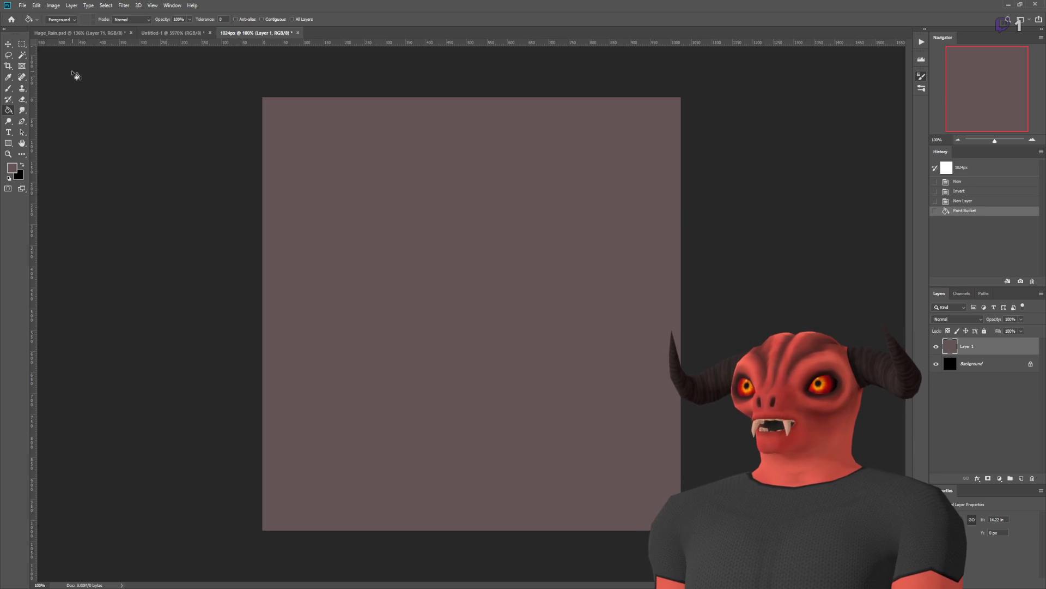
# Step: Scale the mauve layer to 50% and move it into the top-right quarter
pyautogui.click(14, 45)
pyautogui.hotkey('ctrl', 't')
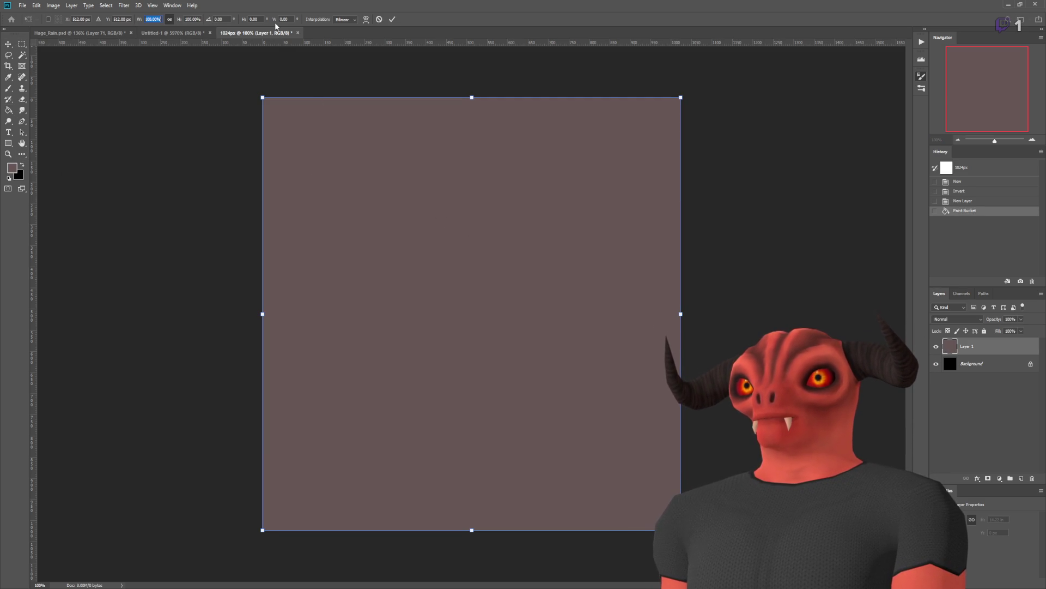
pyautogui.write('50')
pyautogui.press('Return')
pyautogui.press('Return')
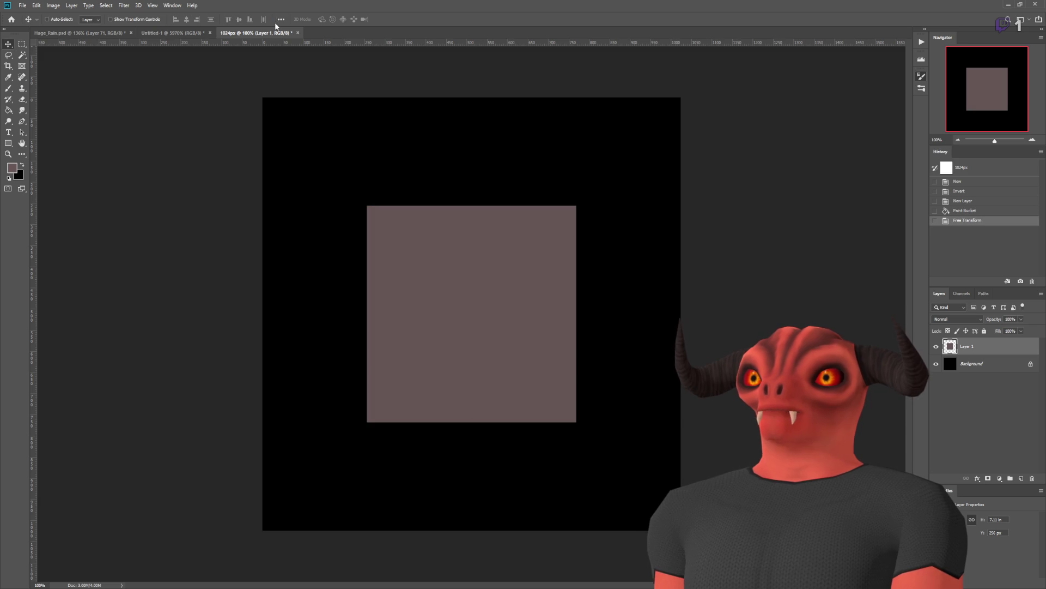
pyautogui.moveTo(403, 312)
pyautogui.mouseDown()
pyautogui.moveTo(408, 255)
pyautogui.moveTo(508, 205)
pyautogui.mouseUp()
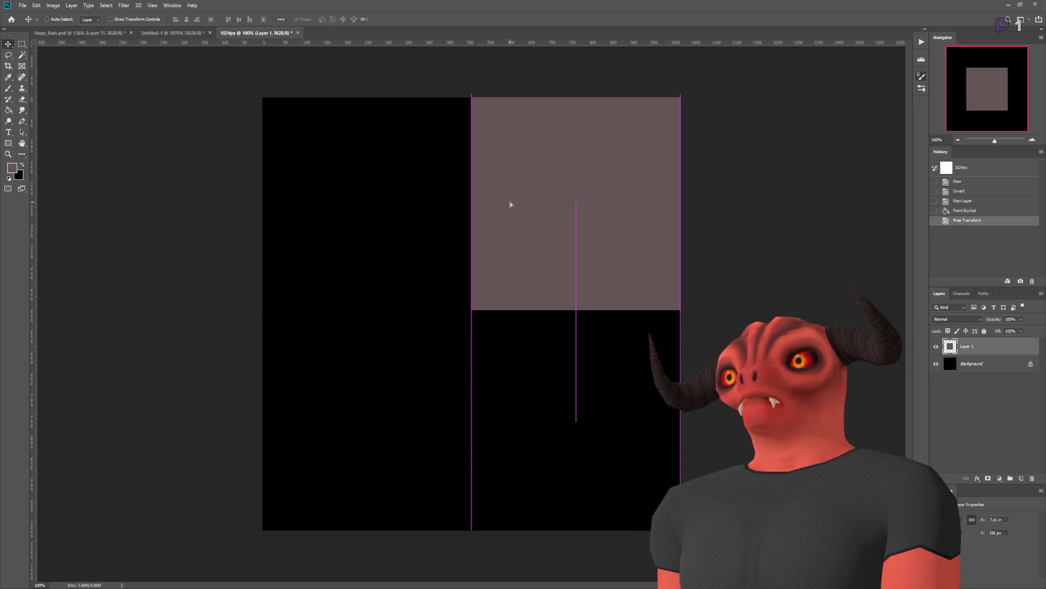
# Step: Set the square's vertical position to 768, then move it to the top-left corner
pyautogui.hotkey('ctrl', 't')
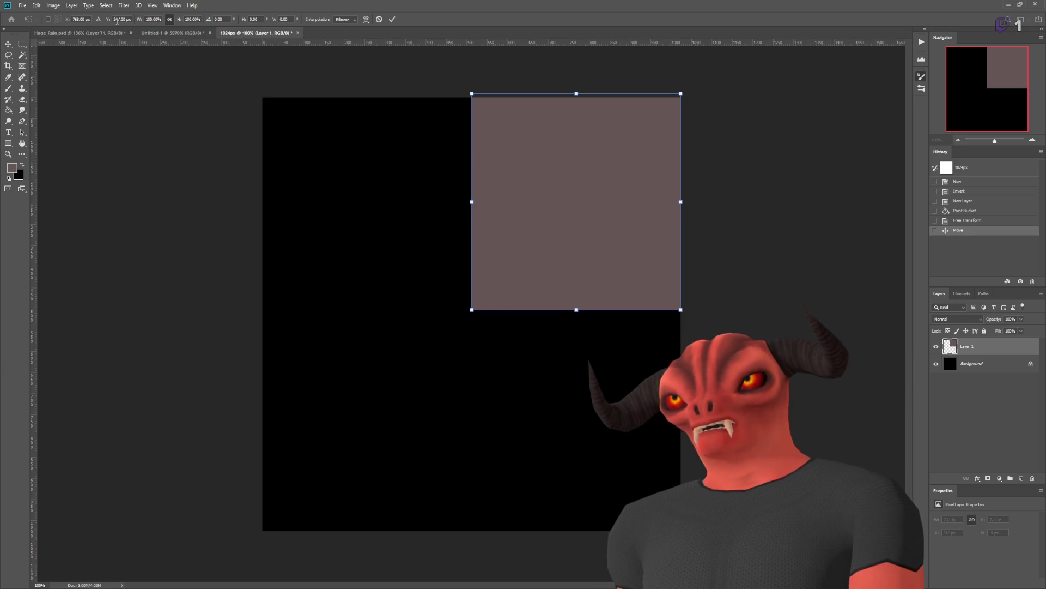
pyautogui.doubleClick(116, 19)
pyautogui.write('768')
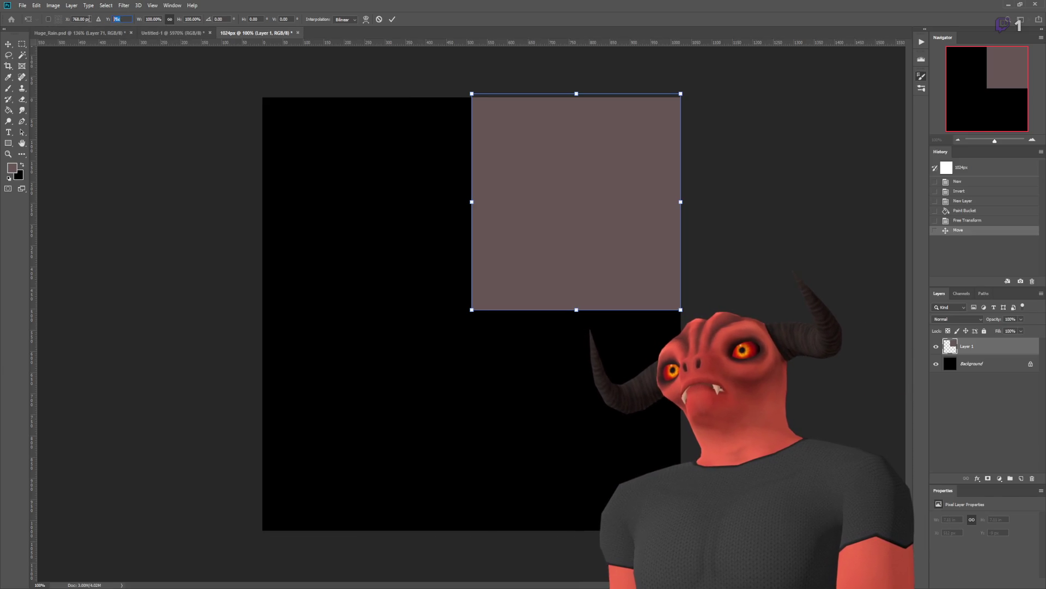
pyautogui.press('Return')
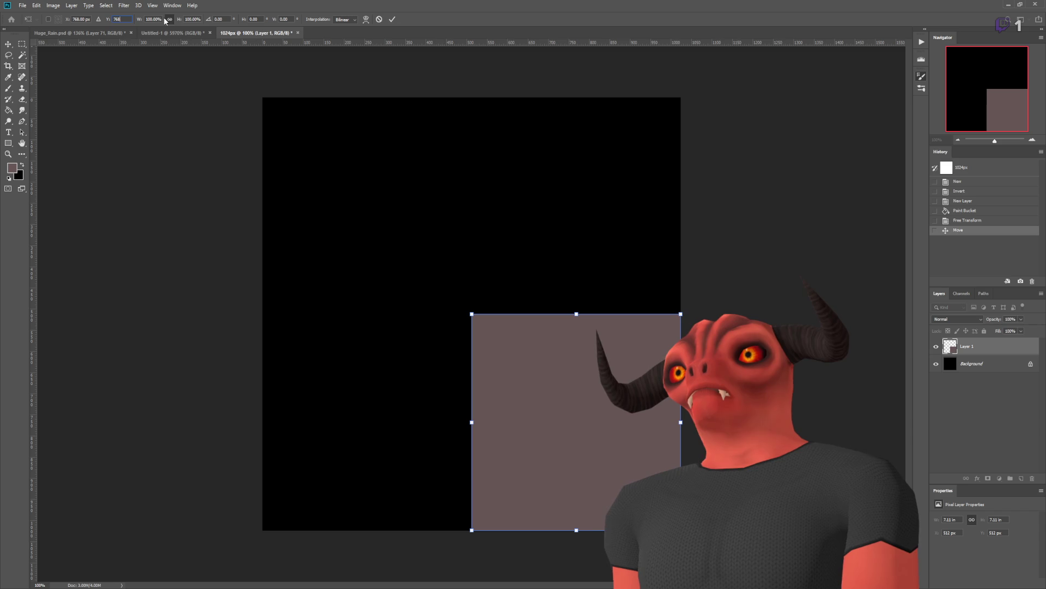
pyautogui.press('Return')
pyautogui.moveTo(535, 353)
pyautogui.mouseDown()
pyautogui.moveTo(322, 136)
pyautogui.moveTo(335, 145)
pyautogui.mouseUp()
# Step: Scale the square back up to 200% so it covers the whole canvas
pyautogui.hotkey('ctrl', 't')
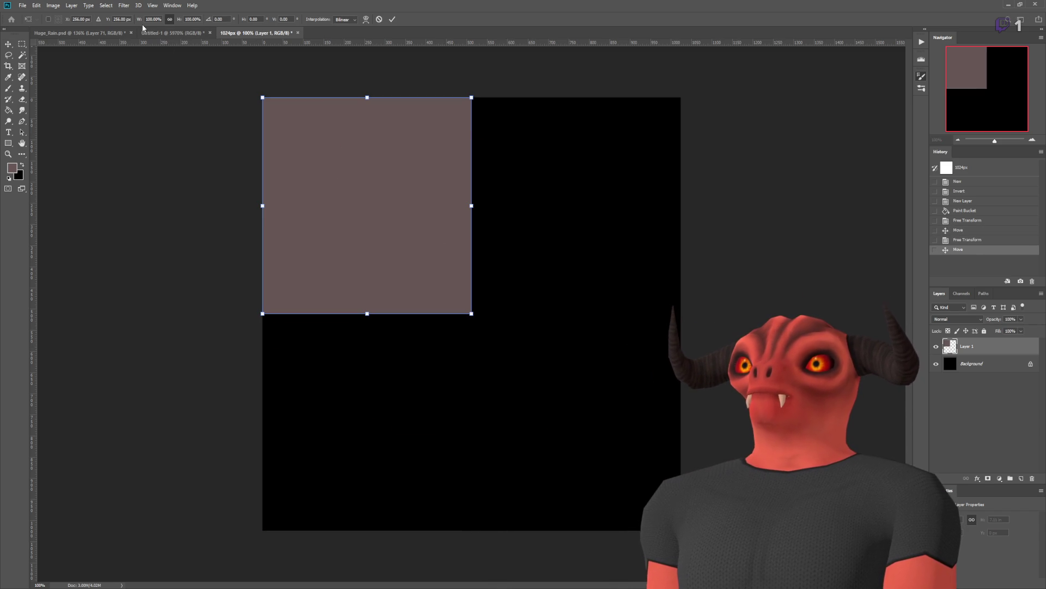
pyautogui.write('200')
pyautogui.press('Return')
pyautogui.moveTo(433, 273); pyautogui.dragTo(537, 380)
pyautogui.press('Return')
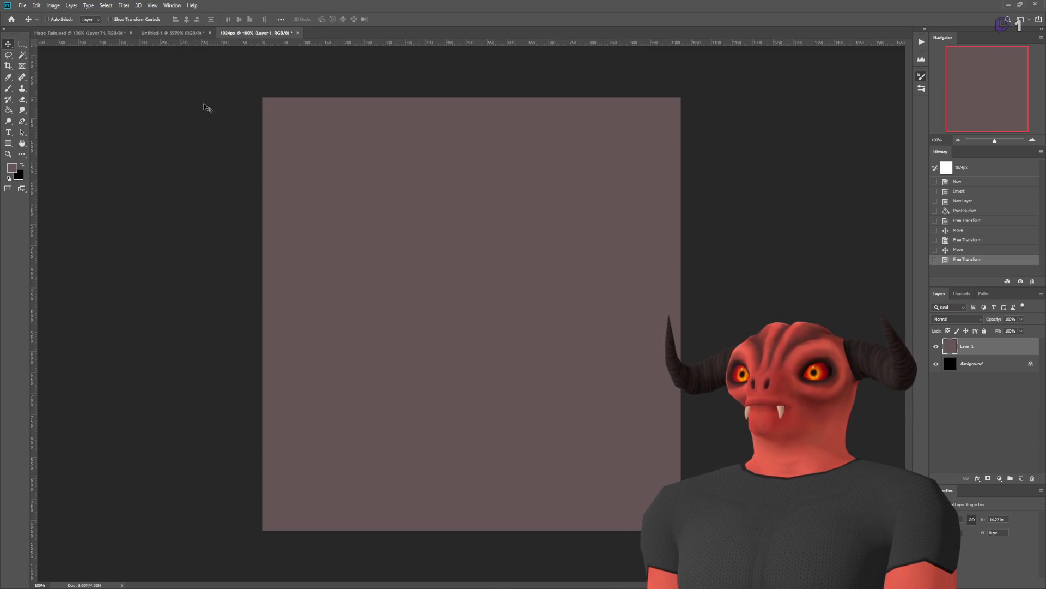
# Step: Shrink the mauve layer to 75% and move it to the top-right corner
pyautogui.hotkey('ctrl', 't')
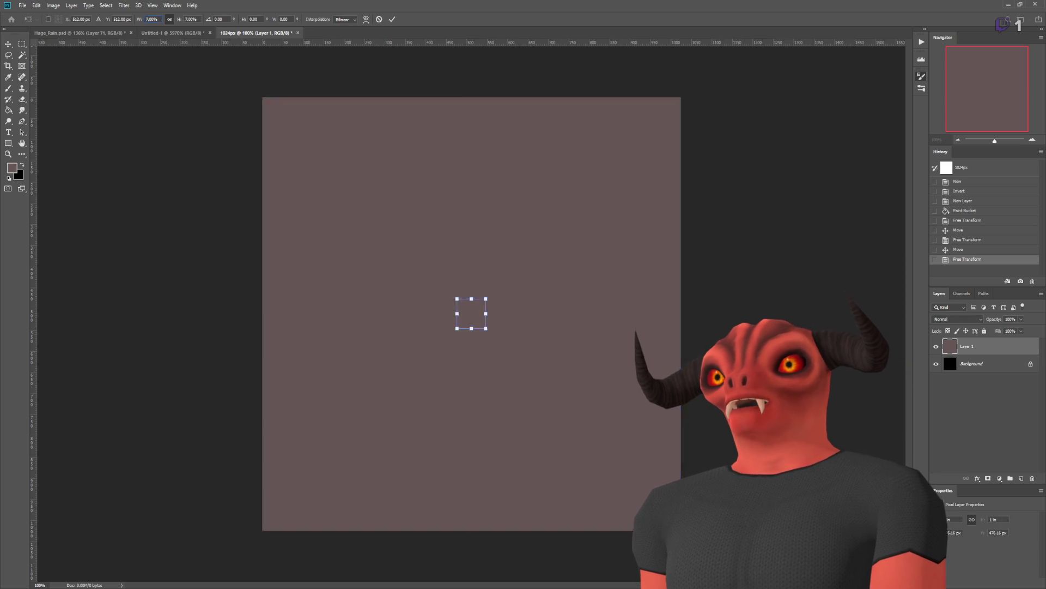
pyautogui.write('75')
pyautogui.press('Return')
pyautogui.press('Return')
pyautogui.moveTo(581, 311); pyautogui.dragTo(631, 259)
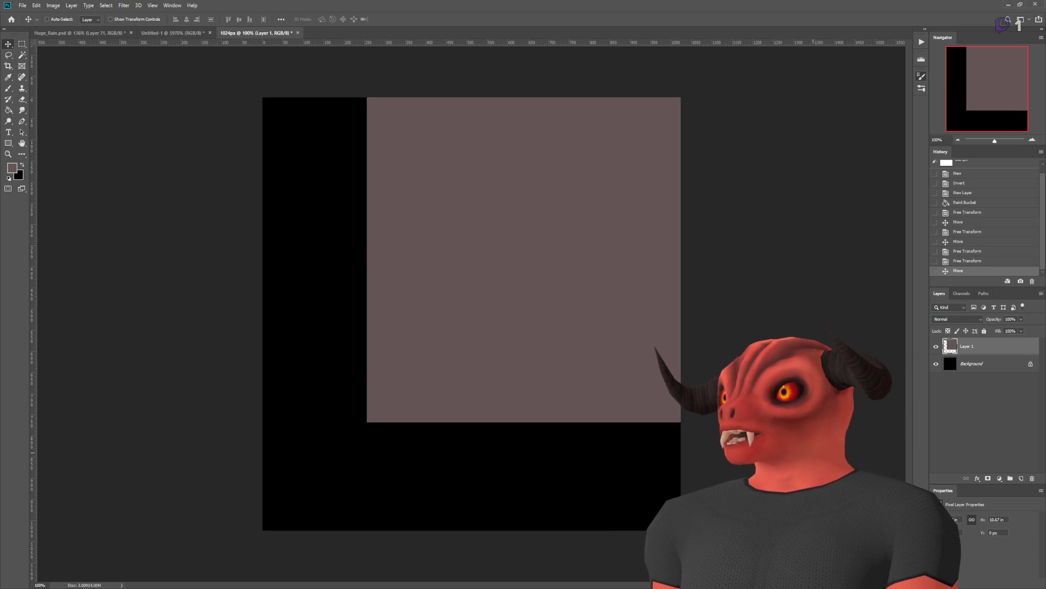
# Step: Write a '768px HUGE' text label and centre it on the mauve square
pyautogui.click(9, 132)
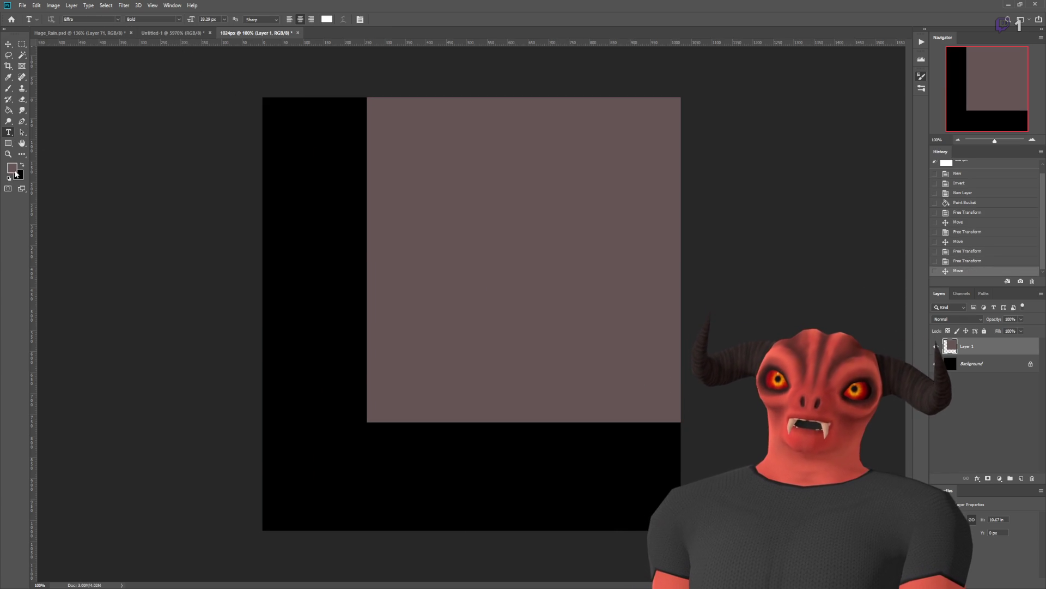
pyautogui.press('i')
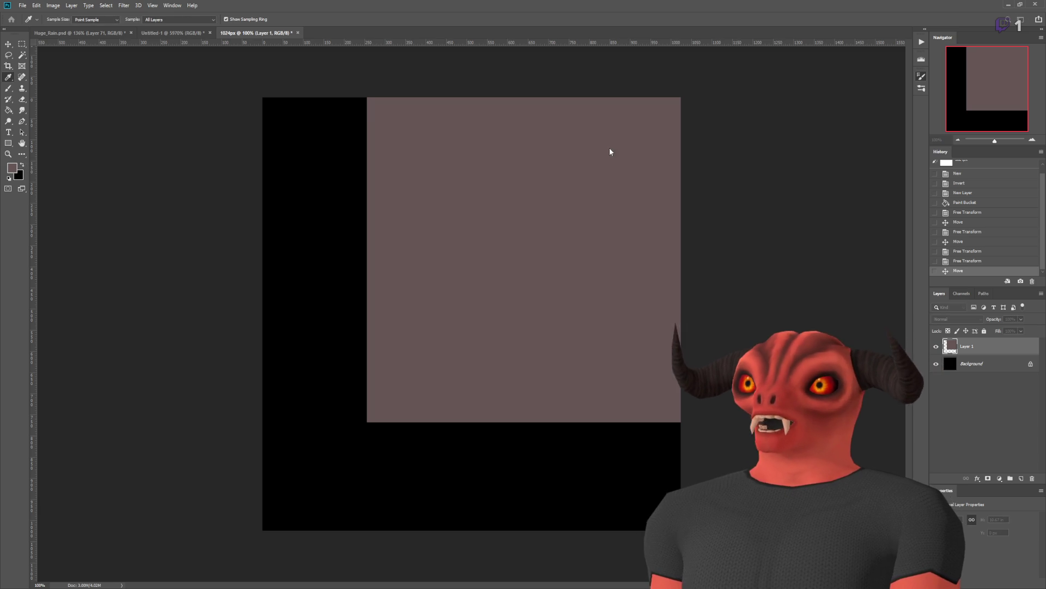
pyautogui.press('t')
pyautogui.click(472, 228)
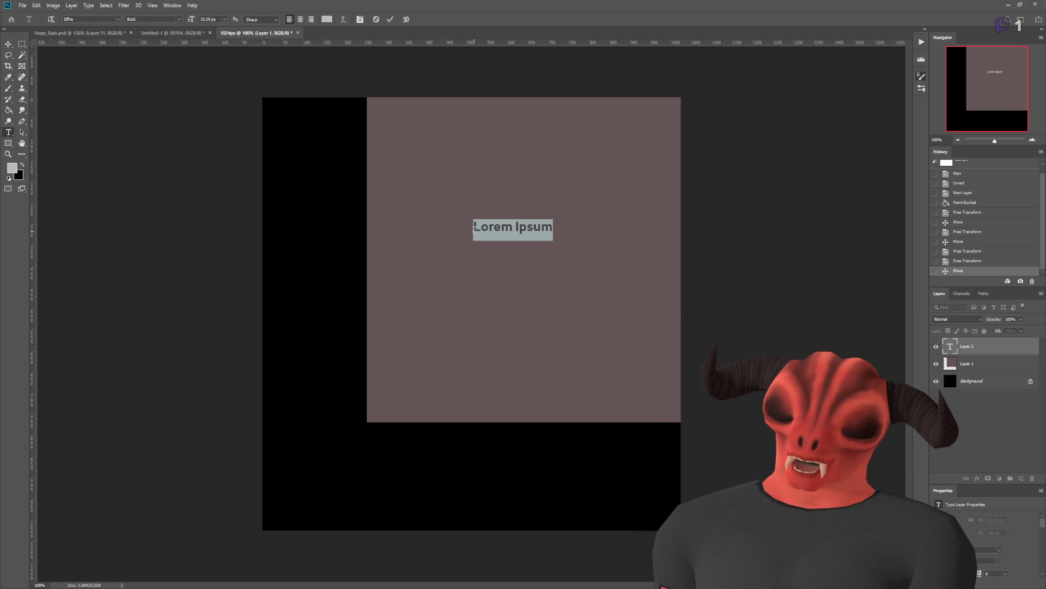
pyautogui.write('768')
pyautogui.press('Left')
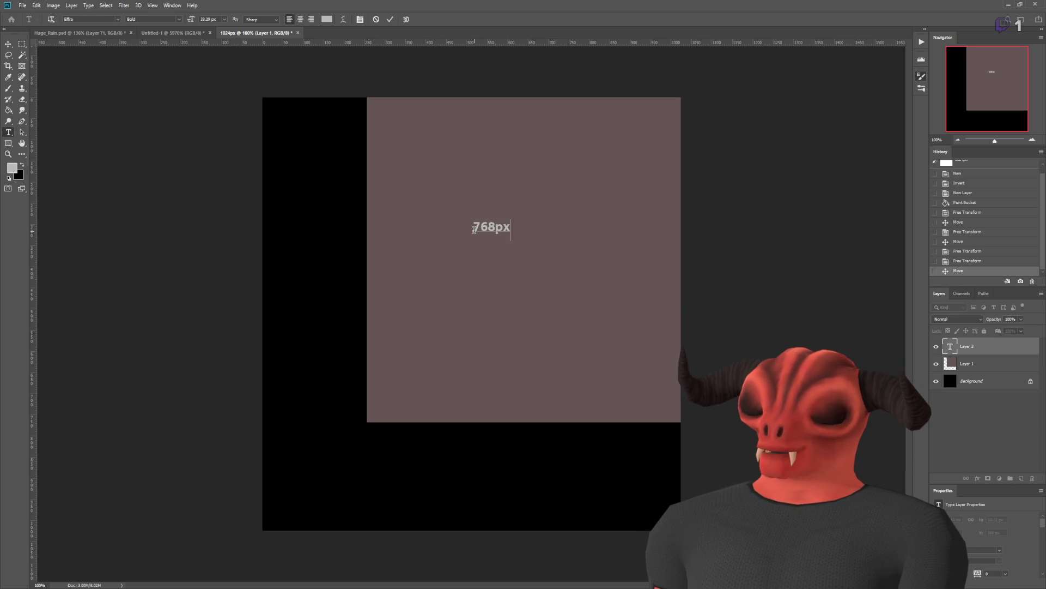
pyautogui.moveTo(494, 262)
pyautogui.mouseDown()
pyautogui.moveTo(550, 306)
pyautogui.moveTo(534, 275)
pyautogui.mouseUp()
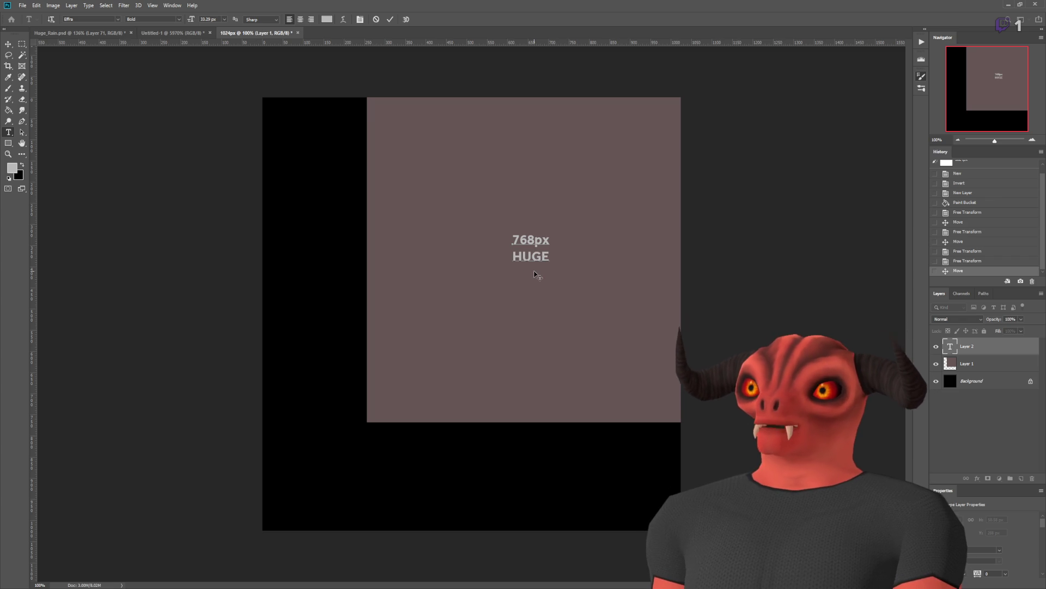
pyautogui.click(20, 45)
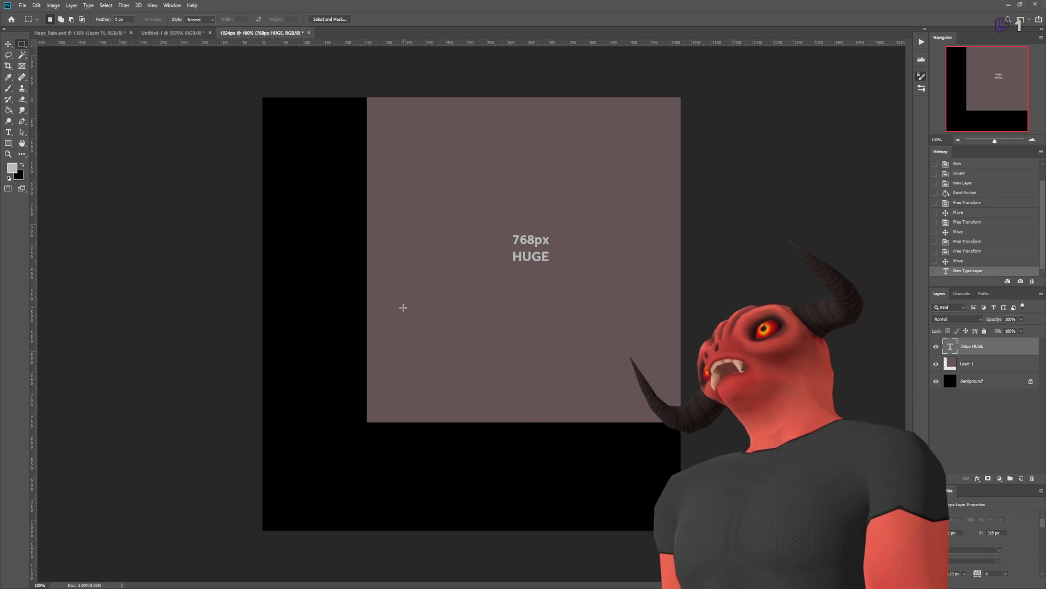
# Step: Return the view to 100%, add empty Layer 2, and marquee the top-left corner
pyautogui.scroll(2, 436, 348)
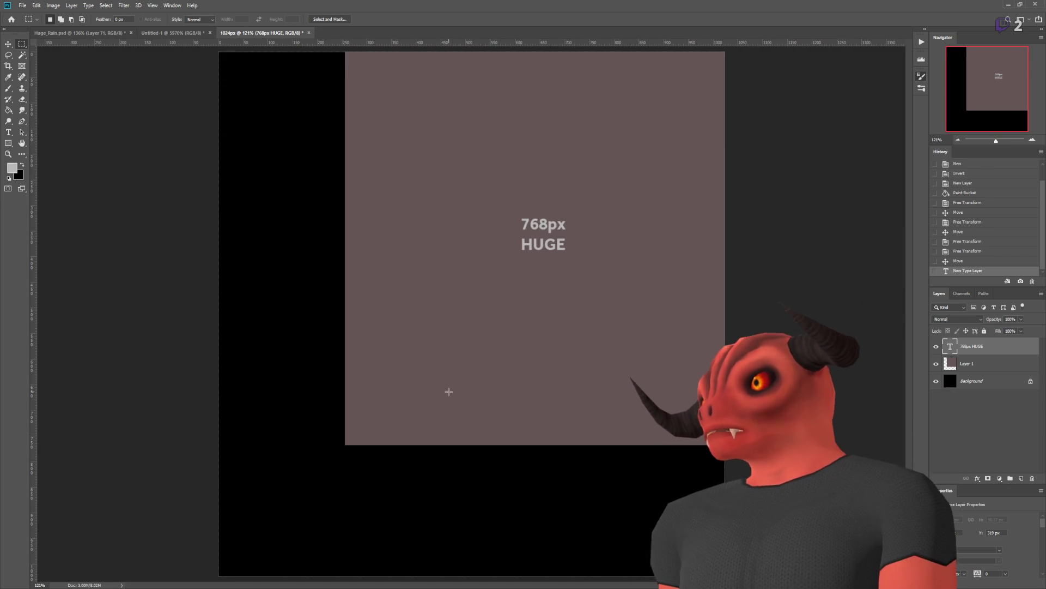
pyautogui.hotkey('ctrl', '-')
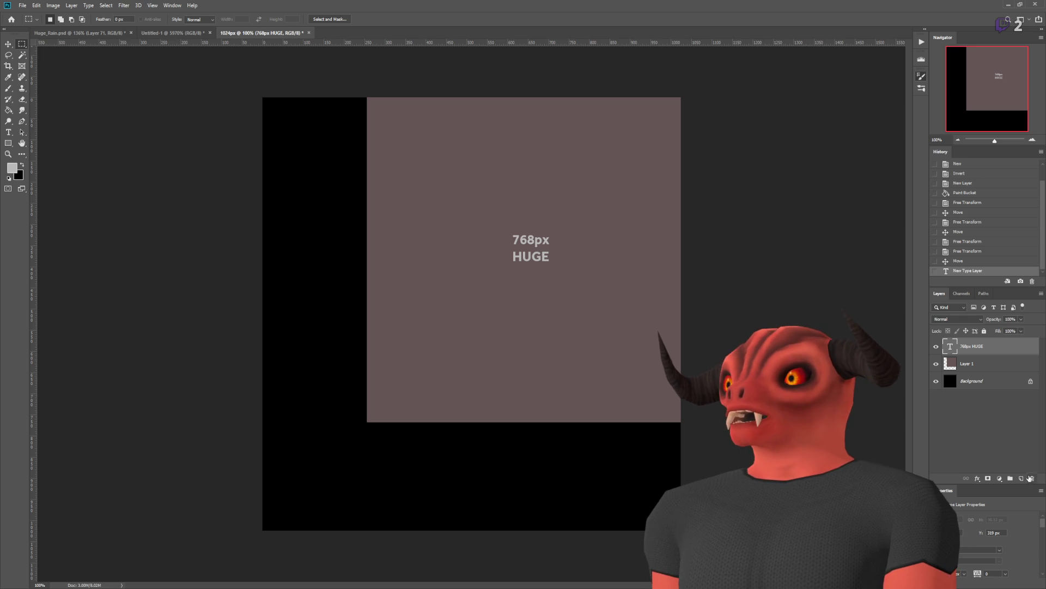
pyautogui.click(1031, 478)
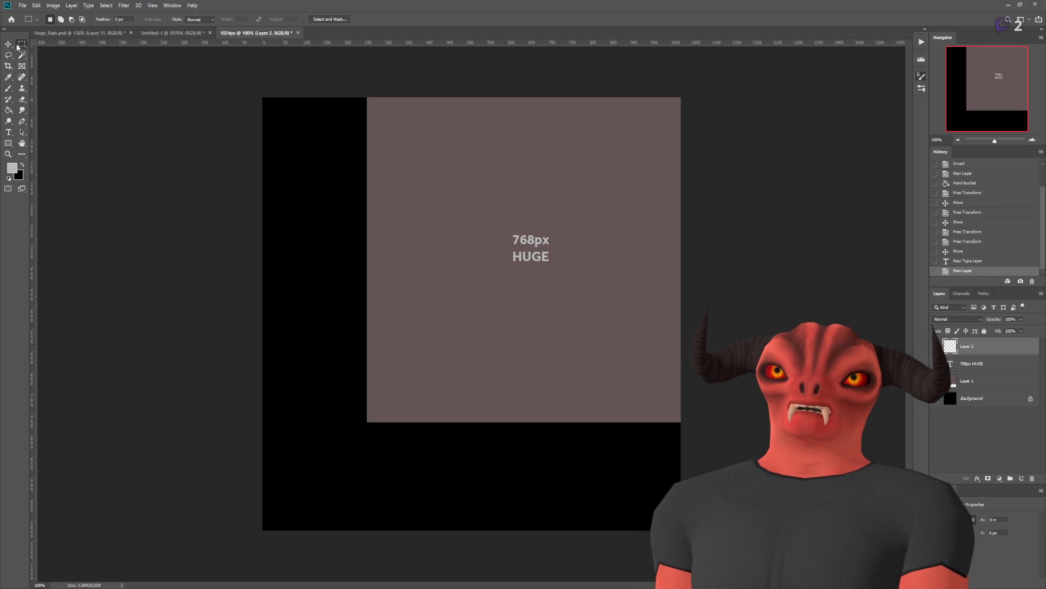
pyautogui.moveTo(264, 104); pyautogui.dragTo(361, 176)
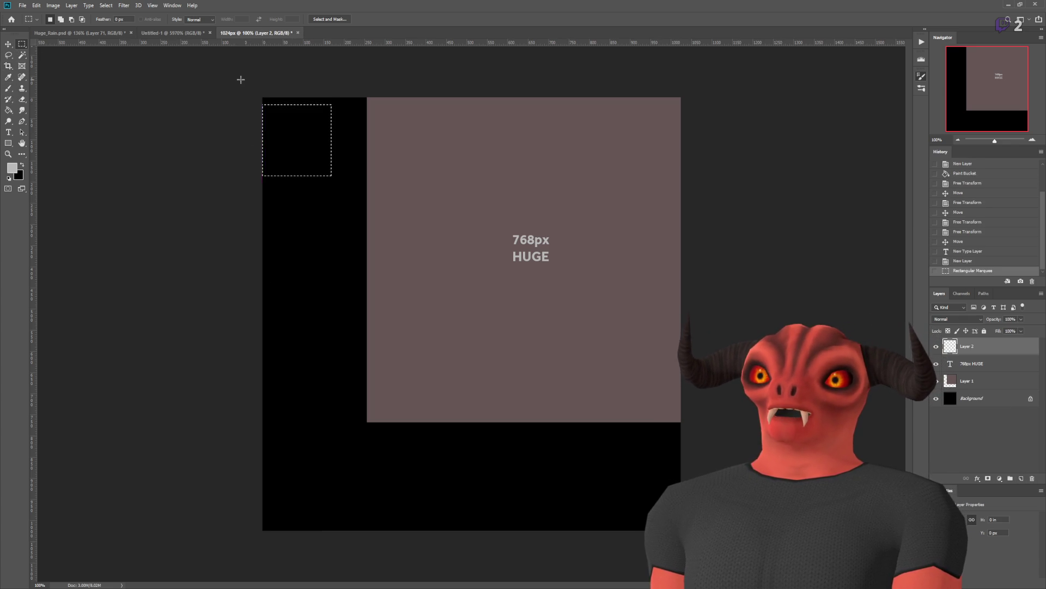
# Step: Redraw the top-left corner selection and fill it with sampled mauve
pyautogui.click(252, 89)
pyautogui.scroll(5, 217, 58)
pyautogui.scroll(2, 224, 169)
pyautogui.moveTo(360, 220)
pyautogui.mouseDown()
pyautogui.moveTo(435, 275)
pyautogui.moveTo(407, 245)
pyautogui.mouseUp()
pyautogui.press('i')
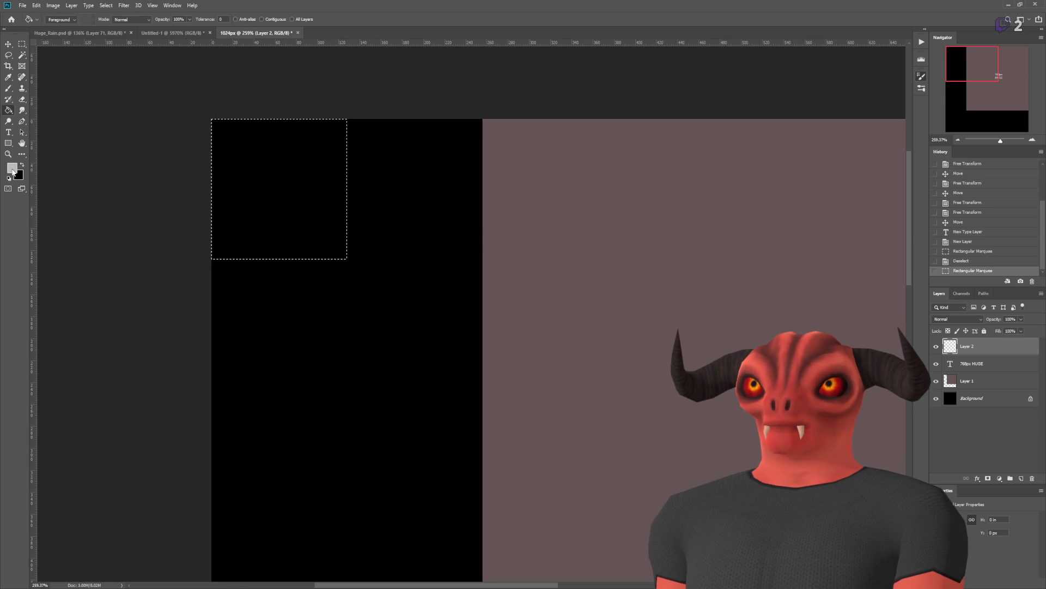
pyautogui.click(592, 146)
pyautogui.press('g')
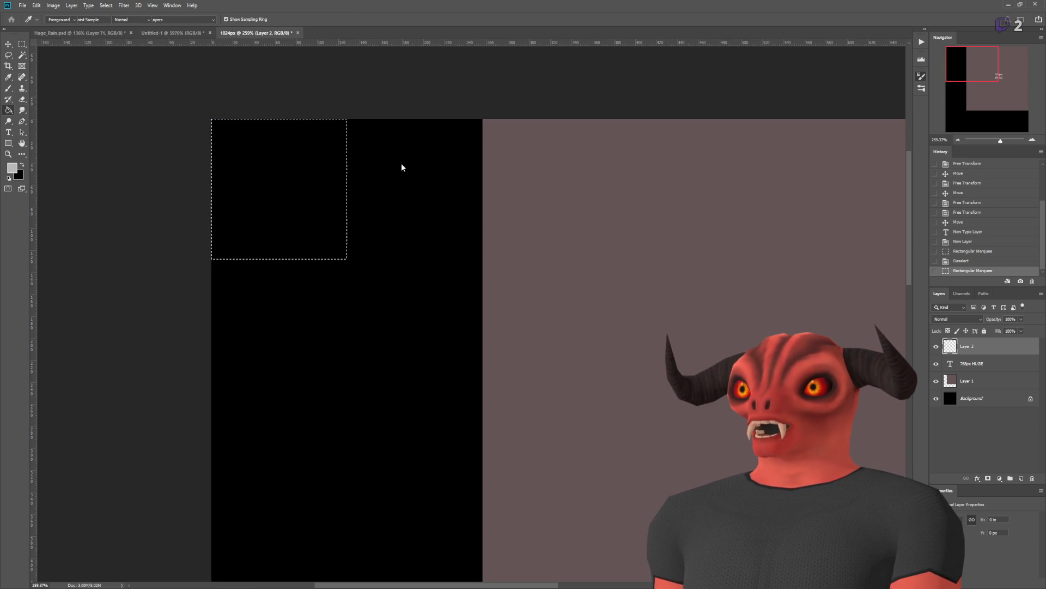
pyautogui.click(419, 163)
# Step: Deselect and invert the small square to pale grey-blue
pyautogui.click(7, 43)
pyautogui.hotkey('ctrl', 'd')
pyautogui.moveTo(254, 191); pyautogui.dragTo(486, 248)
pyautogui.hotkey('ctrl', 'z')
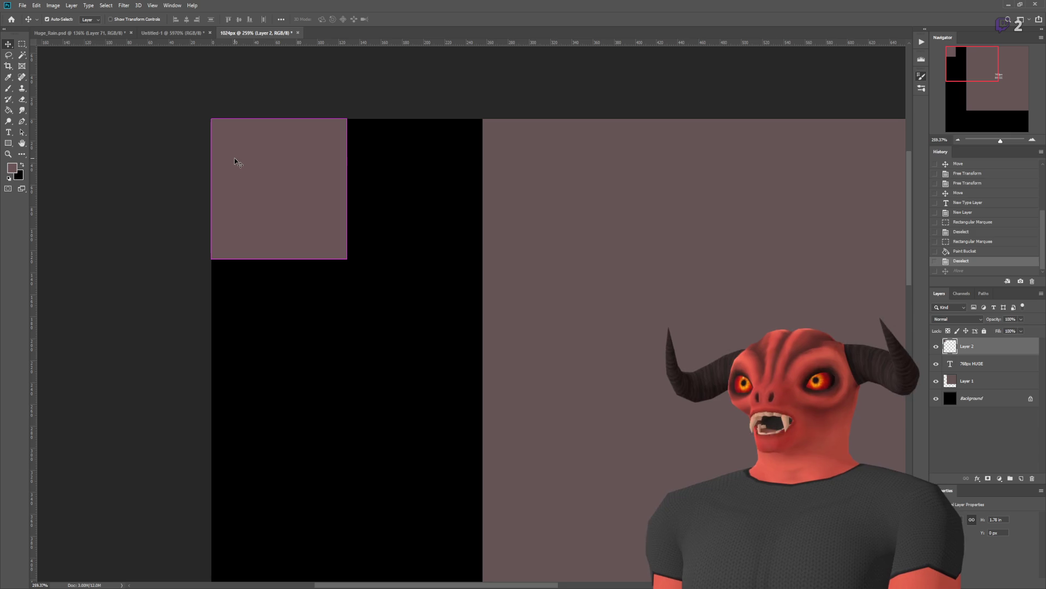
pyautogui.hotkey('ctrl', 'i')
# Step: Duplicate the '768px HUGE' text layer and move it onto the small square, above Layer 2
pyautogui.click(10, 136)
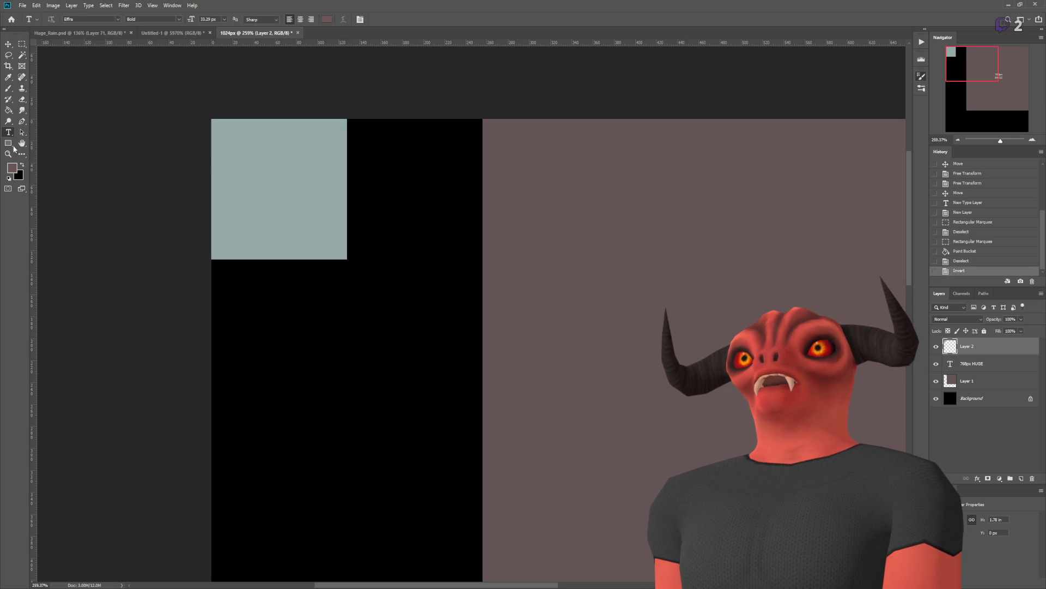
pyautogui.click(969, 364)
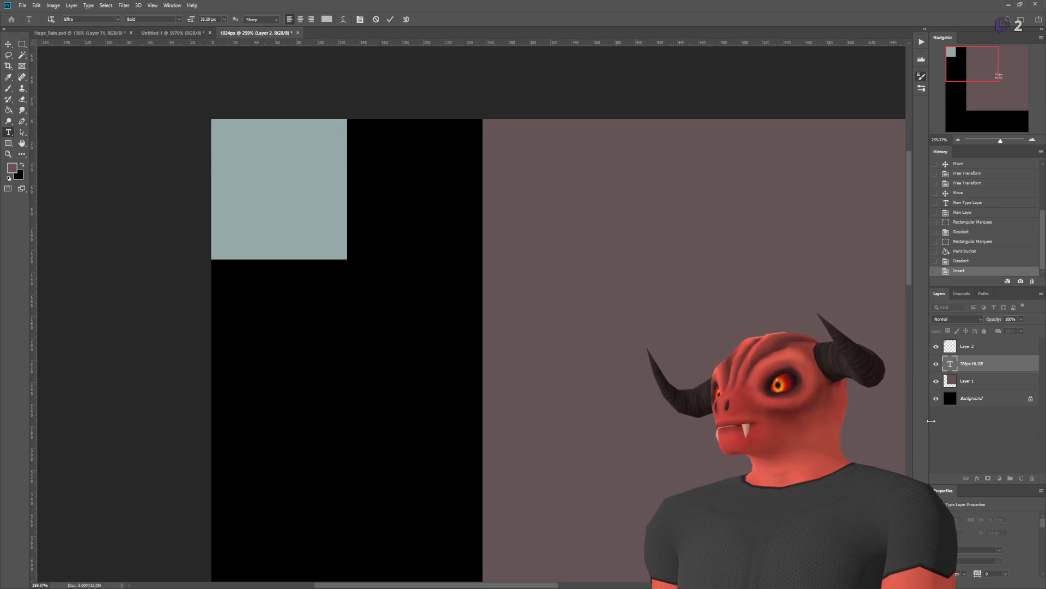
pyautogui.hotkey('ctrl', 'Return')
pyautogui.hotkey('ctrl', 'j')
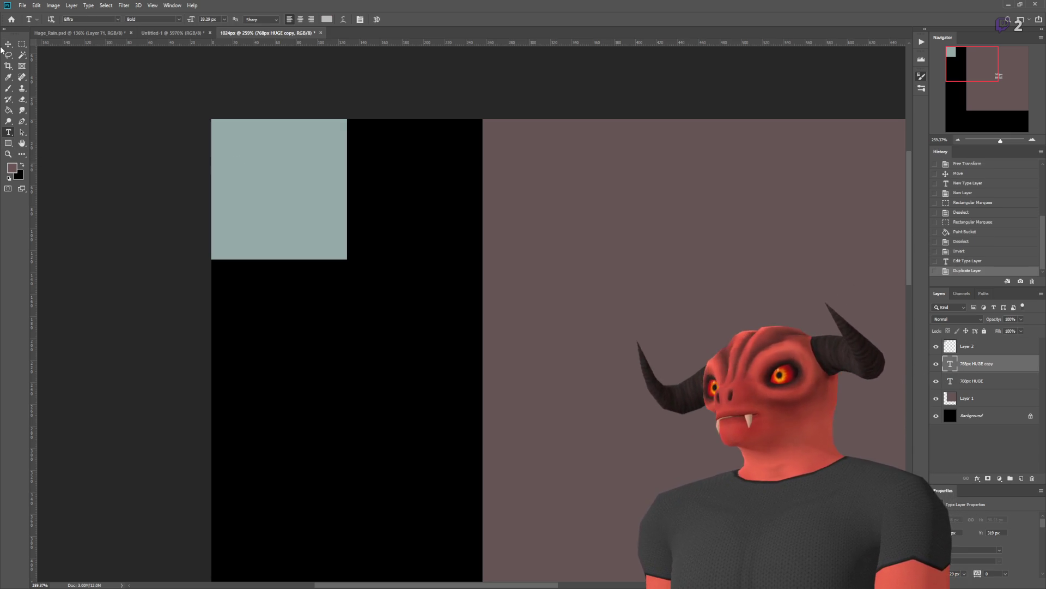
pyautogui.press('v')
pyautogui.moveTo(647, 392)
pyautogui.mouseDown()
pyautogui.moveTo(356, 261)
pyautogui.moveTo(319, 141)
pyautogui.mouseUp()
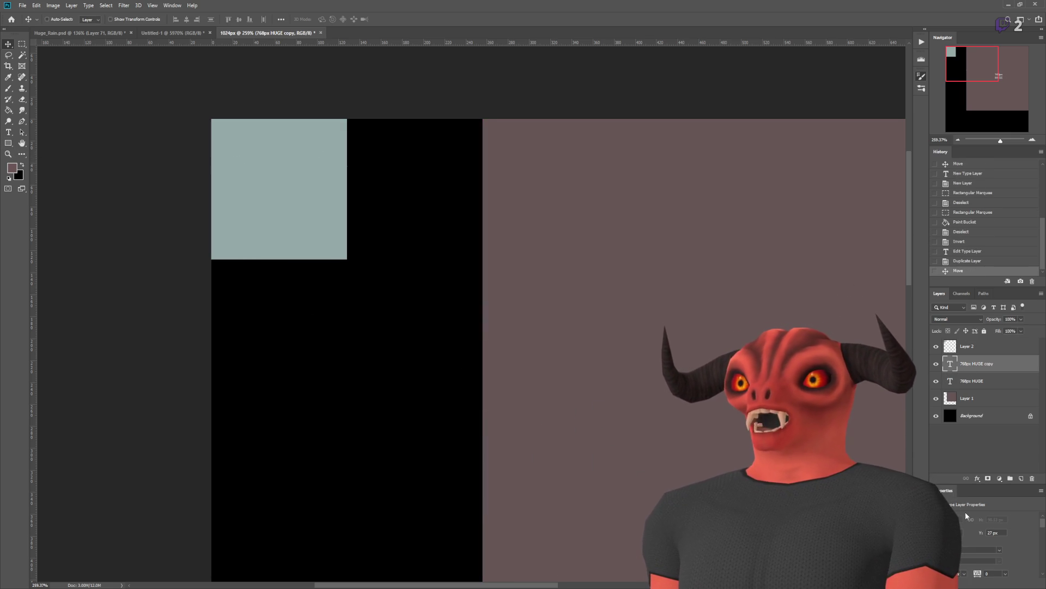
pyautogui.moveTo(973, 366); pyautogui.dragTo(967, 346)
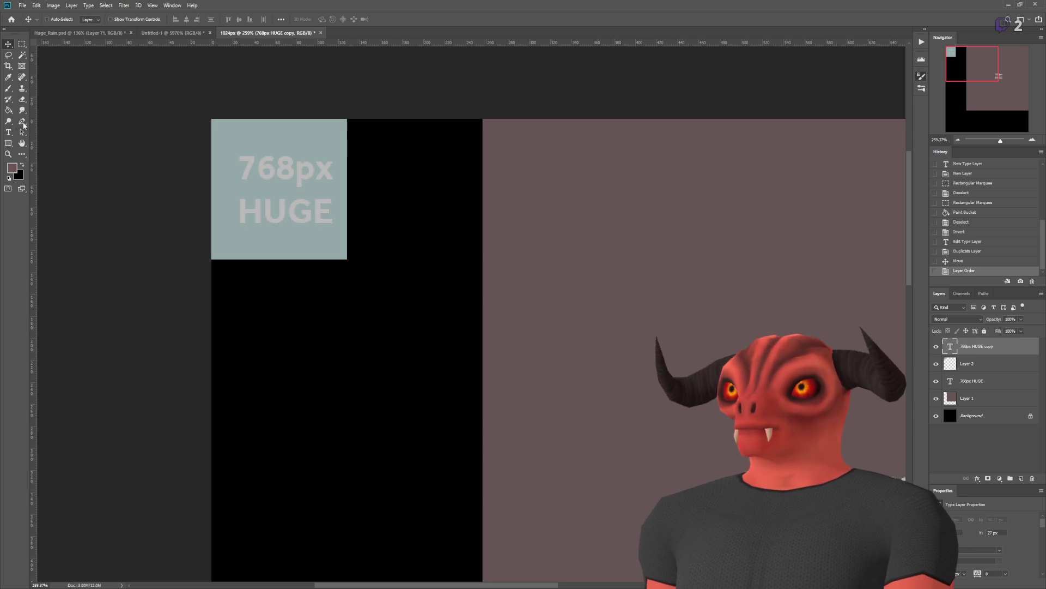
# Step: Change the copied label's text to '128px Small'
pyautogui.press('t')
pyautogui.moveTo(252, 170); pyautogui.dragTo(295, 170)
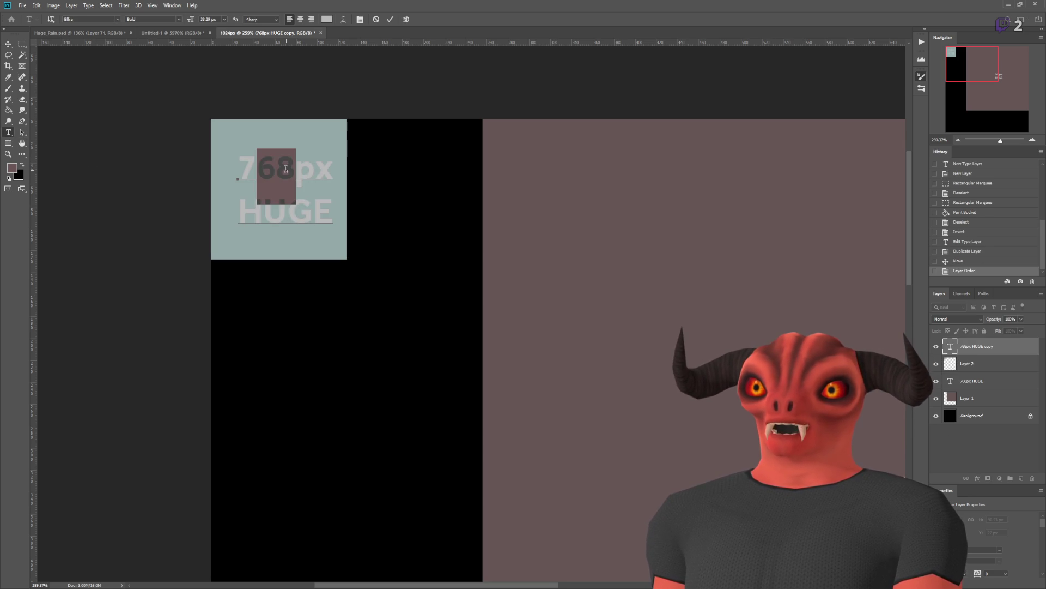
pyautogui.press('BackSpace')
pyautogui.press('BackSpace')
pyautogui.write('128')
pyautogui.moveTo(238, 212); pyautogui.dragTo(383, 218)
pyautogui.write('Small')
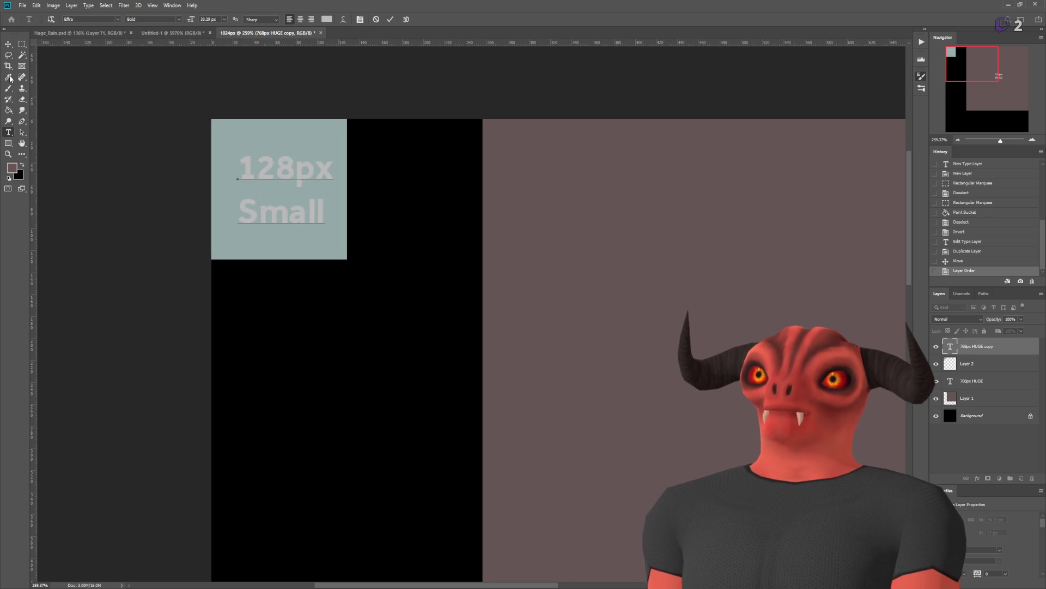
pyautogui.click(22, 44)
pyautogui.scroll(-5, 558, 447)
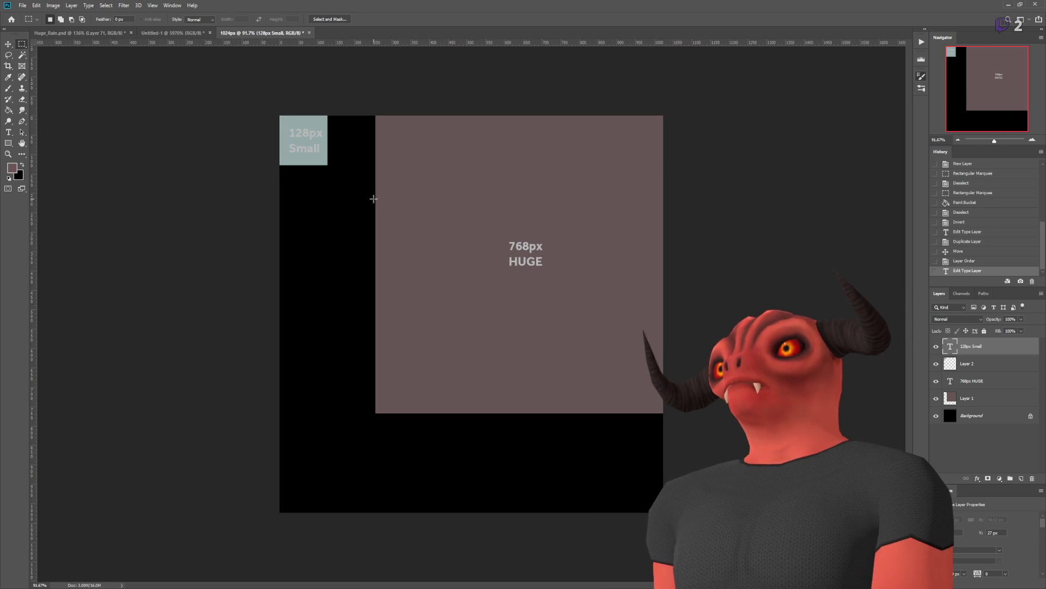
# Step: Select the top-left grid cell and fill it with tan on a new layer
pyautogui.moveTo(280, 116)
pyautogui.mouseDown()
pyautogui.moveTo(404, 197)
pyautogui.moveTo(409, 213)
pyautogui.mouseUp()
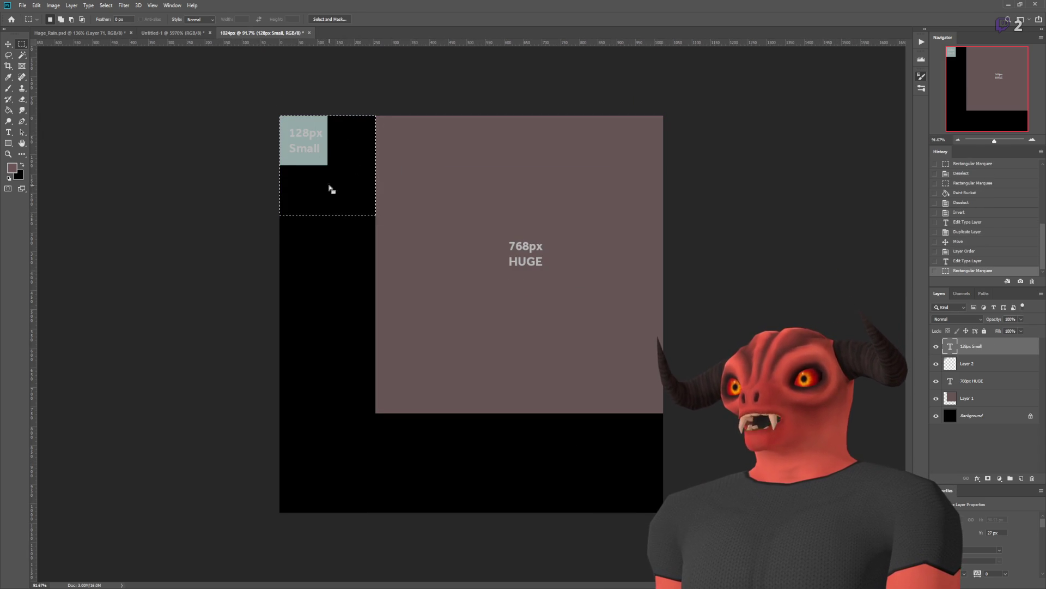
pyautogui.moveTo(280, 212)
pyautogui.mouseDown()
pyautogui.moveTo(408, 327)
pyautogui.moveTo(397, 303)
pyautogui.mouseUp()
pyautogui.click(364, 280)
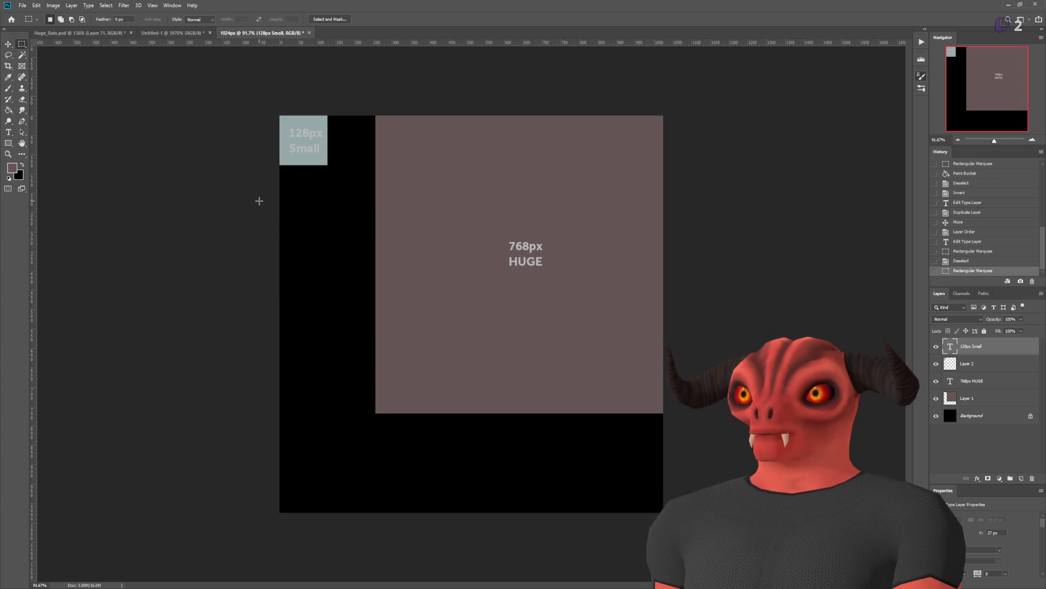
pyautogui.moveTo(279, 115); pyautogui.dragTo(381, 213)
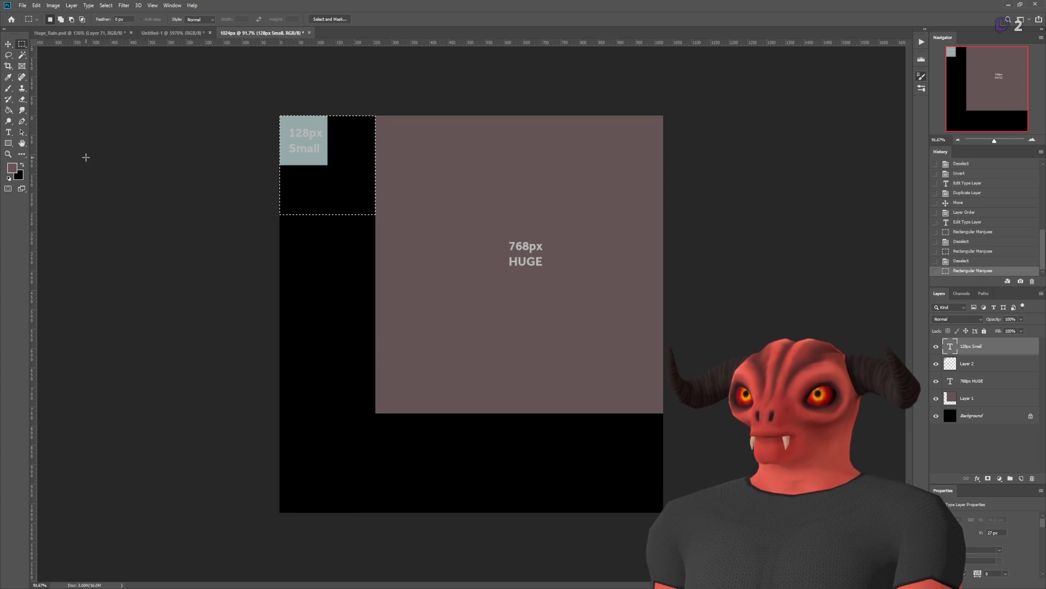
pyautogui.click(17, 112)
pyautogui.hotkey('ctrl', 'shift', 'alt', 'n')
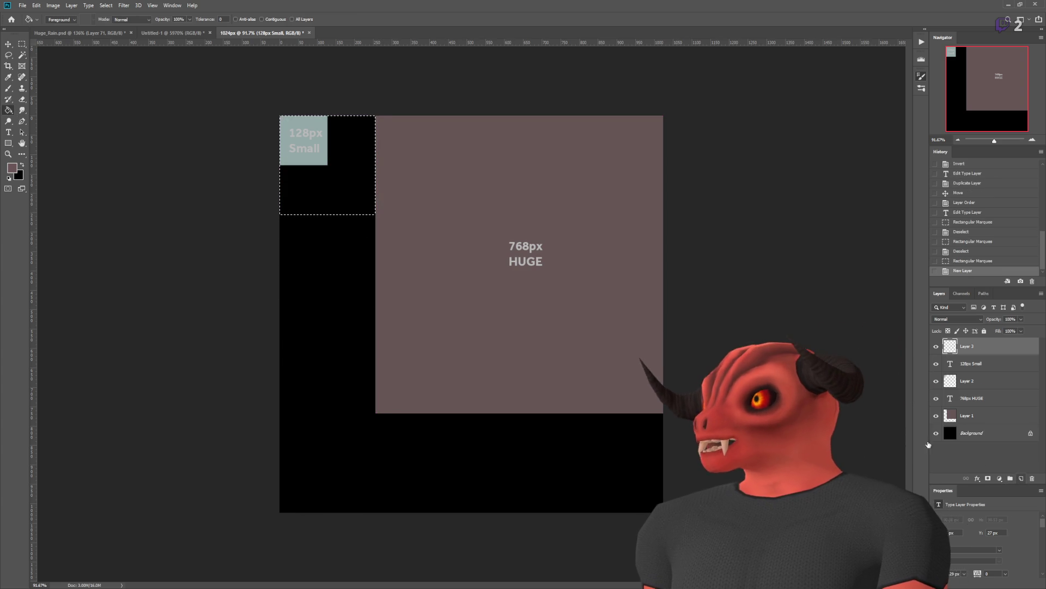
pyautogui.press('i')
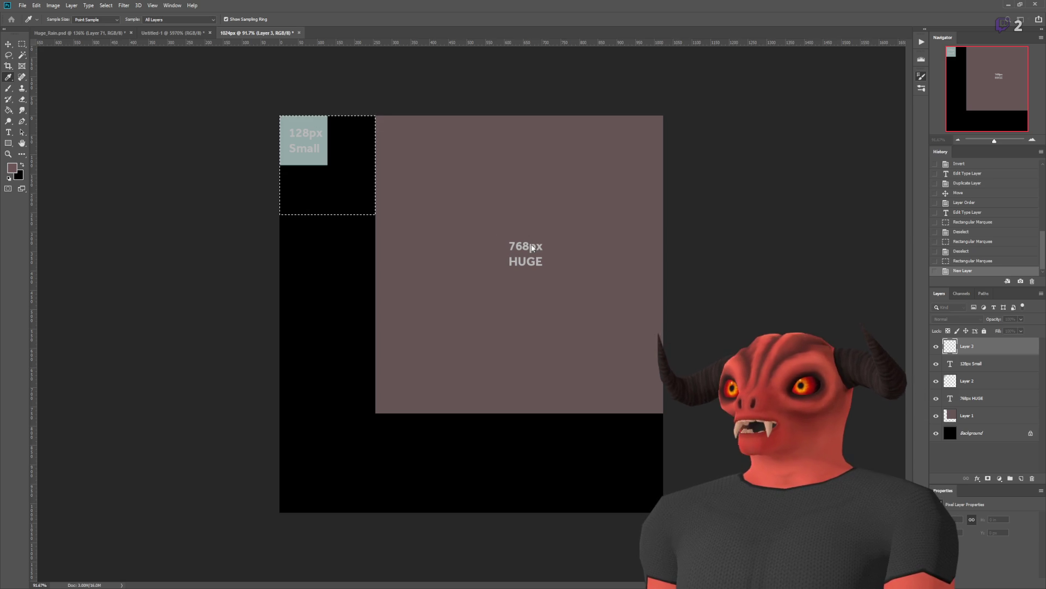
pyautogui.press('g')
pyautogui.click(351, 180)
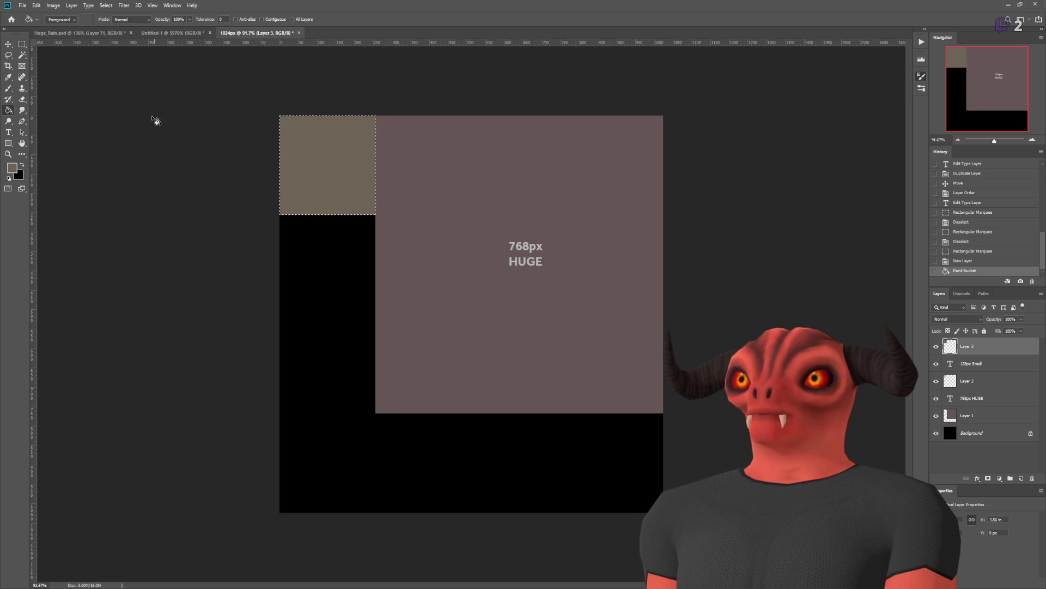
pyautogui.hotkey('ctrl', 'd')
# Step: Duplicate the tan square and place copies in alternating cells down the left column and along the bottom row
pyautogui.press('m')
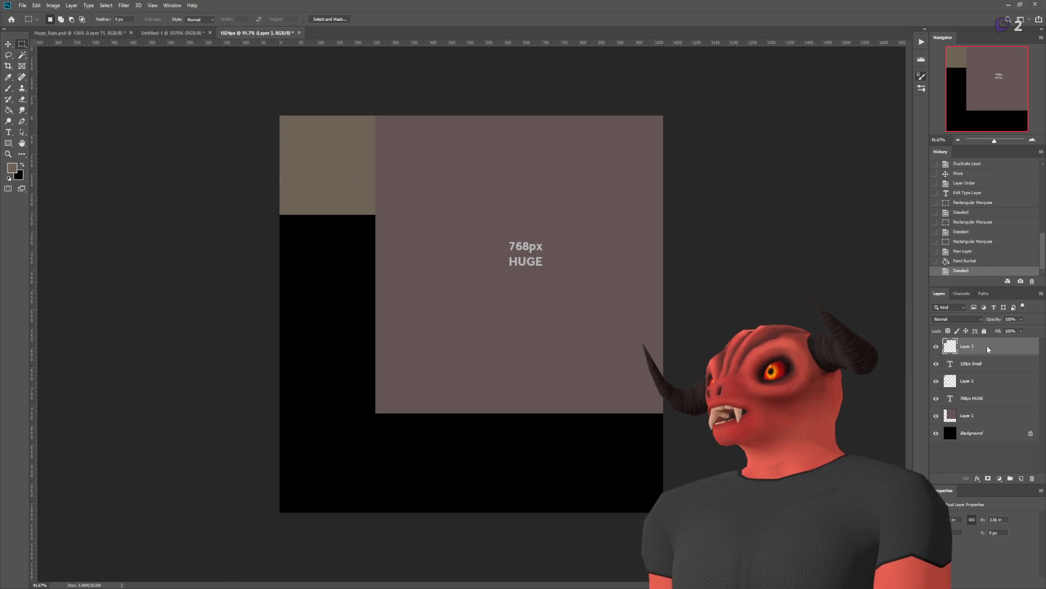
pyautogui.hotkey('ctrl', 'j')
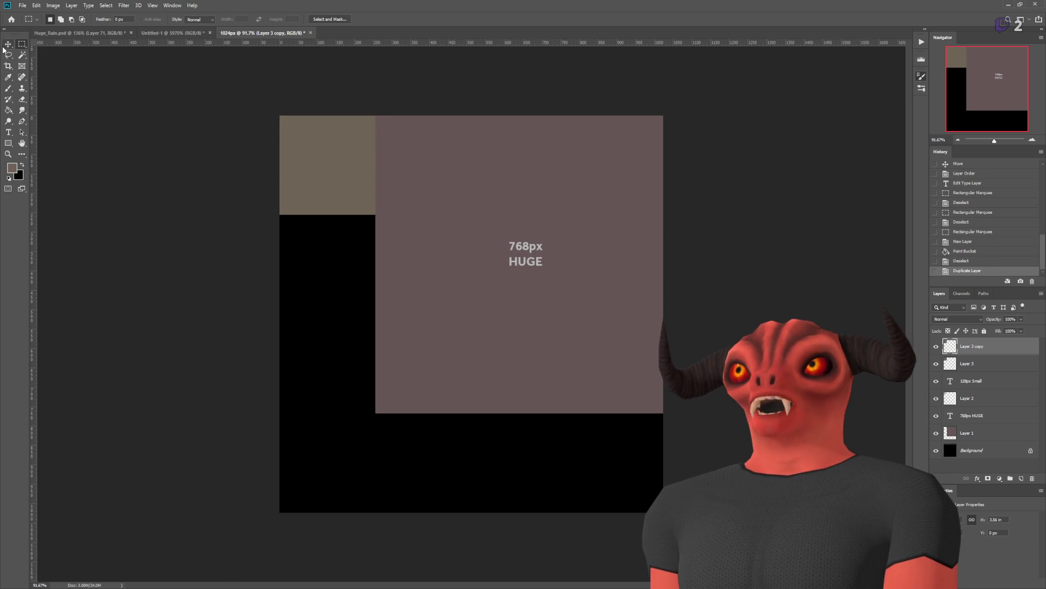
pyautogui.click(3, 45)
pyautogui.moveTo(435, 222); pyautogui.dragTo(439, 430)
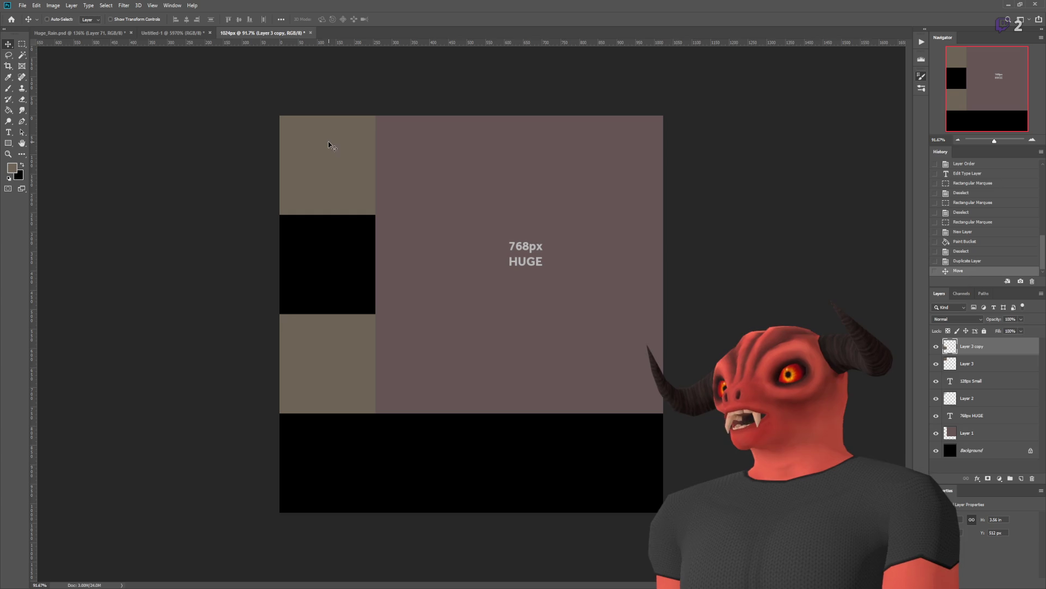
pyautogui.moveTo(334, 147)
pyautogui.mouseDown()
pyautogui.moveTo(450, 334)
pyautogui.moveTo(394, 267)
pyautogui.moveTo(353, 299)
pyautogui.mouseUp()
pyautogui.hotkey('ctrl', 'z')
pyautogui.moveTo(299, 155)
pyautogui.mouseDown()
pyautogui.moveTo(320, 383)
pyautogui.moveTo(589, 450)
pyautogui.mouseUp()
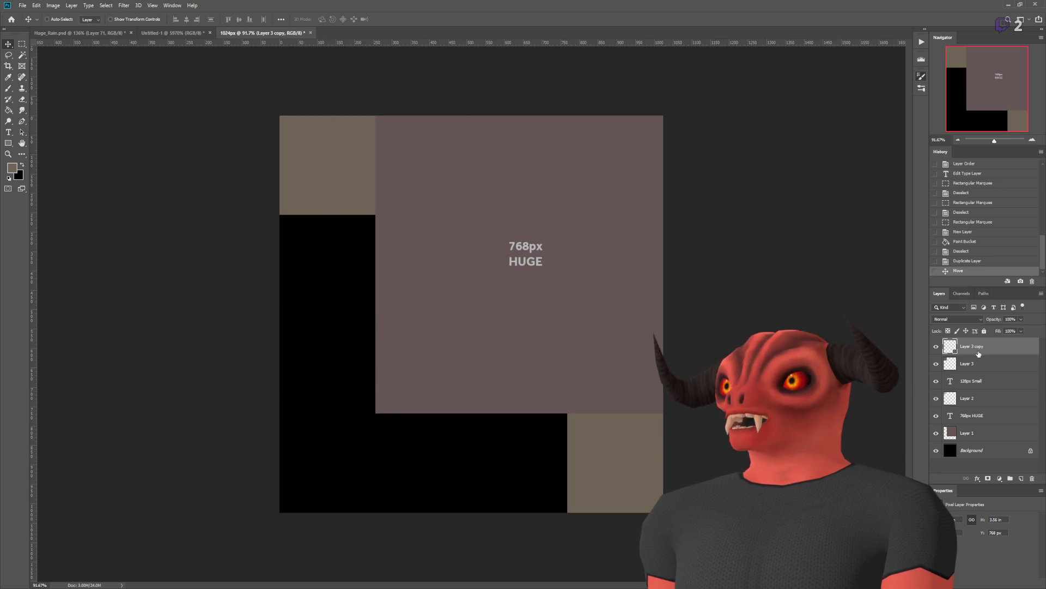
pyautogui.moveTo(708, 370)
pyautogui.mouseDown()
pyautogui.moveTo(503, 470)
pyautogui.moveTo(494, 378)
pyautogui.moveTo(517, 367)
pyautogui.mouseUp()
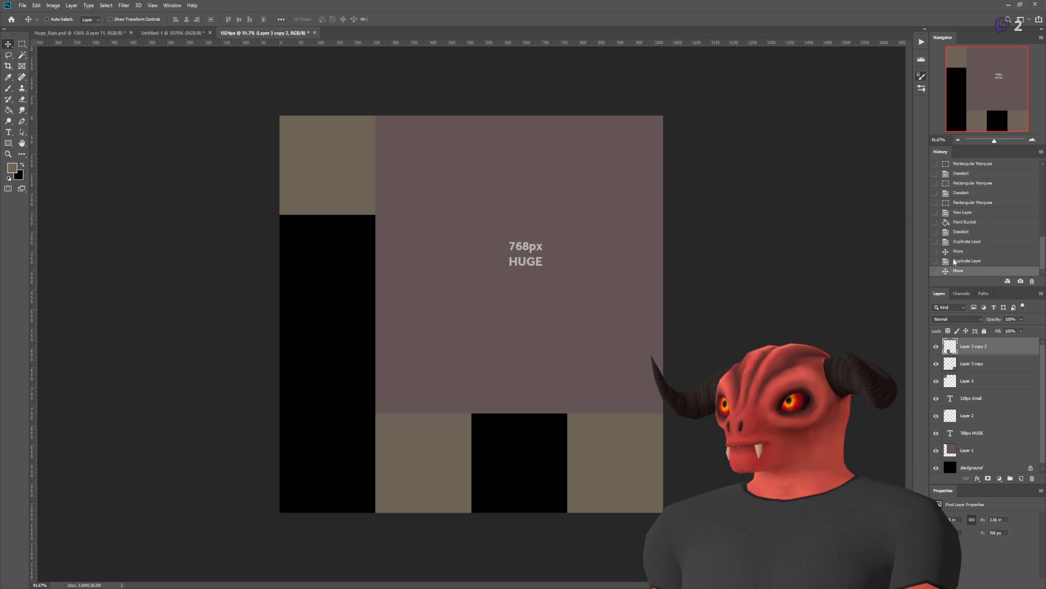
pyautogui.moveTo(432, 231); pyautogui.dragTo(555, 331)
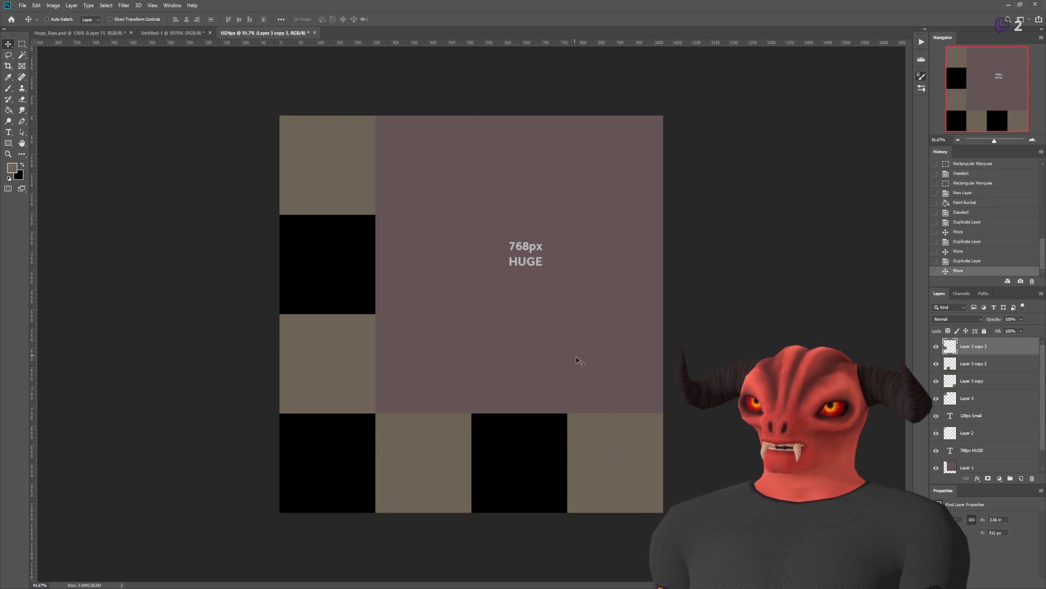
pyautogui.scroll(3, 537, 410)
# Step: Marquee the large mauve square, then deselect it
pyautogui.scroll(-2, 511, 403)
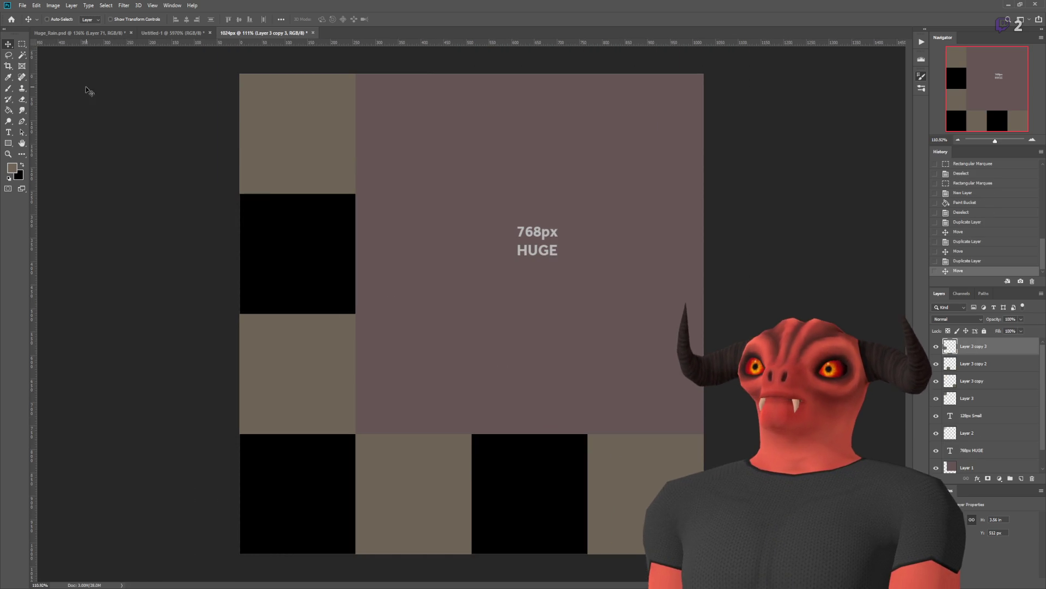
pyautogui.click(22, 43)
pyautogui.scroll(-2, 452, 369)
pyautogui.scroll(2, 451, 369)
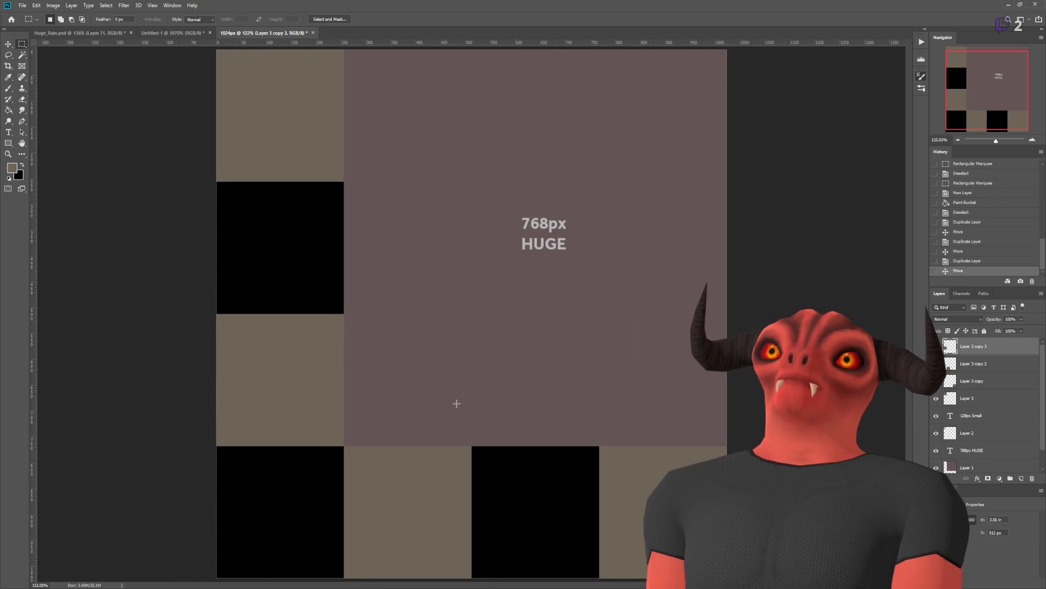
pyautogui.scroll(-1, 440, 155)
pyautogui.moveTo(366, 96)
pyautogui.mouseDown()
pyautogui.moveTo(682, 355)
pyautogui.moveTo(682, 423)
pyautogui.mouseUp()
pyautogui.scroll(2, 518, 286)
pyautogui.scroll(-1, 521, 289)
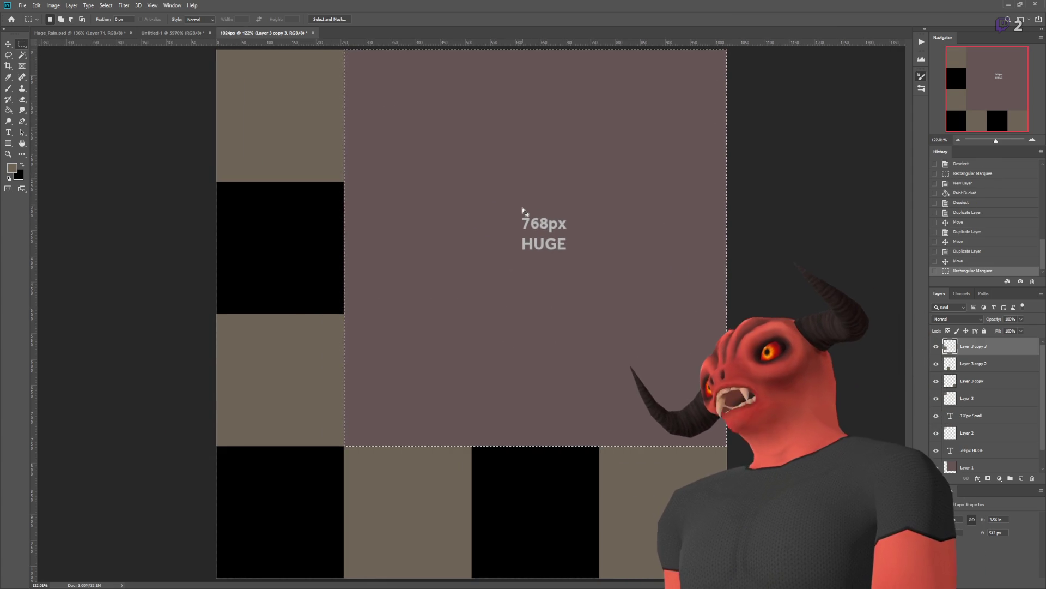
pyautogui.hotkey('ctrl', 'd')
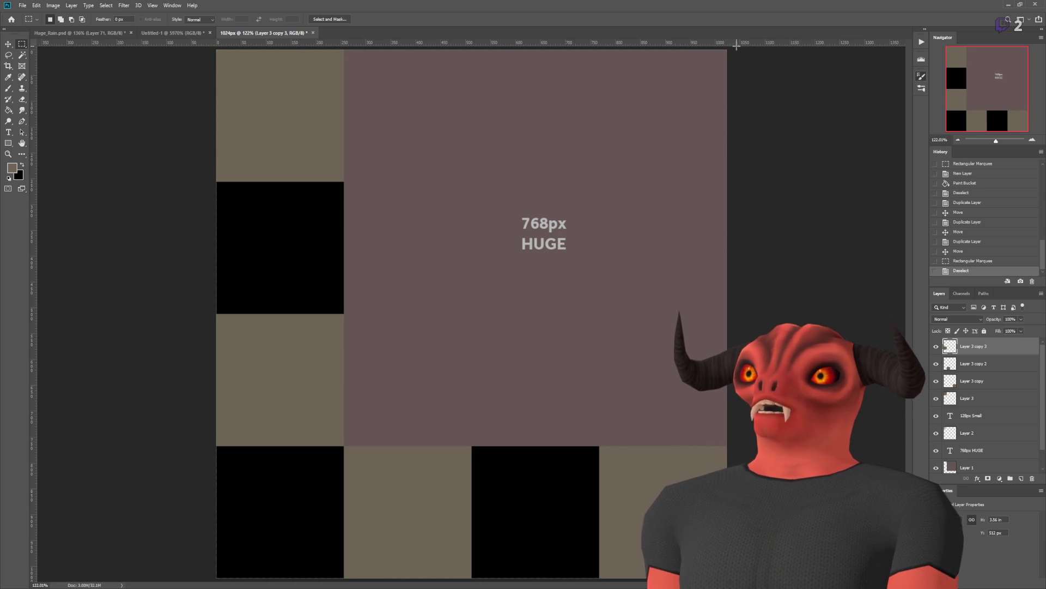
# Step: Fill the mauve block's top-right quarter with tan on new Layer 4, positioned just above Layer 1
pyautogui.moveTo(731, 48)
pyautogui.mouseDown()
pyautogui.moveTo(584, 262)
pyautogui.moveTo(534, 308)
pyautogui.mouseUp()
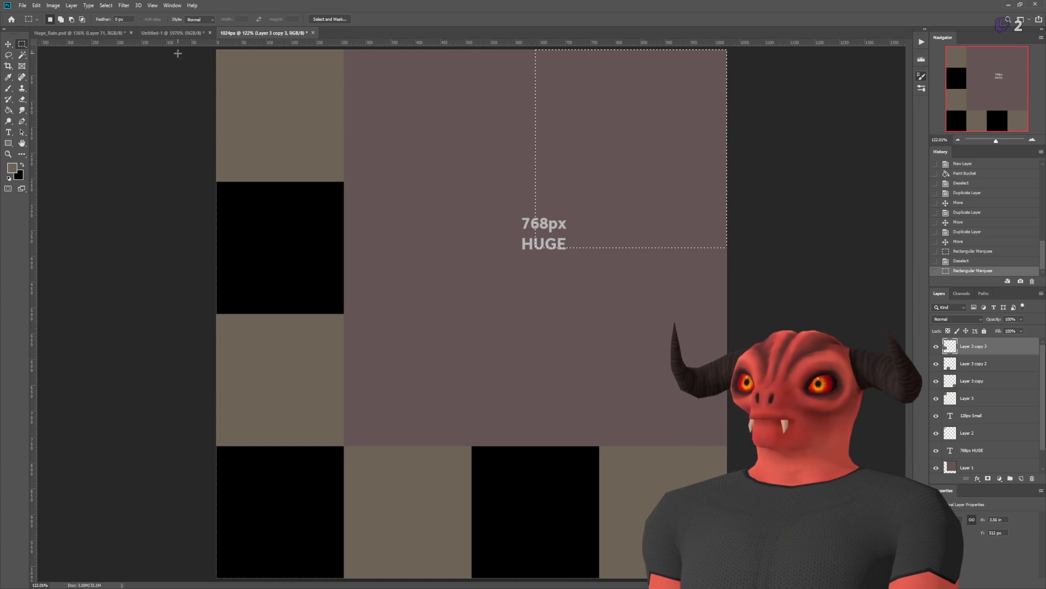
pyautogui.click(9, 110)
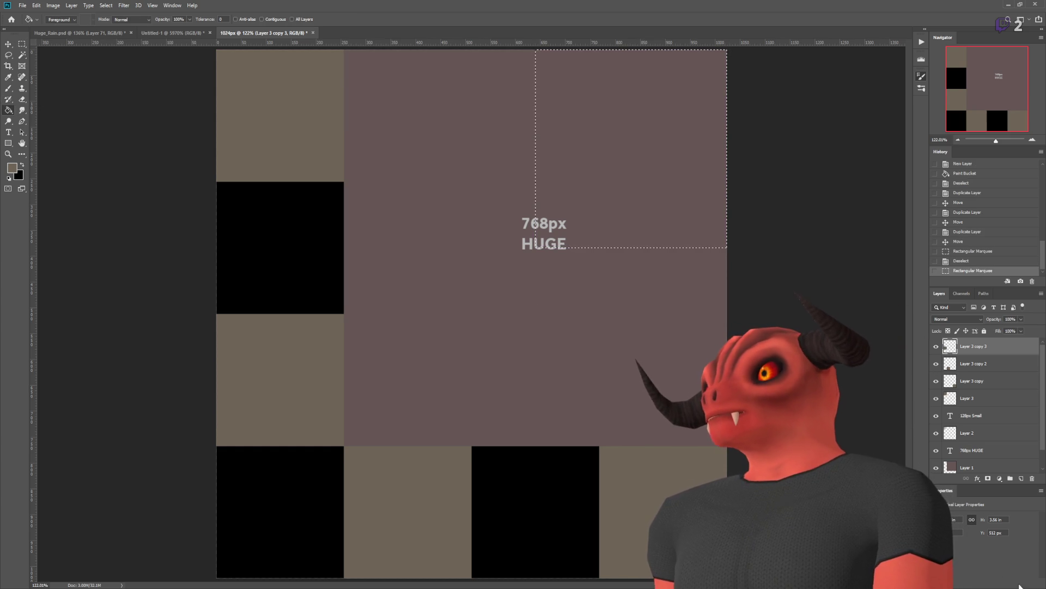
pyautogui.hotkey('ctrl', 'shift', 'alt', 'n')
pyautogui.click(721, 272)
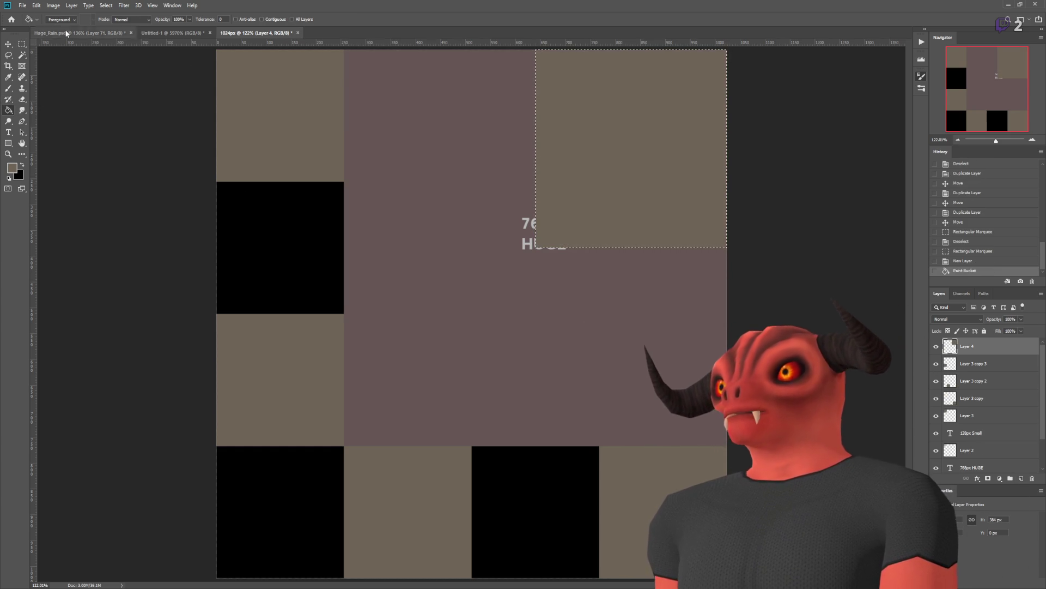
pyautogui.hotkey('ctrl', 'd')
pyautogui.moveTo(968, 381); pyautogui.dragTo(966, 433)
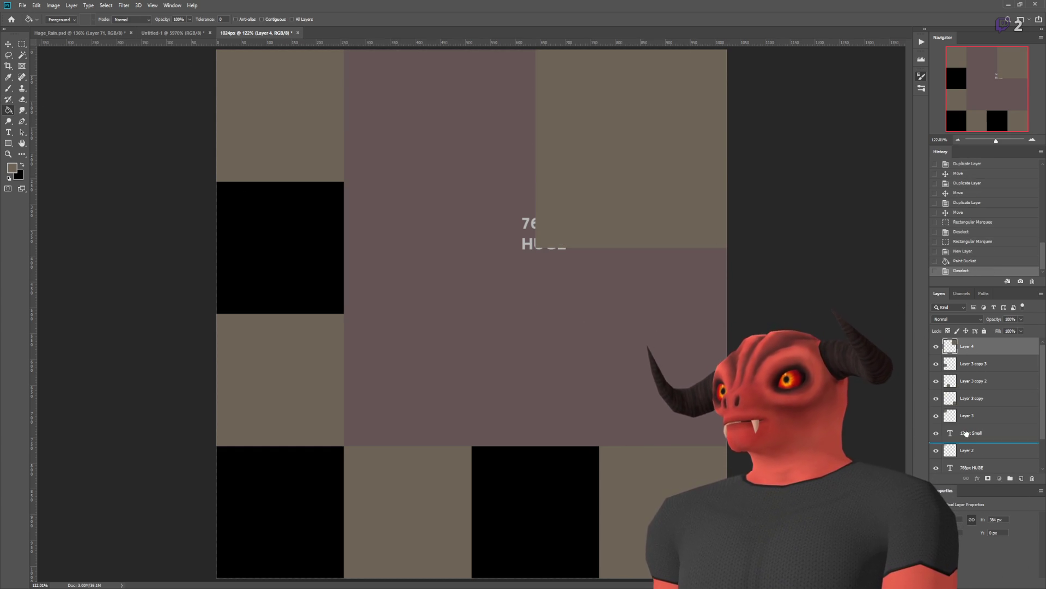
pyautogui.moveTo(967, 472); pyautogui.dragTo(976, 454)
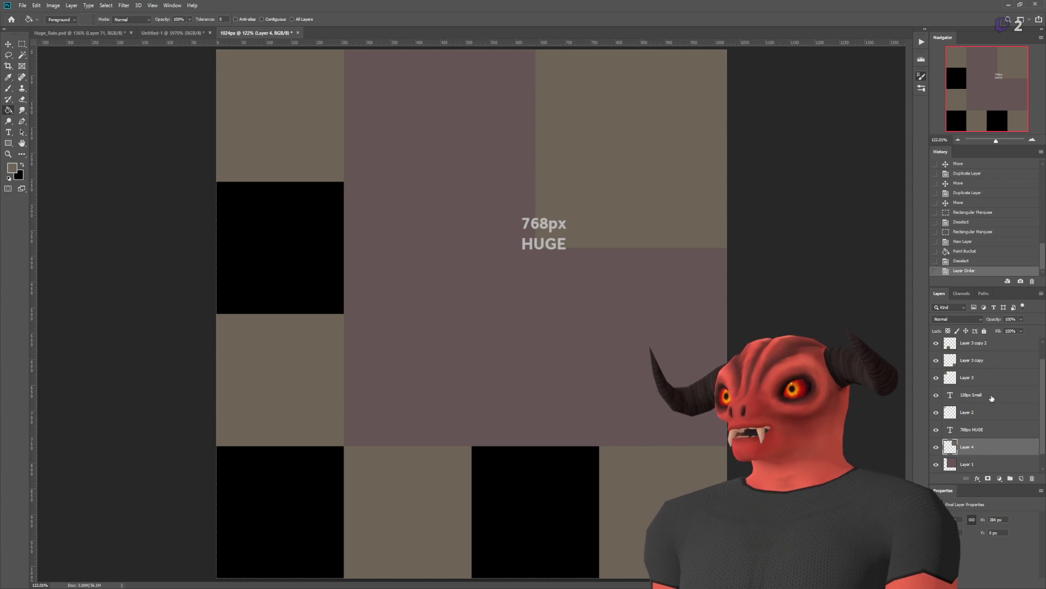
# Step: Duplicate the tan square's layer
pyautogui.click(22, 43)
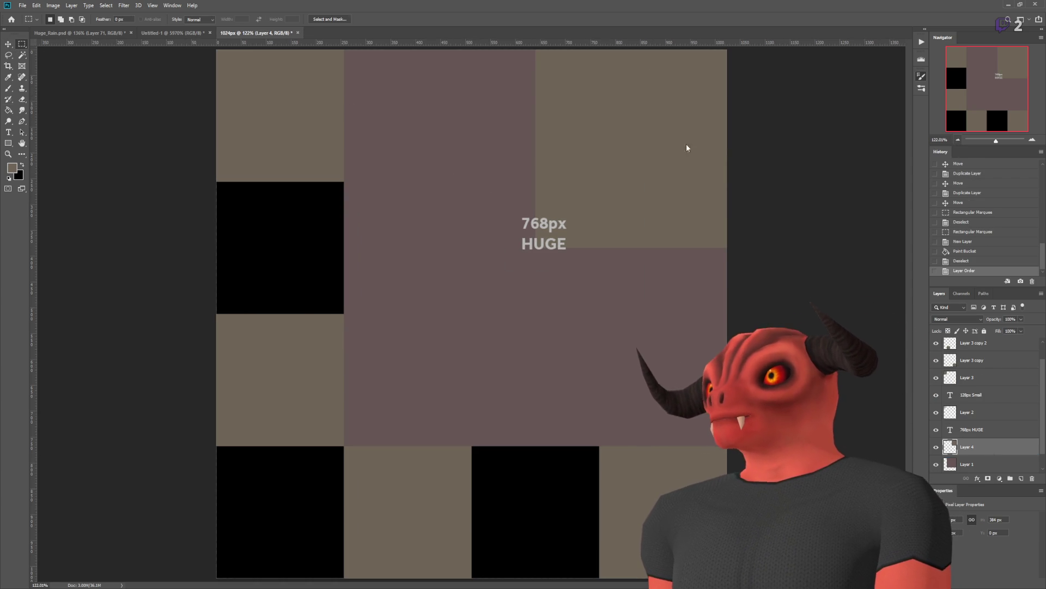
pyautogui.hotkey('ctrl', 'j')
pyautogui.click(8, 43)
# Step: Drag the tan copy into the lower-left quarter of the 768px block
pyautogui.moveTo(567, 232)
pyautogui.mouseDown()
pyautogui.moveTo(476, 378)
pyautogui.moveTo(384, 414)
pyautogui.mouseUp()
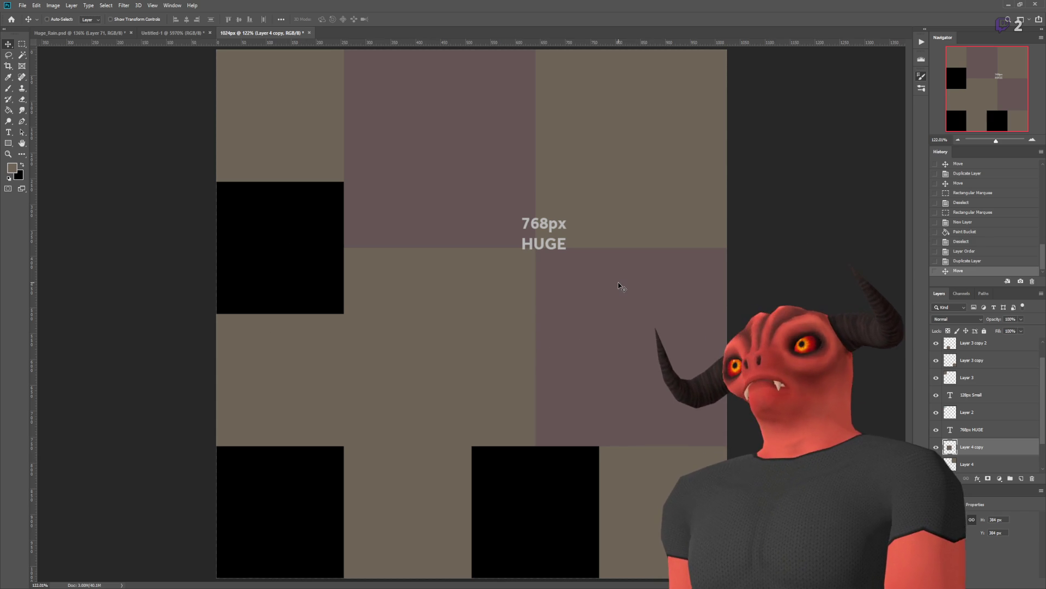
pyautogui.press('m')
pyautogui.scroll(6, 224, 72)
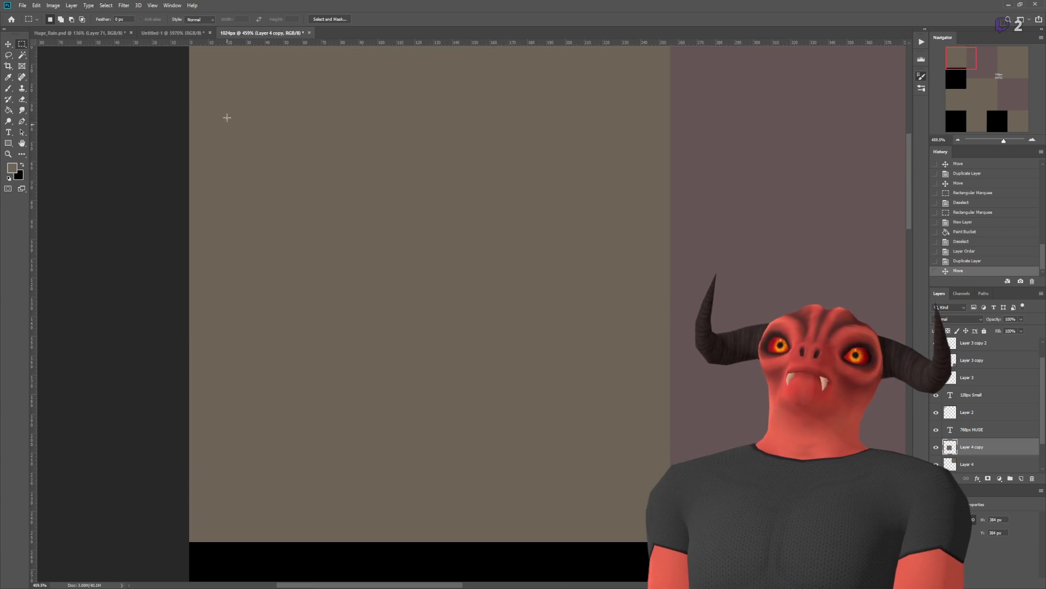
# Step: Fill the top-left cell with an eyedropped purple-mauve colour on a new layer
pyautogui.scroll(3, 227, 117)
pyautogui.moveTo(275, 212)
pyautogui.mouseDown()
pyautogui.moveTo(580, 359)
pyautogui.moveTo(608, 398)
pyautogui.mouseUp()
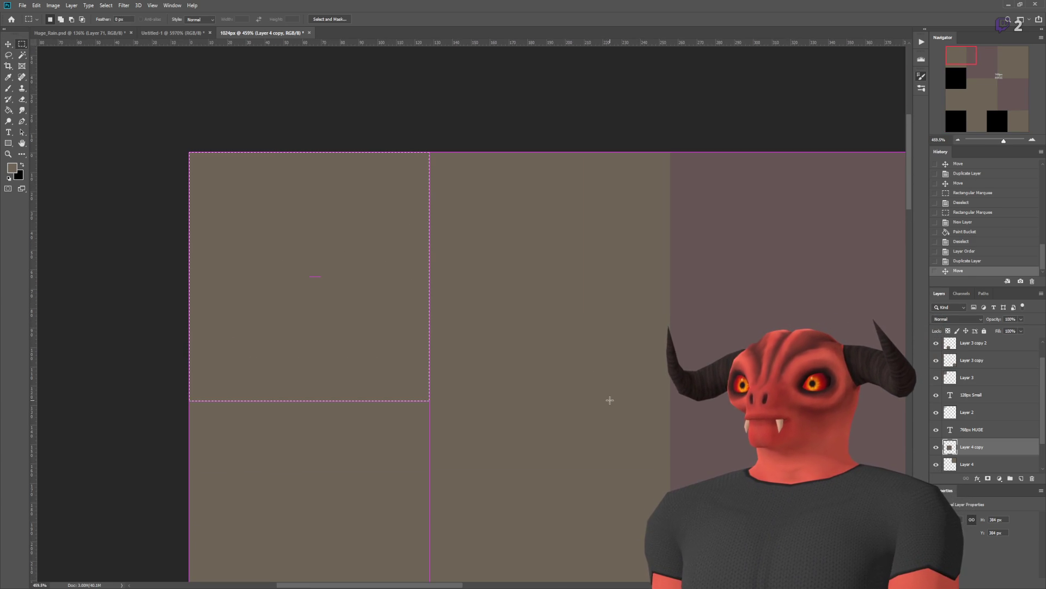
pyautogui.click(8, 111)
pyautogui.press('i')
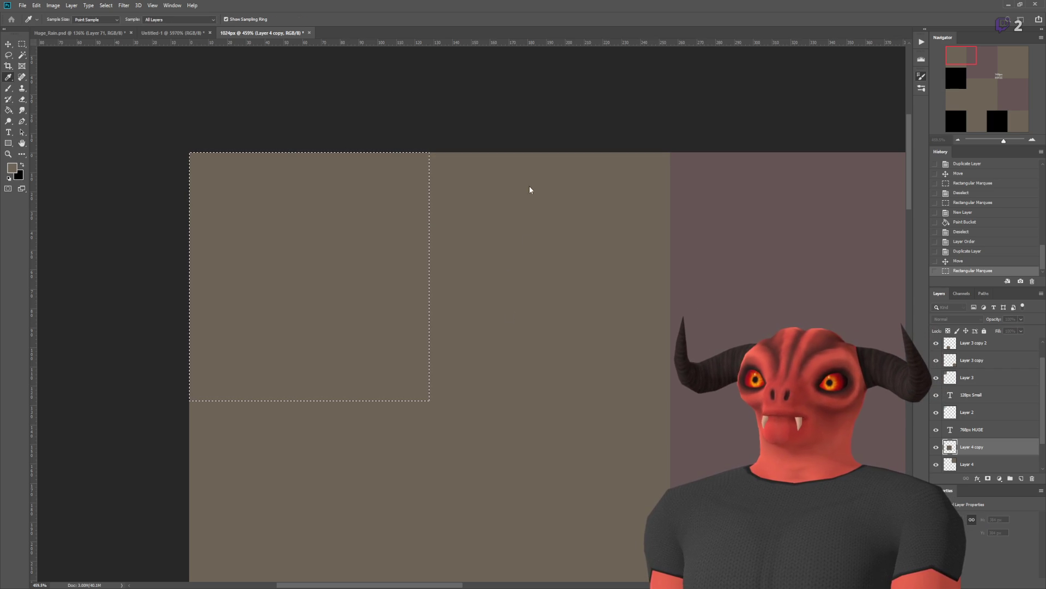
pyautogui.click(708, 191)
pyautogui.press('g')
pyautogui.scroll(1, 984, 350)
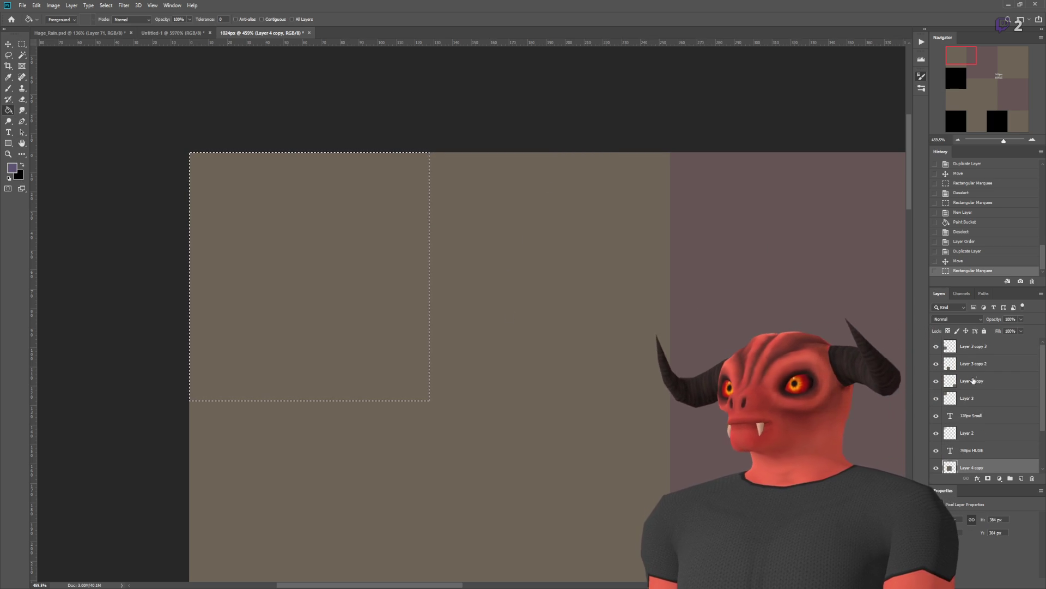
pyautogui.hotkey('ctrl', 'shift', 'alt', 'n')
pyautogui.click(261, 240)
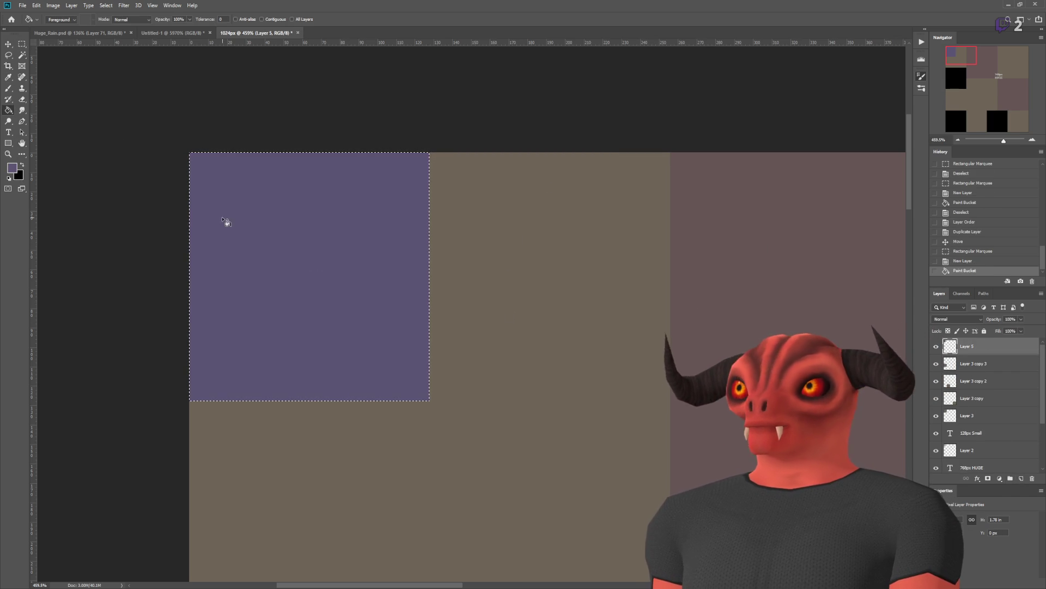
pyautogui.click(22, 43)
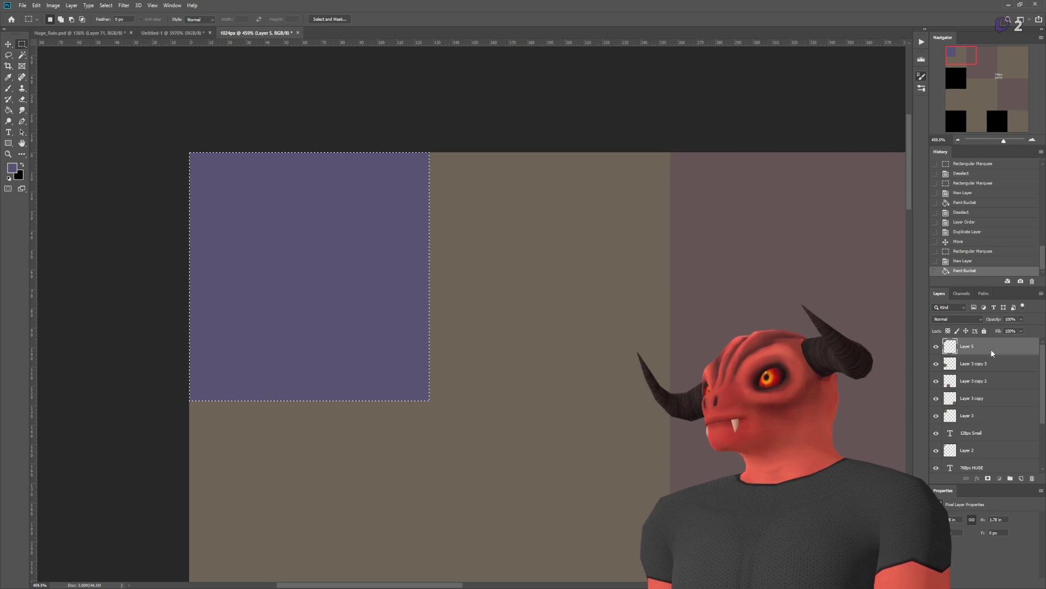
# Step: Copy the purple square one cell down-right and merge both squares into one checker layer
pyautogui.press('v')
pyautogui.moveTo(244, 174)
pyautogui.mouseDown()
pyautogui.moveTo(497, 434)
pyautogui.moveTo(485, 415)
pyautogui.mouseUp()
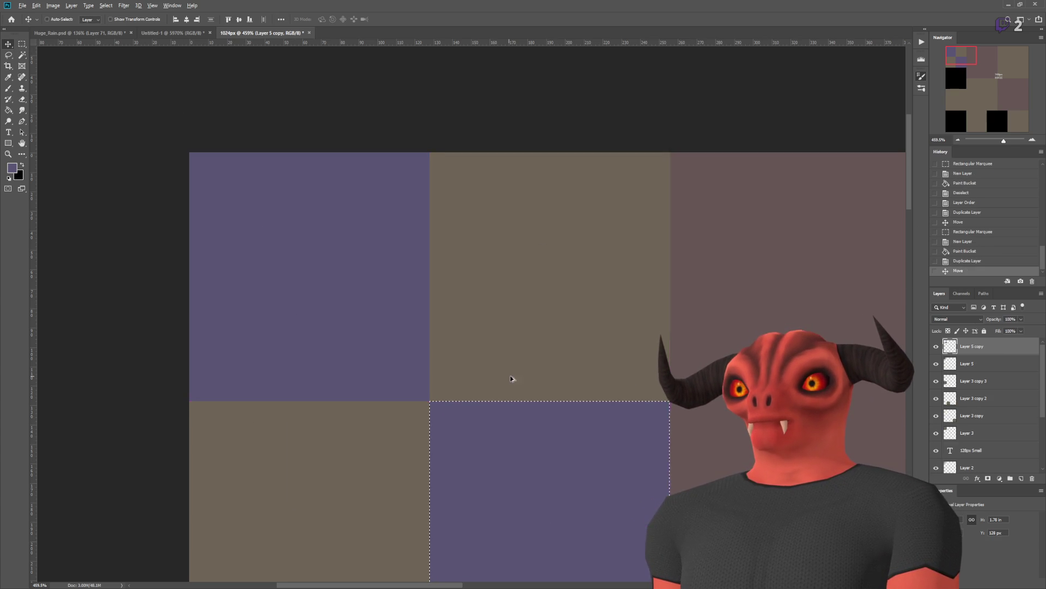
pyautogui.scroll(-5, 586, 359)
pyautogui.scroll(-3, 586, 358)
pyautogui.hotkey('ctrl', 'd')
pyautogui.hotkey('ctrl', '0')
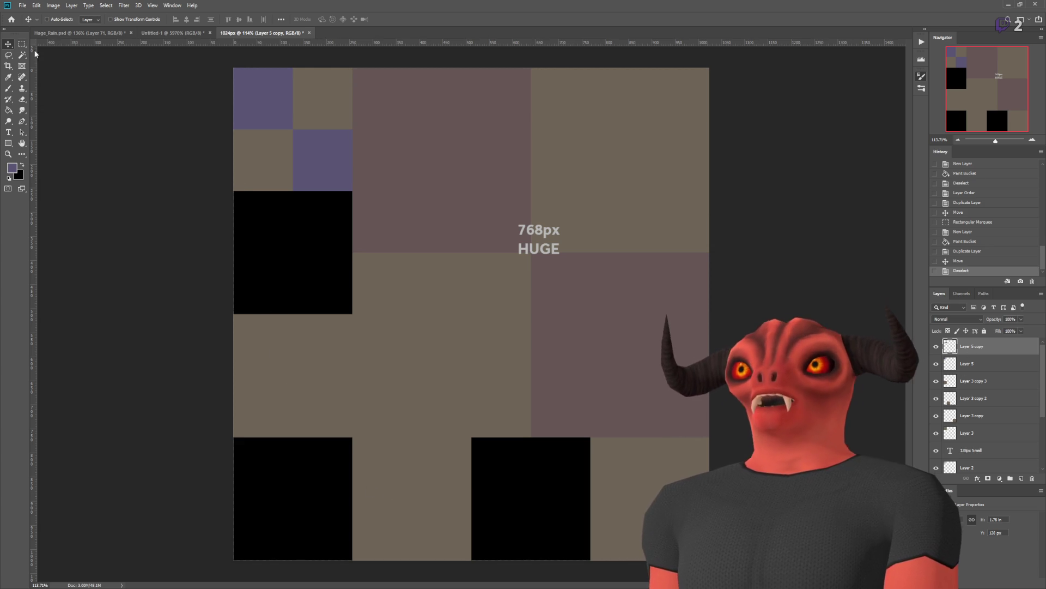
pyautogui.moveTo(275, 133); pyautogui.dragTo(275, 330)
pyautogui.hotkey('ctrl', 'z')
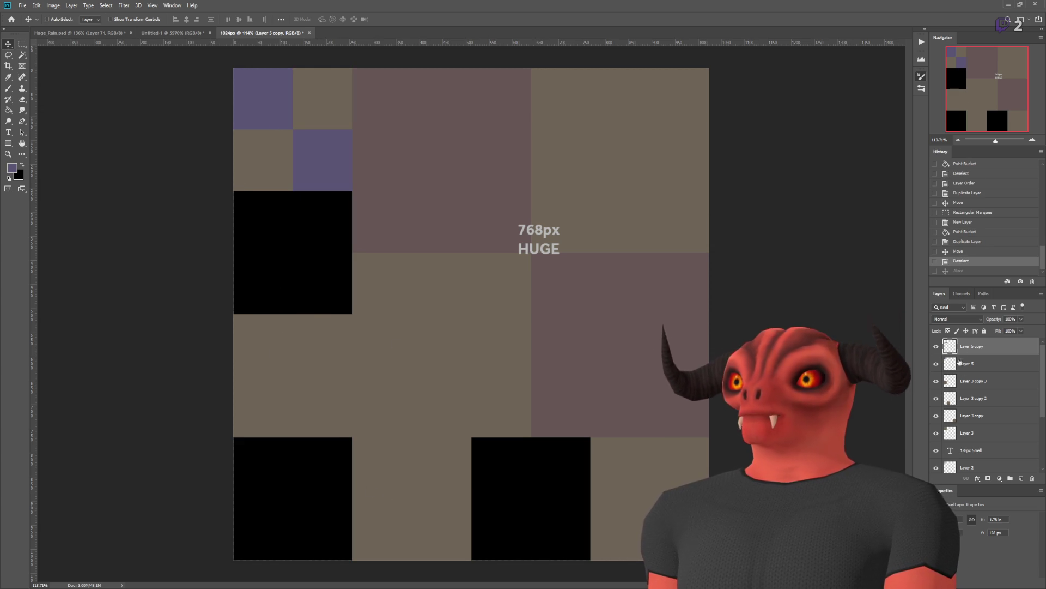
pyautogui.hotkey('ctrl', 'e')
# Step: Copy the purple checker two cells further down the left column, shifting the original down one cell
pyautogui.click(973, 362)
pyautogui.click(980, 349)
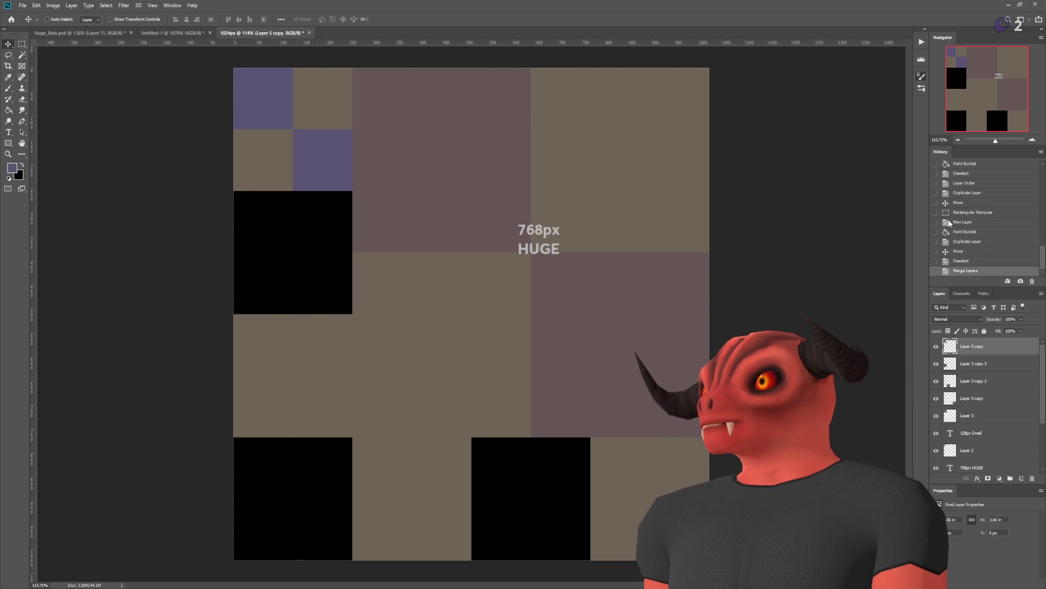
pyautogui.keyDown('alt'); pyautogui.moveTo(286, 125); pyautogui.dragTo(287, 371); pyautogui.keyUp('alt')
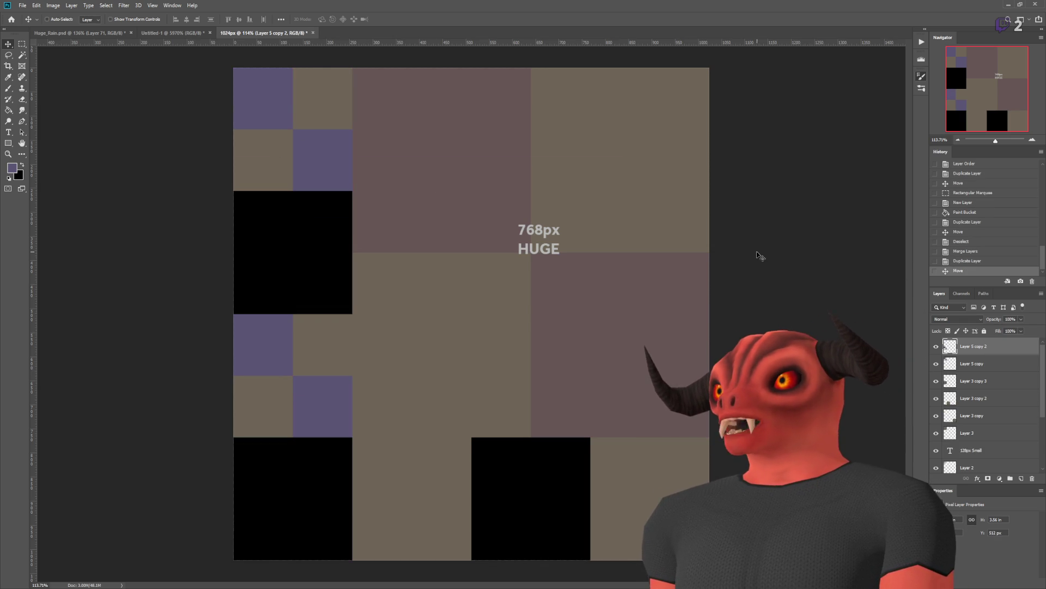
pyautogui.click(987, 366)
pyautogui.moveTo(302, 158); pyautogui.dragTo(304, 280)
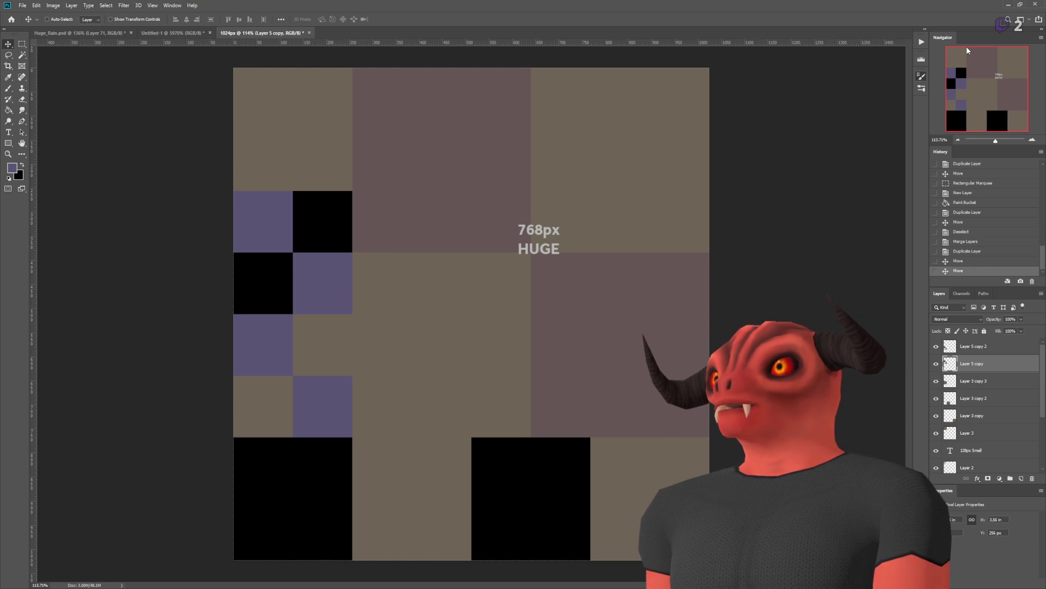
# Step: Duplicate the checker at 50% size into the top-left corner, adding a copy beside it
pyautogui.hotkey('ctrl', 'j')
pyautogui.hotkey('ctrl', 't')
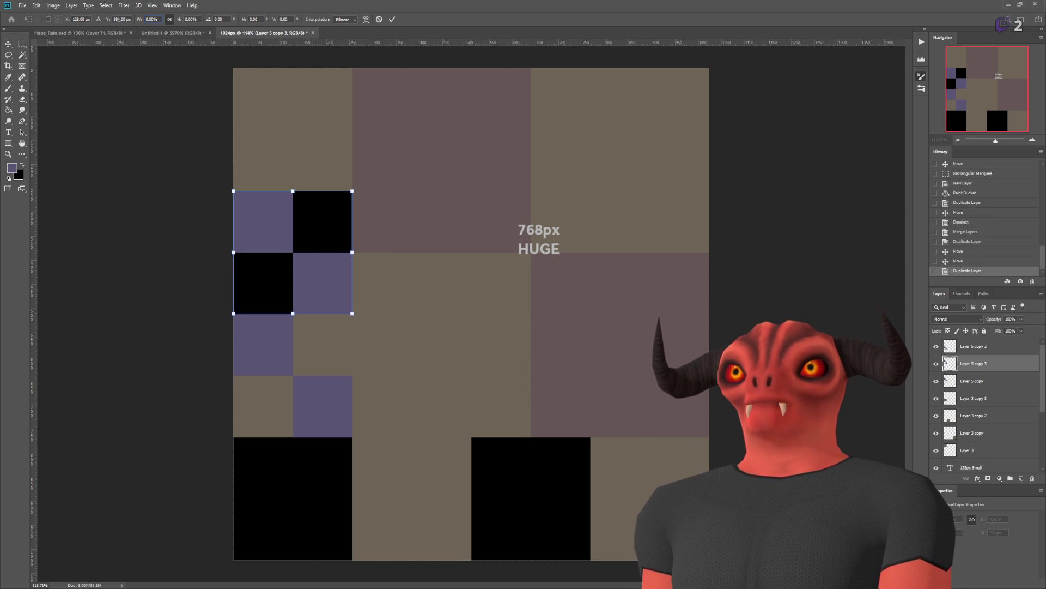
pyautogui.write('50')
pyautogui.press('Return')
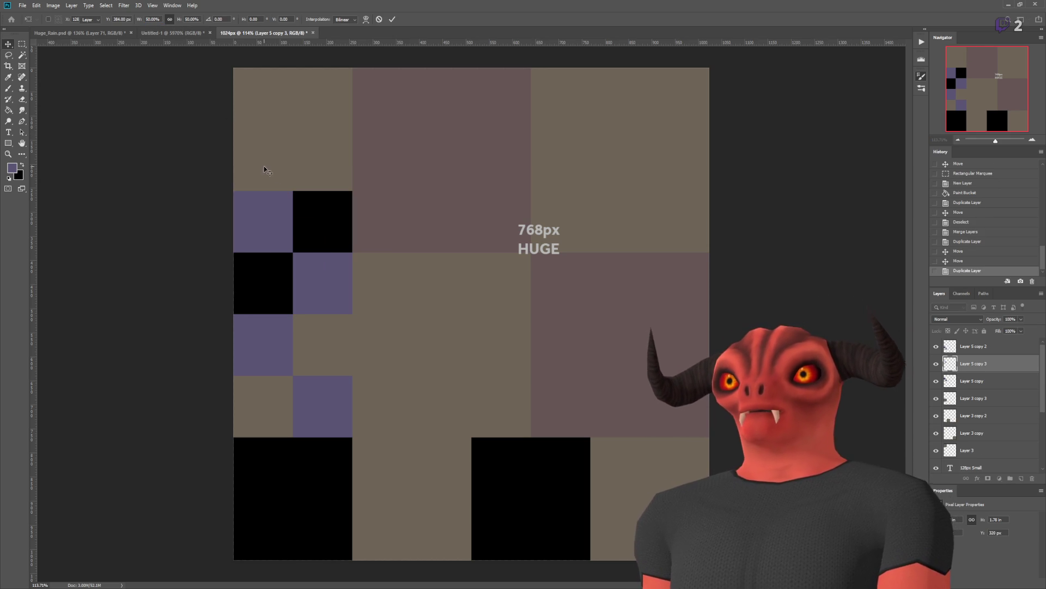
pyautogui.press('Return')
pyautogui.moveTo(286, 252); pyautogui.dragTo(255, 98)
pyautogui.hotkey('ctrl', 'j')
pyautogui.moveTo(294, 134)
pyautogui.mouseDown()
pyautogui.moveTo(352, 134)
pyautogui.moveTo(313, 210)
pyautogui.mouseUp()
pyautogui.hotkey('ctrl', 'j')
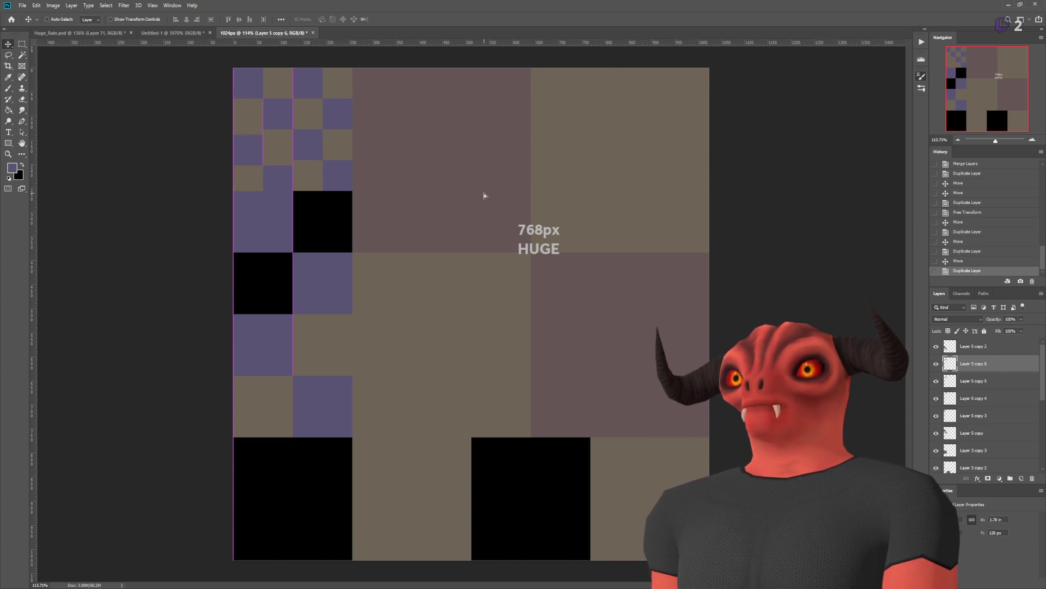
pyautogui.scroll(6, 226, 103)
pyautogui.scroll(-6, 227, 103)
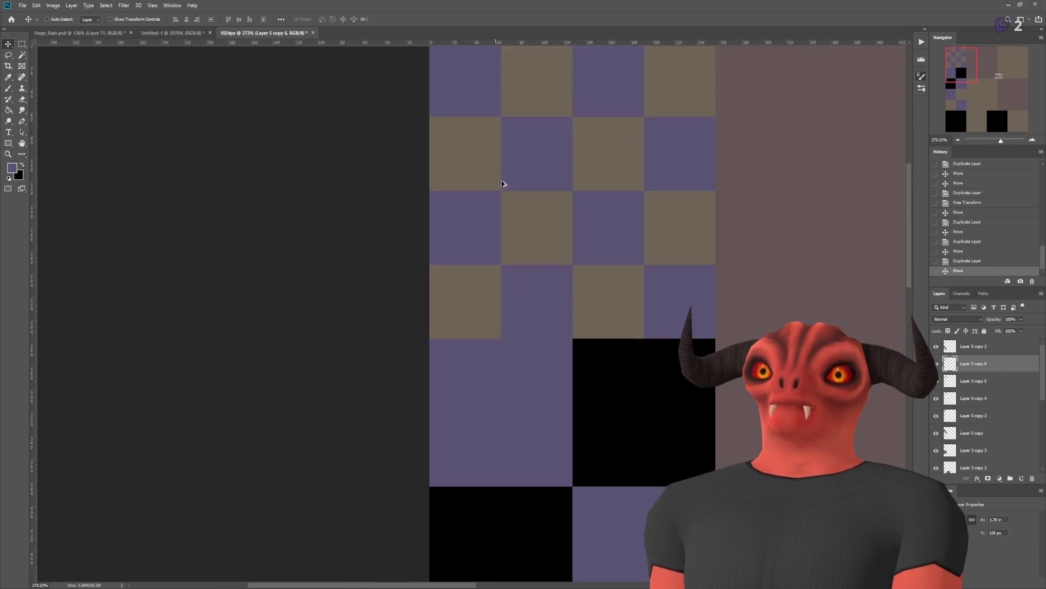
pyautogui.scroll(-1, 443, 238)
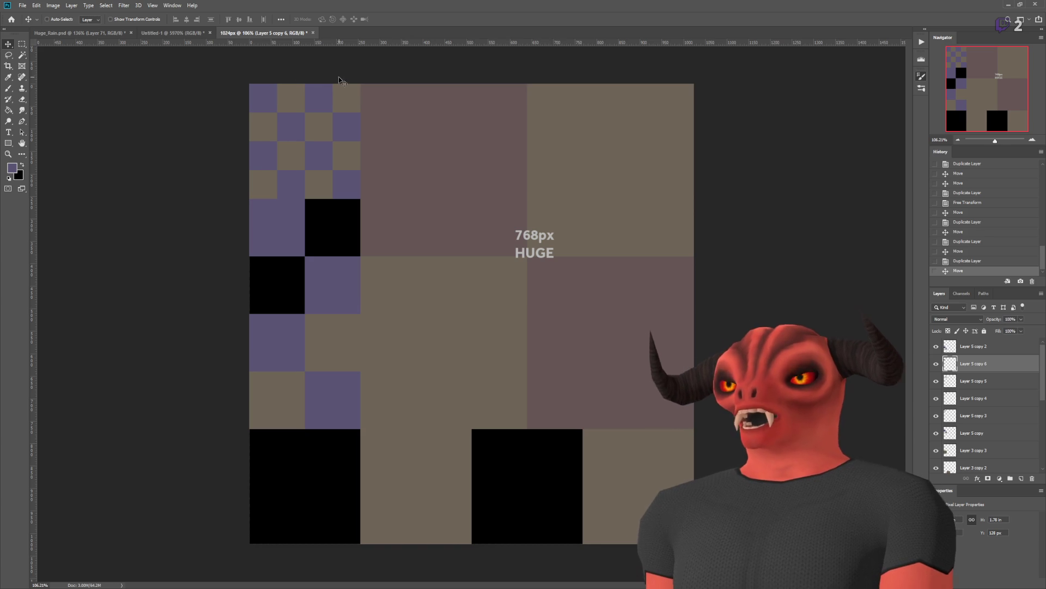
# Step: Add a new top layer and ready the Brush with white as the foreground colour
pyautogui.scroll(5, 257, 95)
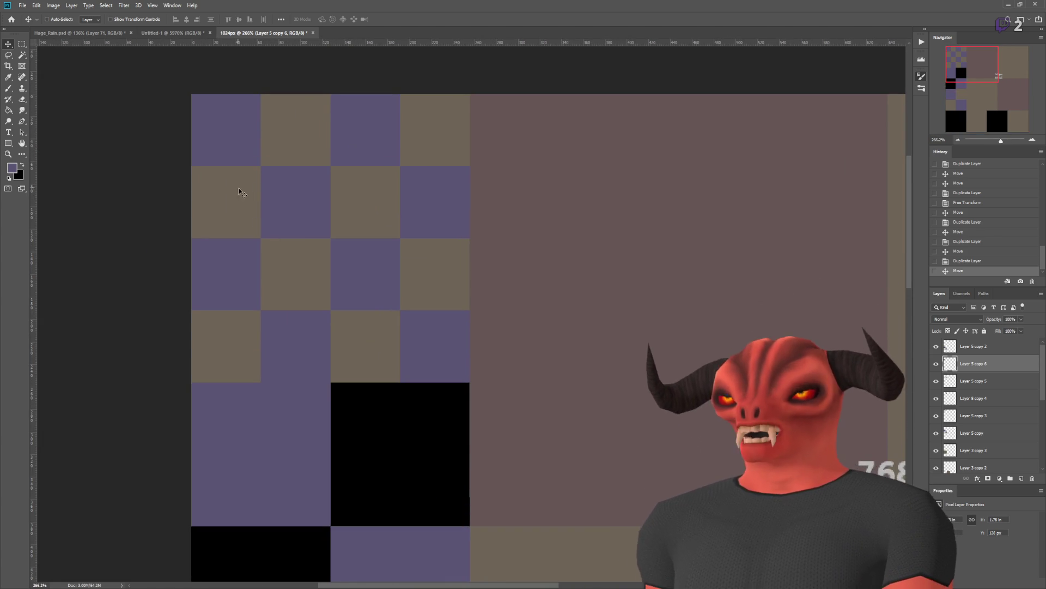
pyautogui.click(22, 45)
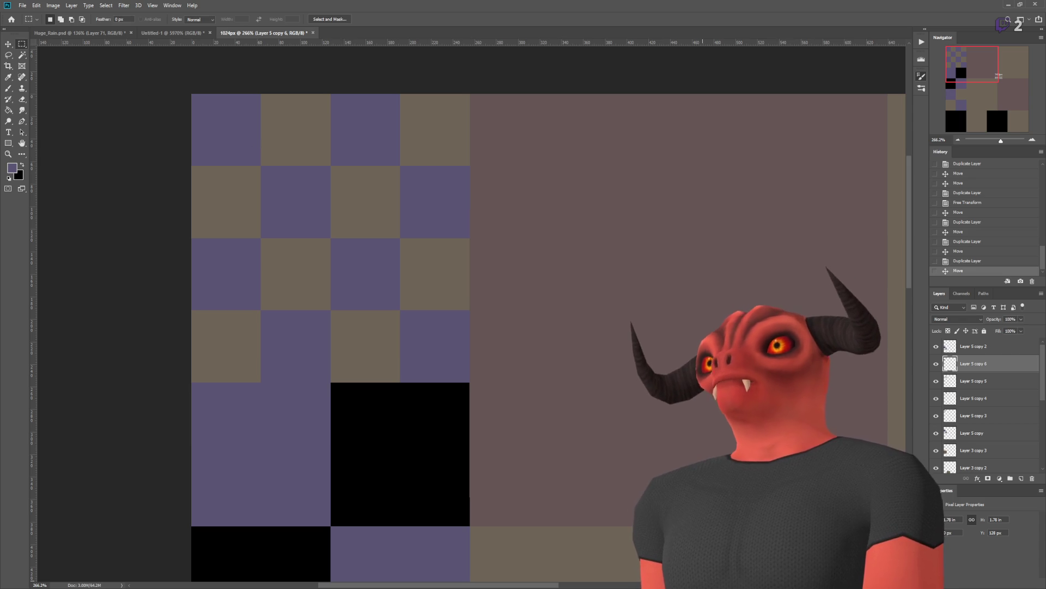
pyautogui.click(974, 346)
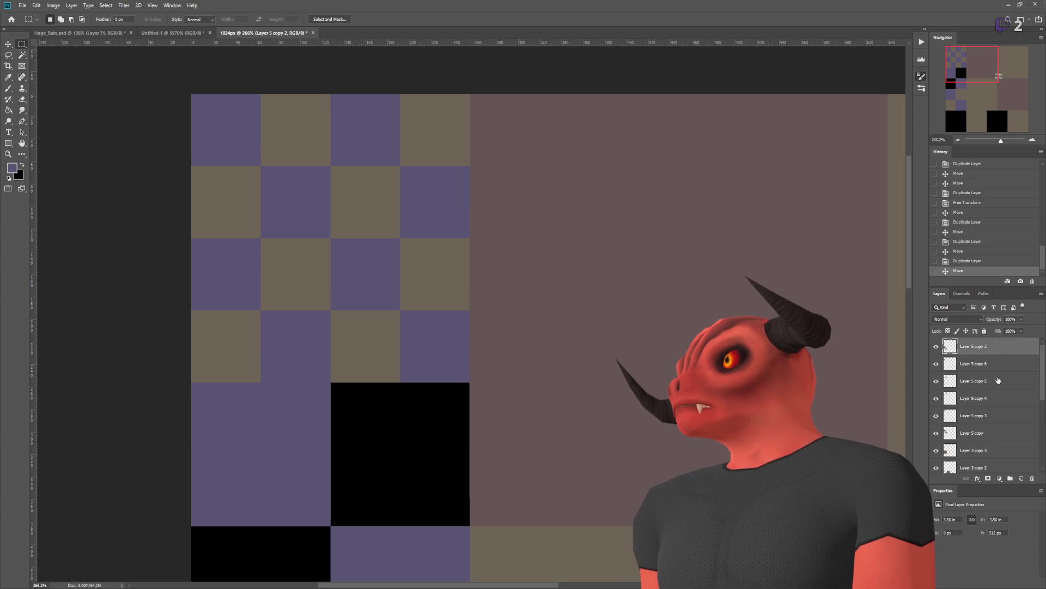
pyautogui.click(1022, 478)
pyautogui.click(9, 87)
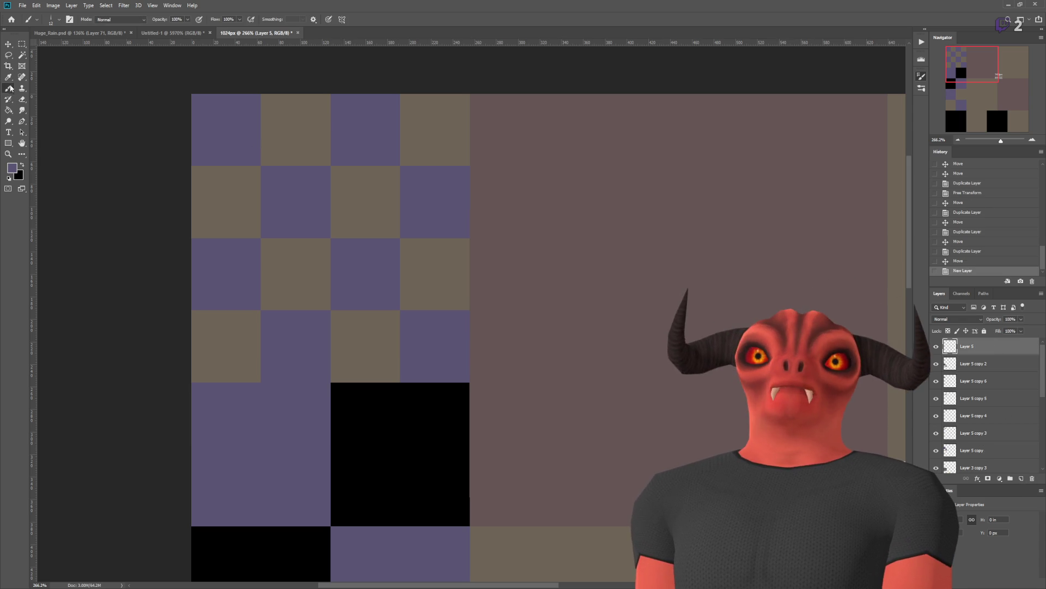
pyautogui.click(9, 178)
pyautogui.click(22, 165)
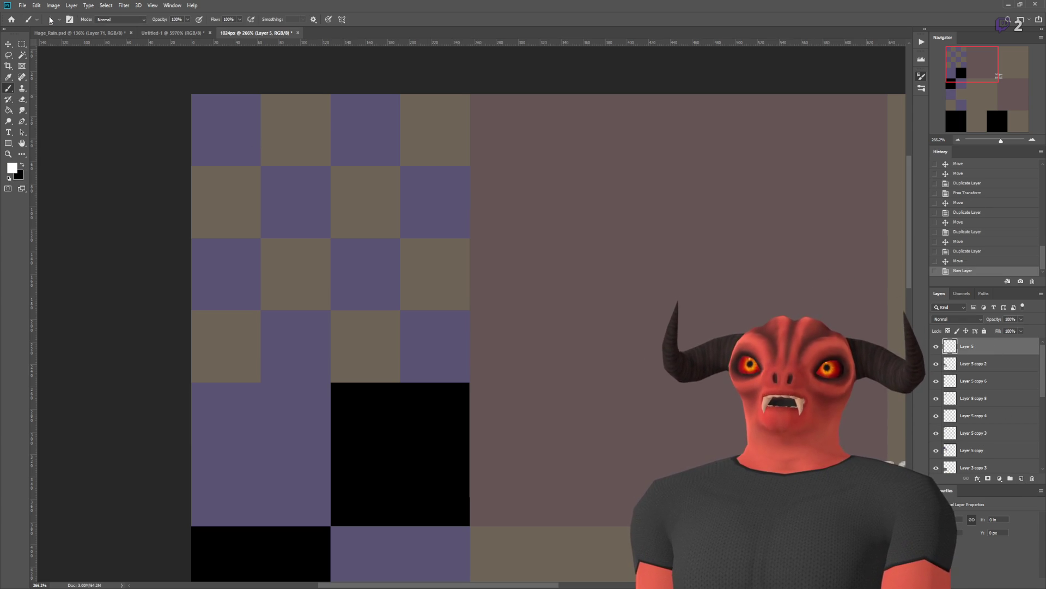
pyautogui.scroll(5, 168, 107)
# Step: Dab fourteen short white rain streaks across the small checker cells
pyautogui.click(254, 164)
pyautogui.click(316, 176)
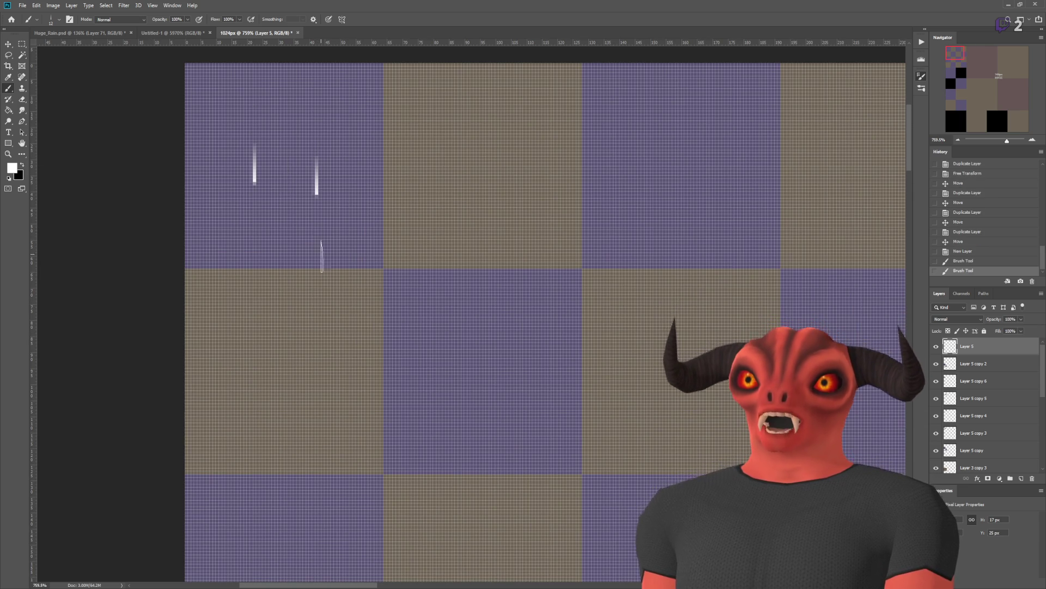
pyautogui.click(283, 381)
pyautogui.click(317, 357)
pyautogui.click(503, 383)
pyautogui.click(466, 308)
pyautogui.click(513, 100)
pyautogui.click(463, 179)
pyautogui.click(668, 141)
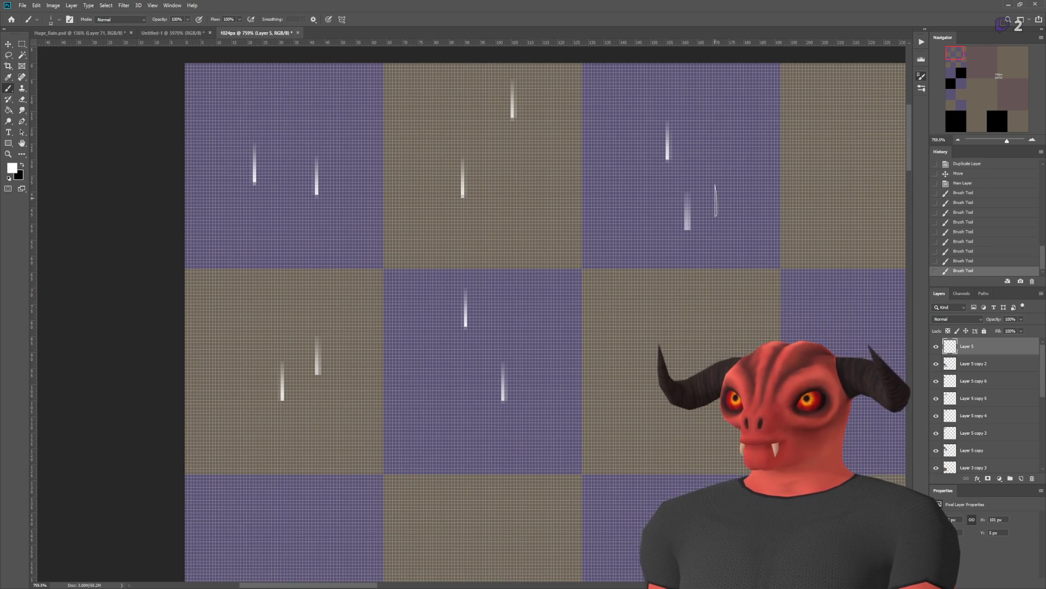
pyautogui.click(688, 211)
pyautogui.scroll(-3, 493, 257)
pyautogui.click(604, 333)
pyautogui.click(595, 295)
pyautogui.click(684, 200)
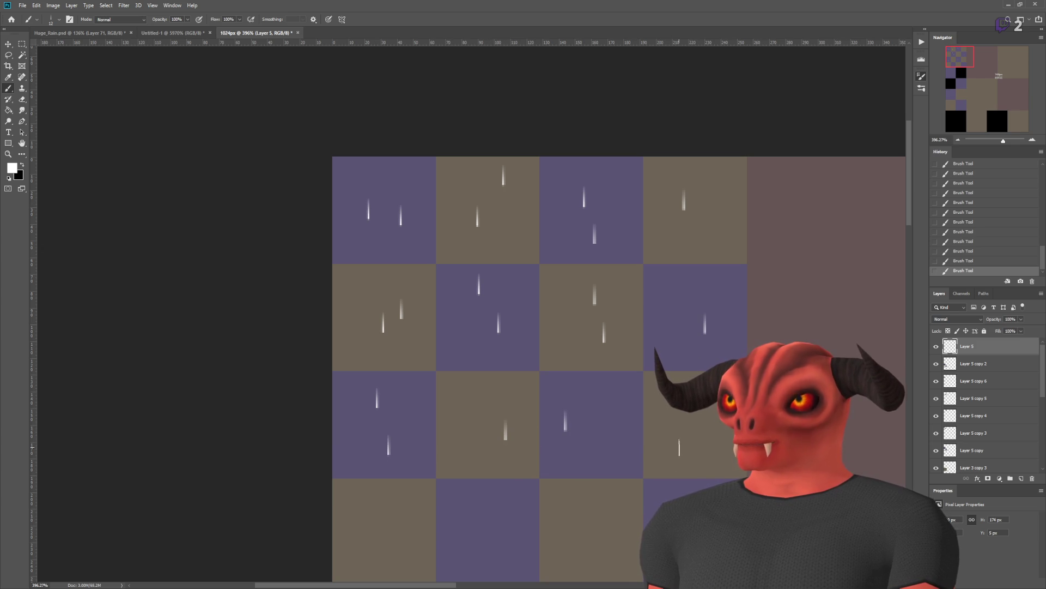
pyautogui.scroll(-3, 492, 439)
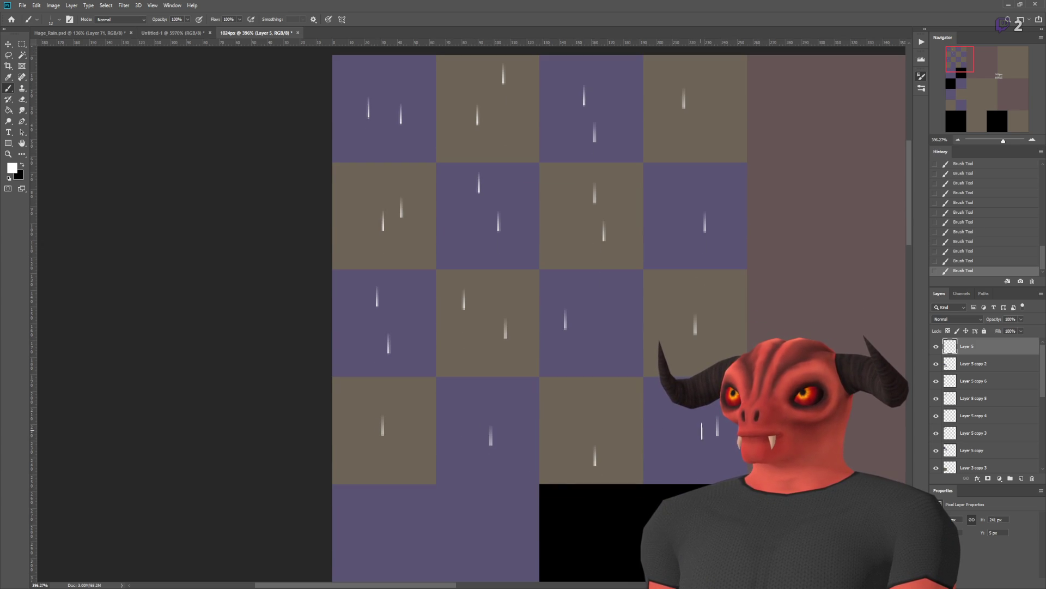
pyautogui.scroll(-5, 517, 393)
pyautogui.scroll(2, 282, 262)
pyautogui.scroll(-3, 164, 58)
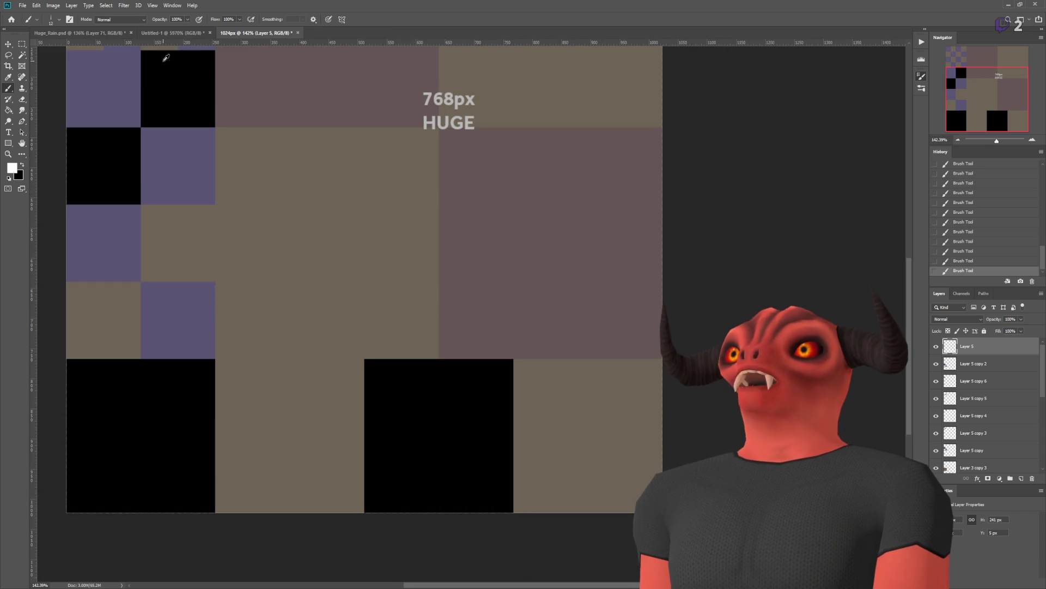
pyautogui.scroll(3, 158, 70)
pyautogui.scroll(-2, 158, 70)
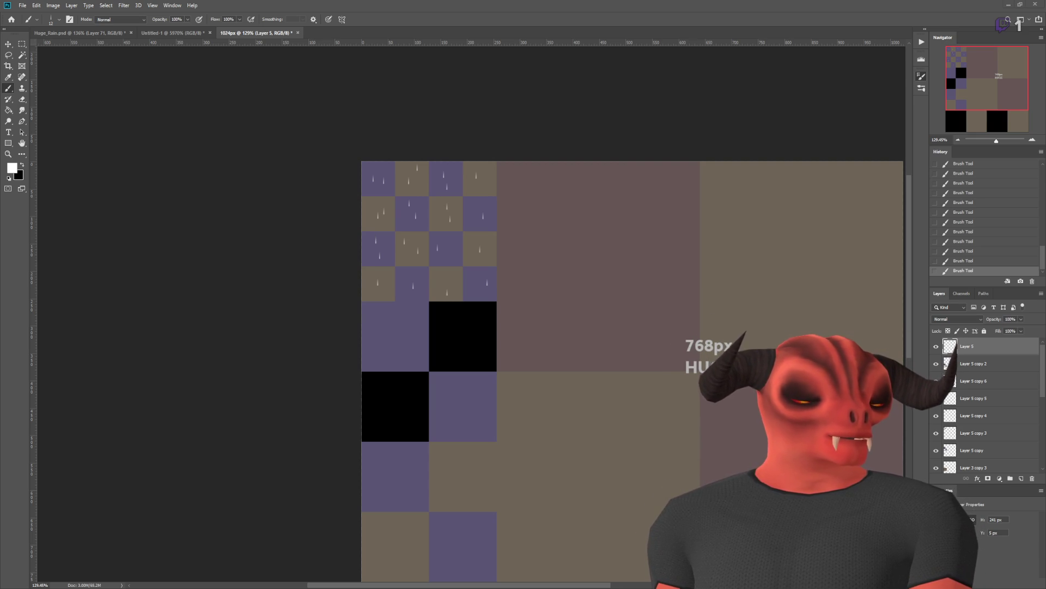
pyautogui.scroll(-2, 613, 234)
pyautogui.scroll(-5, 614, 233)
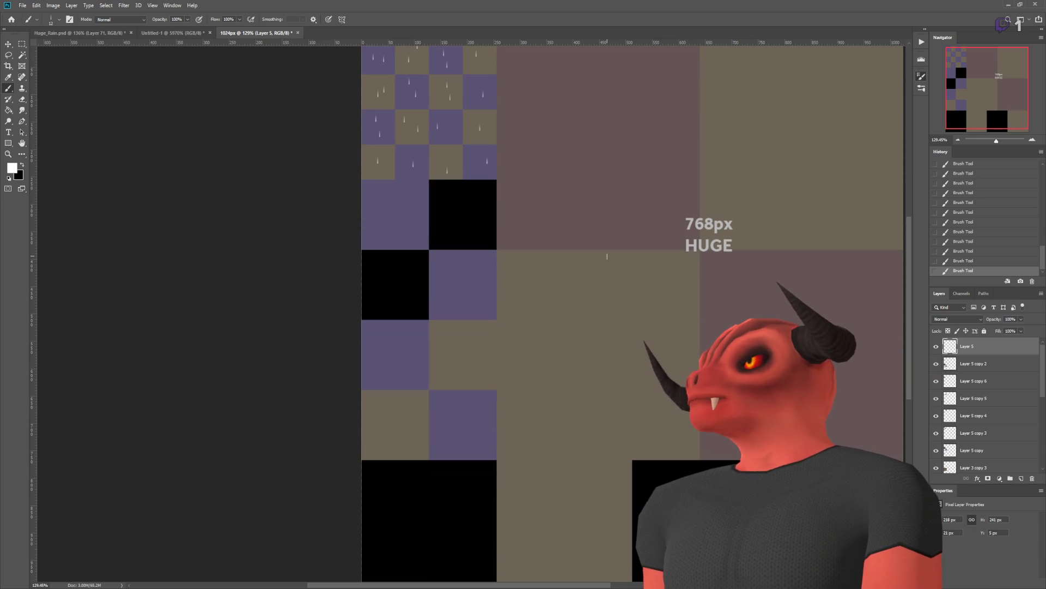
pyautogui.keyDown('alt'); pyautogui.scroll(-3, 635, 253); pyautogui.keyUp('alt')
pyautogui.keyDown('alt'); pyautogui.scroll(10, 372, 128); pyautogui.keyUp('alt')
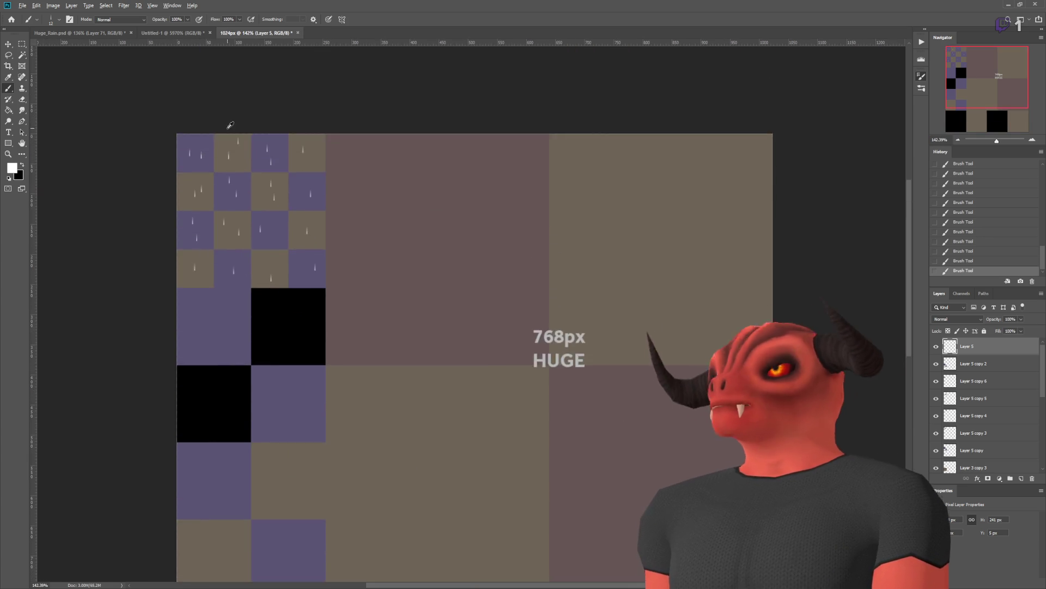
pyautogui.keyDown('alt'); pyautogui.scroll(-4, 382, 217); pyautogui.keyUp('alt')
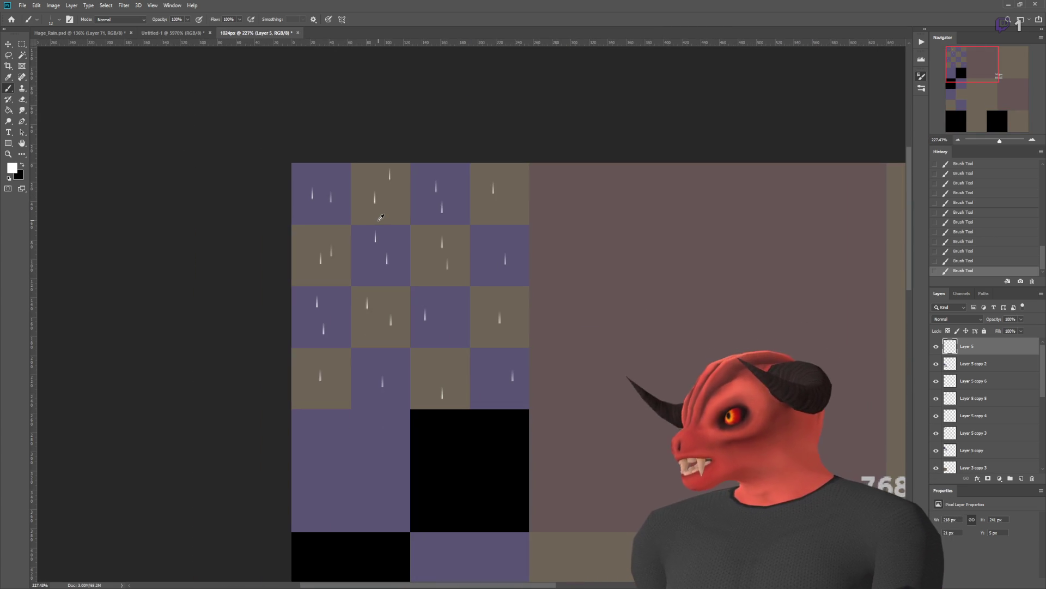
pyautogui.keyDown('alt'); pyautogui.scroll(2, 382, 217); pyautogui.keyUp('alt')
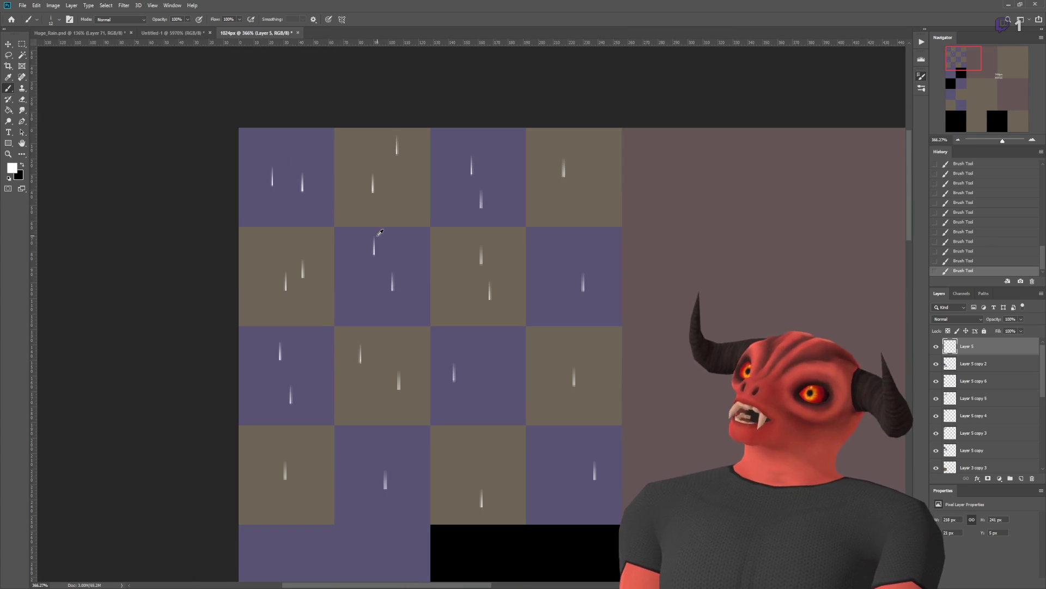
pyautogui.keyDown('alt'); pyautogui.scroll(-5, 381, 234); pyautogui.keyUp('alt')
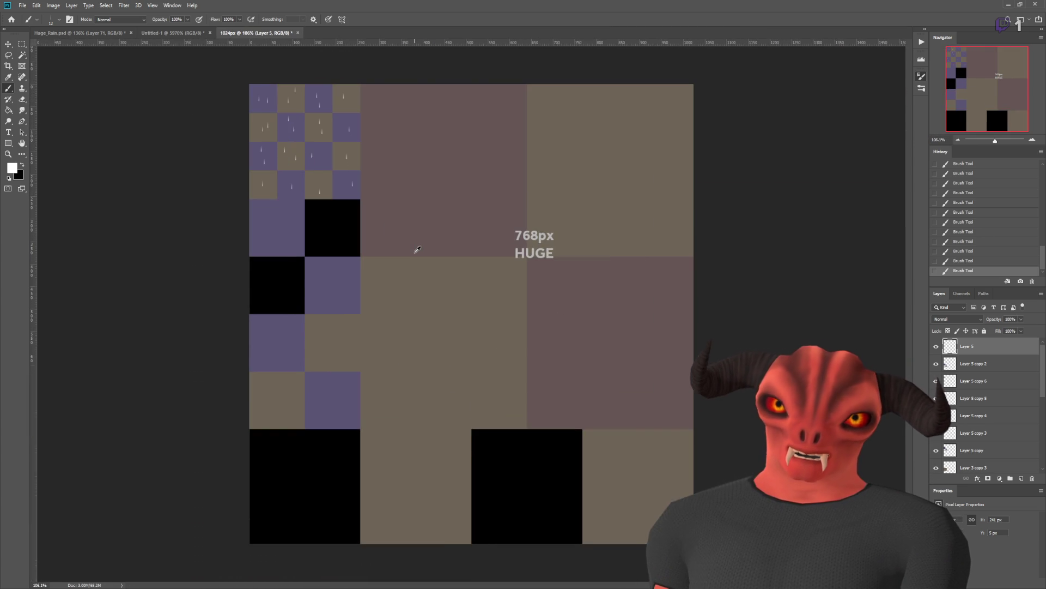
pyautogui.keyDown('alt'); pyautogui.scroll(5, 308, 167); pyautogui.keyUp('alt')
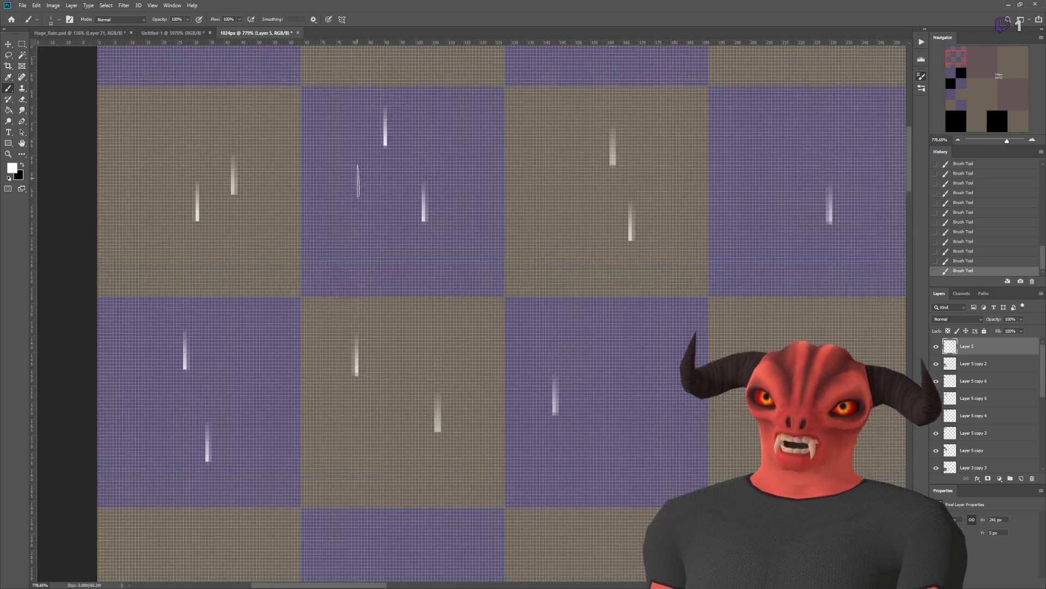
pyautogui.scroll(2, 333, 125)
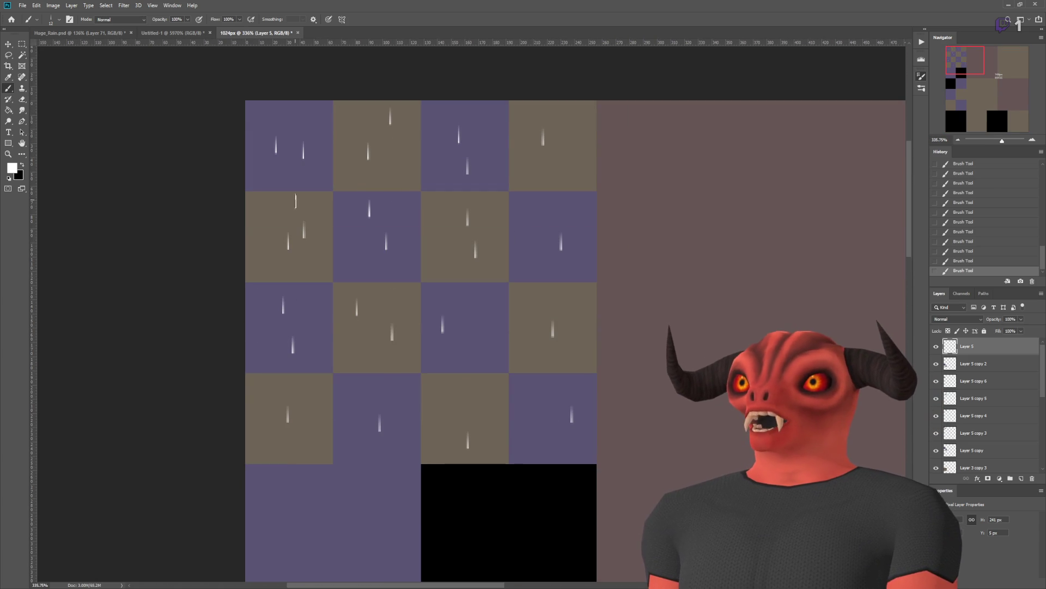
# Step: Clear the rain streaks from checker rows three and four
pyautogui.press('m')
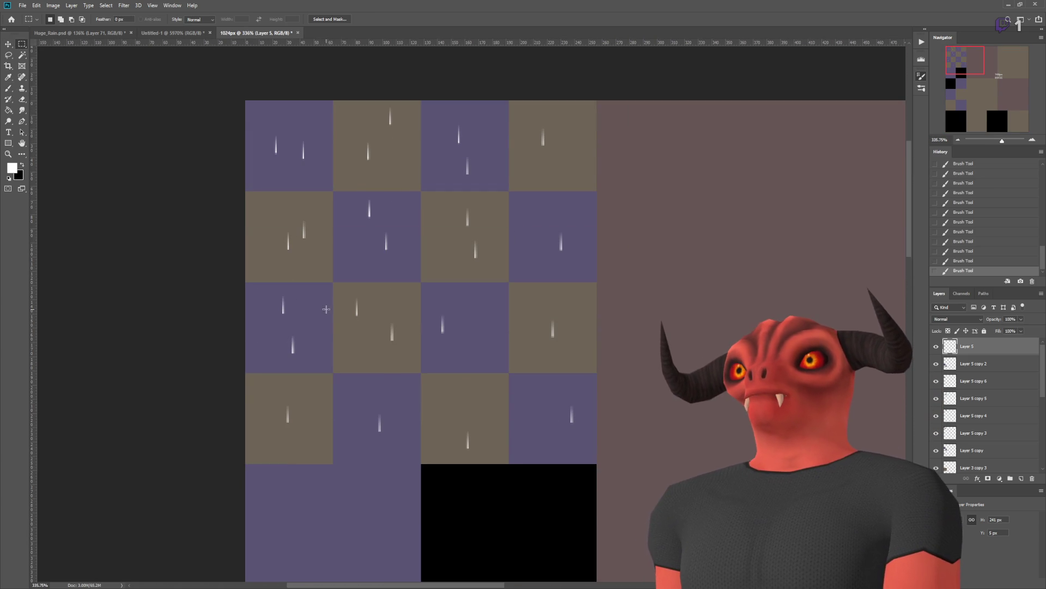
pyautogui.moveTo(230, 279); pyautogui.dragTo(597, 461)
pyautogui.moveTo(599, 280)
pyautogui.mouseDown()
pyautogui.moveTo(153, 2)
pyautogui.moveTo(164, 22)
pyautogui.mouseUp()
pyautogui.press('Delete')
pyautogui.hotkey('ctrl', 'd')
pyautogui.hotkey('ctrl', 'z')
pyautogui.hotkey('ctrl', 'z')
pyautogui.hotkey('ctrl', 'd')
pyautogui.moveTo(234, 366); pyautogui.dragTo(666, 540)
pyautogui.press('Delete')
pyautogui.hotkey('ctrl', 'd')
# Step: Move the top two rows of rain streaks down two rows into rows three and four
pyautogui.moveTo(749, 444); pyautogui.dragTo(6, 43)
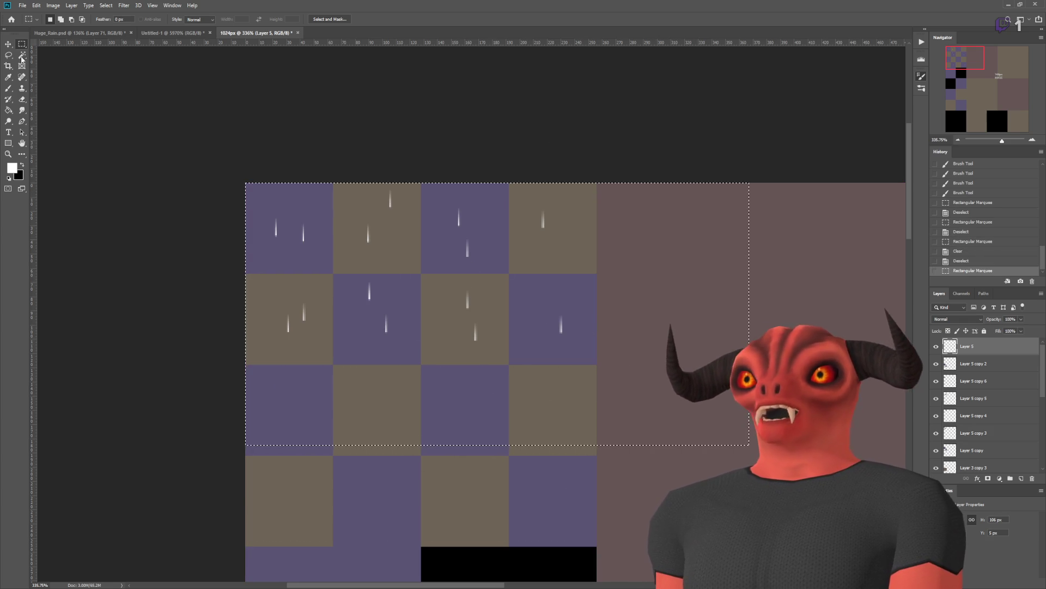
pyautogui.click(8, 44)
pyautogui.moveTo(402, 274); pyautogui.dragTo(410, 441)
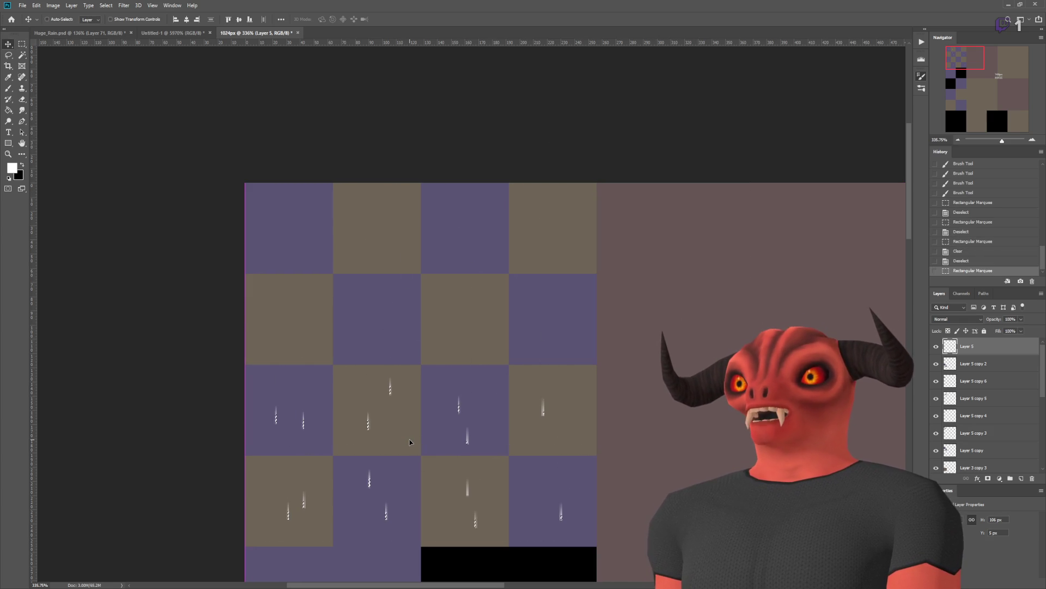
pyautogui.hotkey('ctrl', 'd')
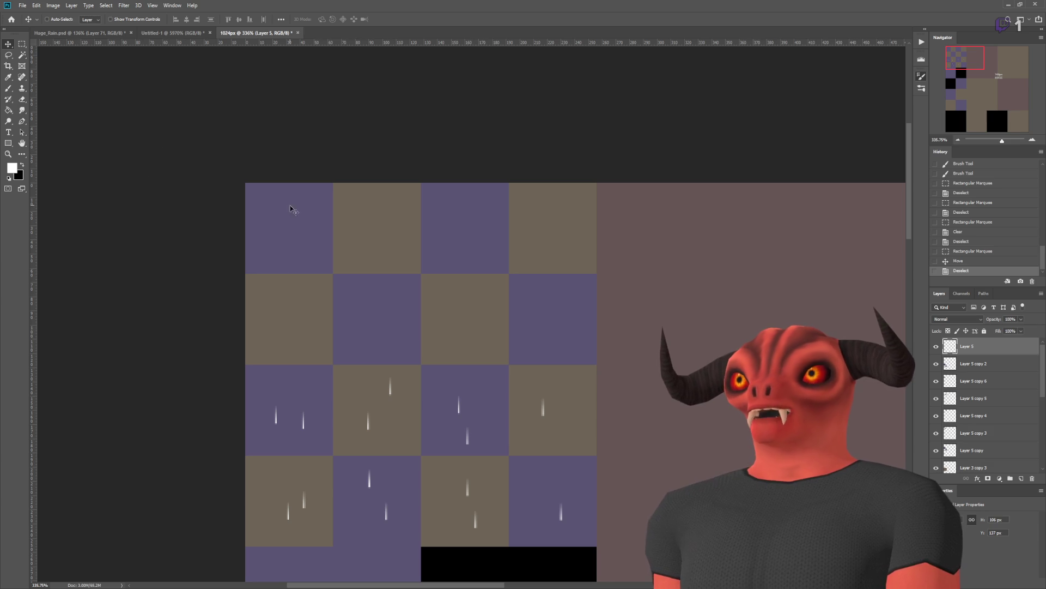
pyautogui.click(11, 86)
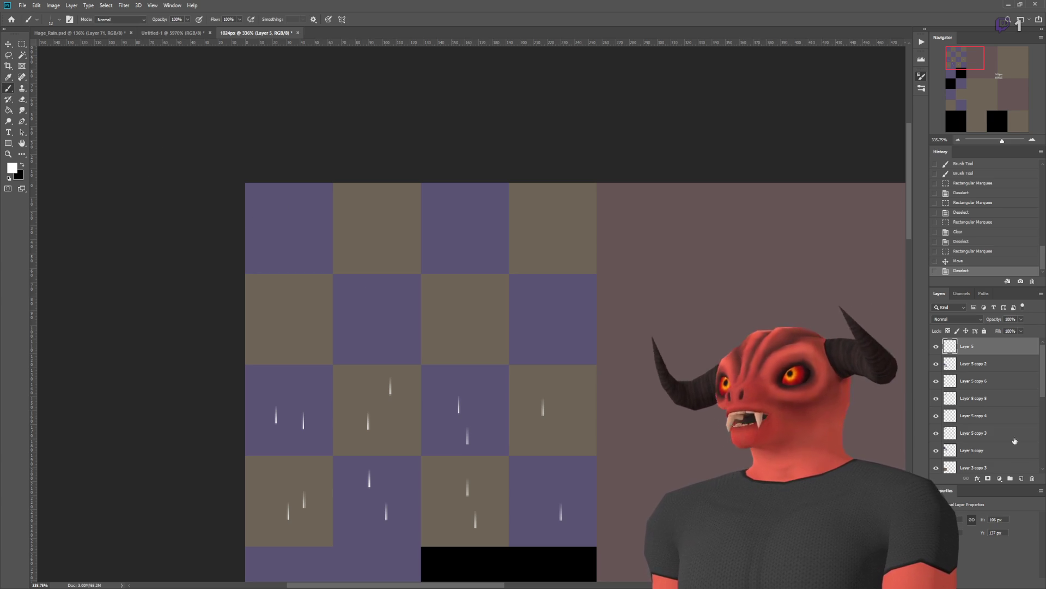
# Step: Rename the streak layer 'Droplets' and add a new layer named 'Splashes' above it
pyautogui.write('Droplets')
pyautogui.press('Return')
pyautogui.click(1022, 479)
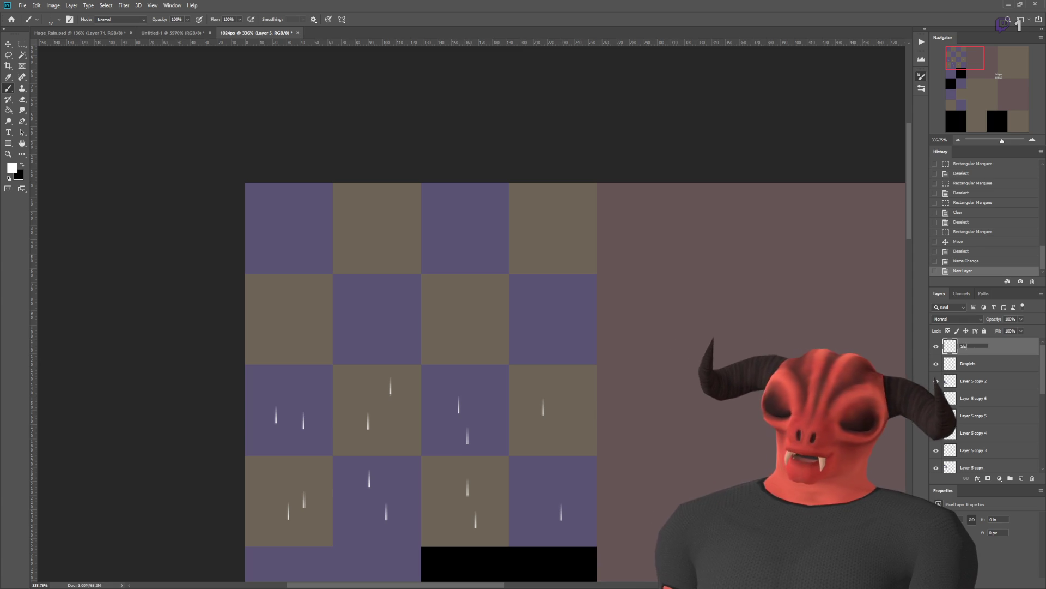
pyautogui.write('ashes')
pyautogui.press('Return')
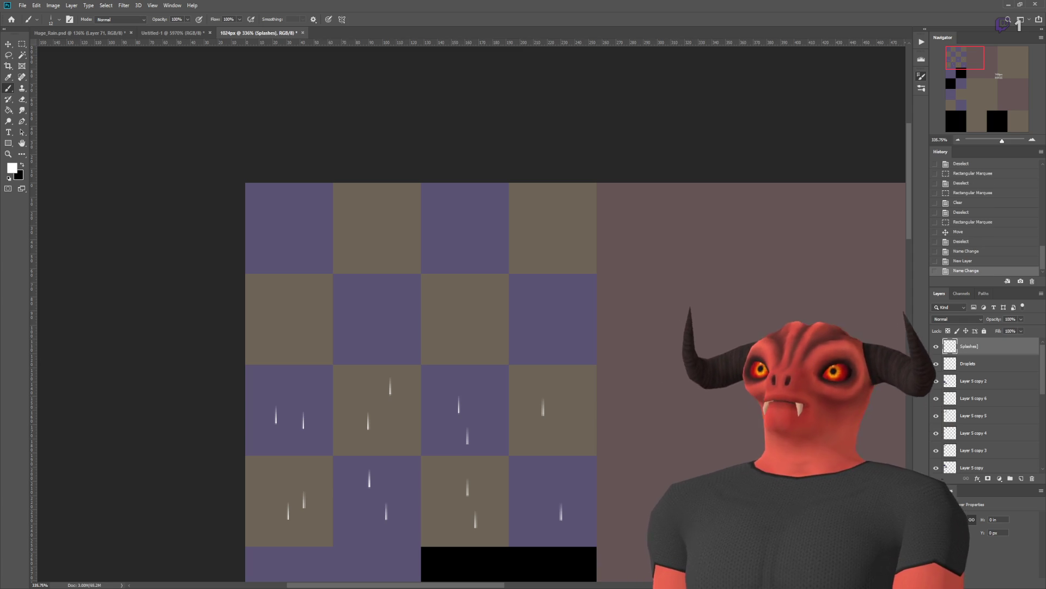
pyautogui.press('Return')
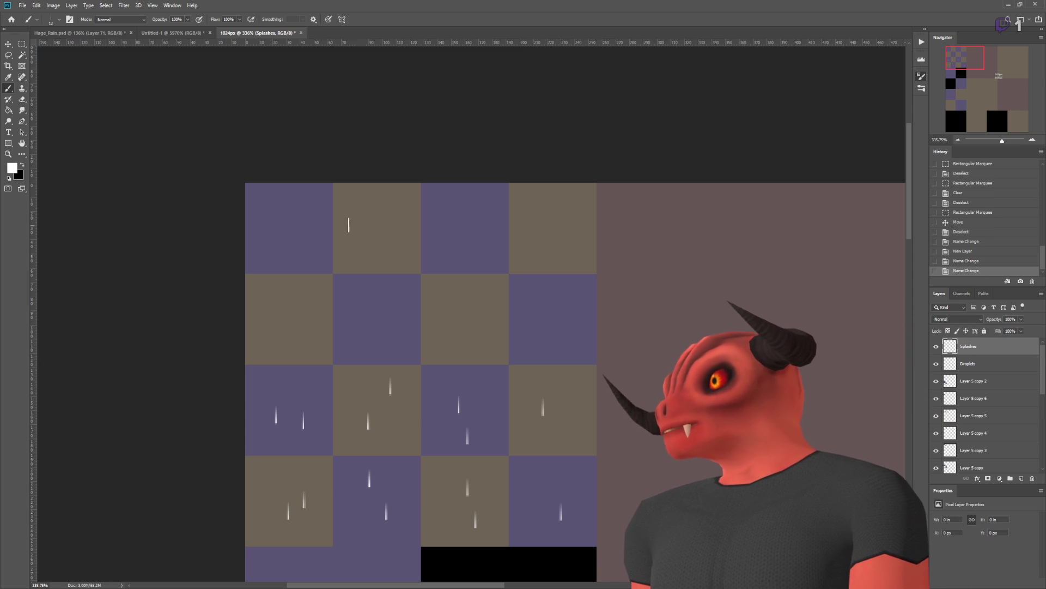
# Step: Paint trial white splash strokes on the Splashes layer, undoing the wide stroke and dabs
pyautogui.scroll(2, 286, 220)
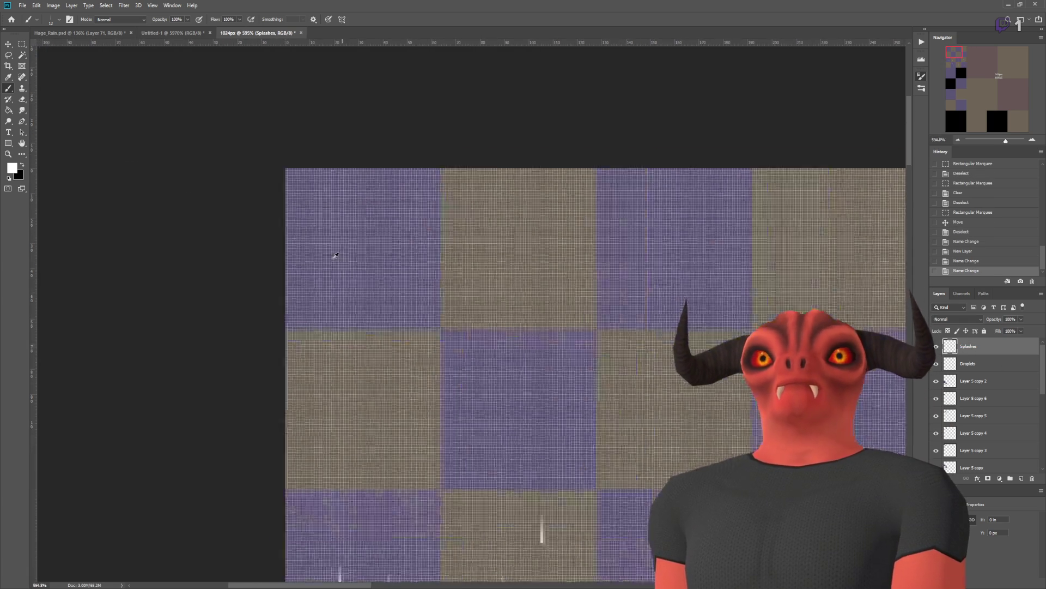
pyautogui.scroll(-2, 332, 254)
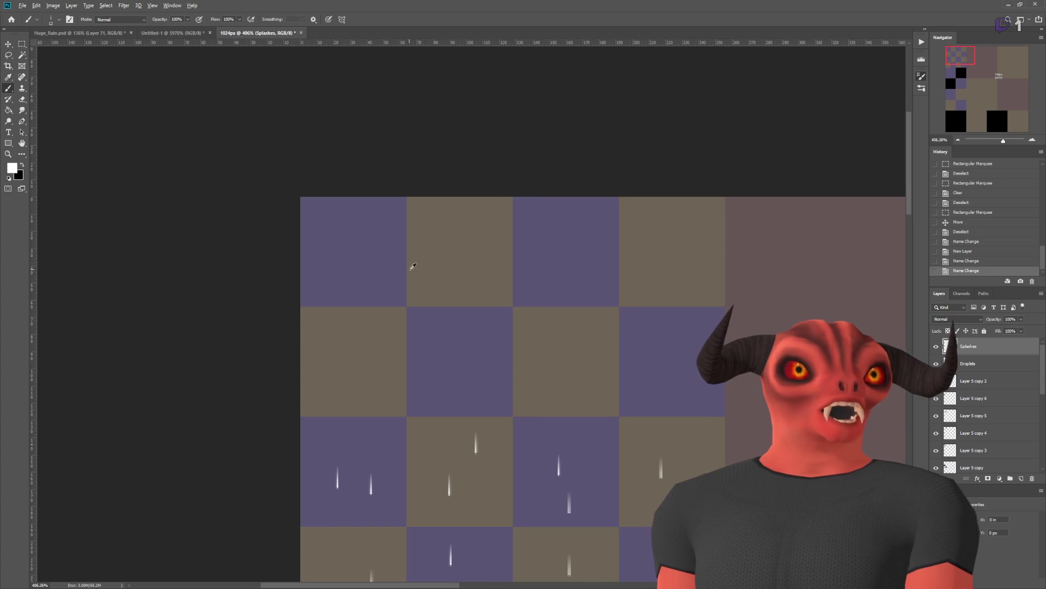
pyautogui.scroll(3, 304, 236)
pyautogui.scroll(1, 304, 237)
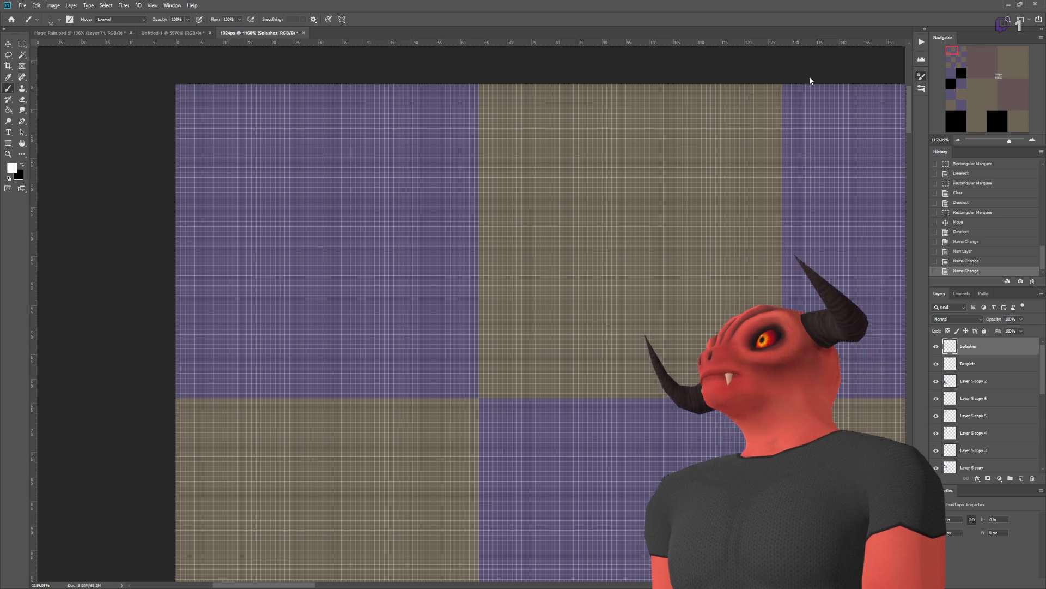
pyautogui.click(814, 100)
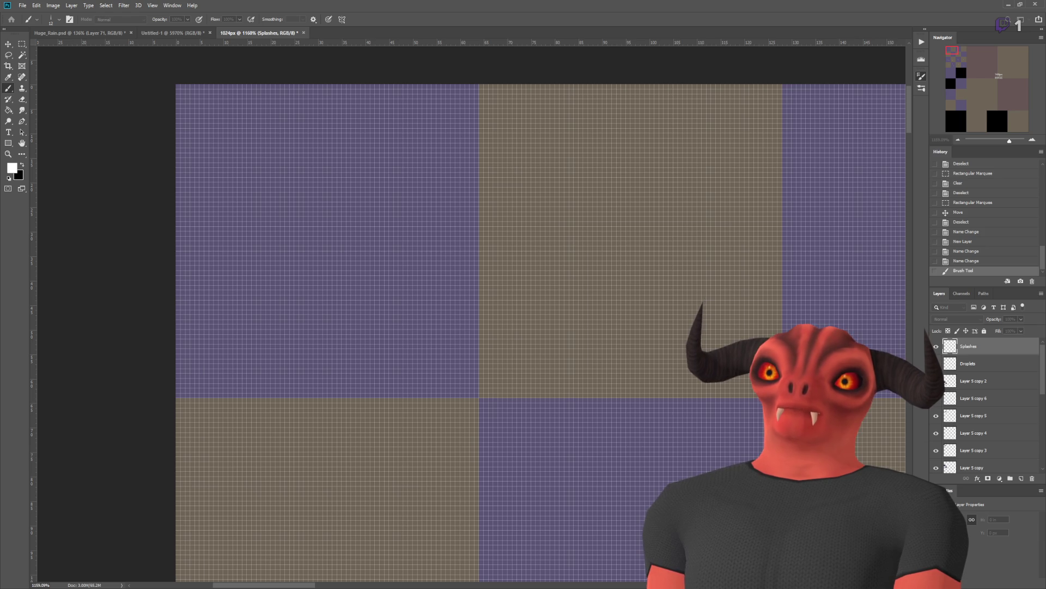
pyautogui.moveTo(608, 170); pyautogui.dragTo(609, 217)
pyautogui.scroll(-5, 538, 232)
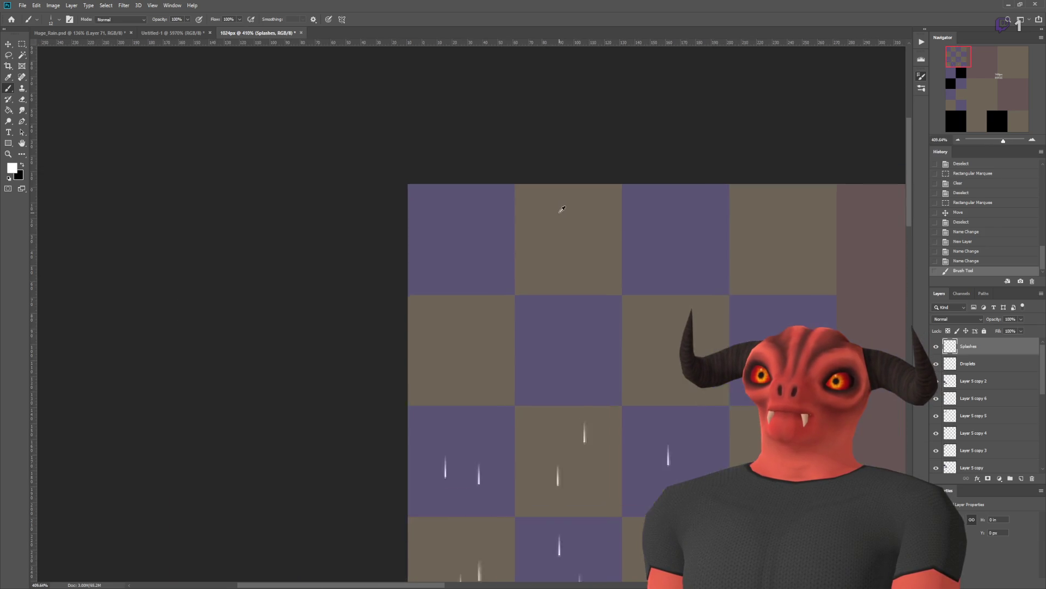
pyautogui.scroll(3, 563, 210)
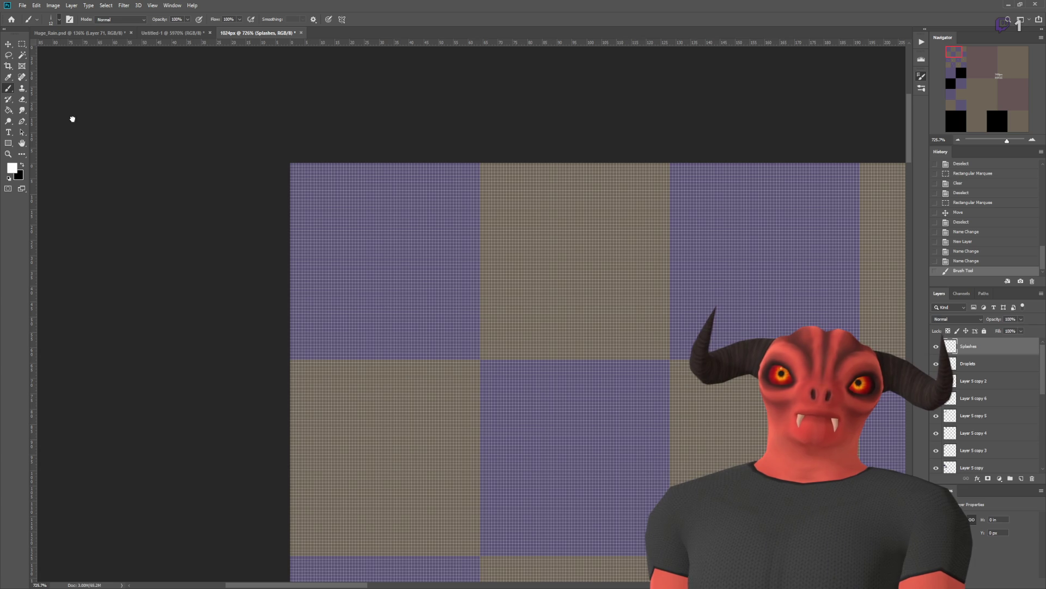
pyautogui.moveTo(402, 219); pyautogui.dragTo(686, 312)
pyautogui.hotkey('ctrl', 'z')
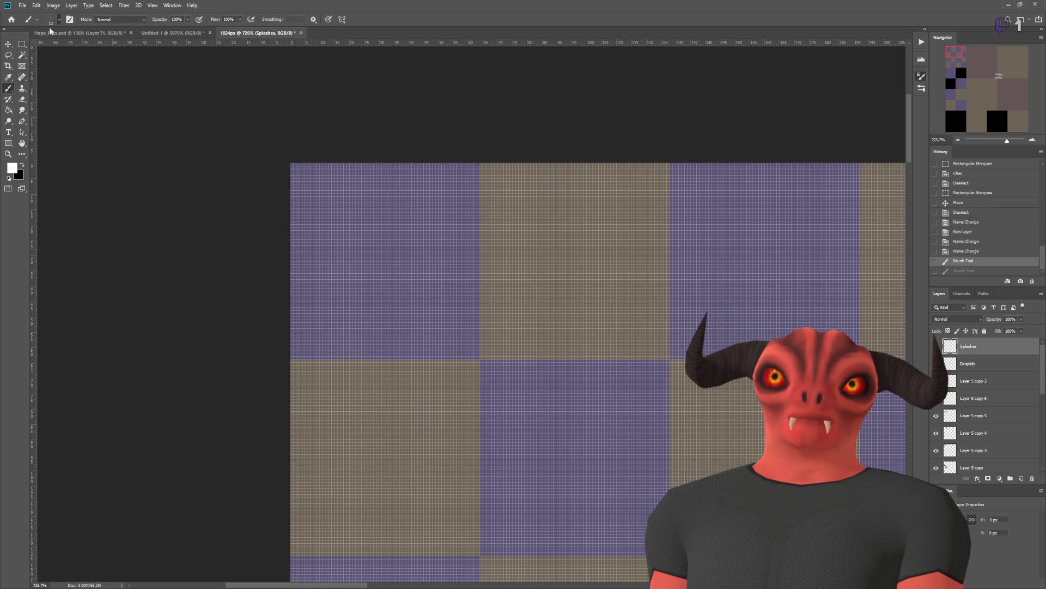
pyautogui.moveTo(305, 207)
pyautogui.mouseDown()
pyautogui.moveTo(458, 256)
pyautogui.moveTo(523, 349)
pyautogui.mouseUp()
pyautogui.hotkey('ctrl', 'z')
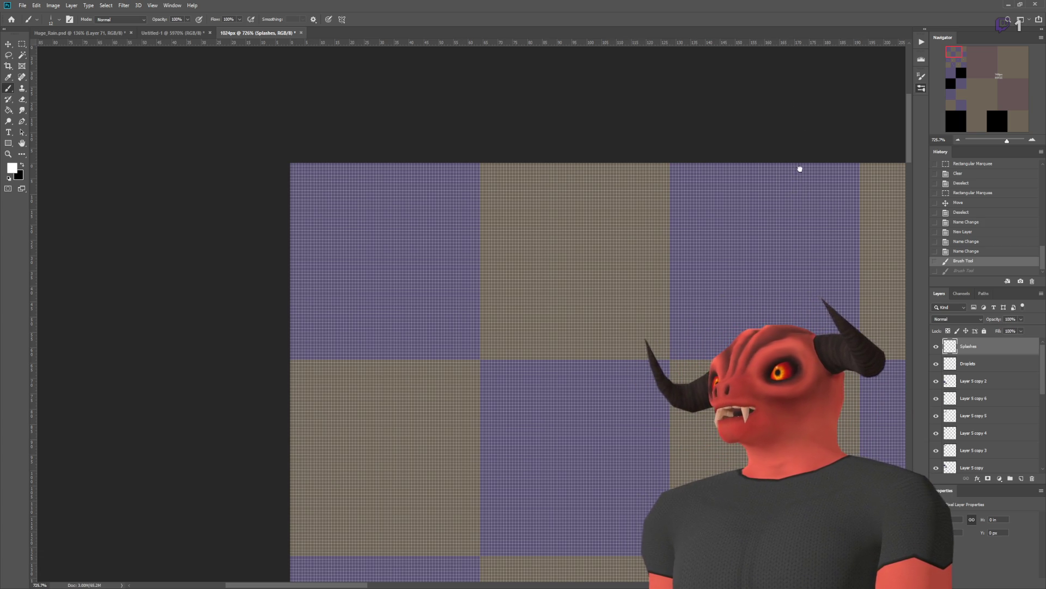
# Step: Undo the remaining splash mark and enable CMYK Proof Colors with Ctrl+Y
pyautogui.hotkey('ctrl', 'z')
pyautogui.hotkey('ctrl', 'y')
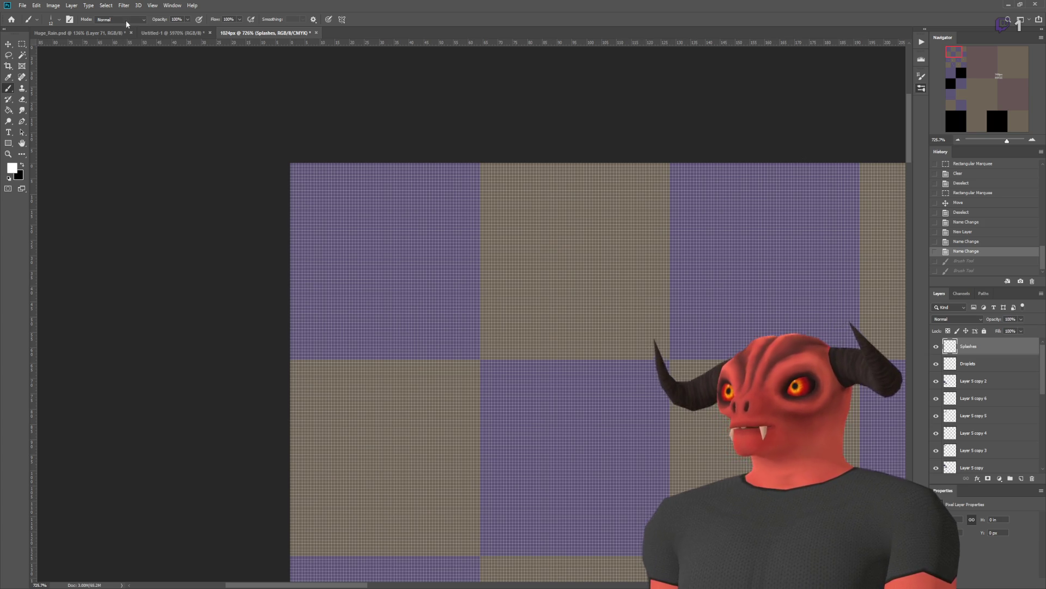
pyautogui.scroll(1, 58, 93)
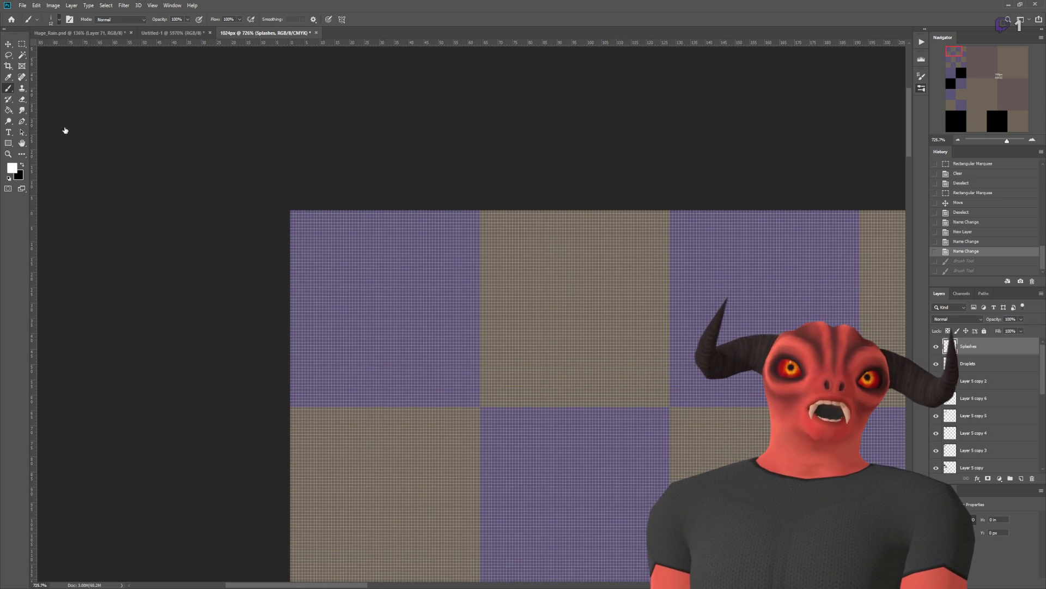
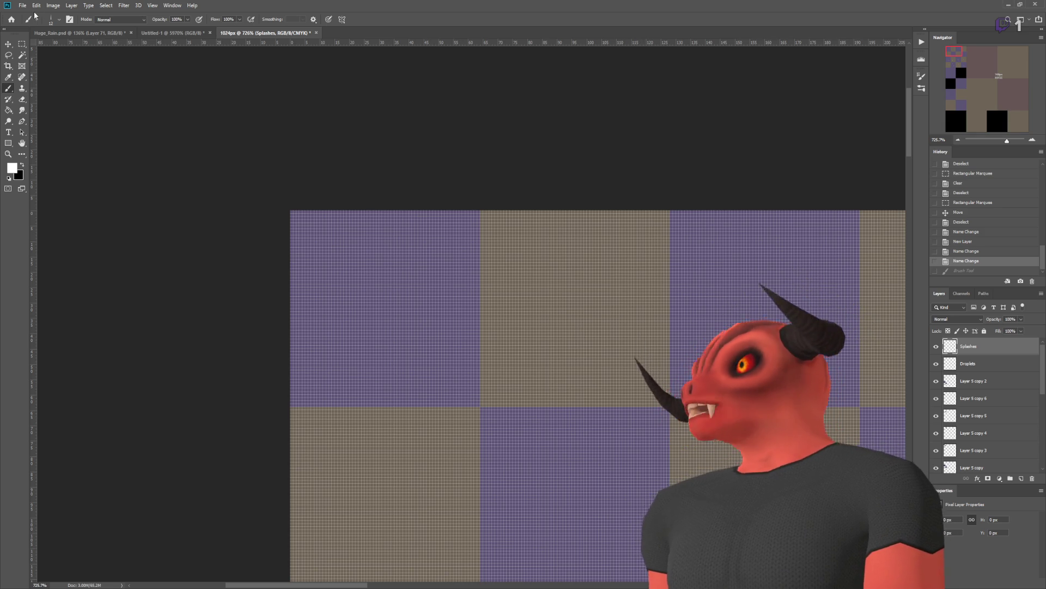
# Step: Create a new 16×16 px document and invert it to a black canvas
pyautogui.click(22, 44)
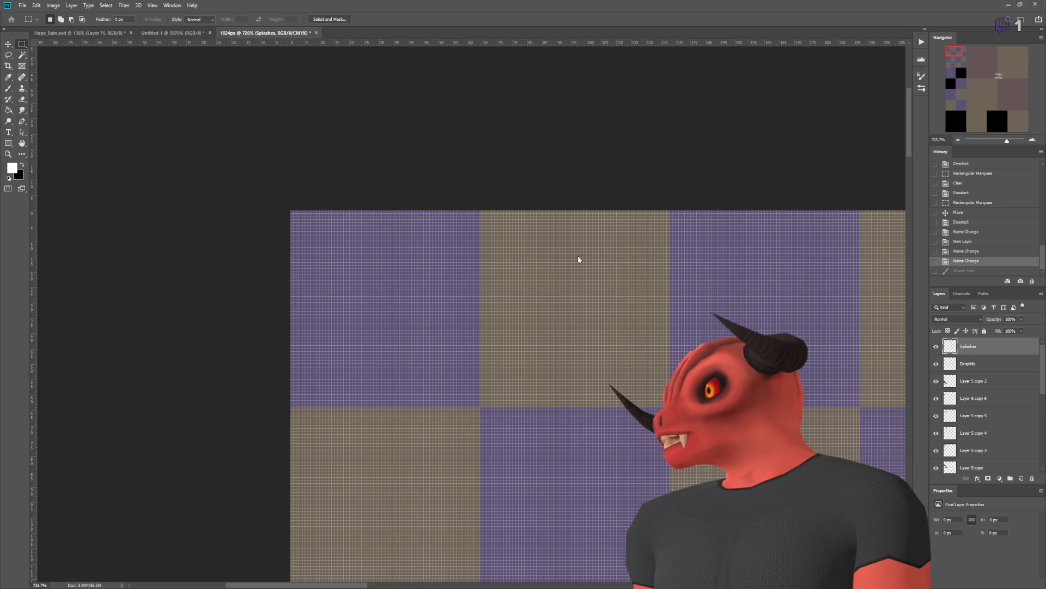
pyautogui.hotkey('ctrl', 'alt', 'n')
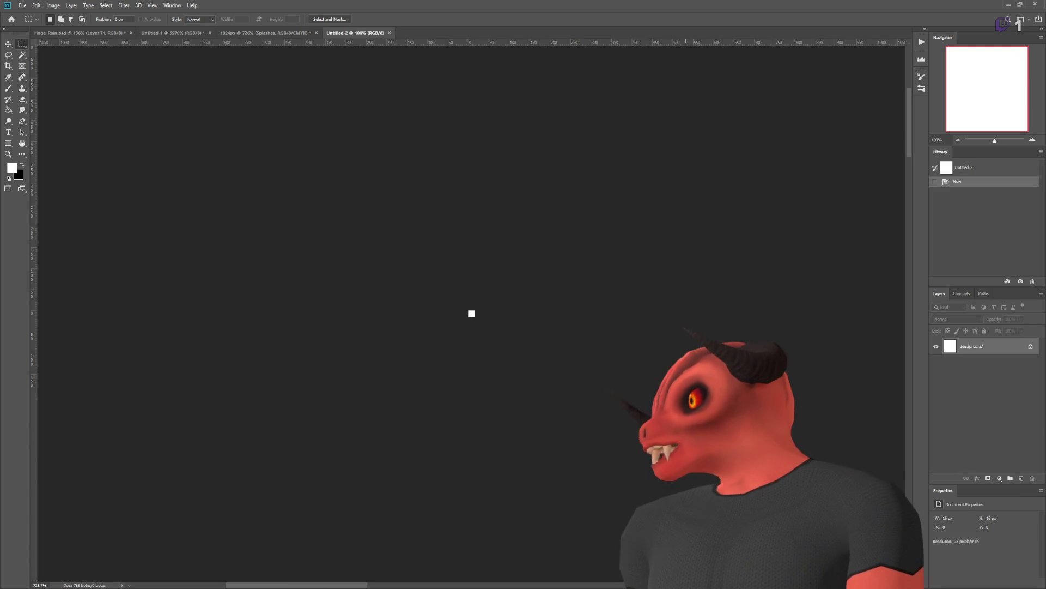
pyautogui.scroll(10, 436, 310)
pyautogui.scroll(3, 436, 310)
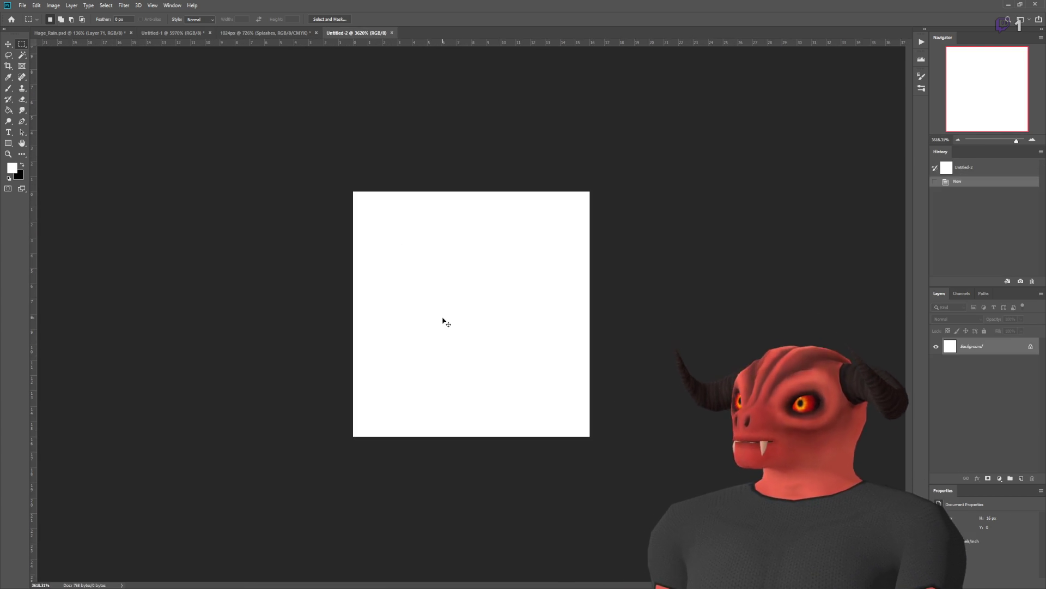
pyautogui.hotkey('ctrl', 'i')
# Step: Try pencil and soft-brush vertical streaks at the canvas centre, undoing the trials
pyautogui.hotkey('shift', 'b')
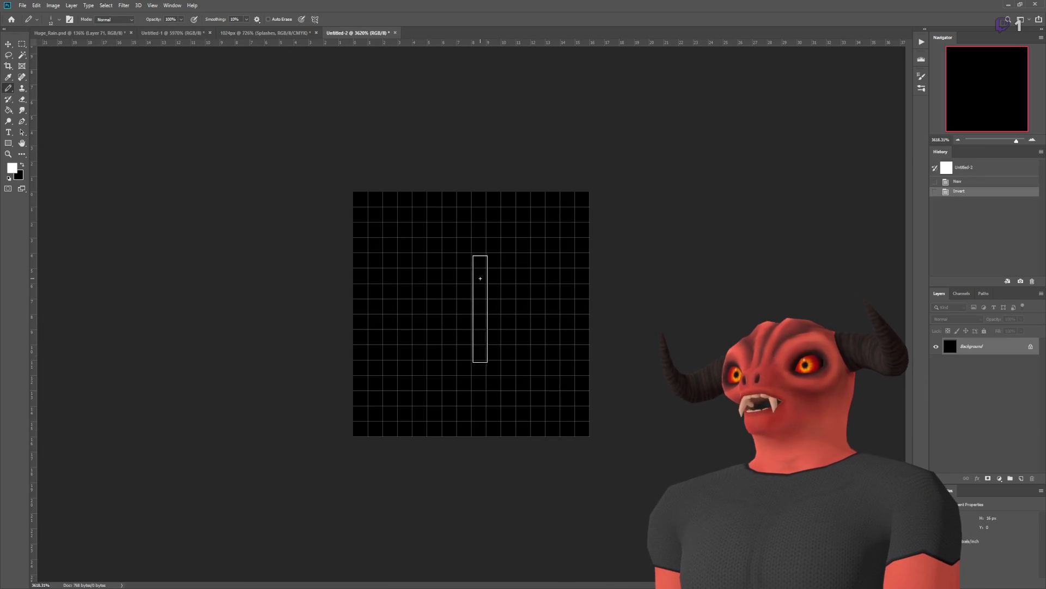
pyautogui.click(479, 306)
pyautogui.hotkey('ctrl', 'z')
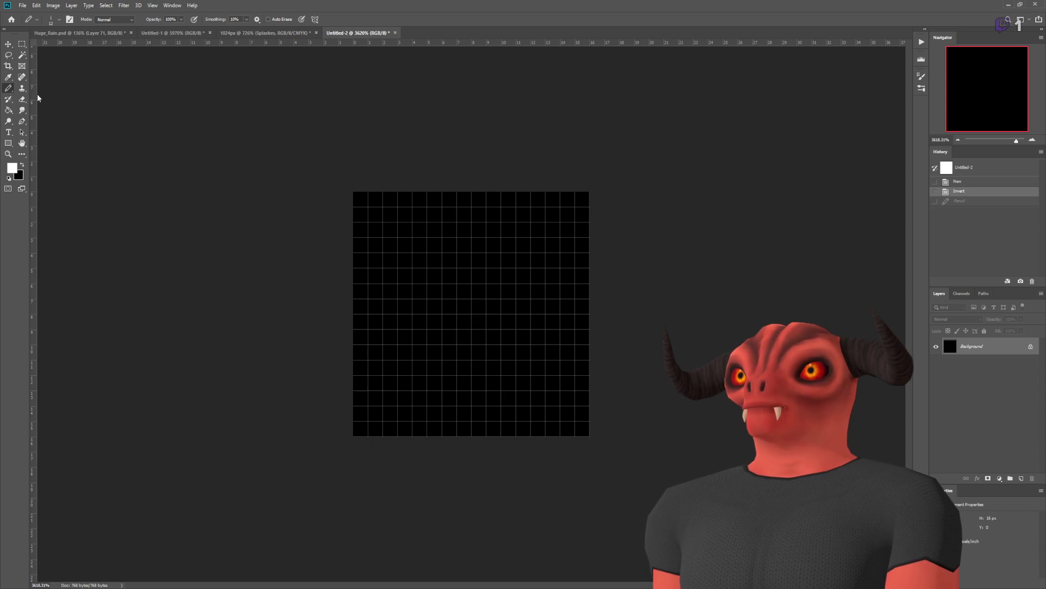
pyautogui.hotkey('shift', 'b')
pyautogui.click(479, 316)
pyautogui.hotkey('ctrl', 'z')
pyautogui.click(478, 297)
pyautogui.hotkey('ctrl', 'z')
pyautogui.moveTo(478, 225); pyautogui.dragTo(478, 379)
pyautogui.moveTo(479, 224); pyautogui.dragTo(479, 382)
pyautogui.hotkey('ctrl', 'z')
# Step: Test streak stamps around the canvas, keeping one bright white streak left of centre
pyautogui.click(471, 286)
pyautogui.hotkey('ctrl', 'z')
pyautogui.click(426, 370)
pyautogui.hotkey('ctrl', 'z')
pyautogui.click(427, 267)
pyautogui.hotkey('ctrl', 'z')
pyautogui.click(457, 191)
pyautogui.hotkey('ctrl', 'z')
pyautogui.click(560, 391)
pyautogui.hotkey('ctrl', 'z')
pyautogui.click(486, 422)
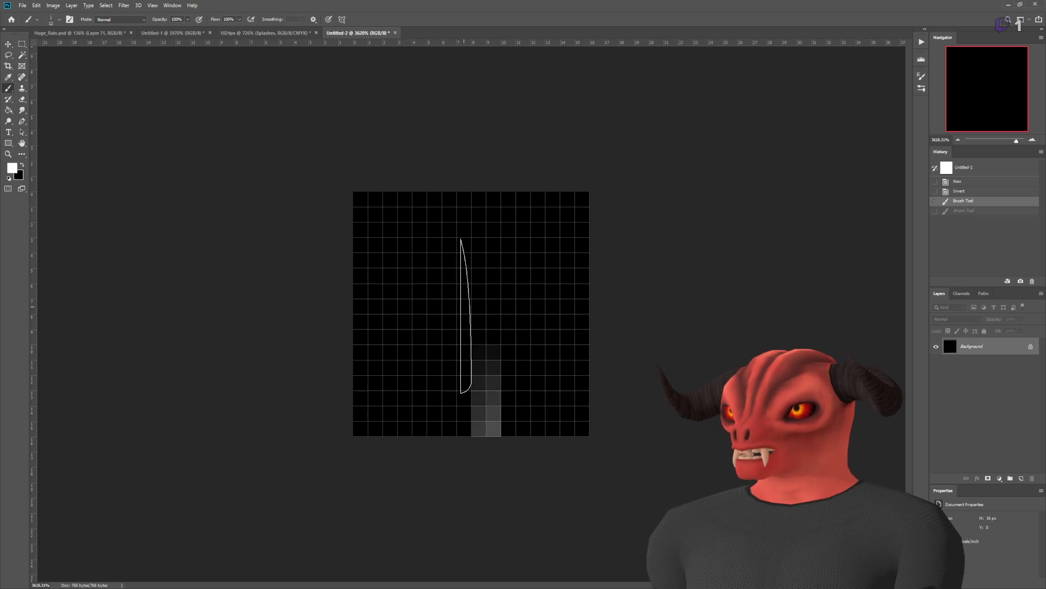
pyautogui.hotkey('ctrl', 'z')
pyautogui.click(412, 315)
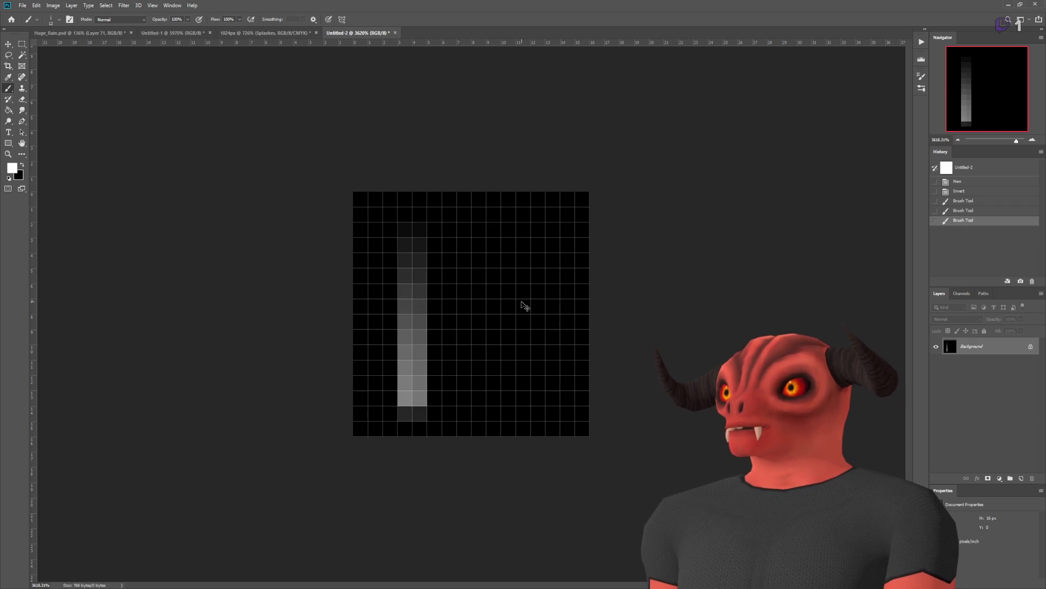
# Step: Nudge the streak with the Move tool back toward the canvas centre
pyautogui.press('v')
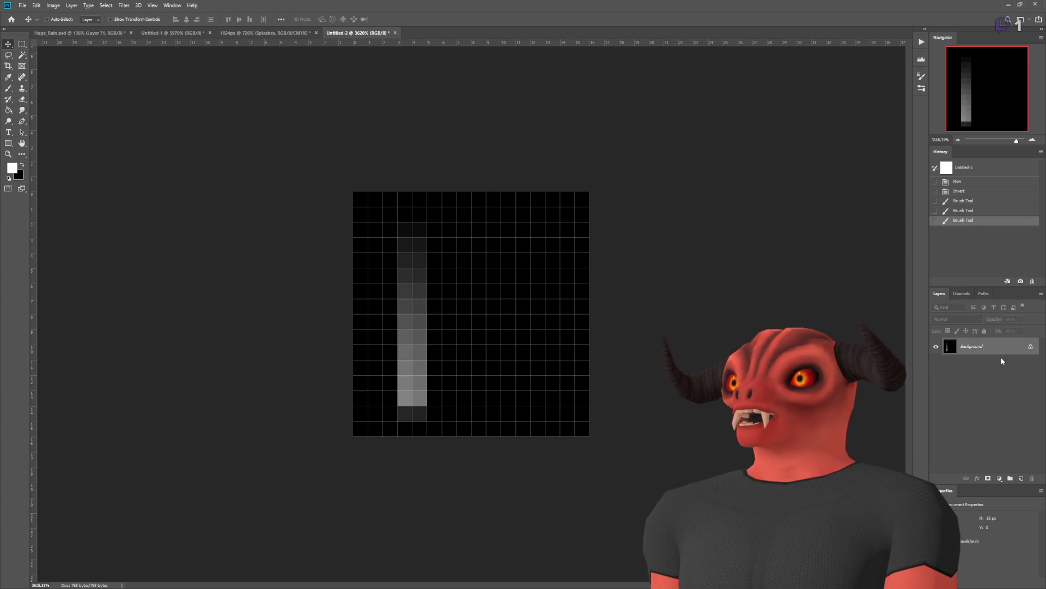
pyautogui.hotkey('shift', 'Right')
pyautogui.press('Down')
pyautogui.moveTo(438, 316)
pyautogui.mouseDown()
pyautogui.moveTo(350, 315)
pyautogui.moveTo(358, 299)
pyautogui.mouseUp()
# Step: Add a new layer beneath the streak and bucket-fill it black
pyautogui.press('g')
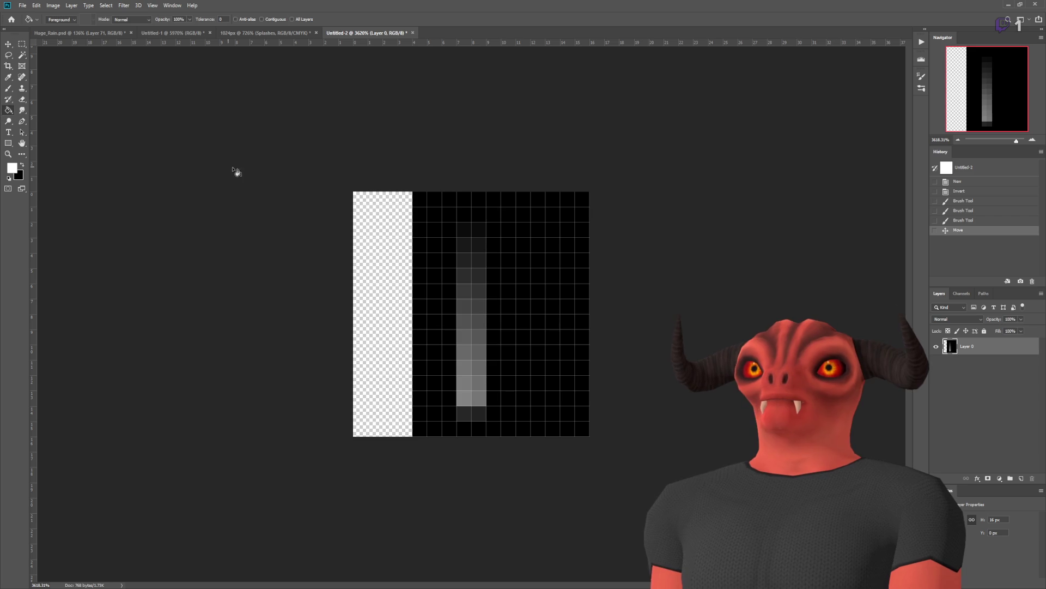
pyautogui.click(1022, 478)
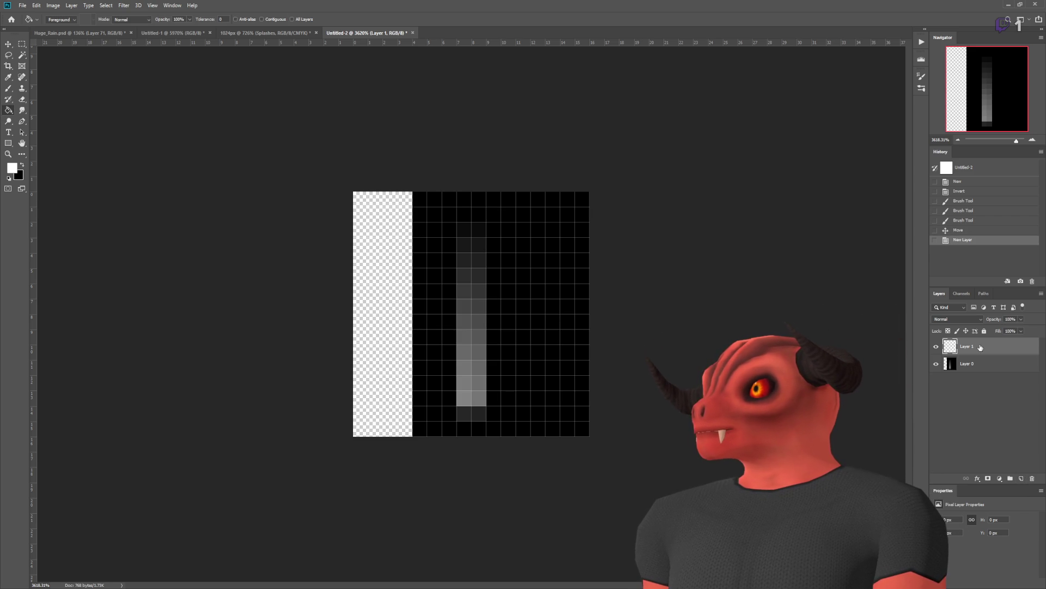
pyautogui.moveTo(979, 348); pyautogui.dragTo(981, 367)
pyautogui.click(452, 337)
pyautogui.press('x')
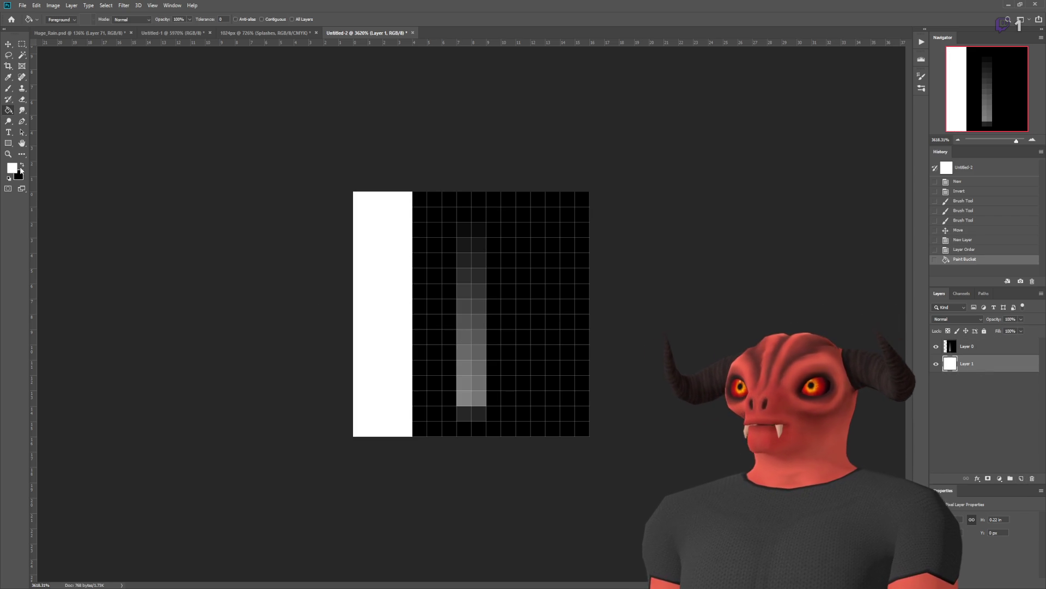
pyautogui.click(507, 304)
# Step: Magic-wand the black around the streak on Layer 0 and delete it
pyautogui.click(980, 354)
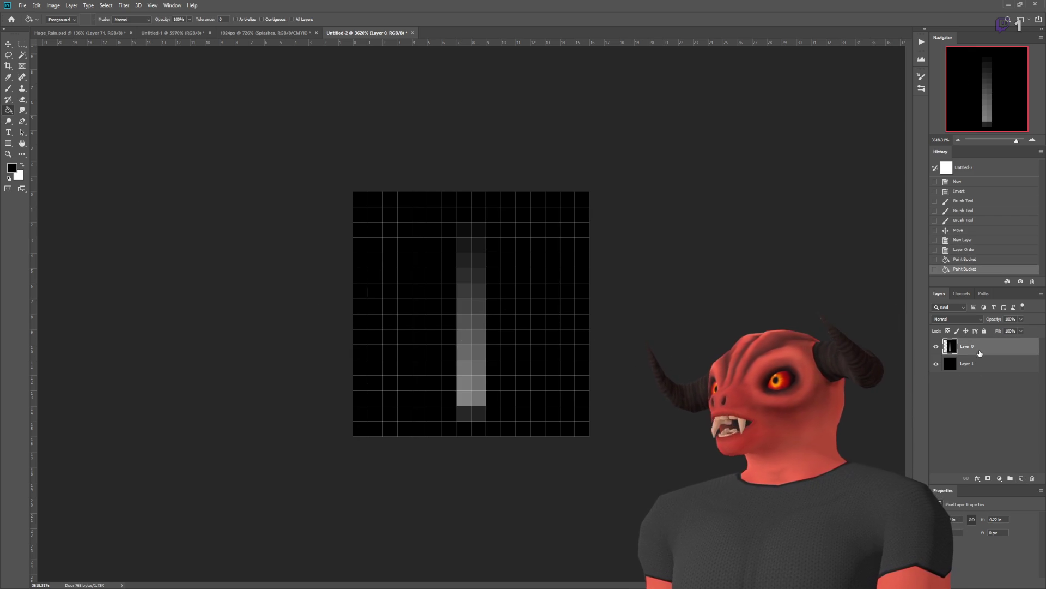
pyautogui.press('w')
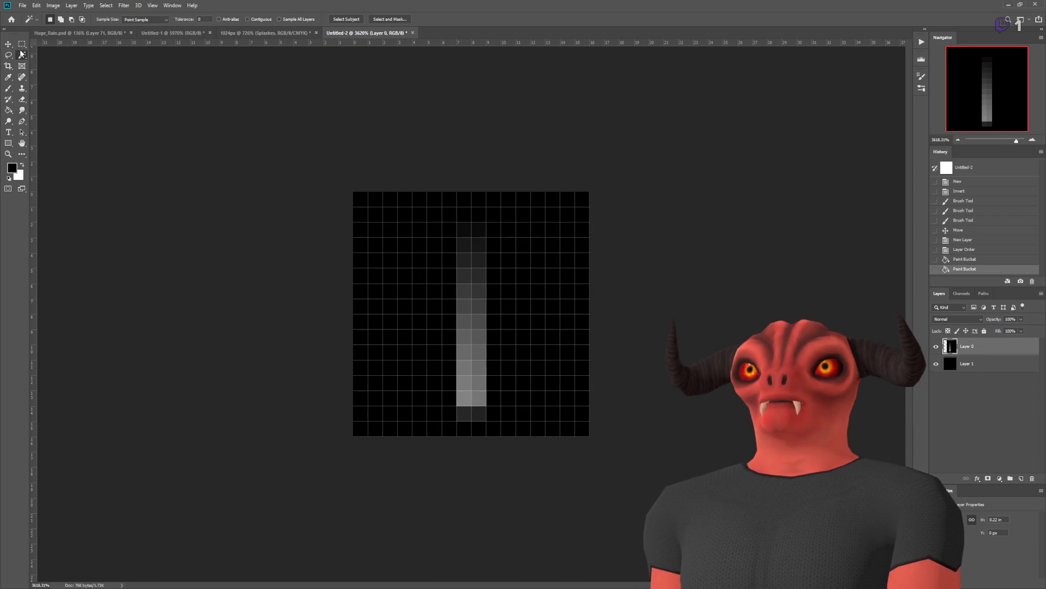
pyautogui.click(509, 295)
pyautogui.press('Delete')
pyautogui.hotkey('ctrl', 'd')
pyautogui.scroll(-3, 478, 297)
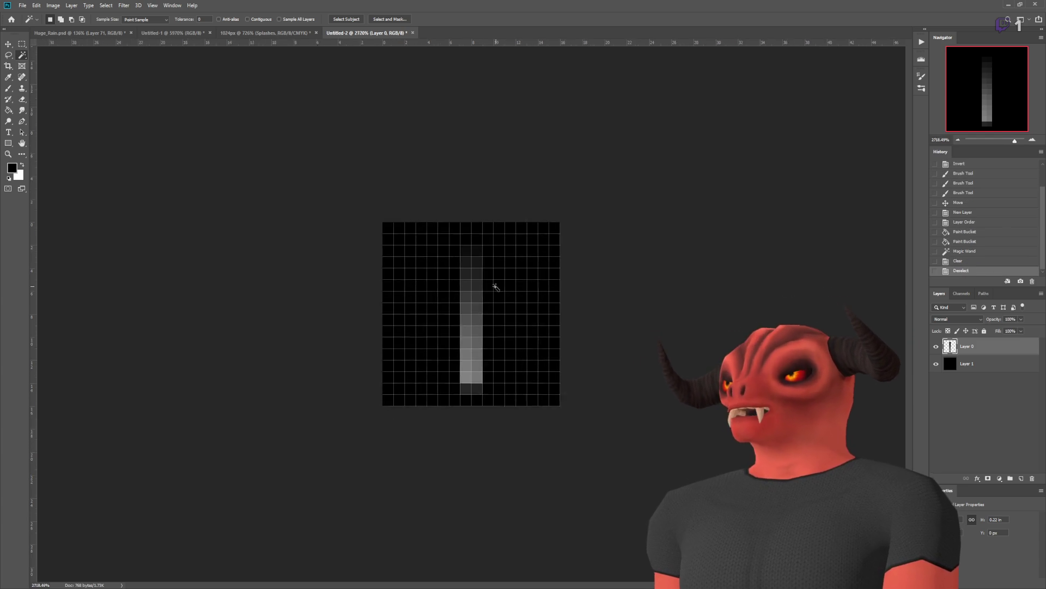
pyautogui.scroll(-2, 478, 297)
pyautogui.scroll(6, 478, 297)
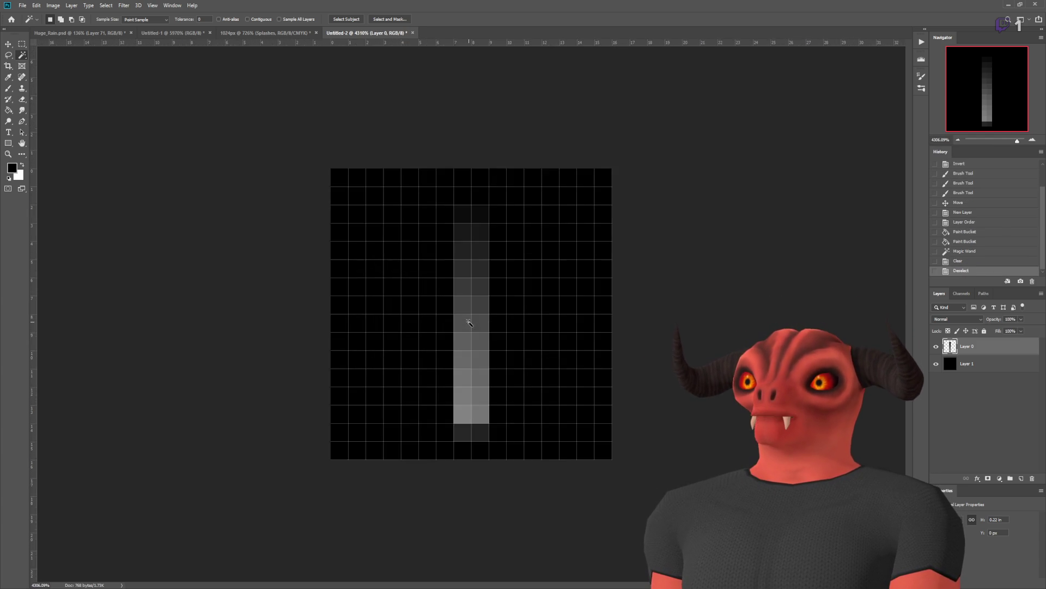
# Step: With a small white brush, paint a bright base and diagonal splash prongs
pyautogui.press('b')
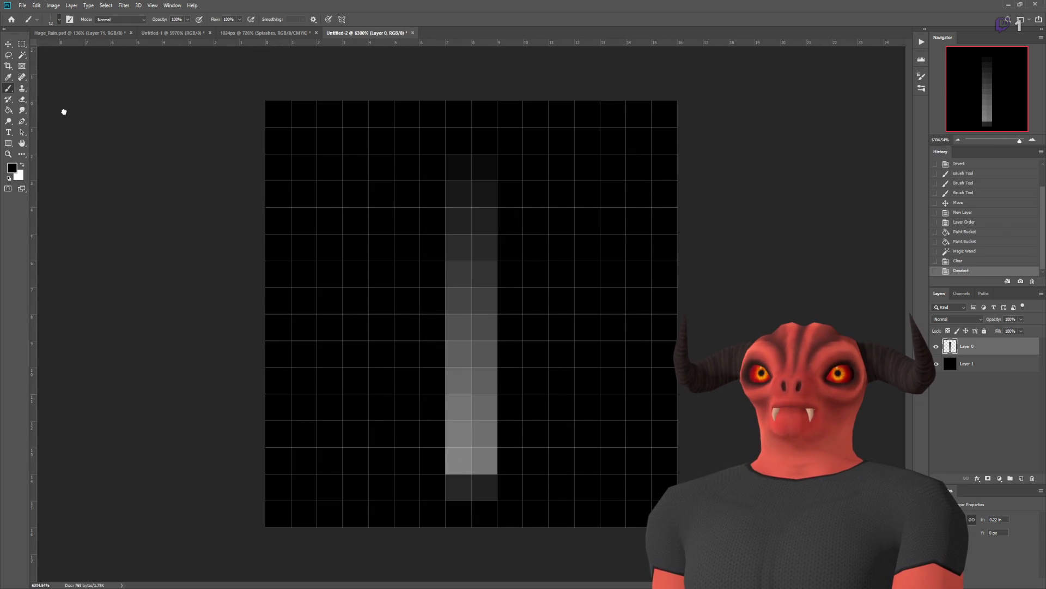
pyautogui.click(24, 165)
pyautogui.press('[')
pyautogui.press('[')
pyautogui.press('[')
pyautogui.press('[')
pyautogui.press('[')
pyautogui.press('[')
pyautogui.moveTo(439, 444)
pyautogui.mouseDown()
pyautogui.moveTo(467, 432)
pyautogui.moveTo(385, 432)
pyautogui.moveTo(516, 418)
pyautogui.moveTo(476, 418)
pyautogui.moveTo(621, 243)
pyautogui.mouseUp()
pyautogui.moveTo(468, 430)
pyautogui.mouseDown()
pyautogui.moveTo(416, 310)
pyautogui.moveTo(332, 250)
pyautogui.mouseUp()
pyautogui.scroll(-5, 533, 384)
pyautogui.scroll(-5, 533, 384)
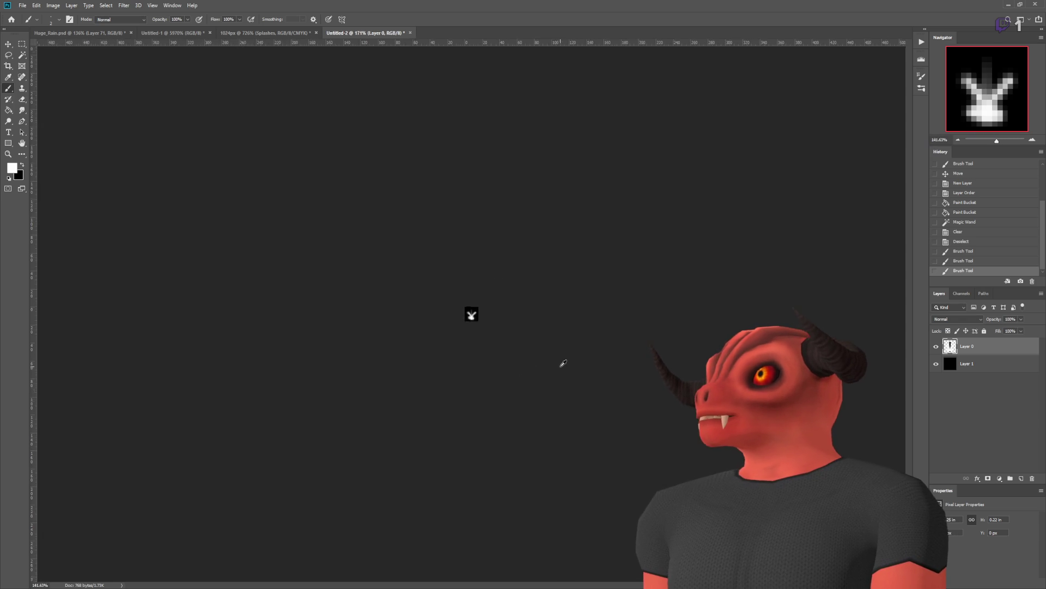
pyautogui.scroll(4, 450, 310)
pyautogui.scroll(3, 451, 311)
# Step: Add a central vertical prong and brighten the splash's left side
pyautogui.moveTo(467, 202); pyautogui.dragTo(479, 431)
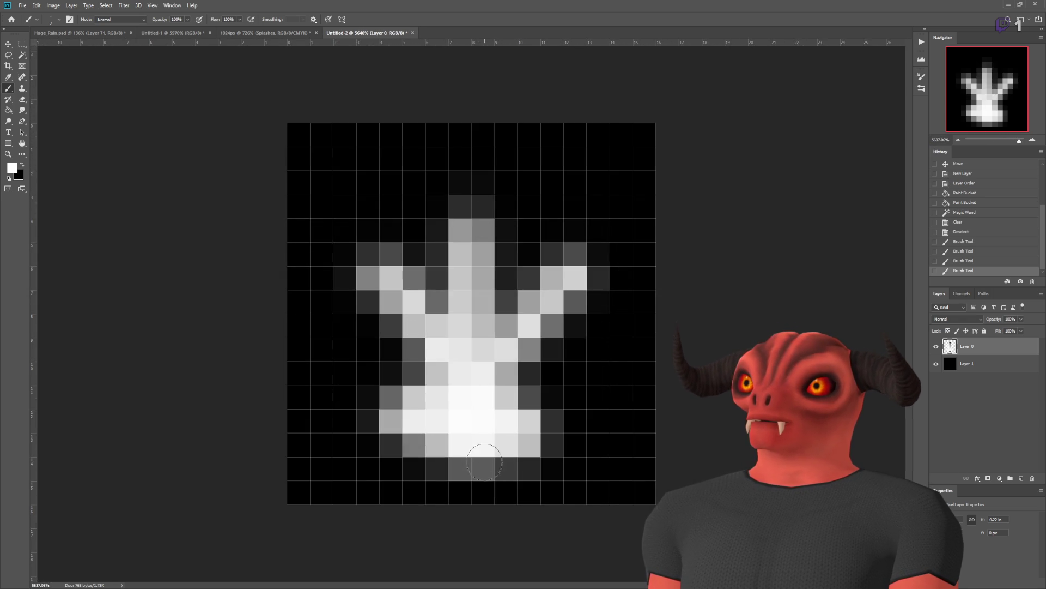
pyautogui.scroll(-6, 509, 381)
pyautogui.scroll(-5, 514, 384)
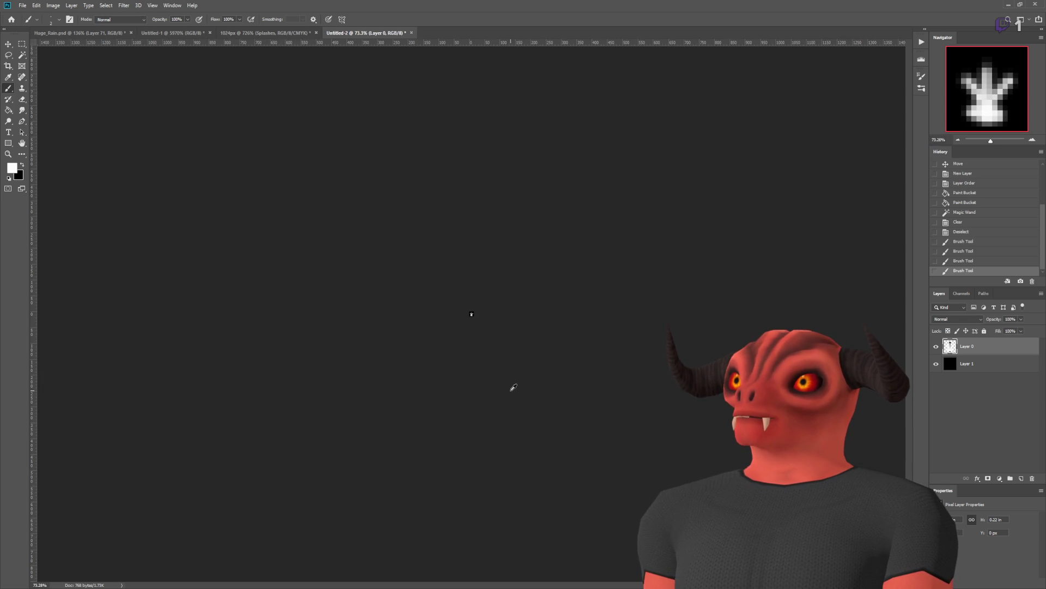
pyautogui.scroll(10, 513, 387)
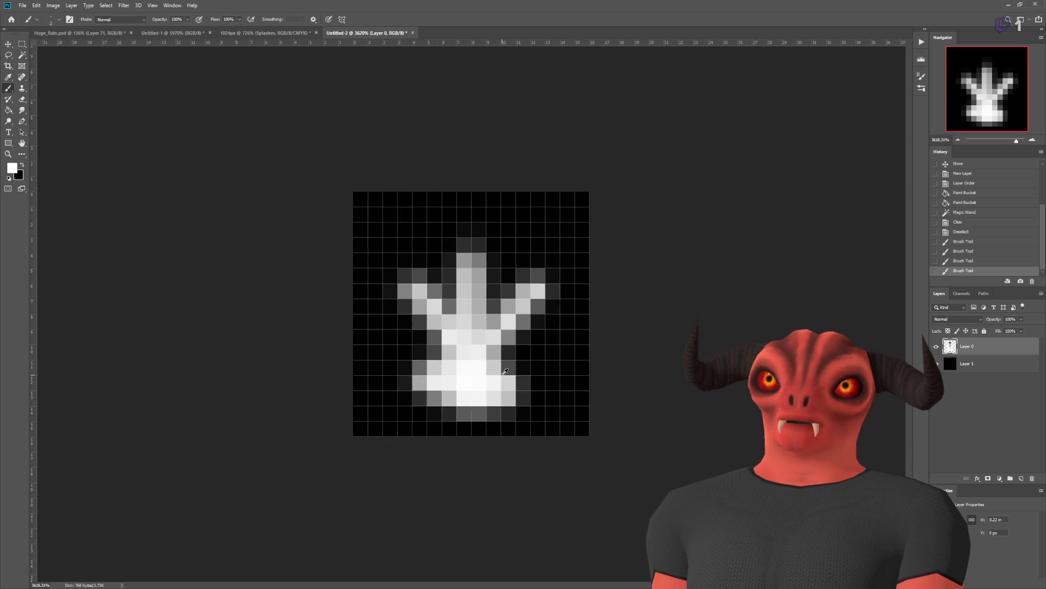
pyautogui.moveTo(446, 388); pyautogui.dragTo(428, 324)
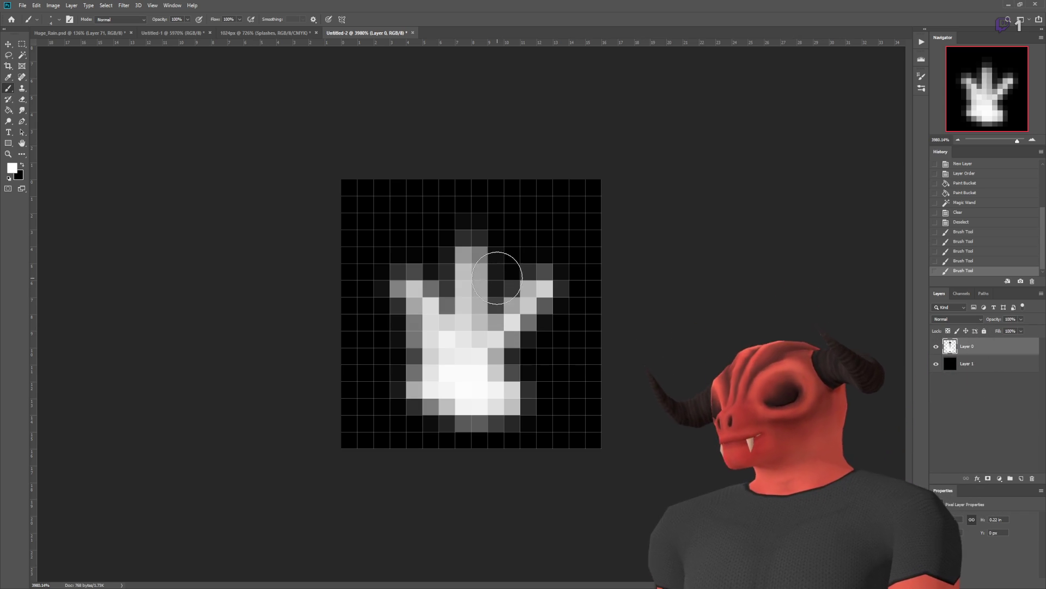
pyautogui.click(467, 322)
# Step: Select all and clear Layer 0's splash contents
pyautogui.hotkey('ctrl', 'a')
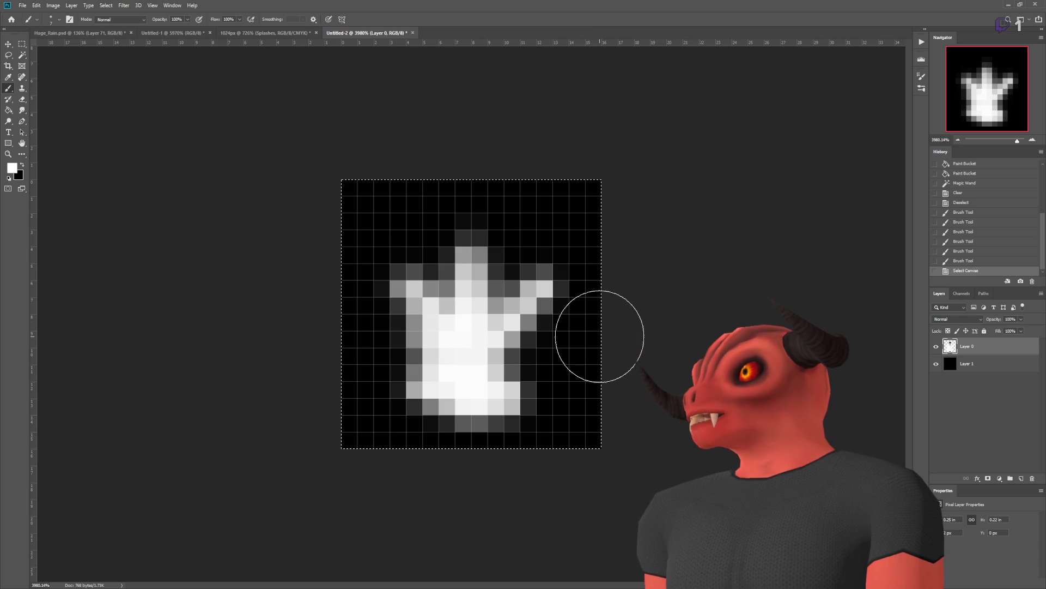
pyautogui.press('Delete')
pyautogui.click(468, 316)
pyautogui.hotkey('ctrl', 'd')
pyautogui.hotkey('ctrl', 'z')
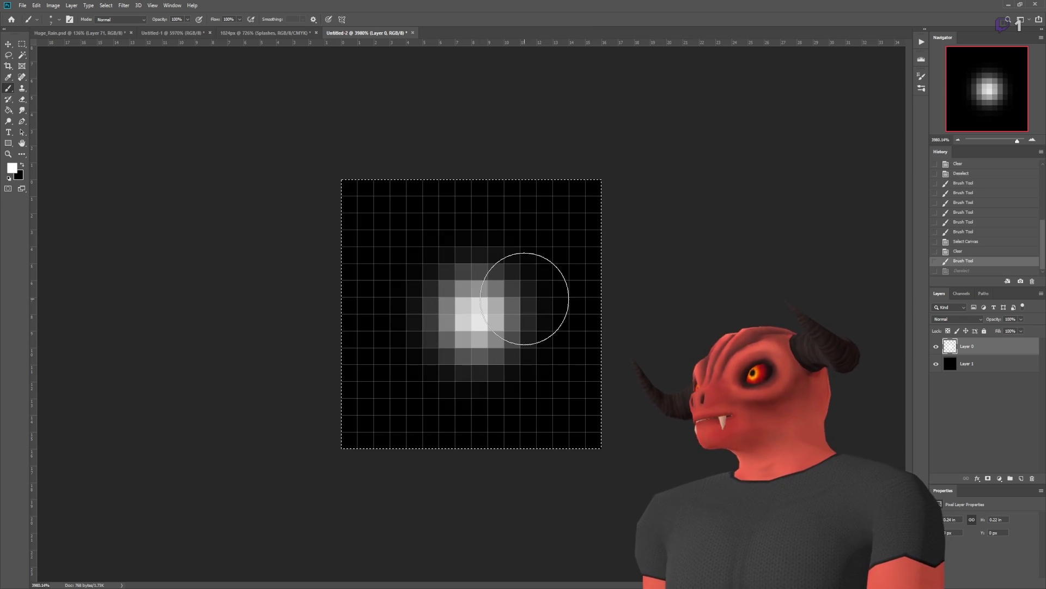
# Step: Resize the soft brush and paint one small white glow at the canvas centre
pyautogui.press(']')
pyautogui.press(']')
pyautogui.press(']')
pyautogui.hotkey('ctrl', 'z')
pyautogui.click(470, 313)
pyautogui.hotkey('ctrl', 'z')
pyautogui.press('[')
pyautogui.press('[')
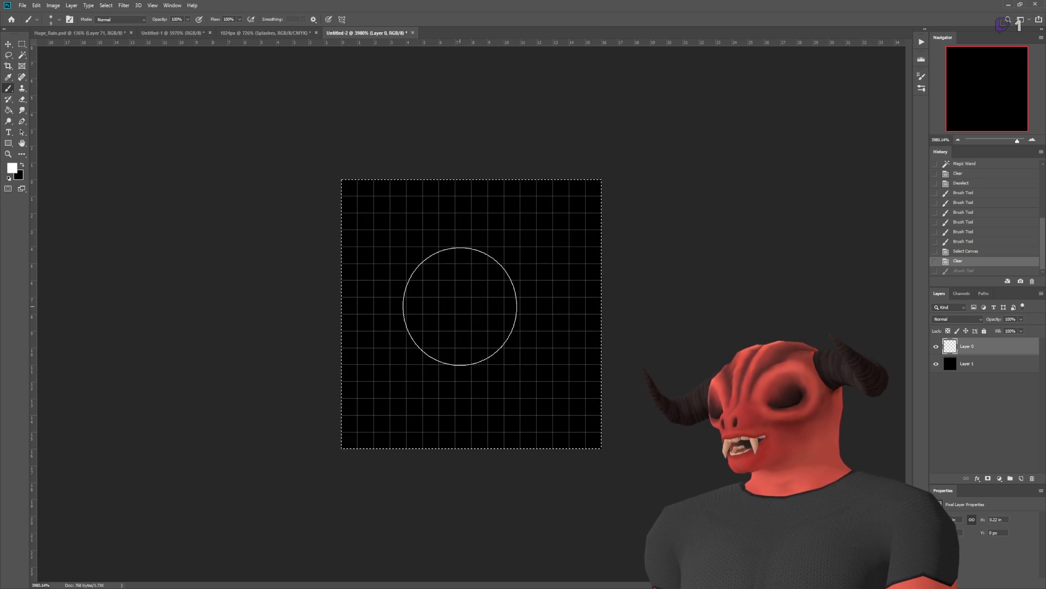
pyautogui.click(477, 313)
pyautogui.scroll(-5, 635, 298)
pyautogui.scroll(5, 565, 304)
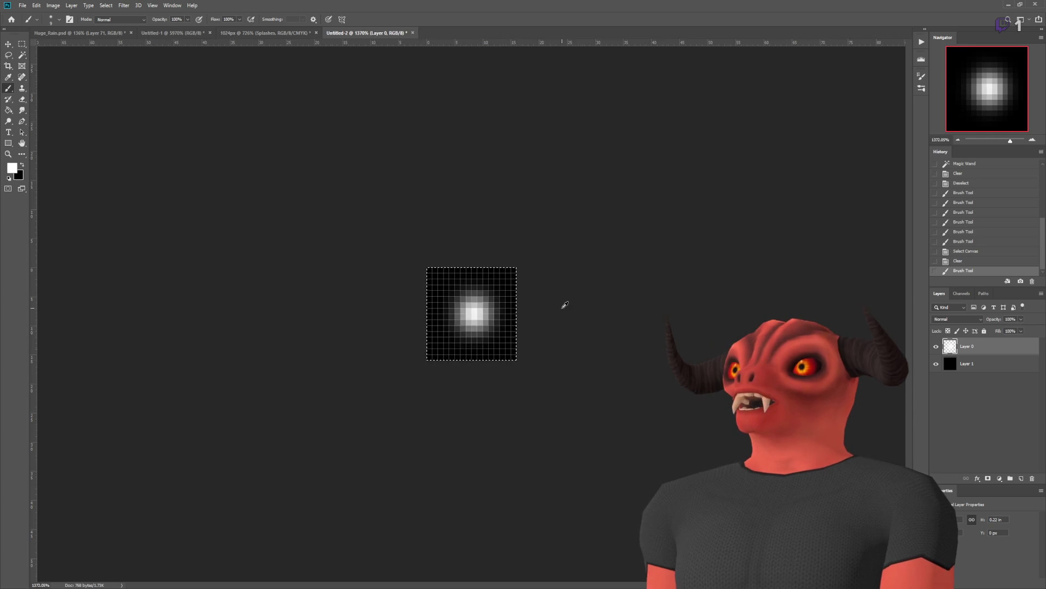
pyautogui.click(21, 110)
# Step: Shrink the smudge brush and push the glow's lower-left, right and upper-left edges outward
pyautogui.moveTo(306, 387)
pyautogui.mouseDown()
pyautogui.moveTo(415, 358)
pyautogui.moveTo(315, 253)
pyautogui.mouseUp()
pyautogui.hotkey('ctrl', 'z')
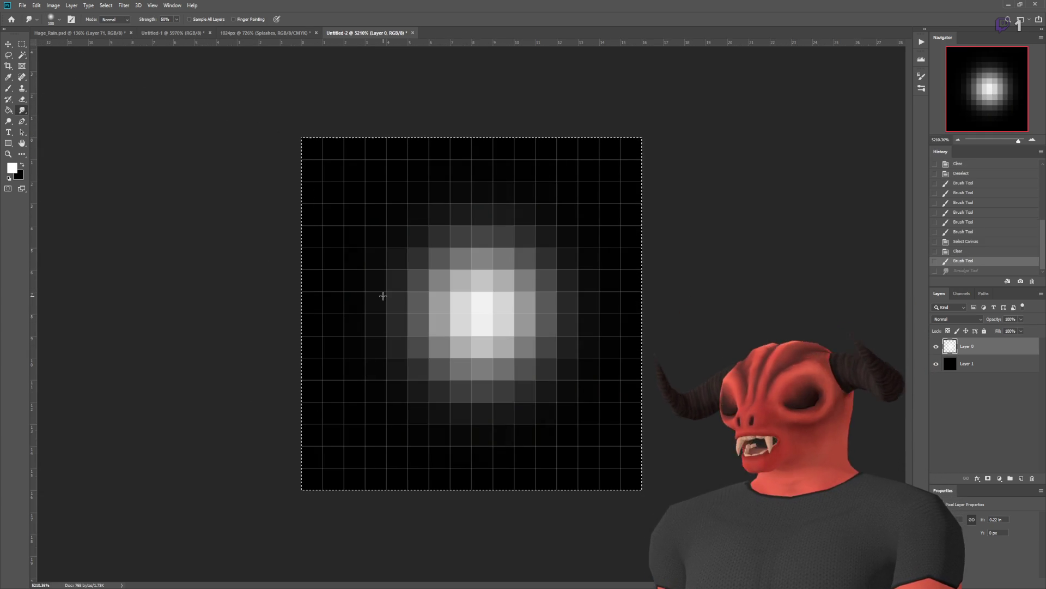
pyautogui.press('[')
pyautogui.press('[')
pyautogui.press('[')
pyautogui.moveTo(399, 402); pyautogui.dragTo(452, 321)
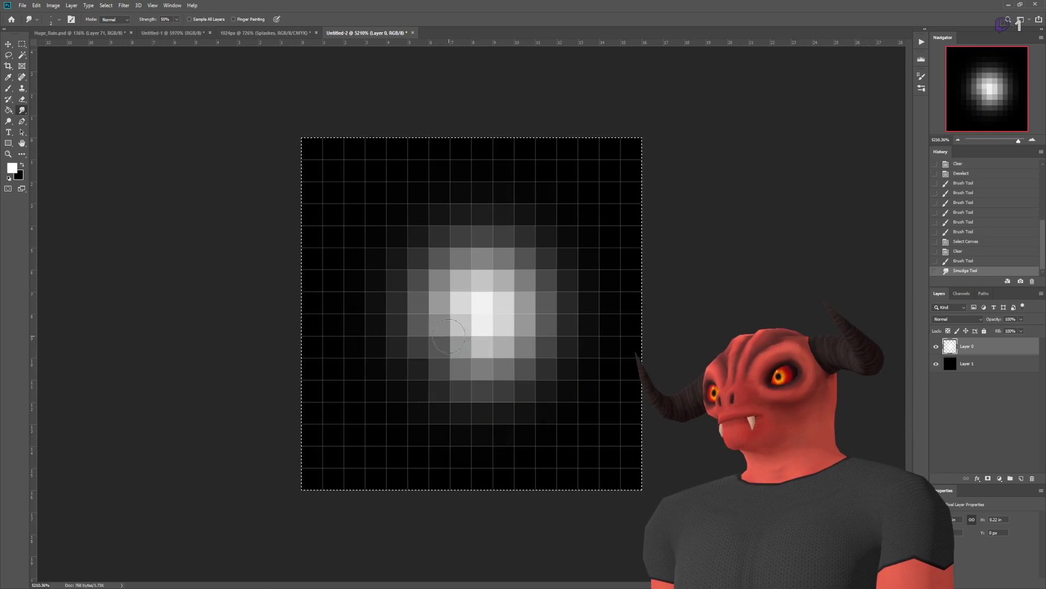
pyautogui.moveTo(551, 379); pyautogui.dragTo(501, 305)
pyautogui.moveTo(563, 228); pyautogui.dragTo(479, 311)
pyautogui.moveTo(381, 194); pyautogui.dragTo(479, 311)
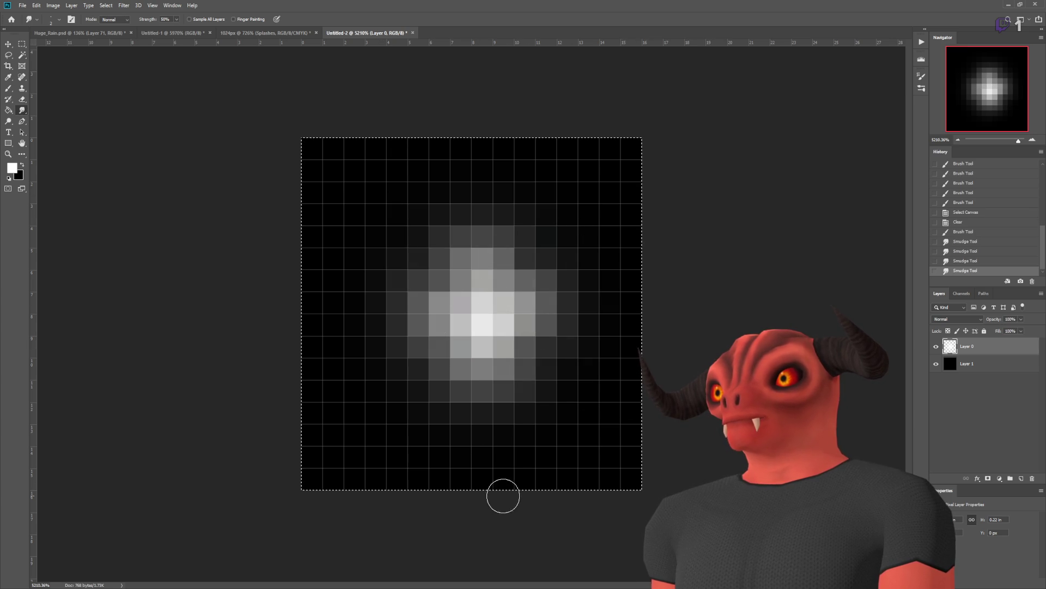
pyautogui.scroll(-10, 549, 390)
pyautogui.scroll(10, 552, 375)
# Step: Smudge the glow further up, down, left and right to soften it
pyautogui.moveTo(485, 304); pyautogui.dragTo(572, 283)
pyautogui.moveTo(477, 324)
pyautogui.mouseDown()
pyautogui.moveTo(474, 218)
pyautogui.moveTo(432, 256)
pyautogui.moveTo(431, 191)
pyautogui.mouseUp()
pyautogui.moveTo(474, 302); pyautogui.dragTo(305, 294)
pyautogui.moveTo(480, 338); pyautogui.dragTo(488, 485)
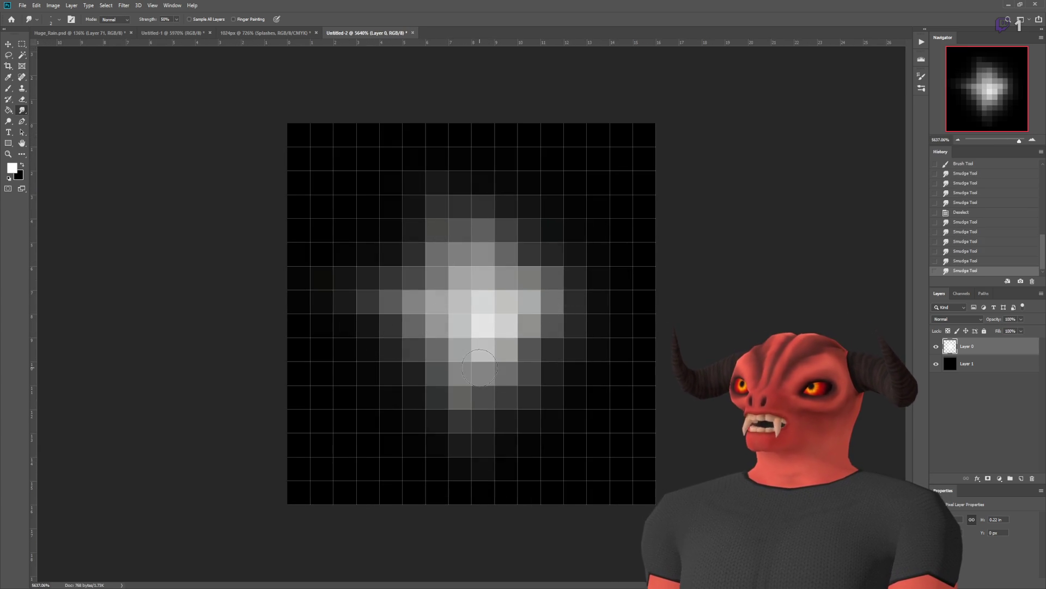
pyautogui.moveTo(495, 338); pyautogui.dragTo(611, 335)
pyautogui.moveTo(485, 256)
pyautogui.mouseDown()
pyautogui.moveTo(567, 188)
pyautogui.moveTo(428, 164)
pyautogui.mouseUp()
pyautogui.moveTo(436, 273)
pyautogui.mouseDown()
pyautogui.moveTo(357, 205)
pyautogui.moveTo(344, 382)
pyautogui.mouseUp()
pyautogui.moveTo(436, 327); pyautogui.dragTo(327, 404)
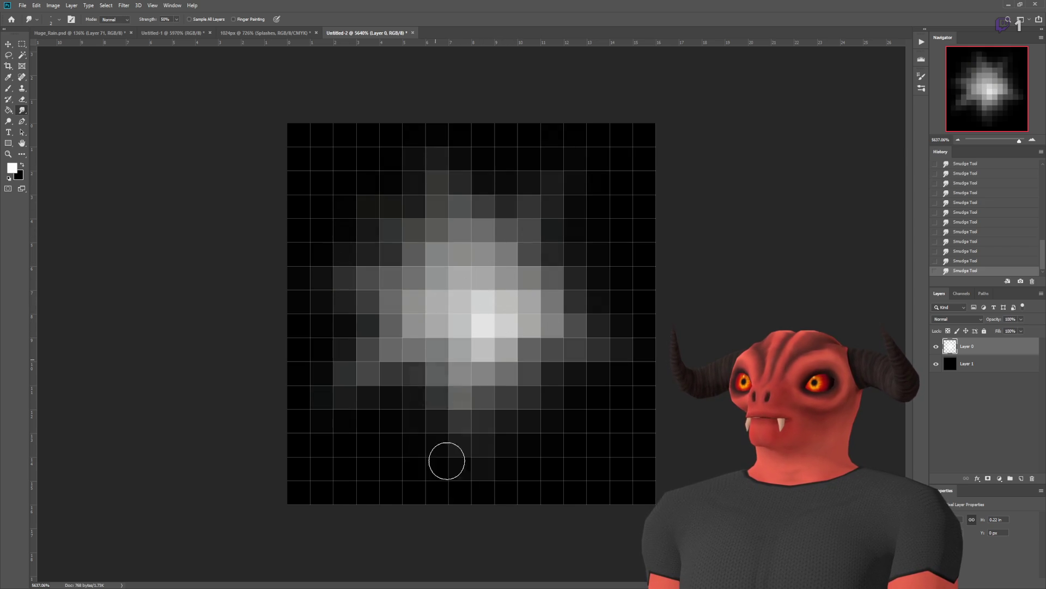
pyautogui.moveTo(469, 365); pyautogui.dragTo(436, 463)
pyautogui.moveTo(490, 327)
pyautogui.mouseDown()
pyautogui.moveTo(545, 425)
pyautogui.moveTo(626, 335)
pyautogui.mouseUp()
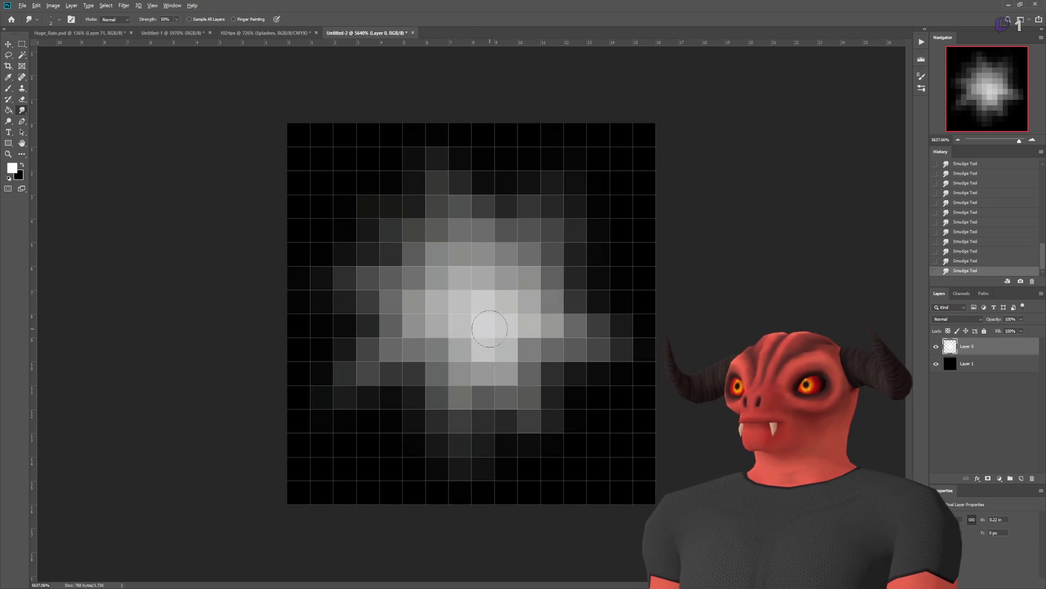
pyautogui.scroll(-10, 523, 366)
pyautogui.scroll(3, 522, 366)
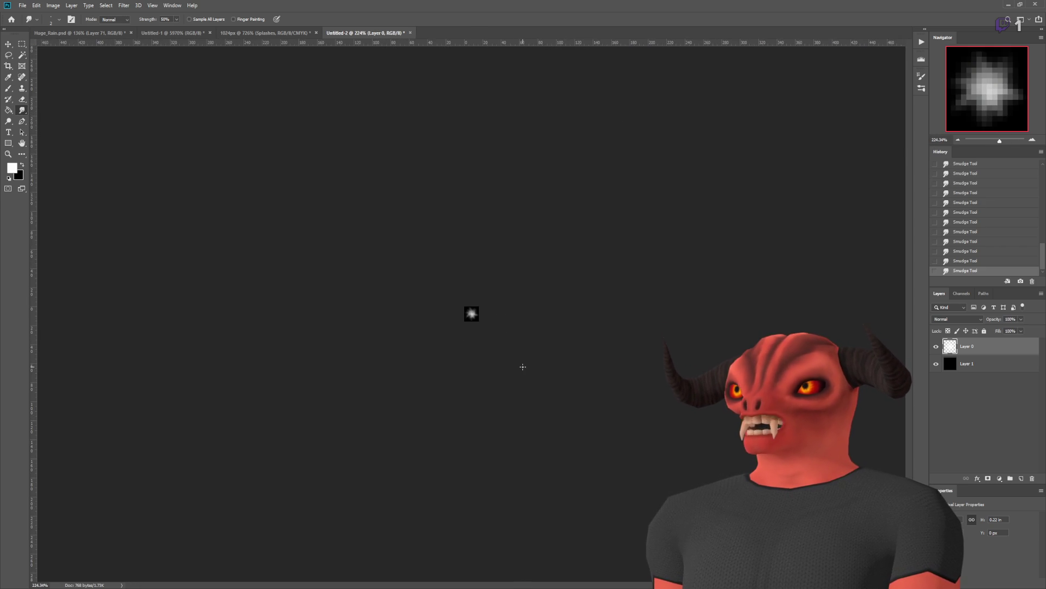
pyautogui.scroll(12, 523, 366)
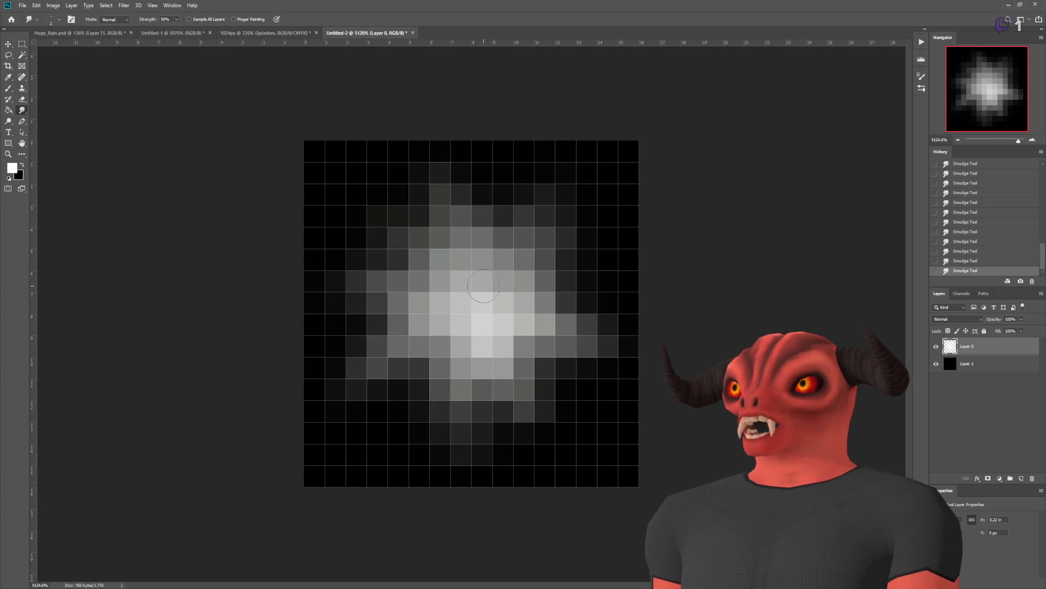
pyautogui.scroll(-8, 490, 363)
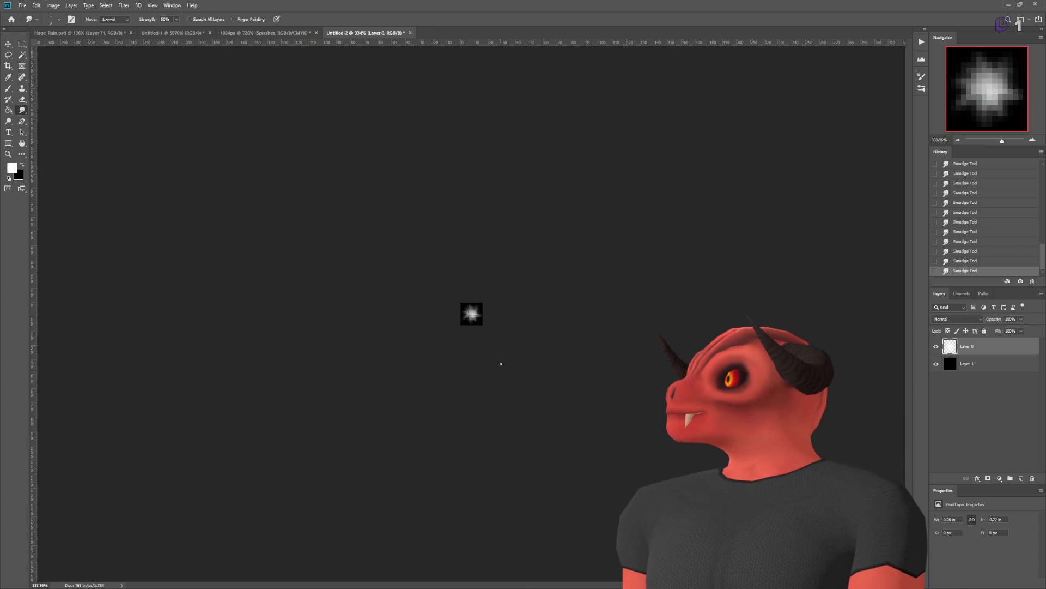
# Step: Nudge the glow layer slightly to the left
pyautogui.hotkey('ctrl', 'Left')
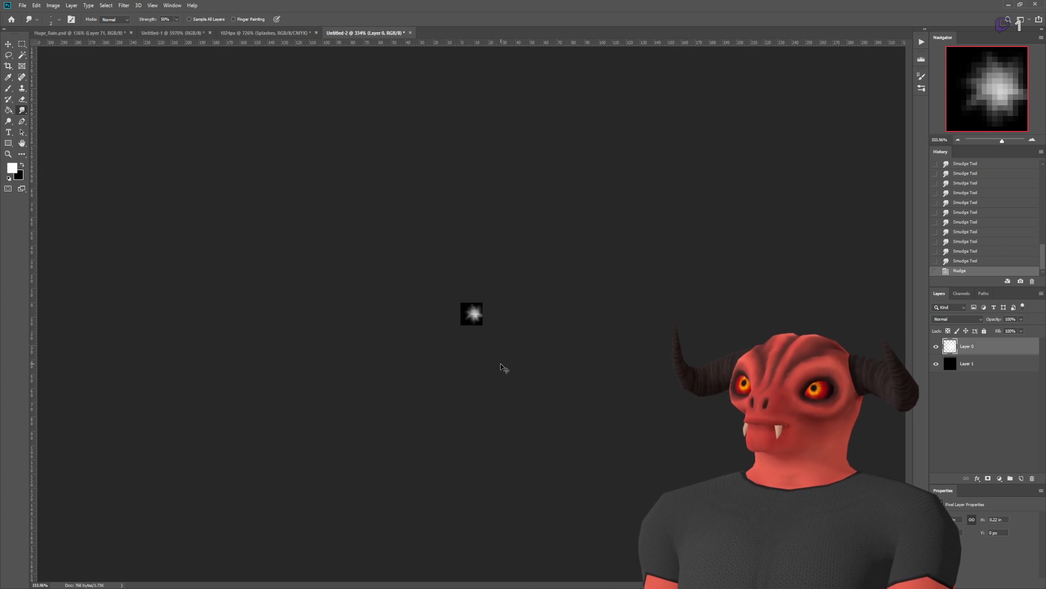
pyautogui.scroll(12, 501, 367)
pyautogui.scroll(-15, 501, 367)
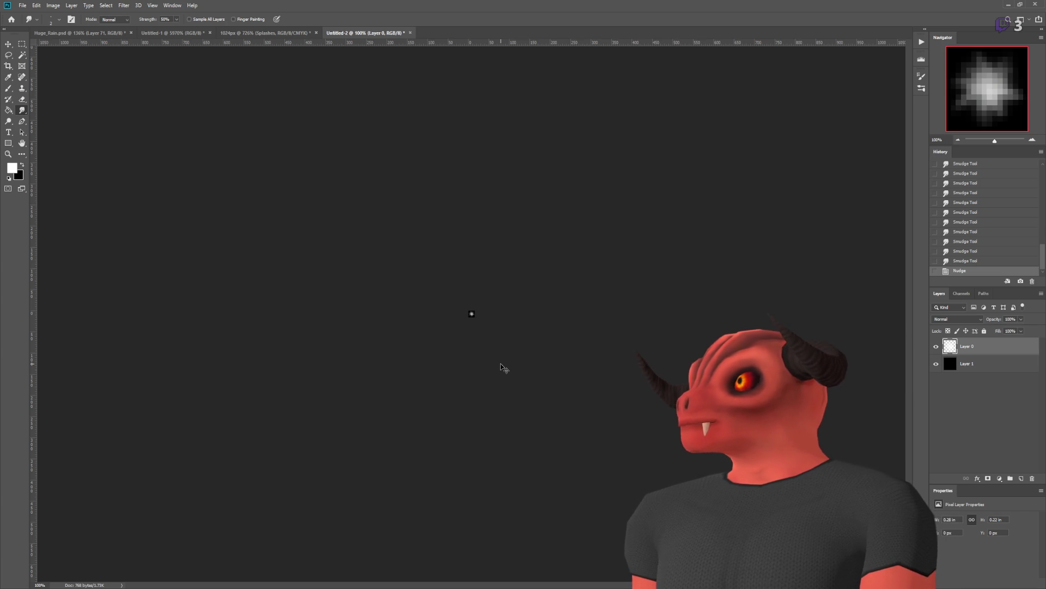
pyautogui.scroll(10, 501, 368)
pyautogui.scroll(-5, 556, 320)
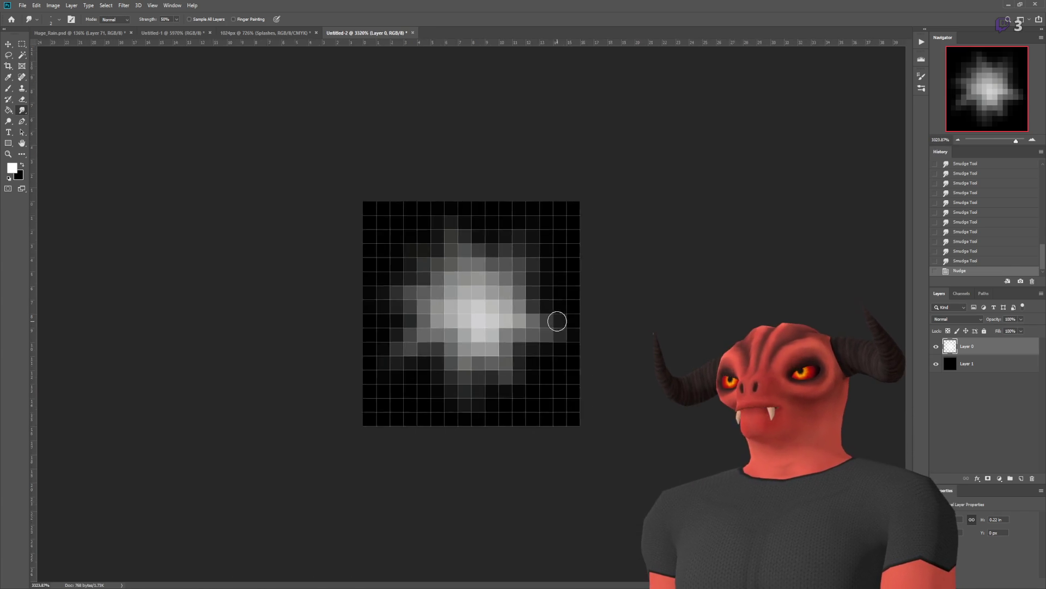
pyautogui.scroll(-4, 594, 318)
pyautogui.scroll(6, 601, 319)
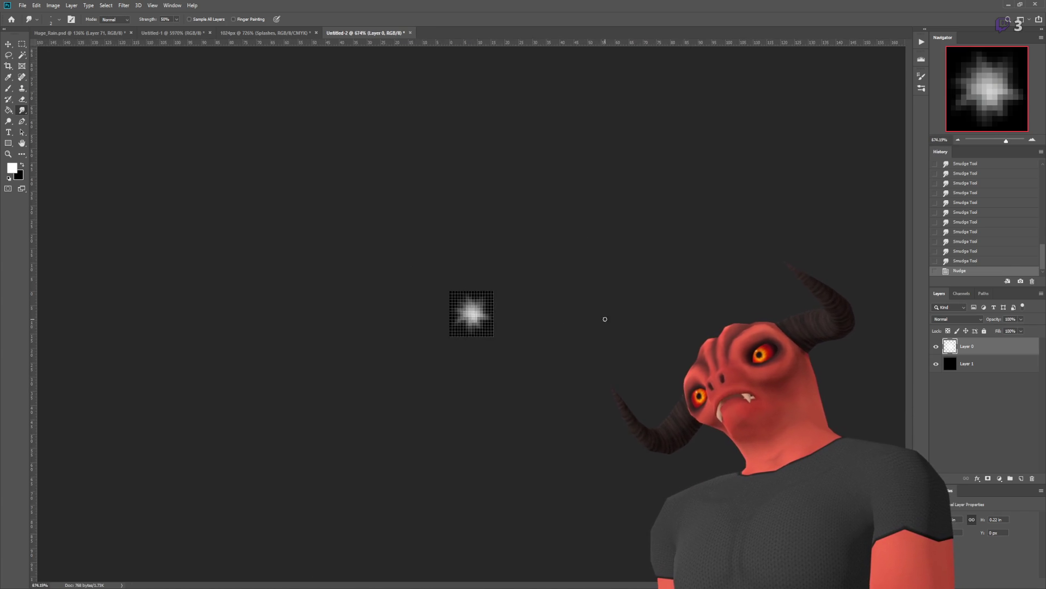
pyautogui.scroll(-5, 606, 317)
pyautogui.scroll(8, 605, 319)
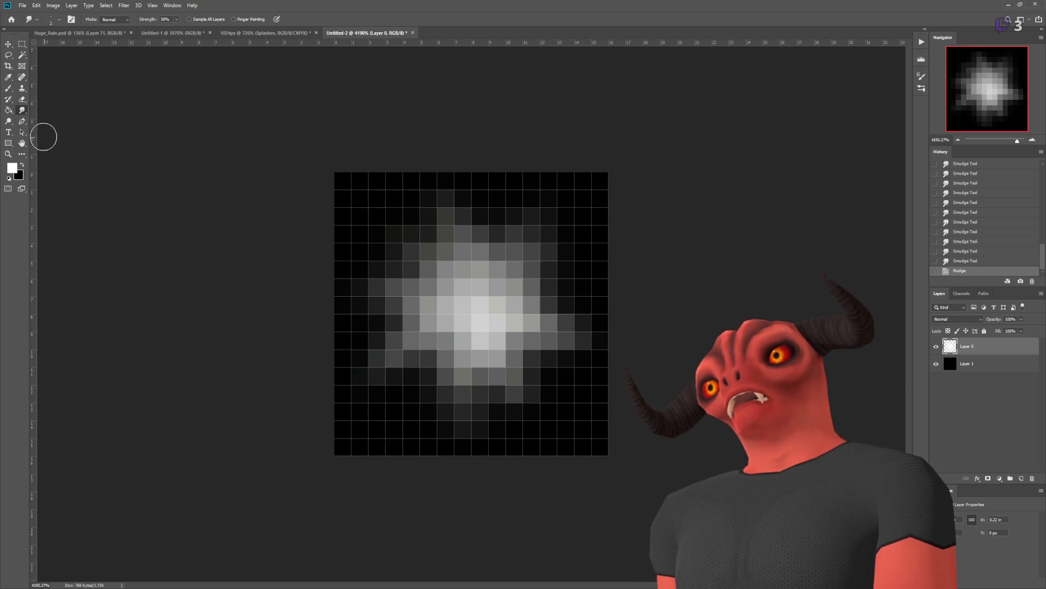
# Step: Paint black over stray bright pixels at the sprite's right edge
pyautogui.click(8, 88)
pyautogui.press('x')
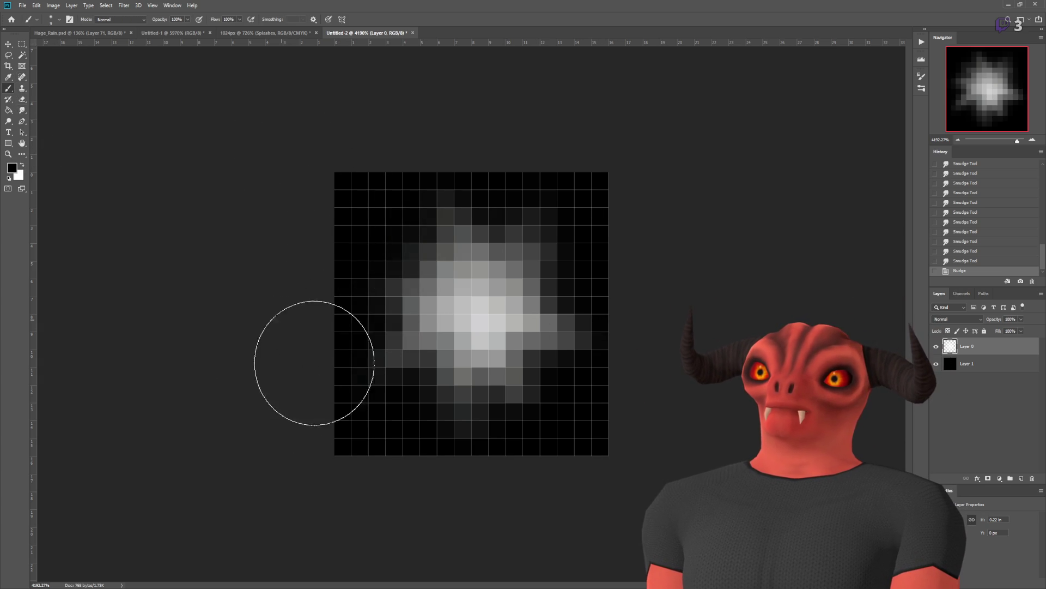
pyautogui.moveTo(654, 389)
pyautogui.mouseDown()
pyautogui.moveTo(630, 257)
pyautogui.moveTo(523, 129)
pyautogui.mouseUp()
pyautogui.scroll(-5, 703, 334)
pyautogui.scroll(-2, 695, 332)
pyautogui.scroll(8, 692, 332)
# Step: Smudge the bright blob's right and lower-left sides to tidy them
pyautogui.click(22, 110)
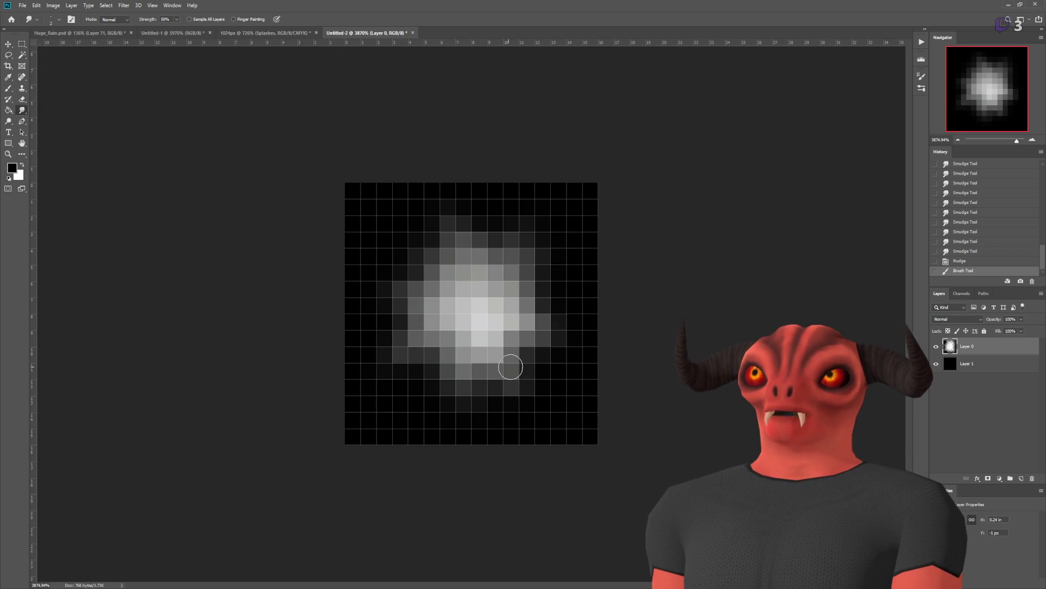
pyautogui.moveTo(516, 358); pyautogui.dragTo(490, 311)
pyautogui.moveTo(547, 288); pyautogui.dragTo(481, 279)
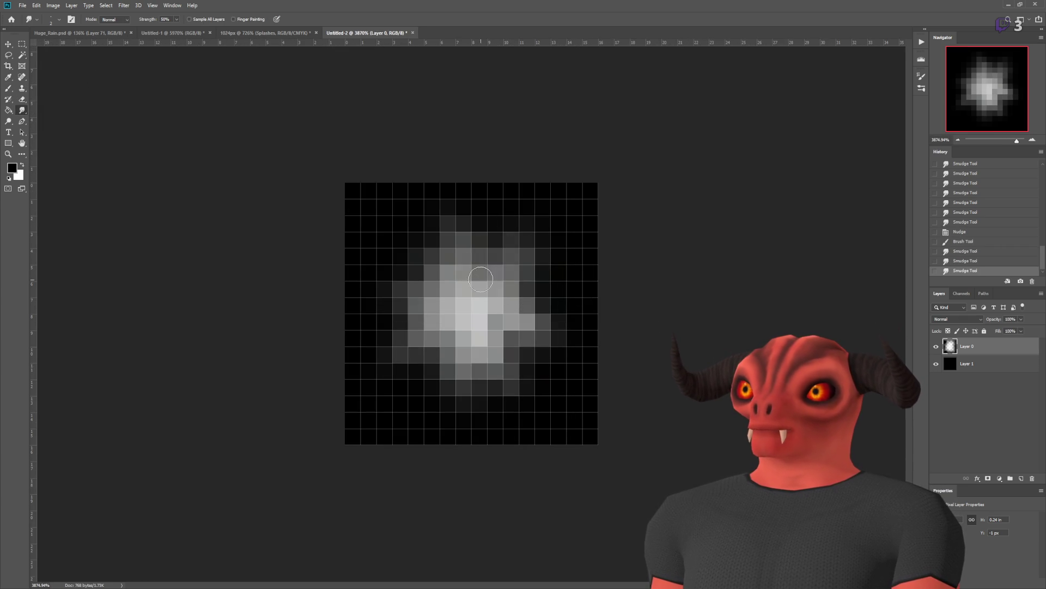
pyautogui.moveTo(348, 348); pyautogui.dragTo(430, 316)
pyautogui.moveTo(381, 402); pyautogui.dragTo(455, 338)
pyautogui.scroll(-5, 648, 421)
pyautogui.scroll(10, 524, 367)
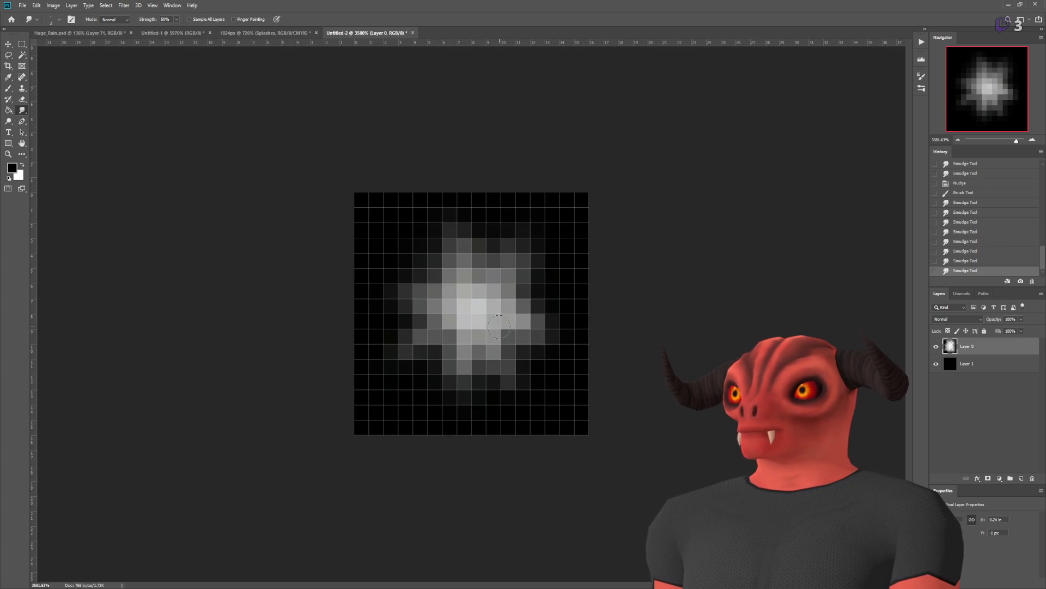
pyautogui.scroll(-12, 580, 347)
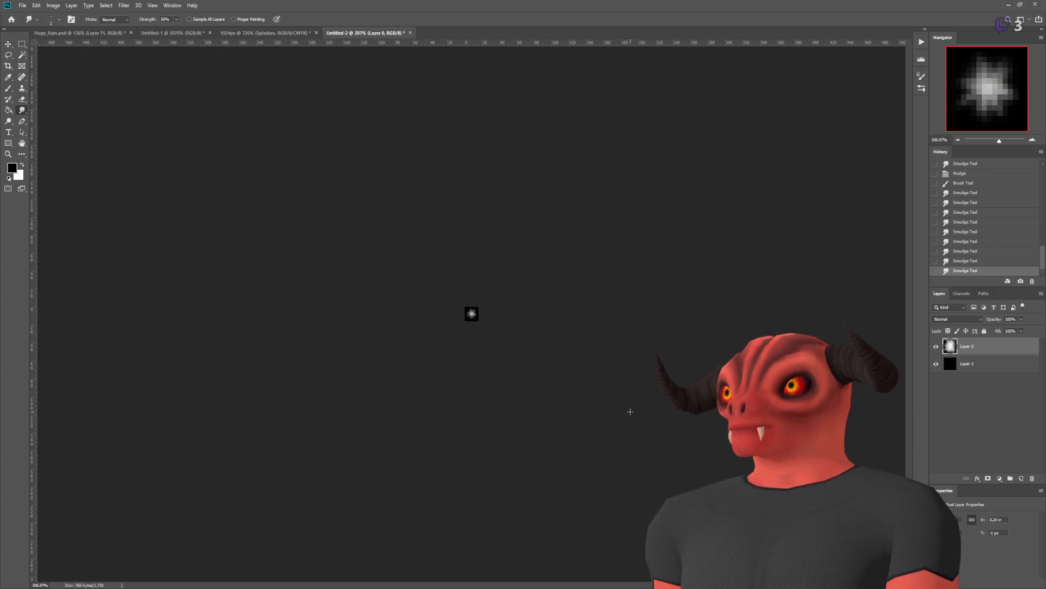
pyautogui.scroll(12, 614, 404)
# Step: Merge the glow layer and the black background layer into one
pyautogui.hotkey('ctrl', 'a')
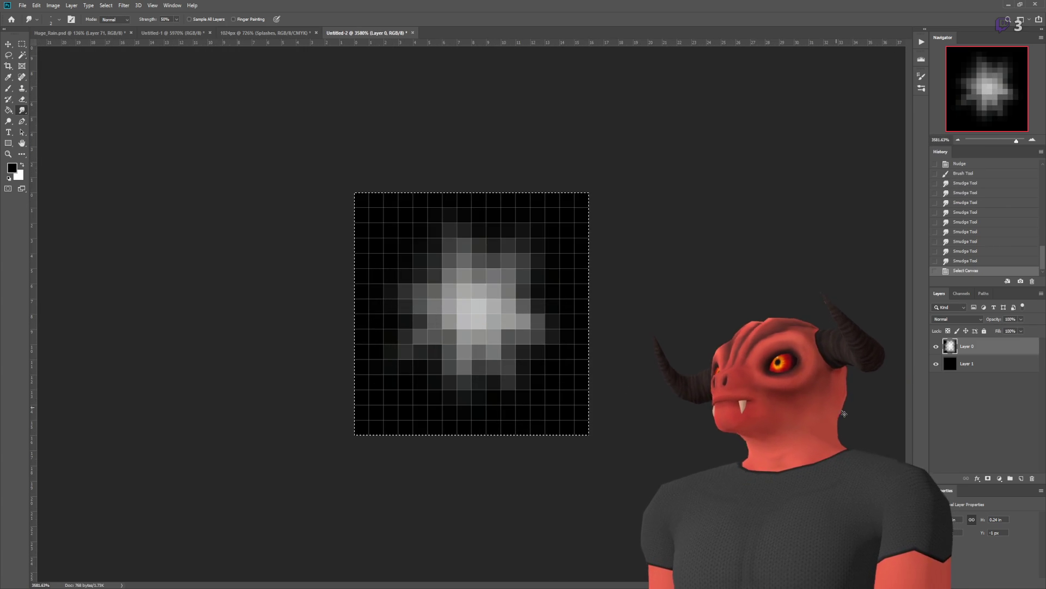
pyautogui.keyDown('shift'); pyautogui.click(967, 364); pyautogui.keyUp('shift')
pyautogui.hotkey('ctrl', 'e')
# Step: Select the whole merged sprite and switch to the 1024px Splashes document
pyautogui.hotkey('ctrl', 'a')
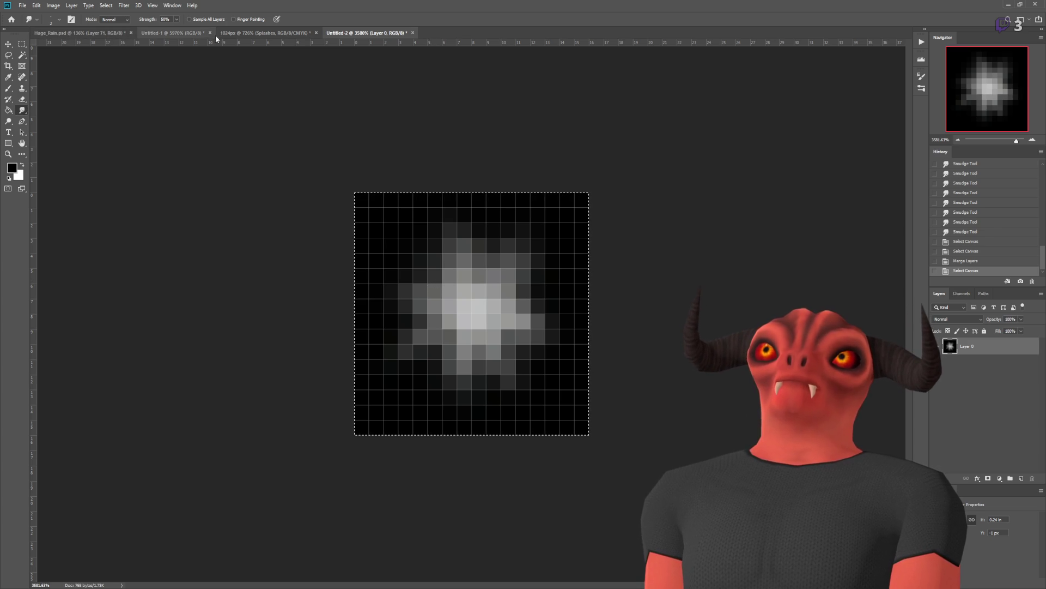
pyautogui.click(222, 33)
pyautogui.press('v')
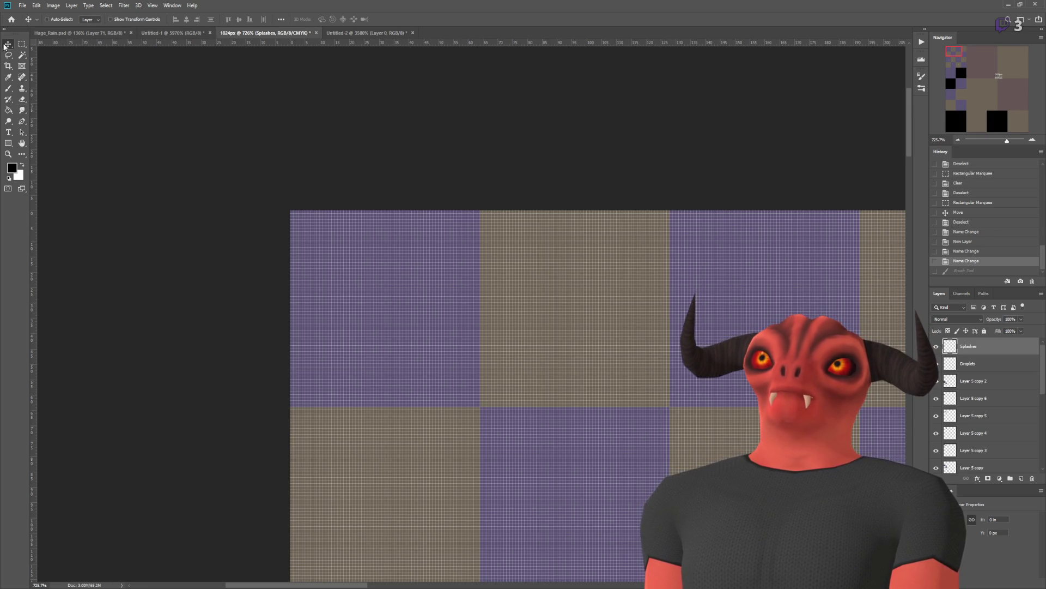
pyautogui.scroll(-3, 327, 191)
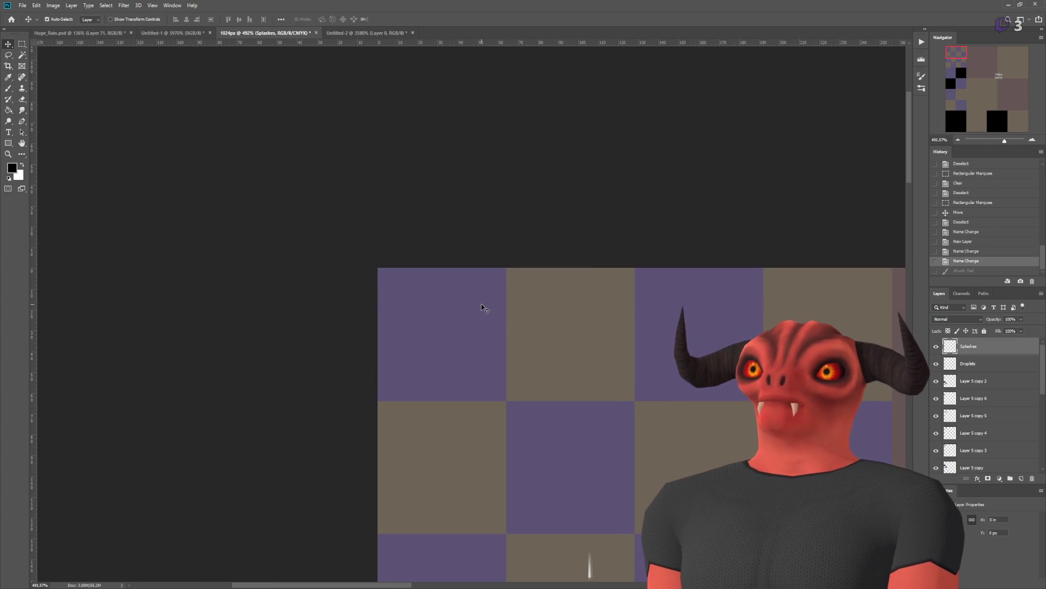
# Step: Paste the glow sprite into the Splashes atlas and drag it into the top-left tile
pyautogui.hotkey('ctrl', 'v')
pyautogui.moveTo(594, 409)
pyautogui.mouseDown()
pyautogui.moveTo(363, 304)
pyautogui.moveTo(393, 318)
pyautogui.mouseUp()
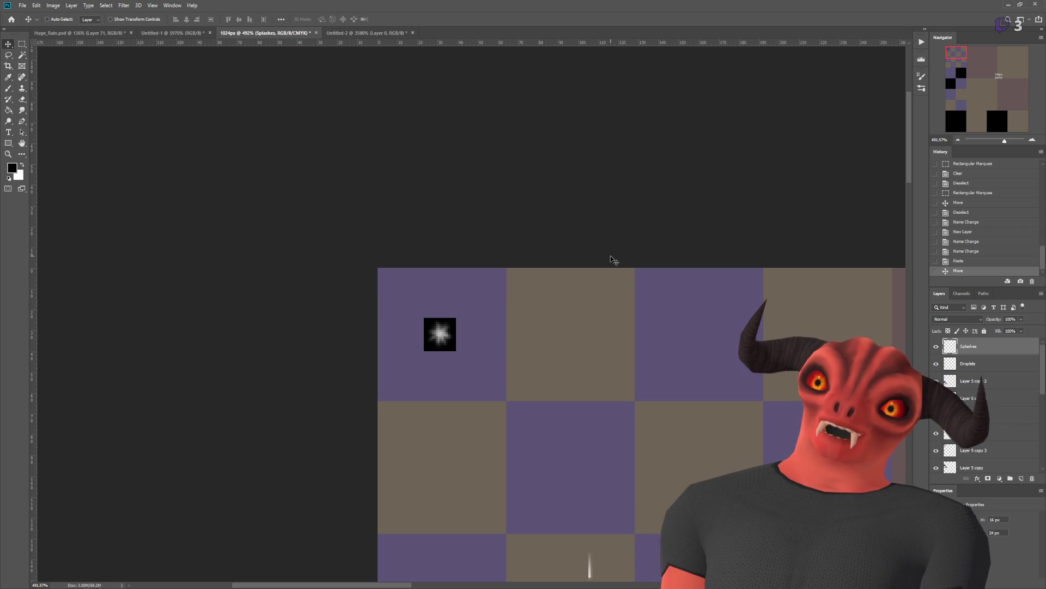
pyautogui.scroll(-5, 616, 273)
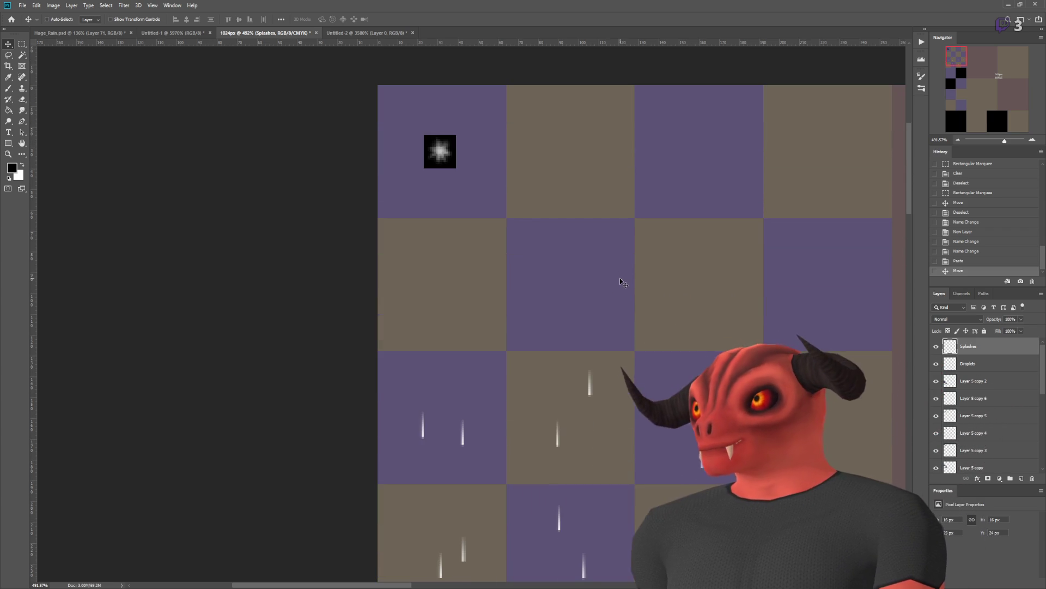
# Step: Switch to the Brush tool and dab a test mark onto the atlas
pyautogui.scroll(-5, 620, 278)
pyautogui.scroll(4, 524, 271)
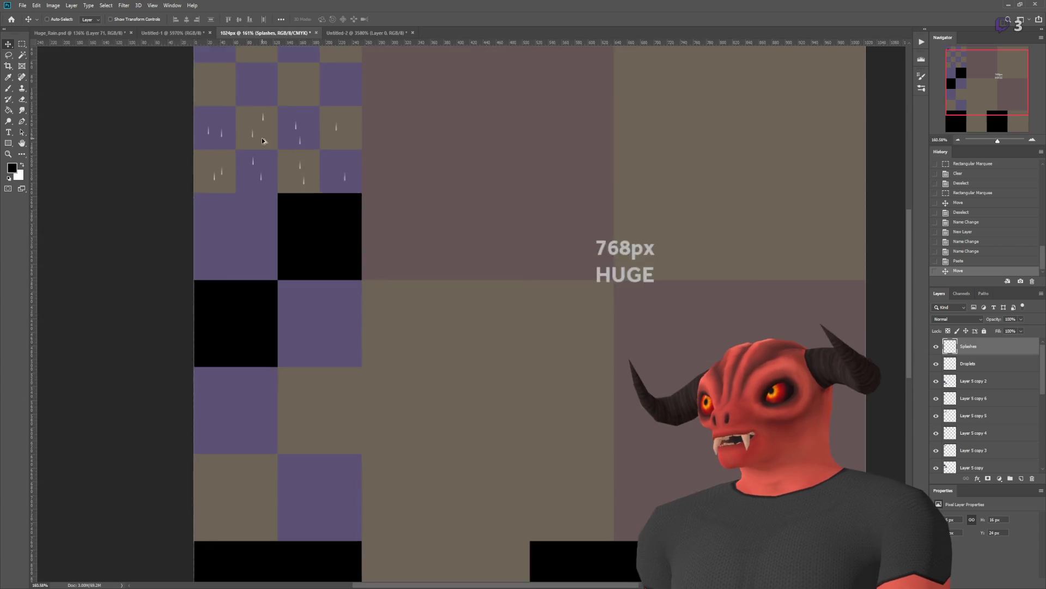
pyautogui.scroll(3, 199, 131)
pyautogui.click(9, 88)
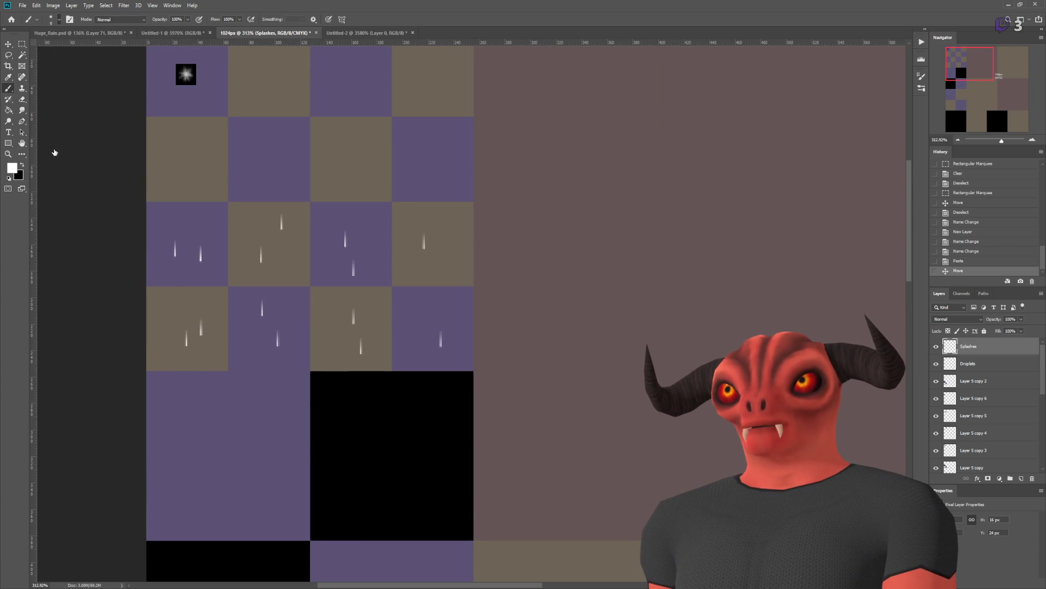
pyautogui.scroll(-5, 299, 198)
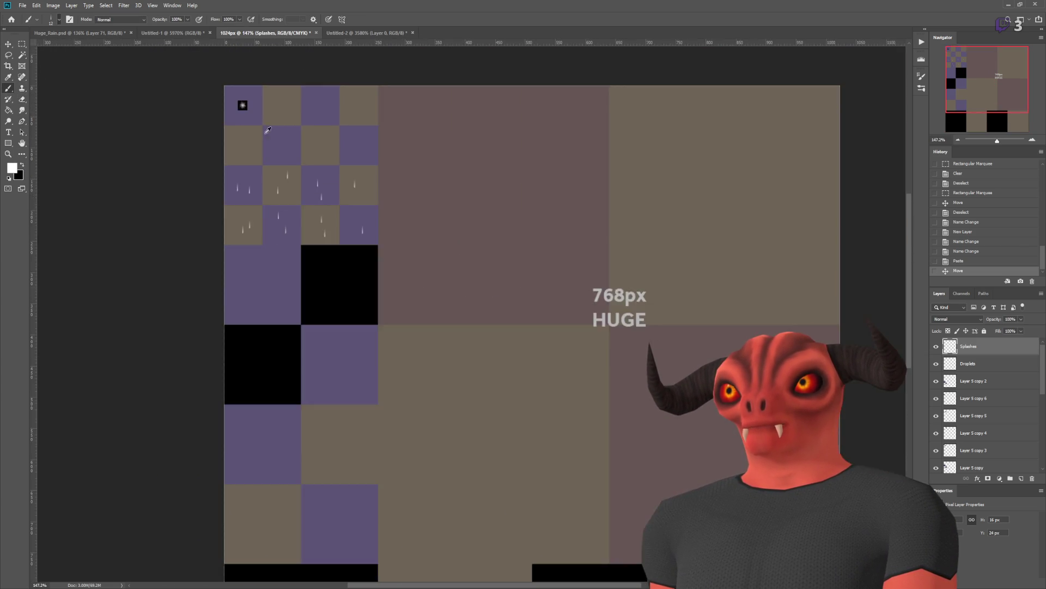
pyautogui.scroll(5, 186, 131)
pyautogui.click(194, 157)
# Step: Paint two white droplet streaks into the streak tiles on the Droplets layer
pyautogui.scroll(1, 194, 156)
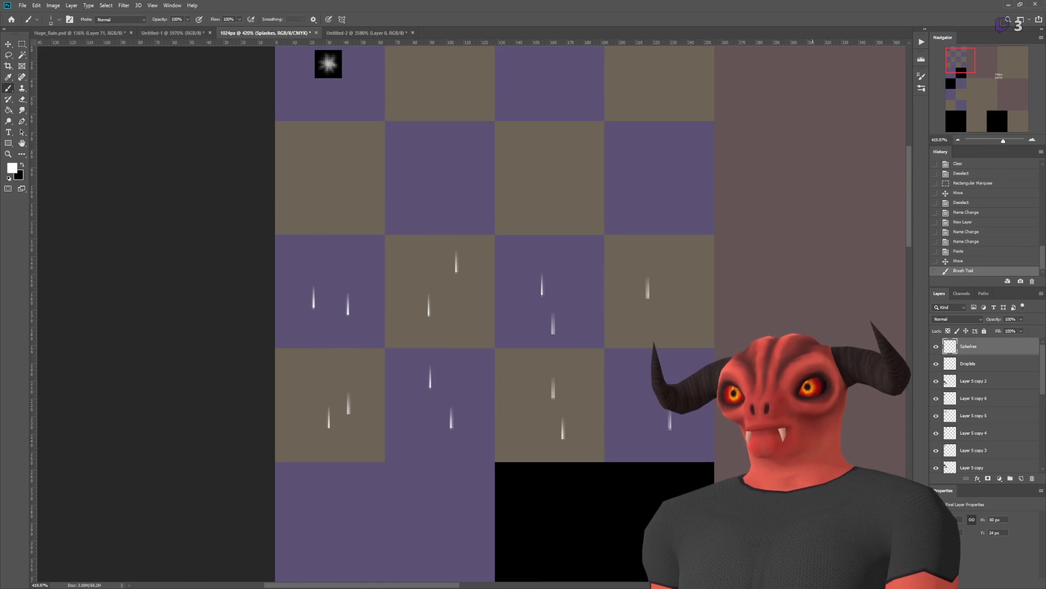
pyautogui.click(970, 365)
pyautogui.click(415, 279)
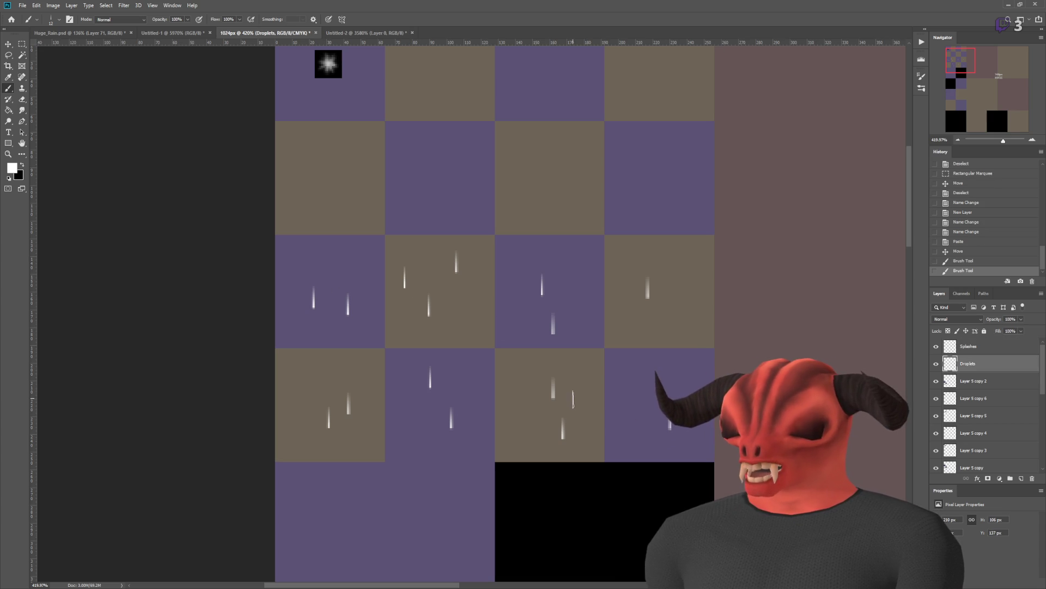
pyautogui.click(544, 422)
pyautogui.scroll(-5, 598, 482)
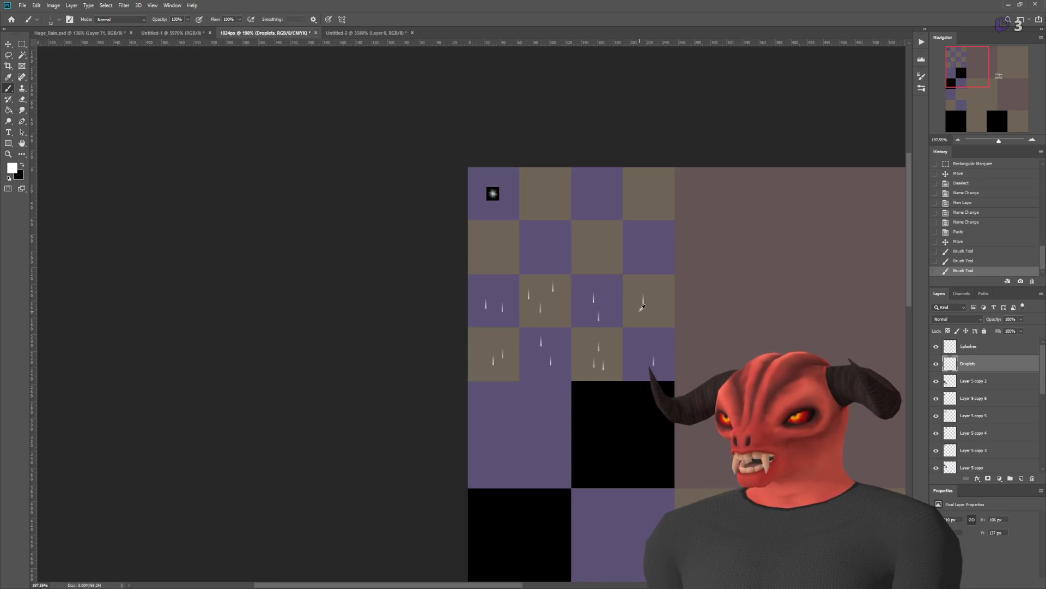
pyautogui.scroll(4, 612, 315)
pyautogui.scroll(2, 65, 207)
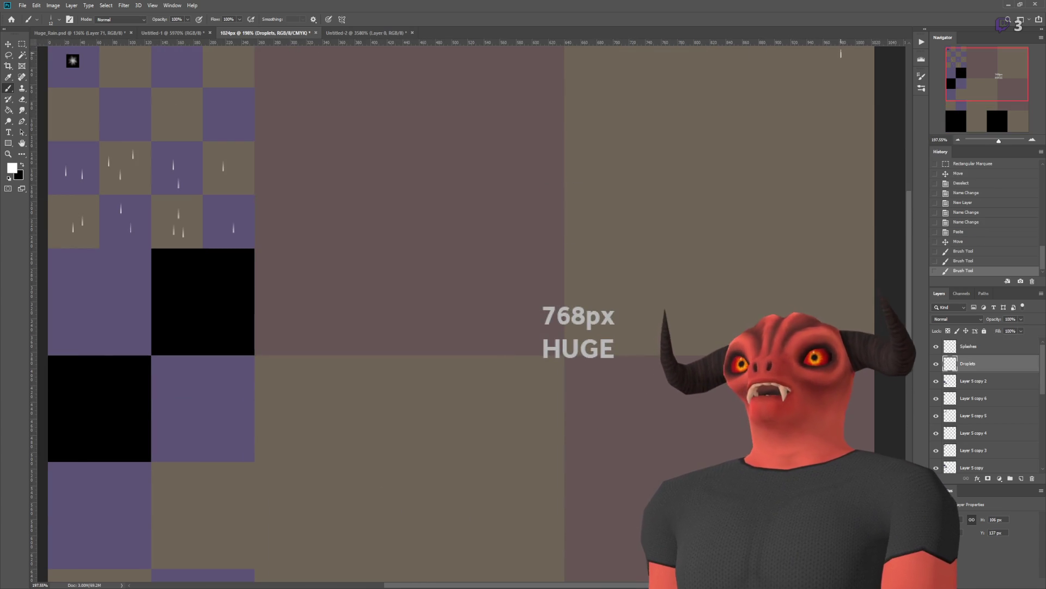
pyautogui.hscroll(-1, 65, 208)
pyautogui.scroll(2, 66, 208)
pyautogui.scroll(2, 65, 208)
pyautogui.scroll(2, 66, 208)
pyautogui.scroll(-3, 330, 374)
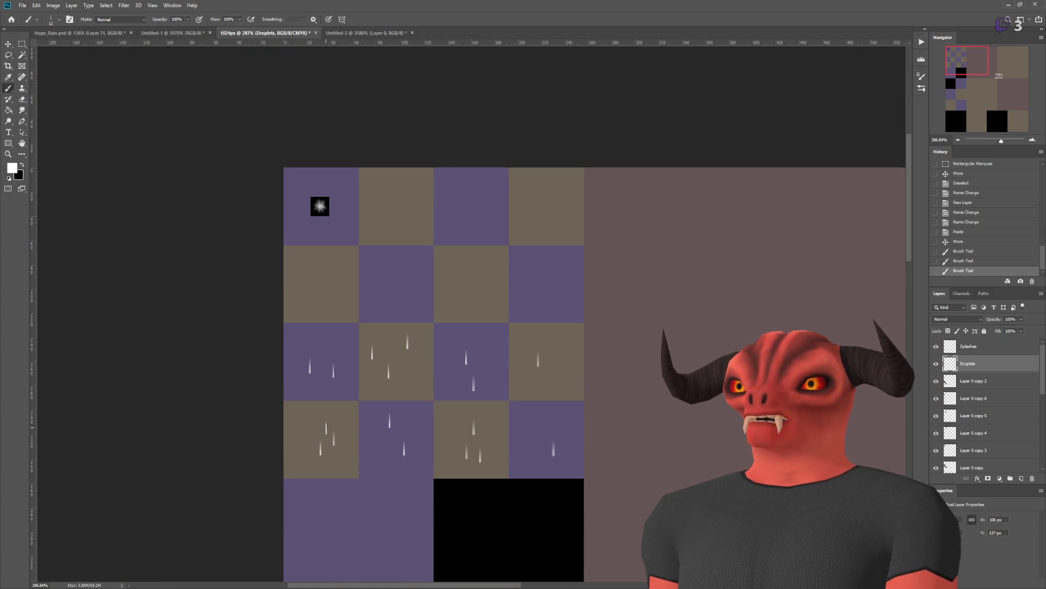
# Step: Undo the two droplet strokes and redraw one short vertical streak in a tile
pyautogui.hotkey('ctrl', 'z')
pyautogui.hotkey('ctrl', 'z')
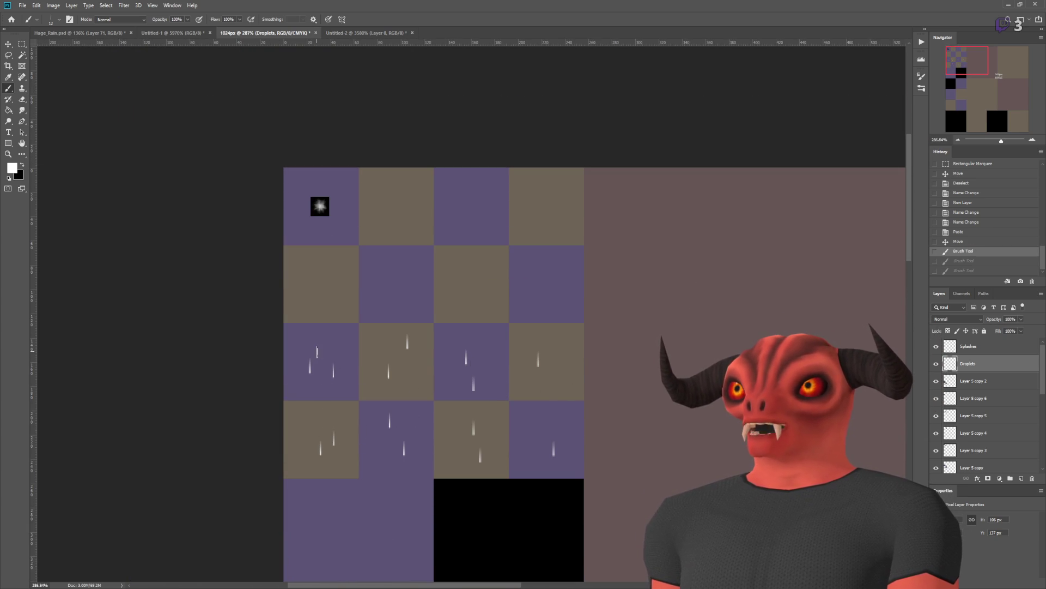
pyautogui.moveTo(325, 351); pyautogui.dragTo(324, 364)
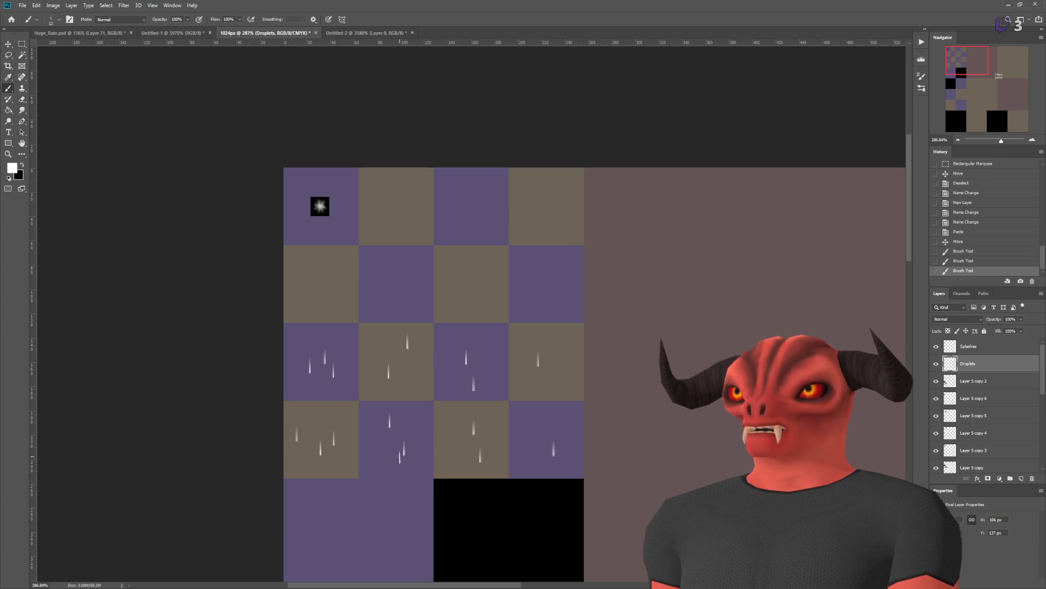
pyautogui.scroll(2, 360, 478)
pyautogui.scroll(-3, 361, 460)
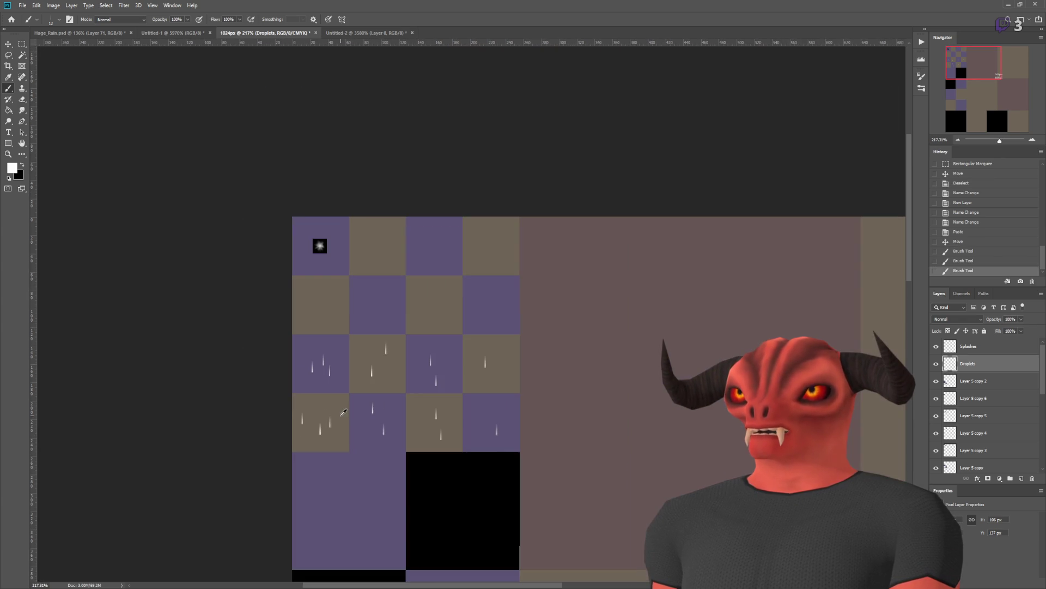
pyautogui.scroll(2, 302, 366)
pyautogui.scroll(2, 305, 348)
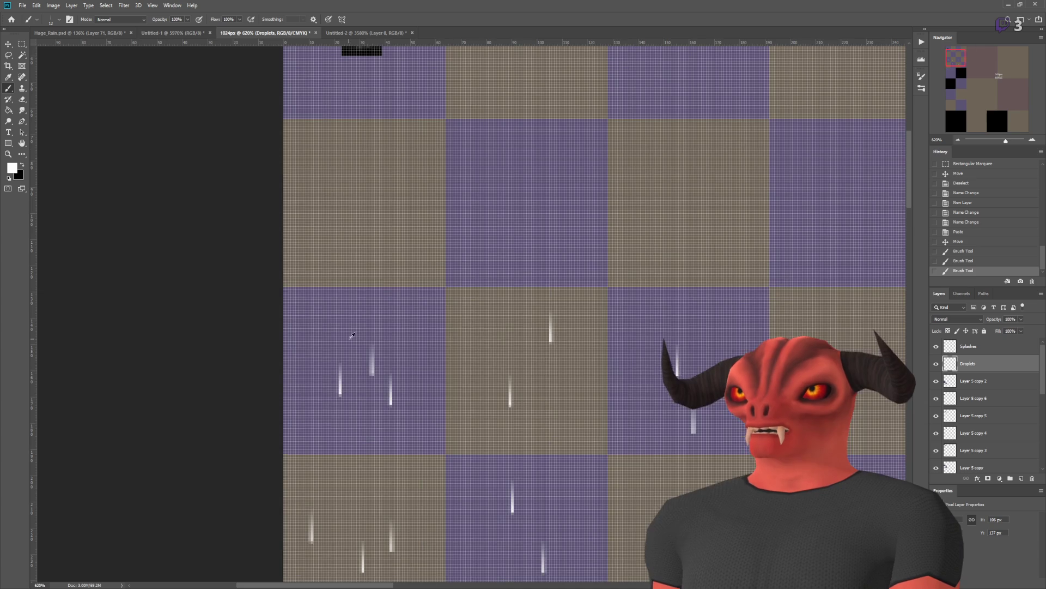
pyautogui.scroll(-3, 338, 273)
pyautogui.scroll(3, 348, 216)
pyautogui.scroll(-2, 399, 270)
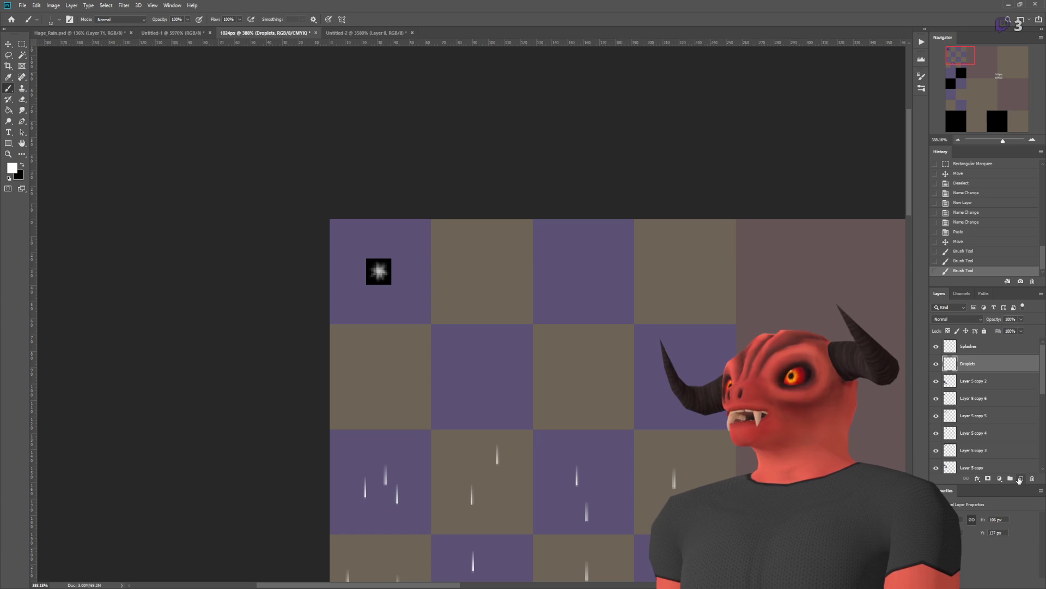
pyautogui.click(986, 347)
pyautogui.click(1022, 479)
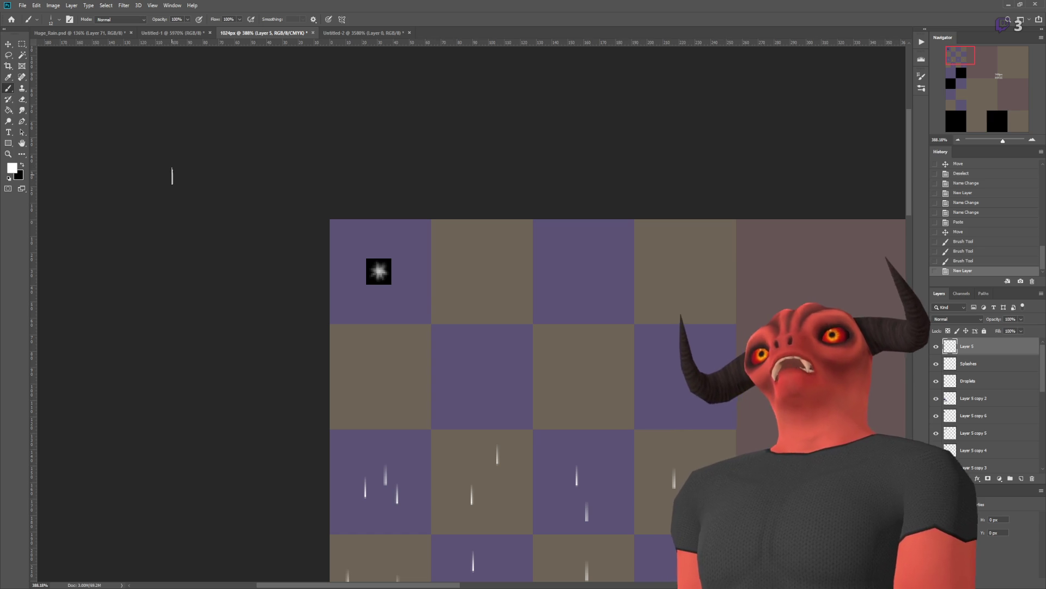
pyautogui.scroll(-3, 249, 210)
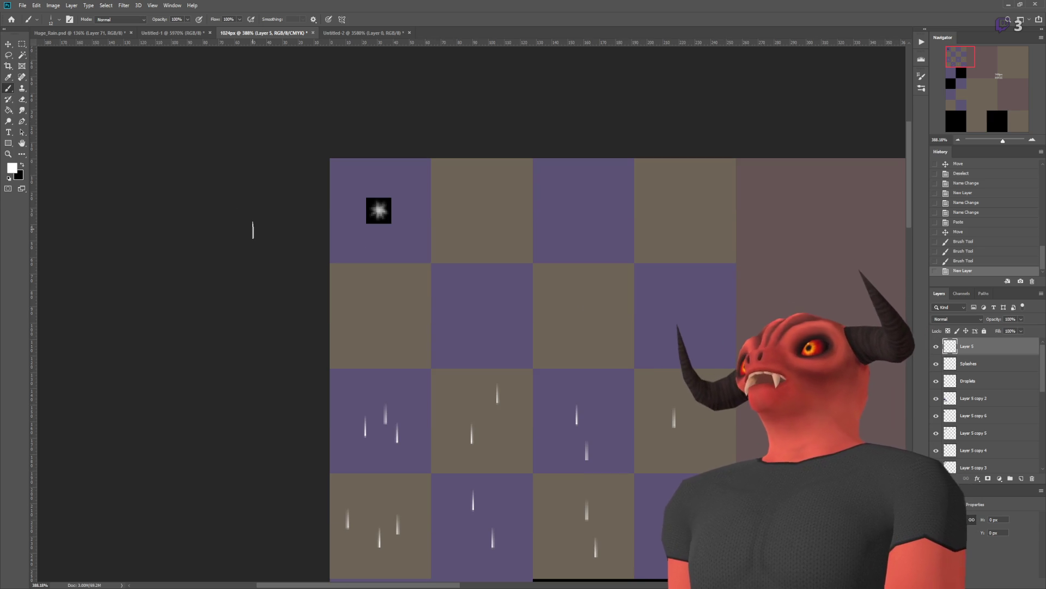
pyautogui.scroll(-2, 277, 208)
pyautogui.scroll(4, 397, 204)
pyautogui.scroll(-1, 444, 222)
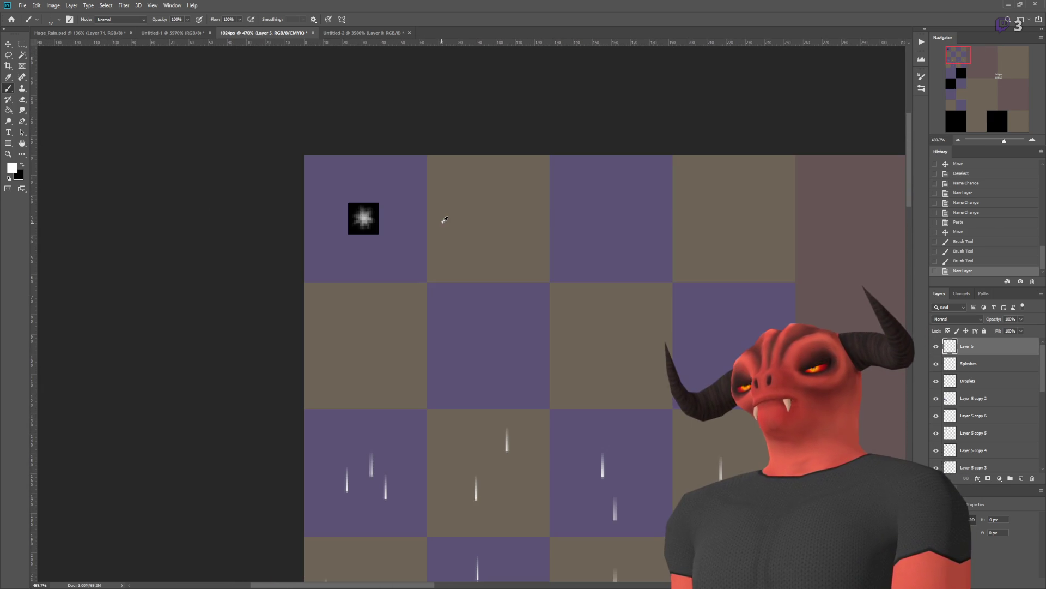
pyautogui.click(22, 44)
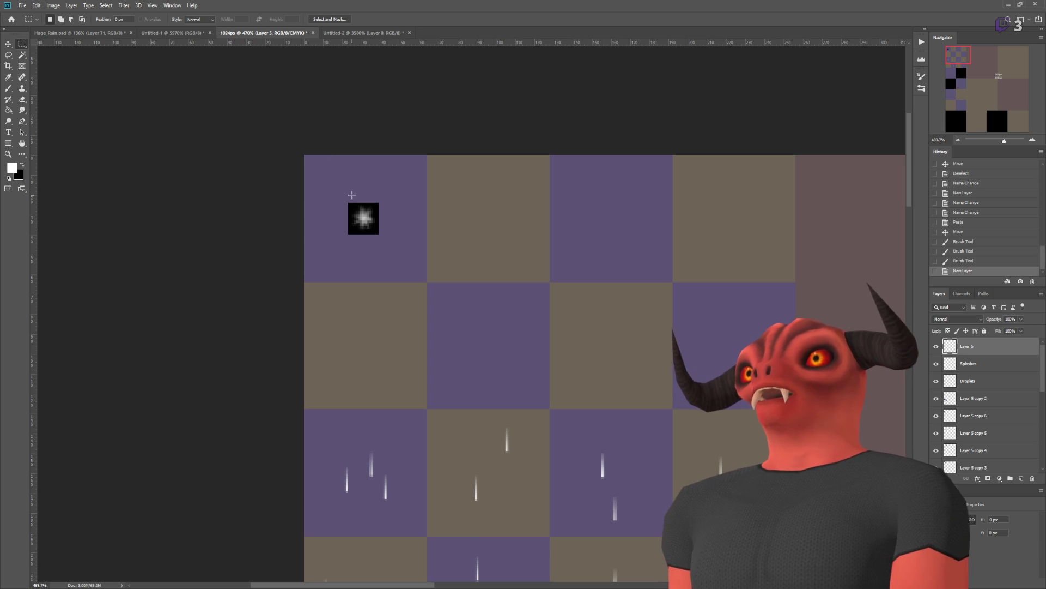
pyautogui.moveTo(297, 146); pyautogui.dragTo(426, 276)
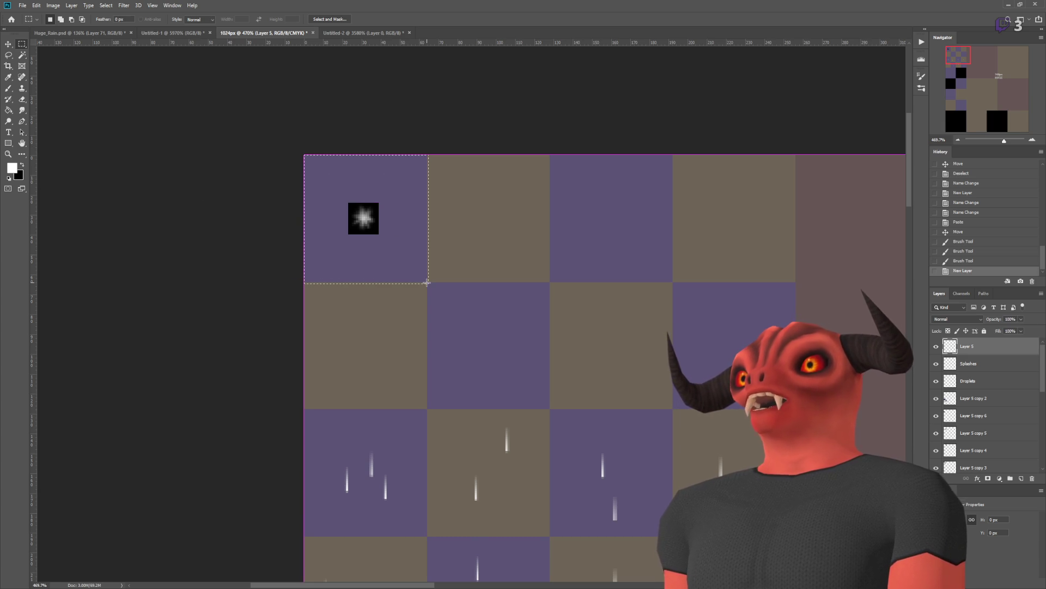
pyautogui.click(306, 169)
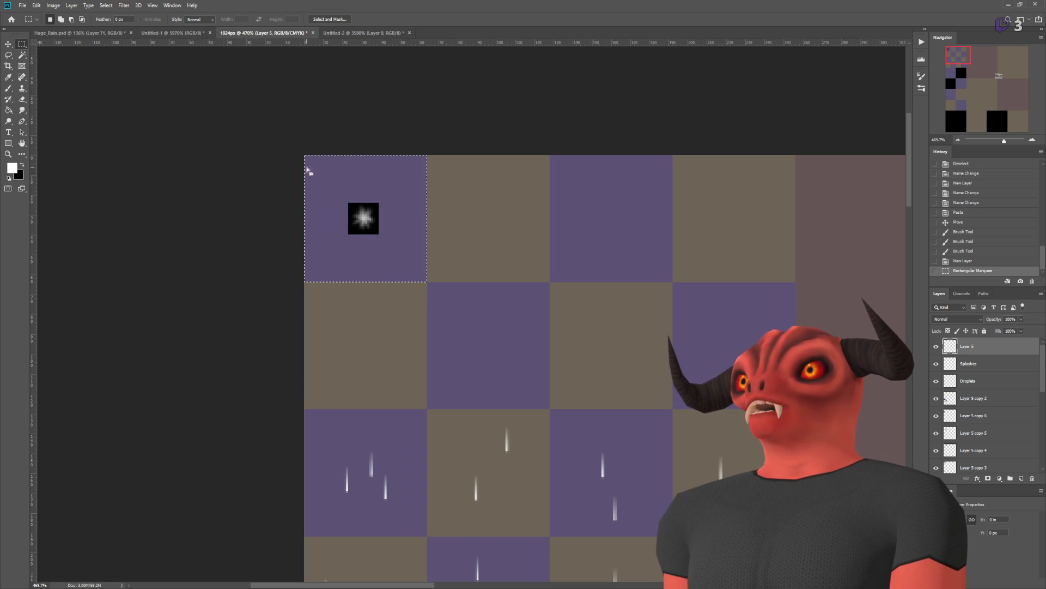
pyautogui.moveTo(294, 152)
pyautogui.mouseDown()
pyautogui.moveTo(335, 185)
pyautogui.moveTo(368, 176)
pyautogui.mouseUp()
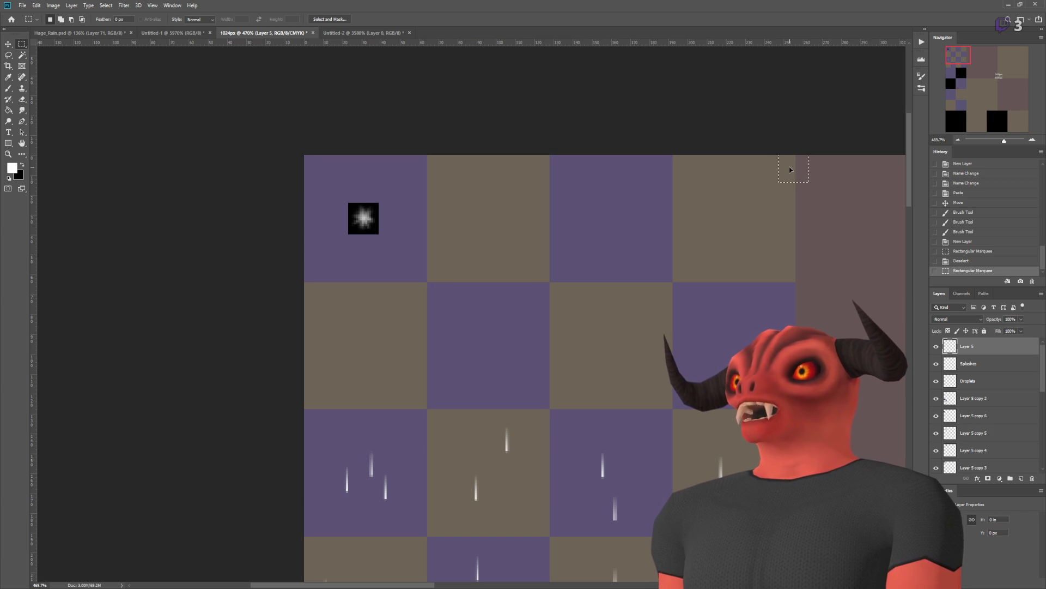
pyautogui.moveTo(790, 169); pyautogui.dragTo(790, 166)
pyautogui.hotkey('ctrl', 'd')
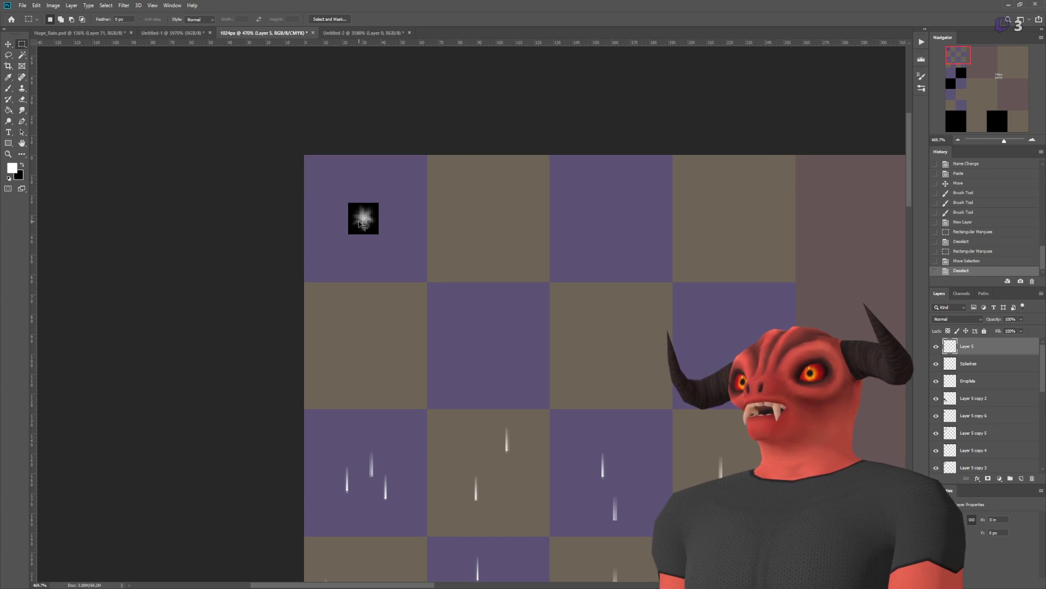
pyautogui.moveTo(308, 209)
pyautogui.mouseDown()
pyautogui.moveTo(768, 210)
pyautogui.moveTo(799, 246)
pyautogui.mouseUp()
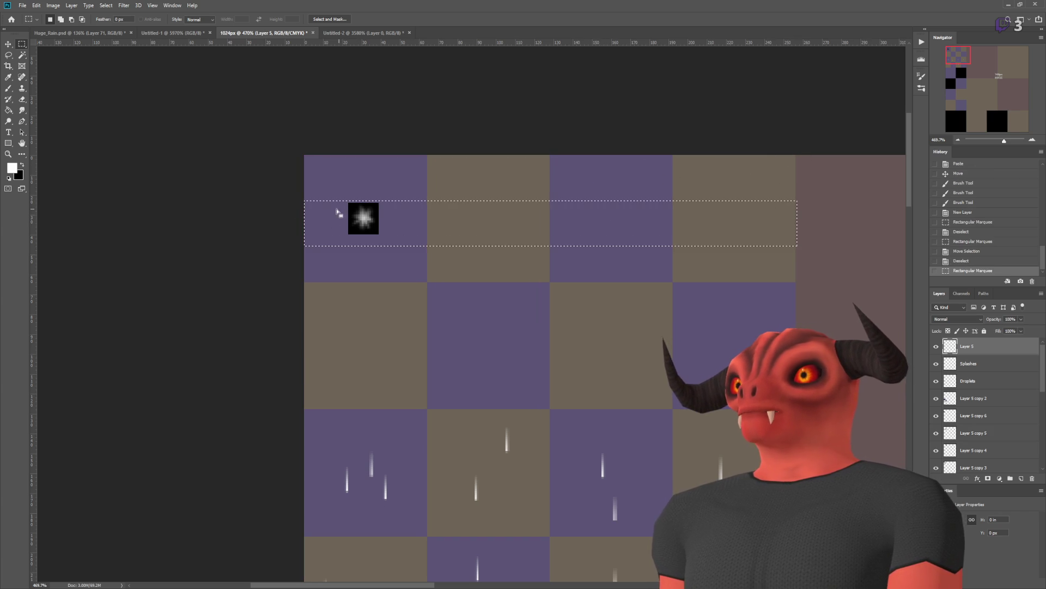
pyautogui.hotkey('ctrl', 'd')
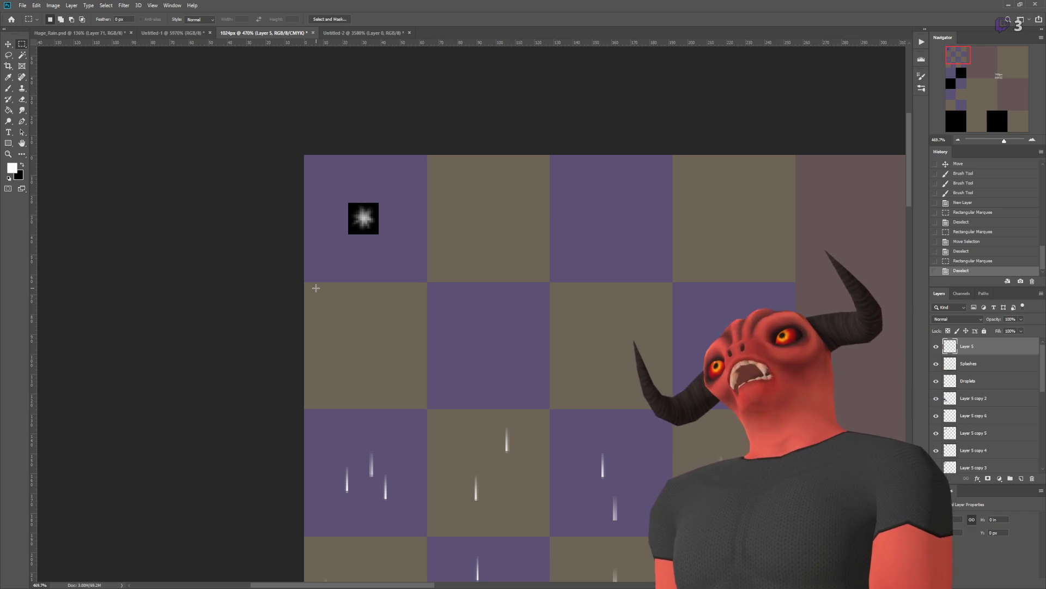
pyautogui.scroll(-6, 316, 288)
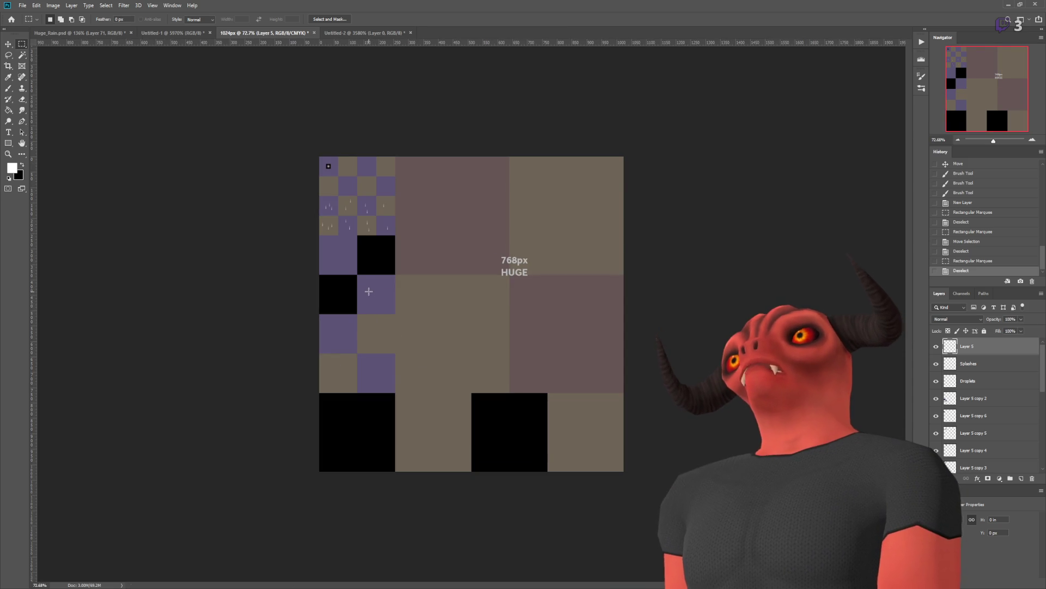
pyautogui.scroll(5, 369, 291)
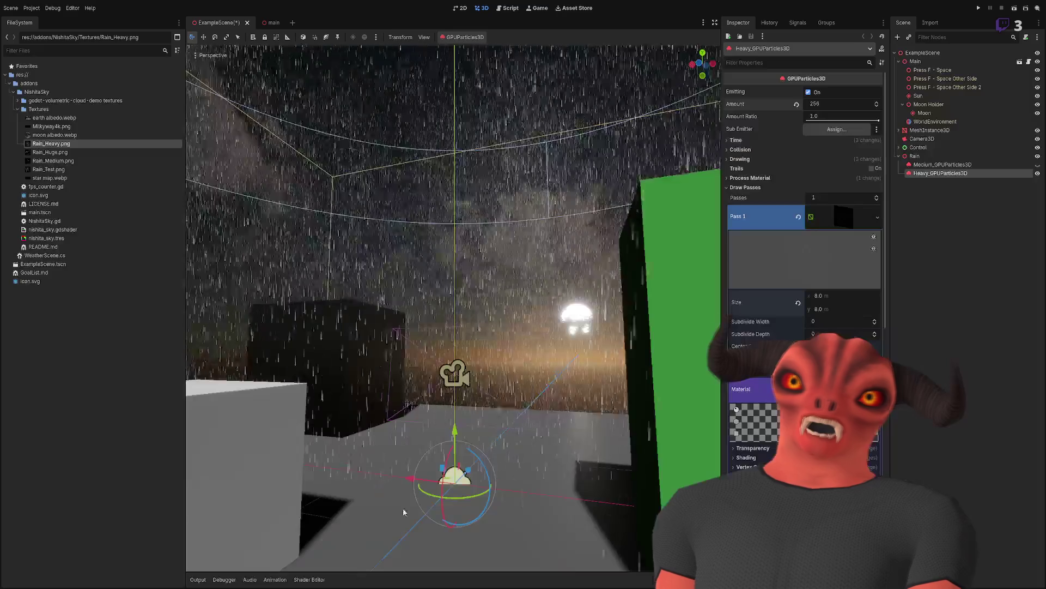
pyautogui.moveTo(404, 512); pyautogui.dragTo(402, 569)
pyautogui.moveTo(490, 295); pyautogui.dragTo(489, 295)
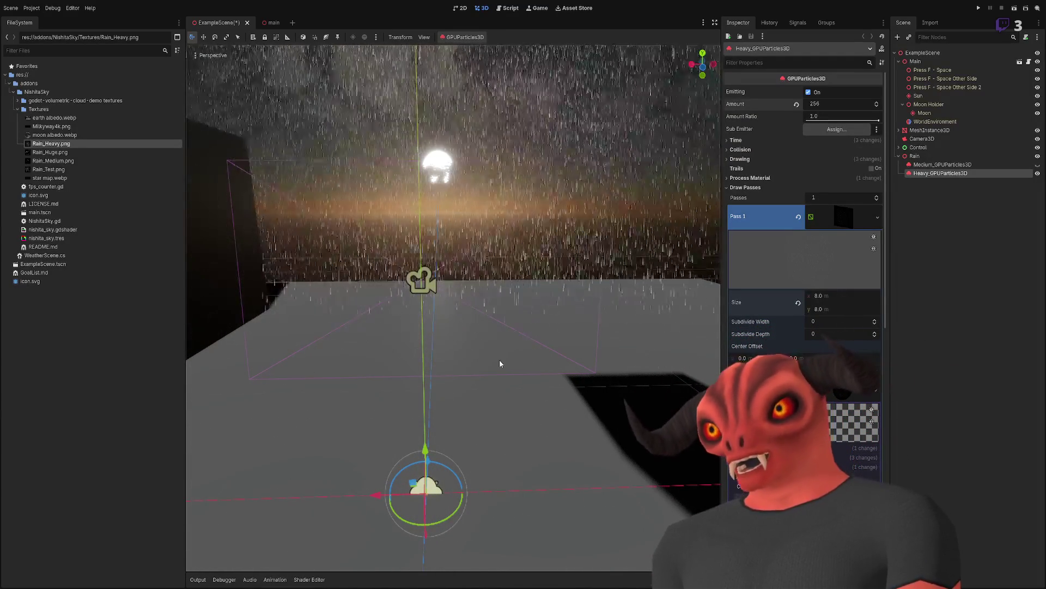
pyautogui.moveTo(523, 298); pyautogui.dragTo(522, 284)
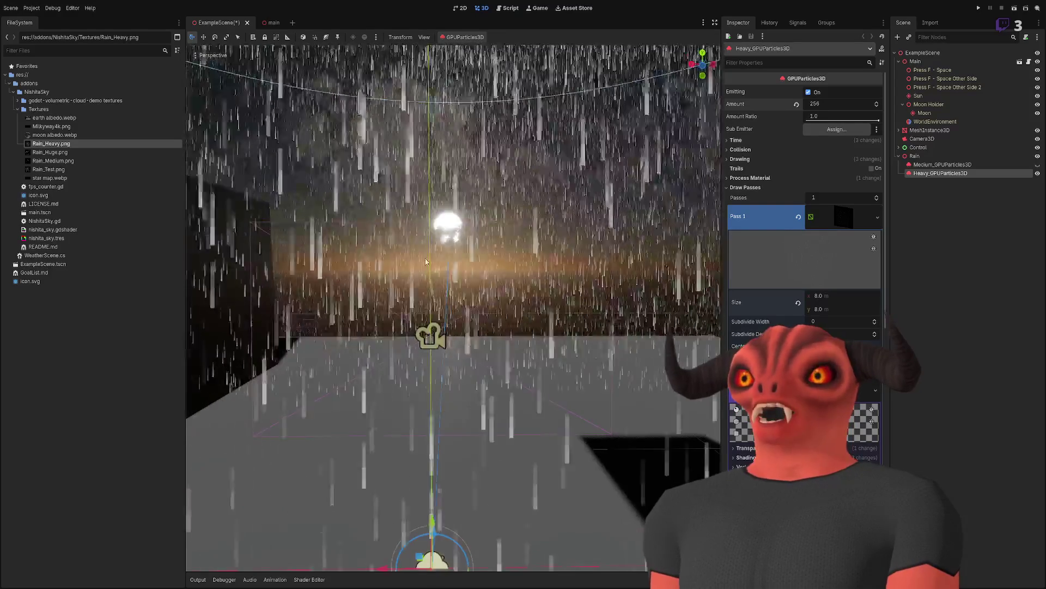
pyautogui.scroll(-10, 521, 284)
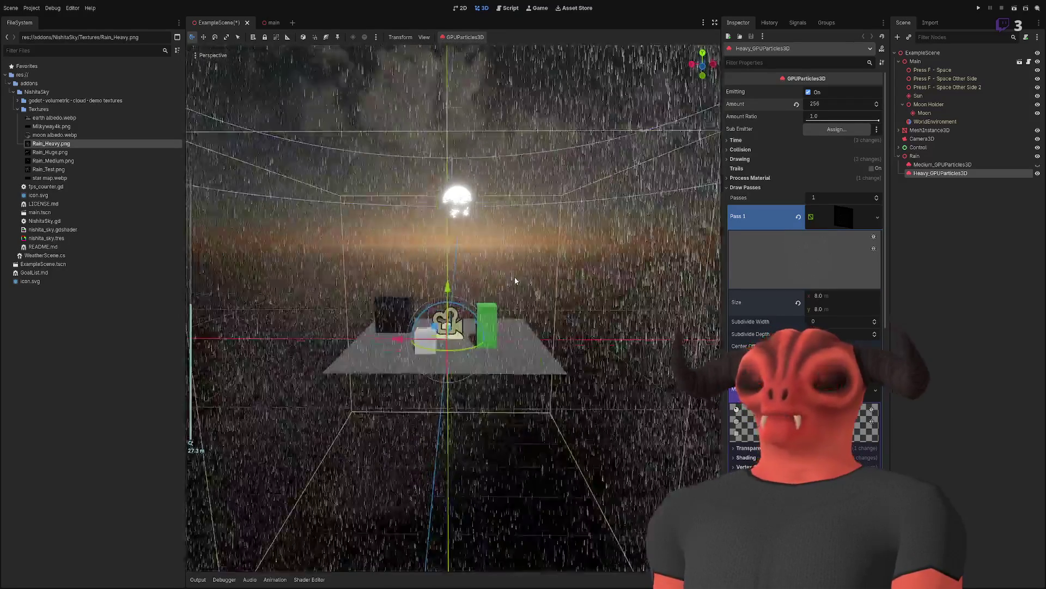
pyautogui.scroll(12, 516, 281)
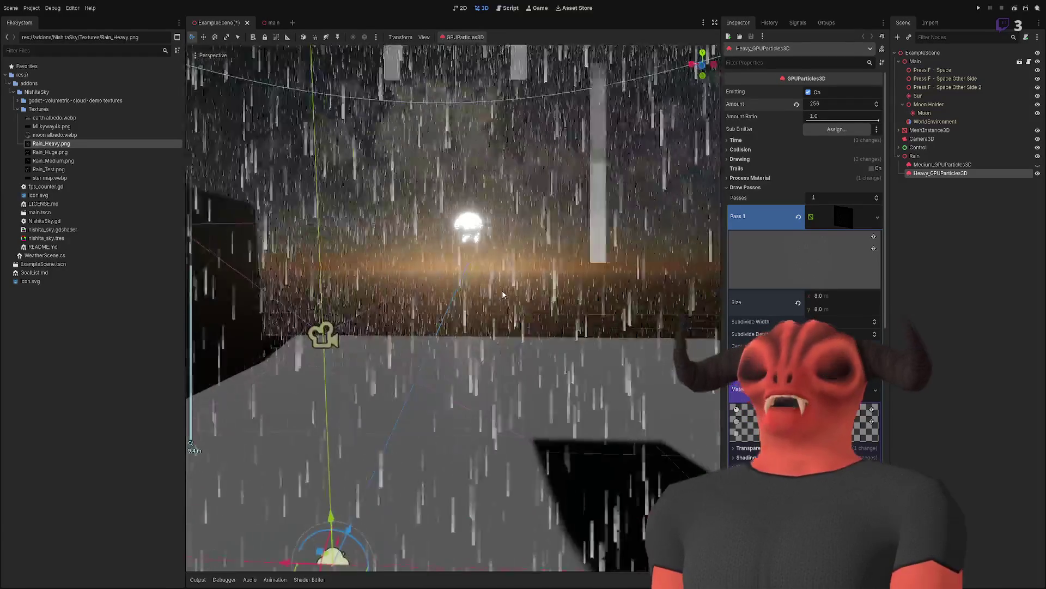
pyautogui.press('f')
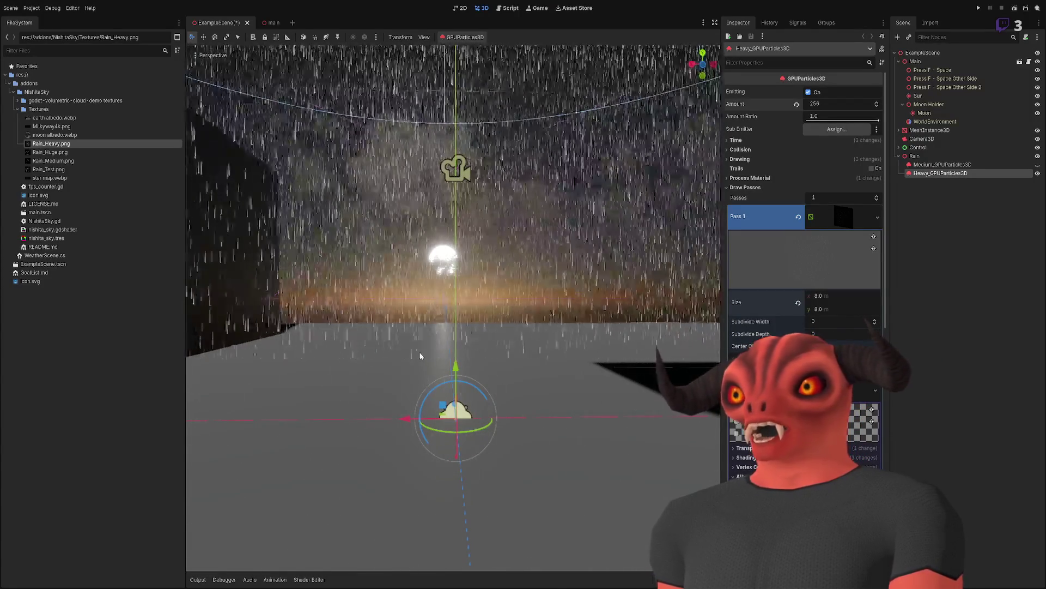
pyautogui.moveTo(417, 354); pyautogui.dragTo(414, 381)
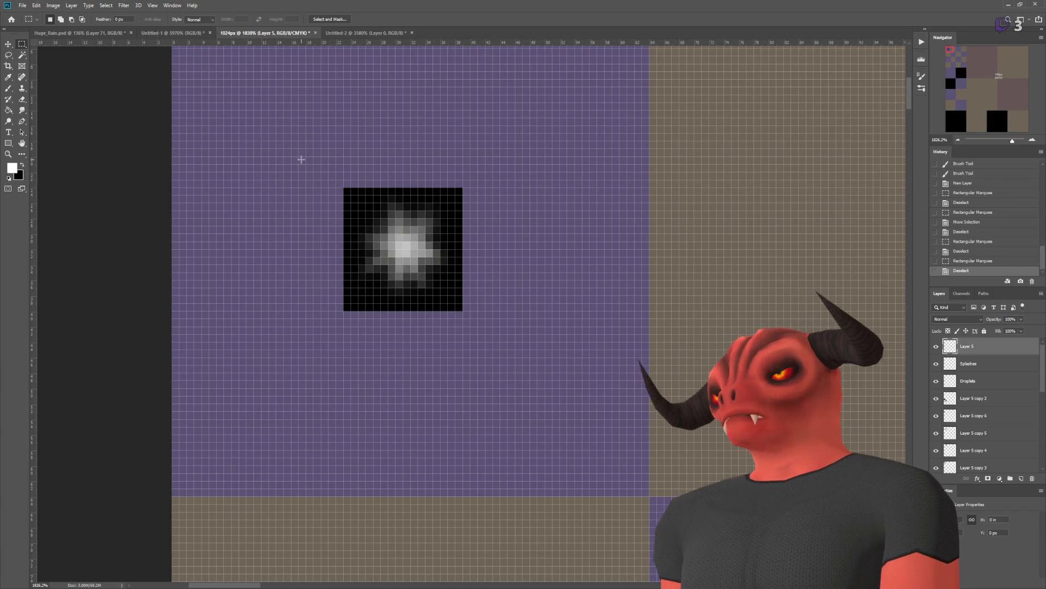
pyautogui.moveTo(299, 148); pyautogui.dragTo(492, 342)
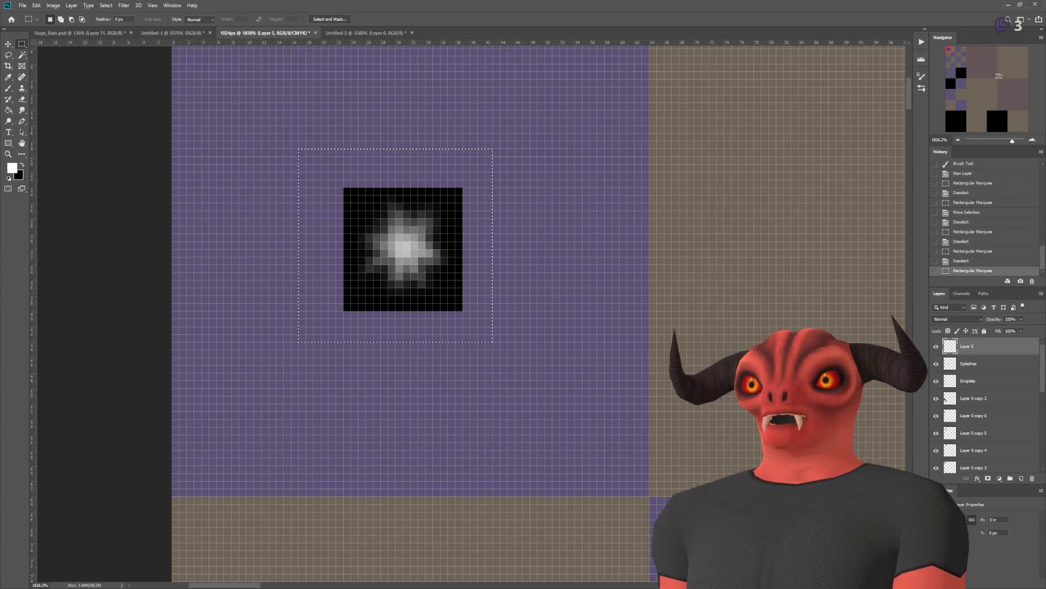
pyautogui.hotkey('alt', 'Tab')
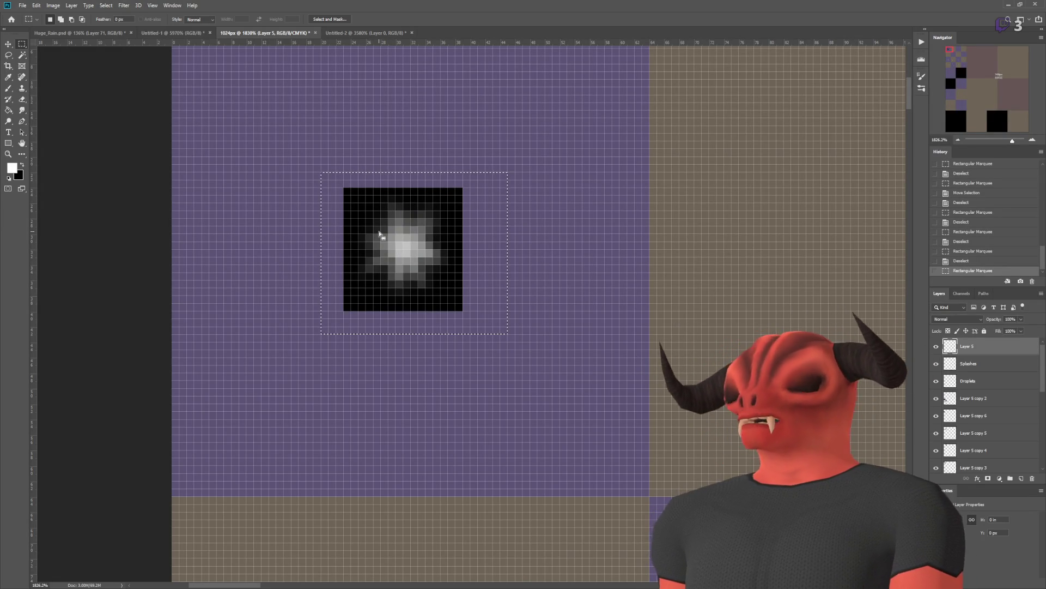
pyautogui.click(312, 318)
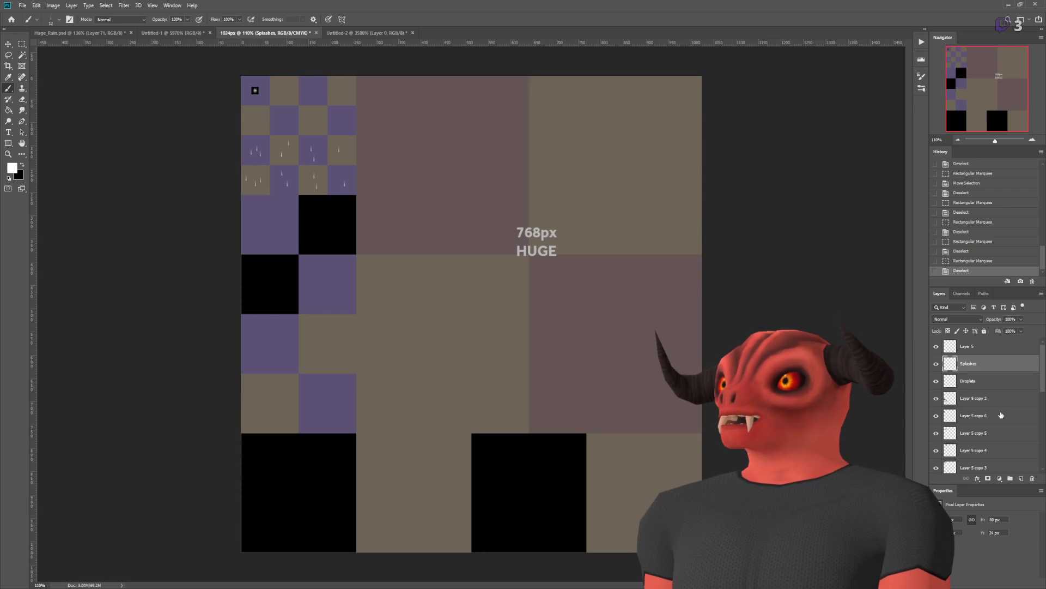
pyautogui.click(988, 385)
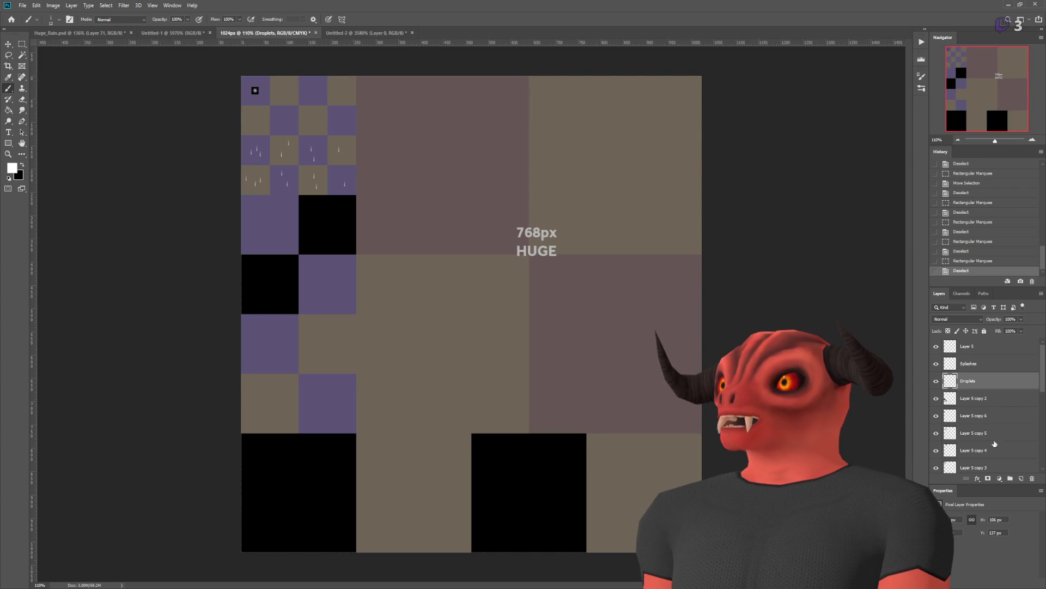
# Step: Add a new layer named Low above Layer 5 copy 2
pyautogui.click(991, 401)
pyautogui.click(1022, 479)
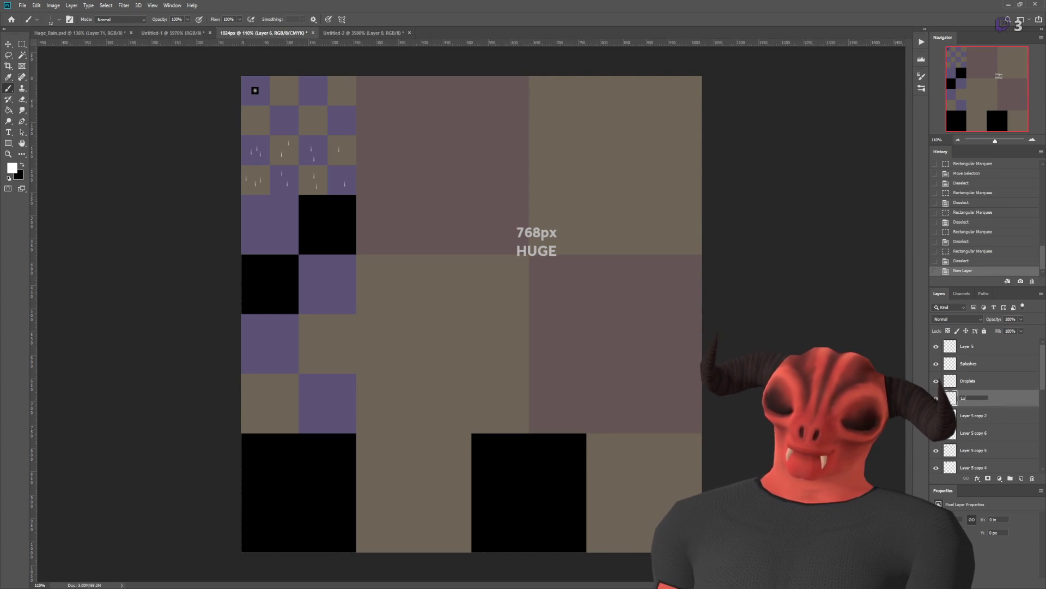
pyautogui.write('ow')
pyautogui.press('Return')
# Step: Dab eight white rain streaks across the purple tile on the Low layer
pyautogui.scroll(5, 240, 207)
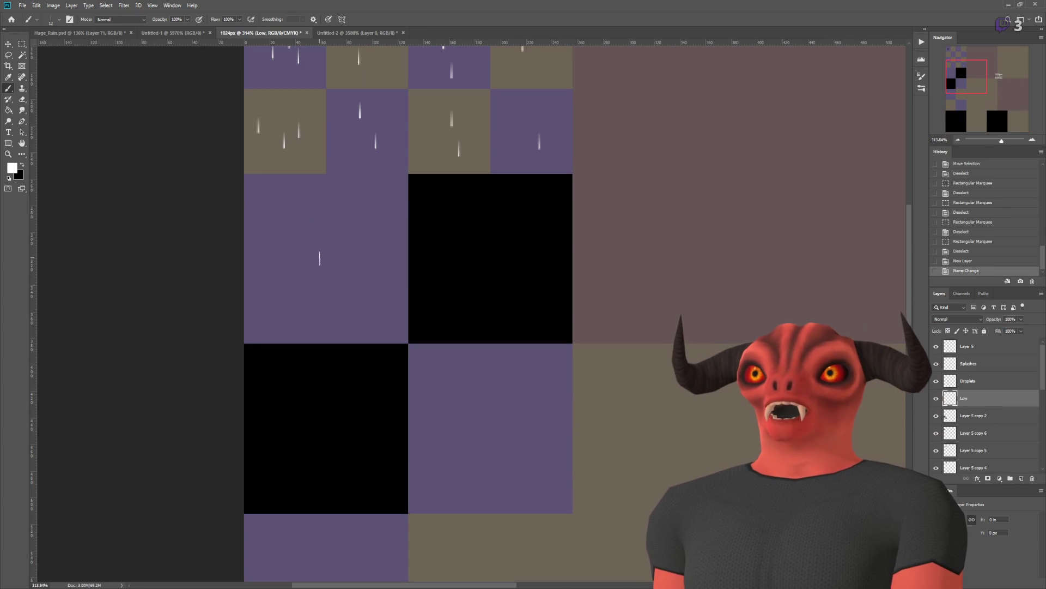
pyautogui.click(270, 309)
pyautogui.click(315, 309)
pyautogui.click(387, 309)
pyautogui.click(331, 316)
pyautogui.click(349, 291)
pyautogui.click(308, 269)
pyautogui.click(361, 260)
pyautogui.click(359, 248)
# Step: Undo the last three streaks, then repaint them and add three more to the purple tile
pyautogui.hotkey('ctrl', 'z')
pyautogui.hotkey('ctrl', 'z')
pyautogui.hotkey('ctrl', 'z')
pyautogui.click(364, 220)
pyautogui.click(363, 259)
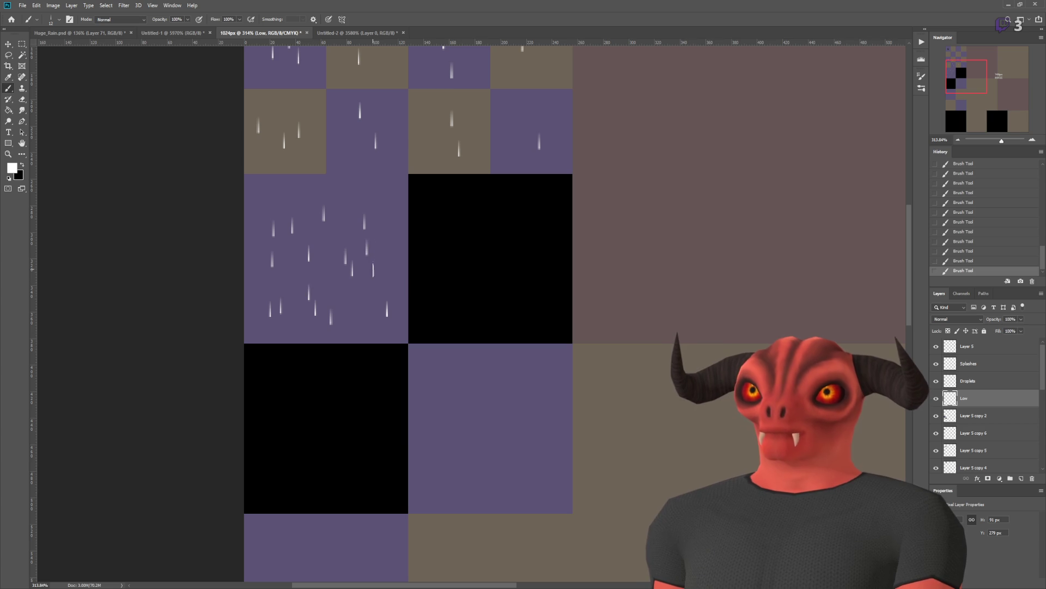
pyautogui.click(366, 281)
pyautogui.click(352, 319)
pyautogui.click(324, 275)
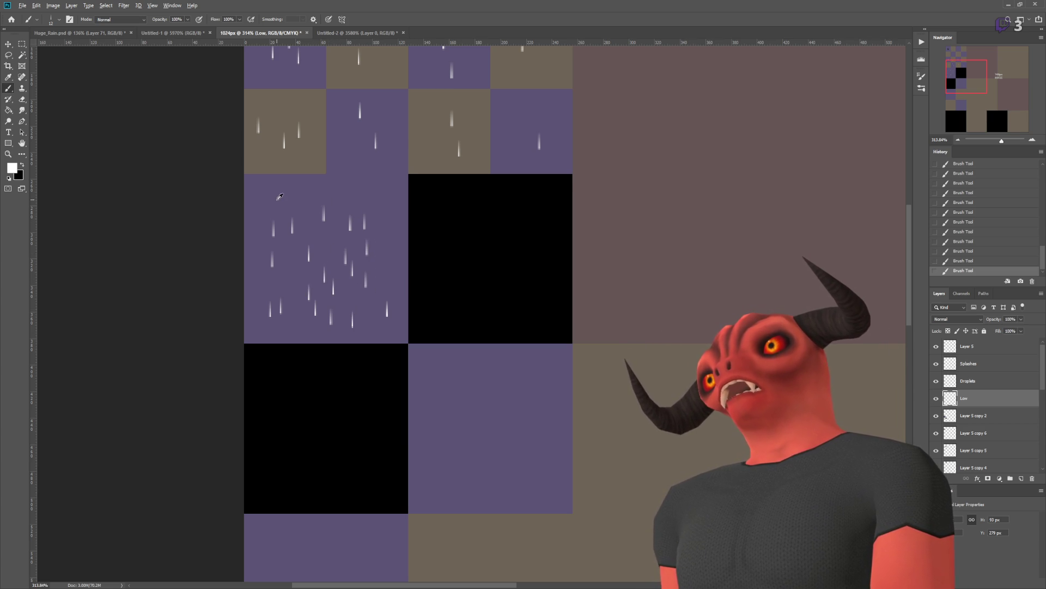
pyautogui.scroll(3, 283, 195)
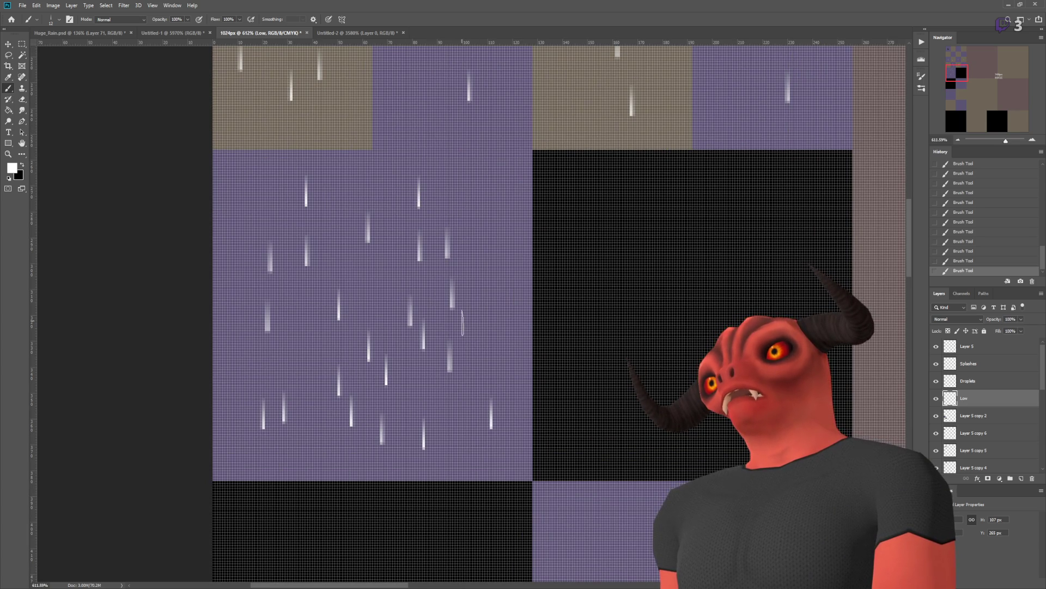
pyautogui.scroll(-5, 538, 253)
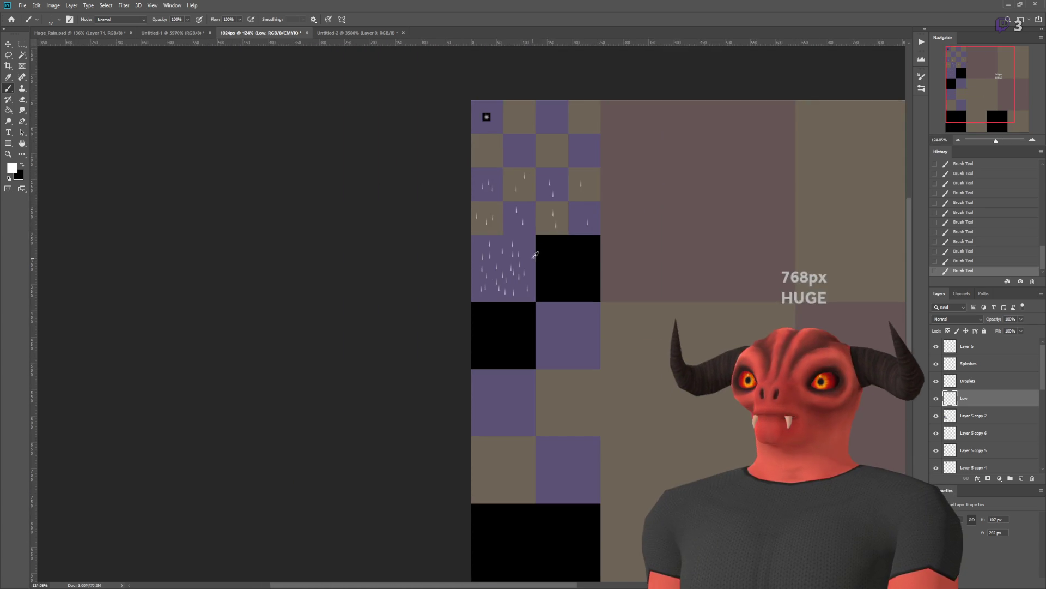
pyautogui.scroll(3, 607, 257)
pyautogui.scroll(1, 607, 258)
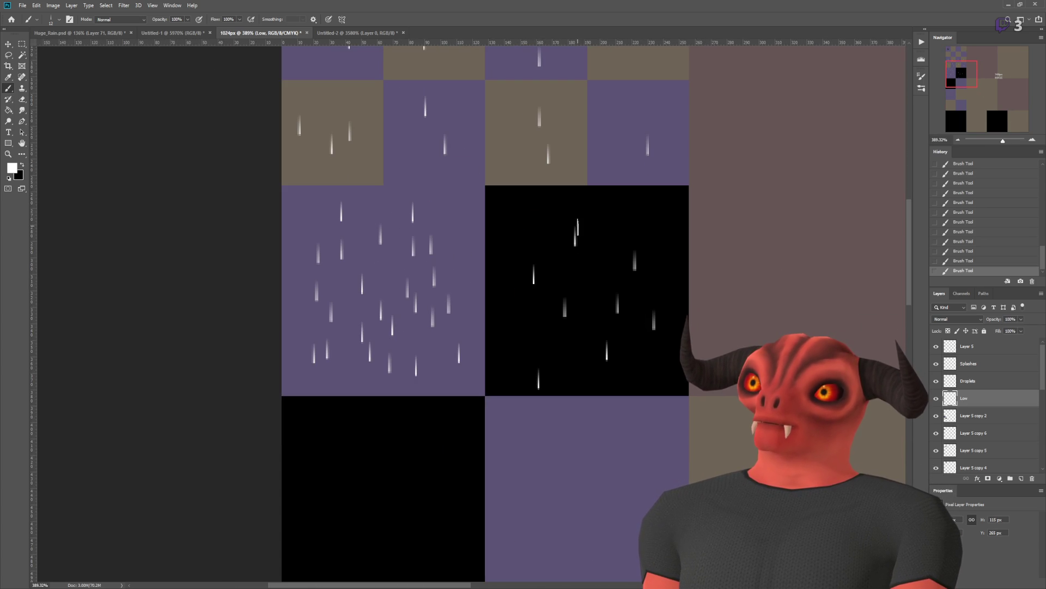
pyautogui.scroll(-3, 534, 361)
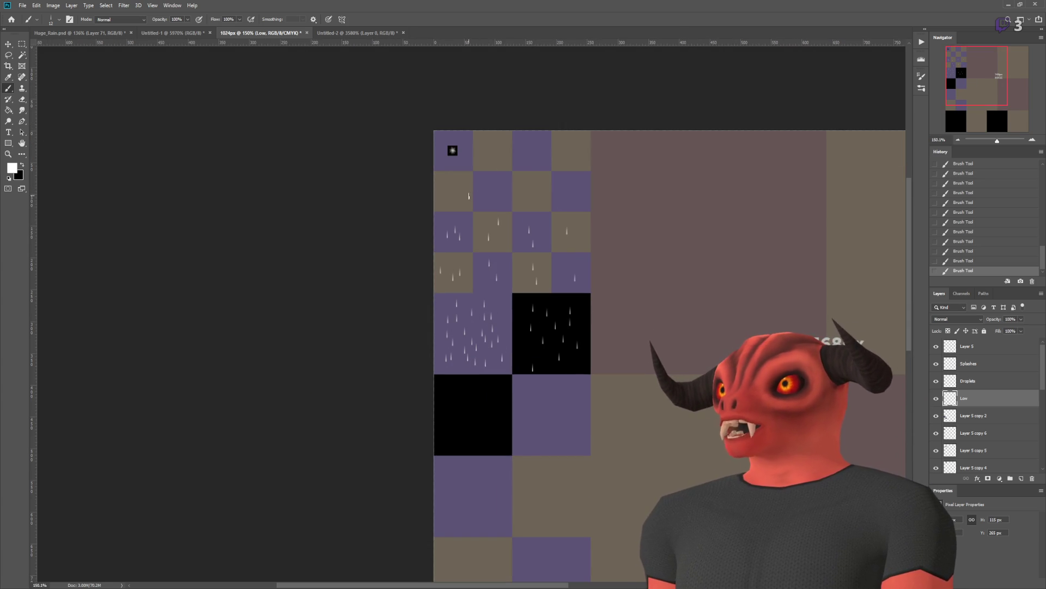
pyautogui.scroll(-2, 420, 202)
pyautogui.scroll(-7, 577, 257)
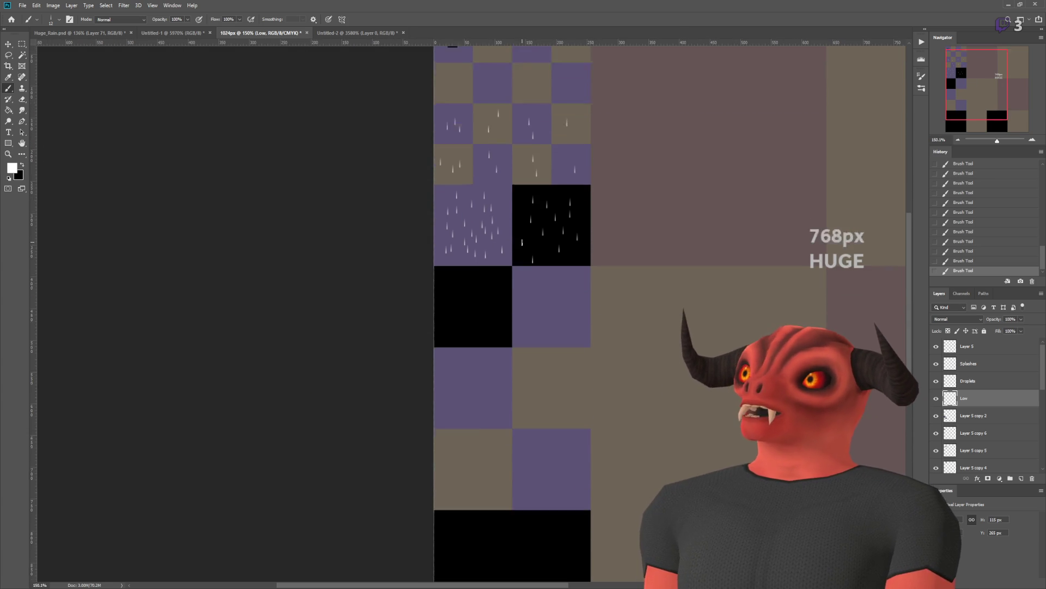
pyautogui.scroll(6, 737, 315)
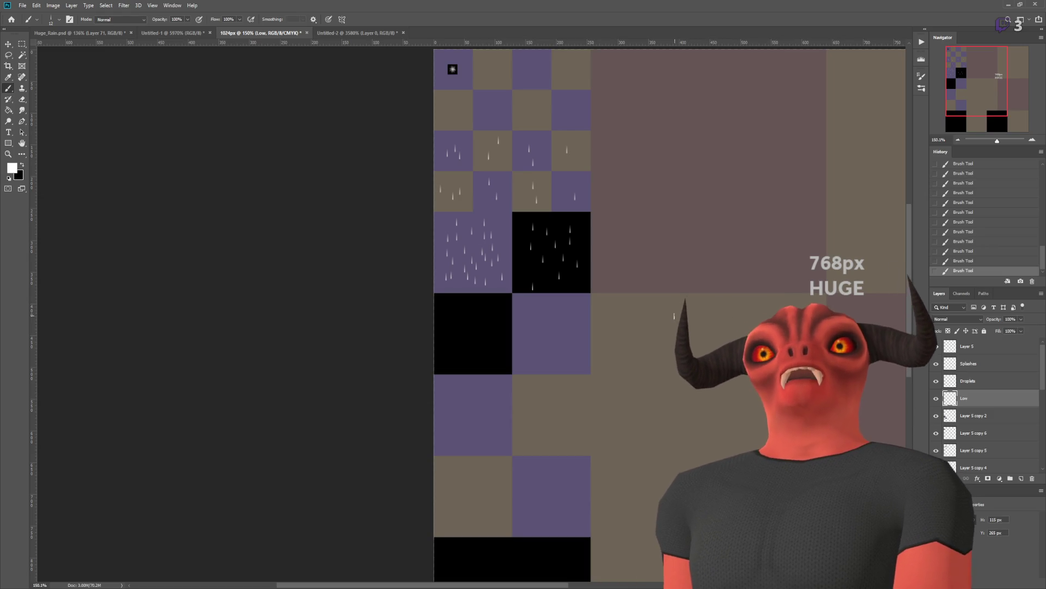
pyautogui.hotkey('alt', 'Tab')
# Step: Frame the heavy rain emitter and view the rain scene from a flatter angle
pyautogui.press('f')
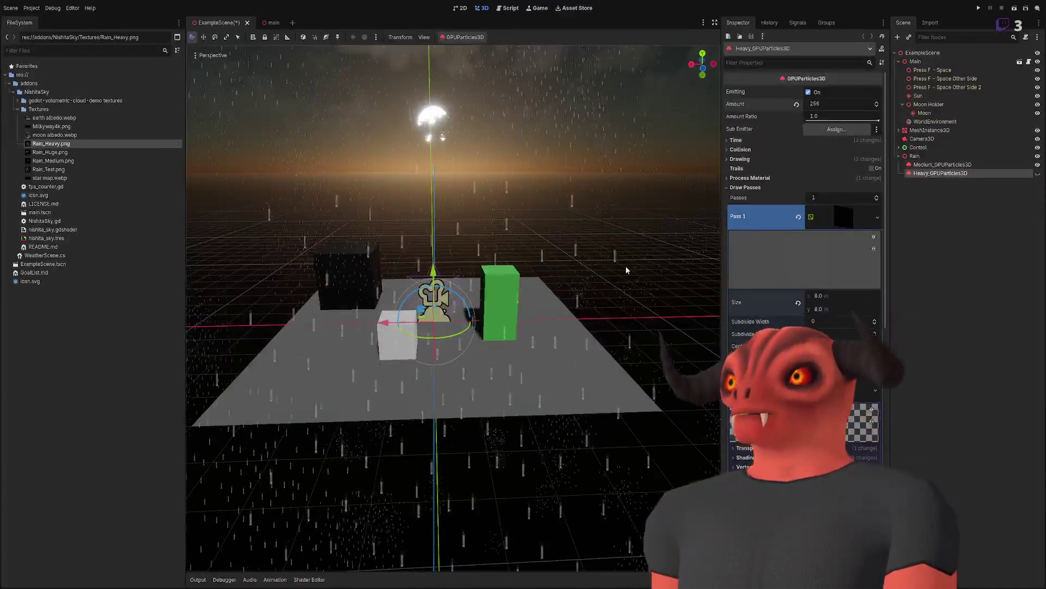
pyautogui.moveTo(626, 269); pyautogui.dragTo(517, 262)
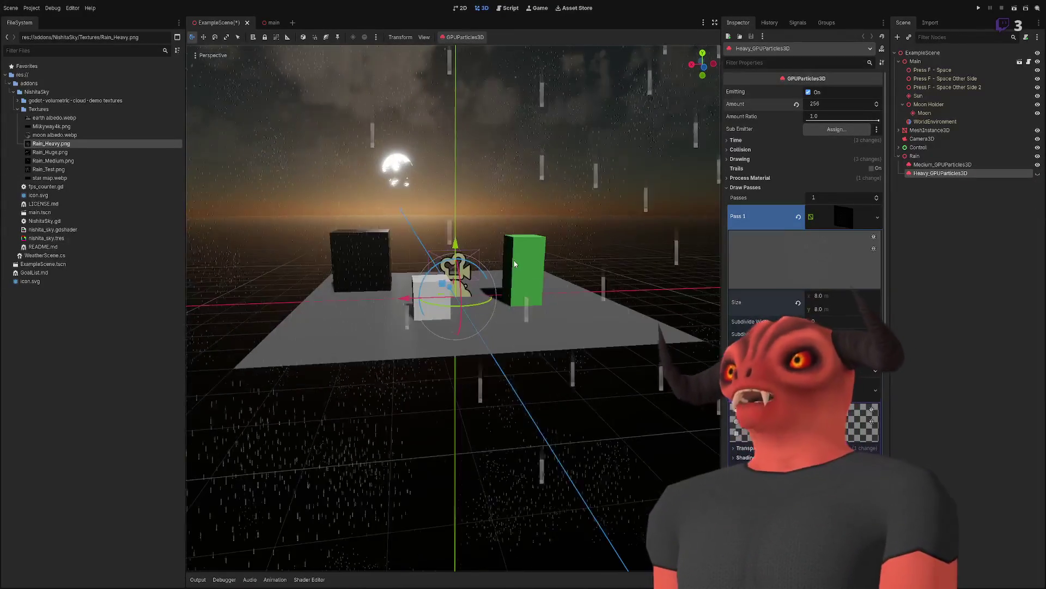
pyautogui.scroll(5, 506, 263)
pyautogui.scroll(2, 509, 284)
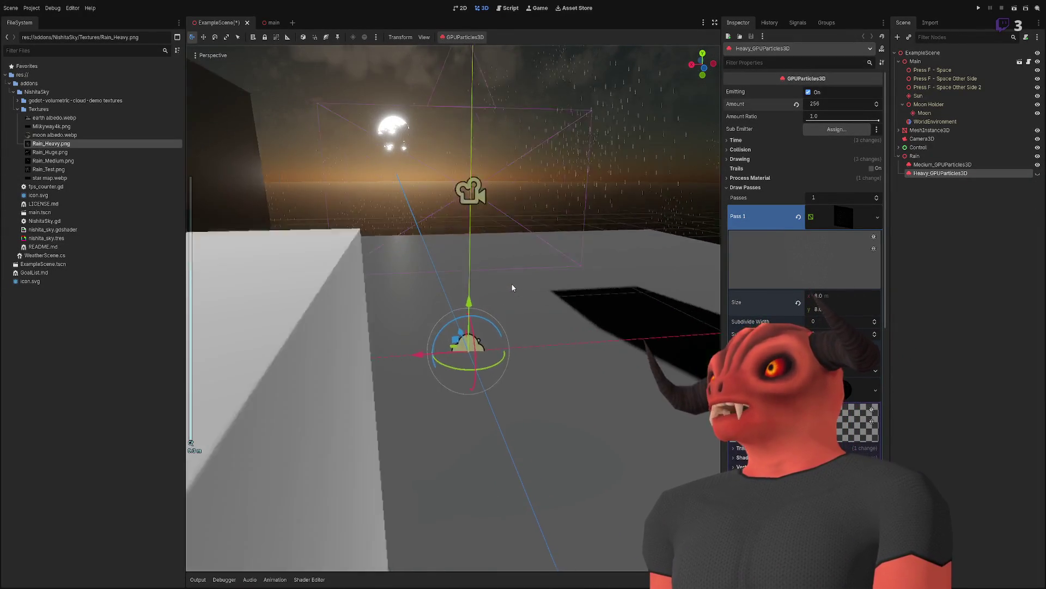
pyautogui.scroll(2, 513, 288)
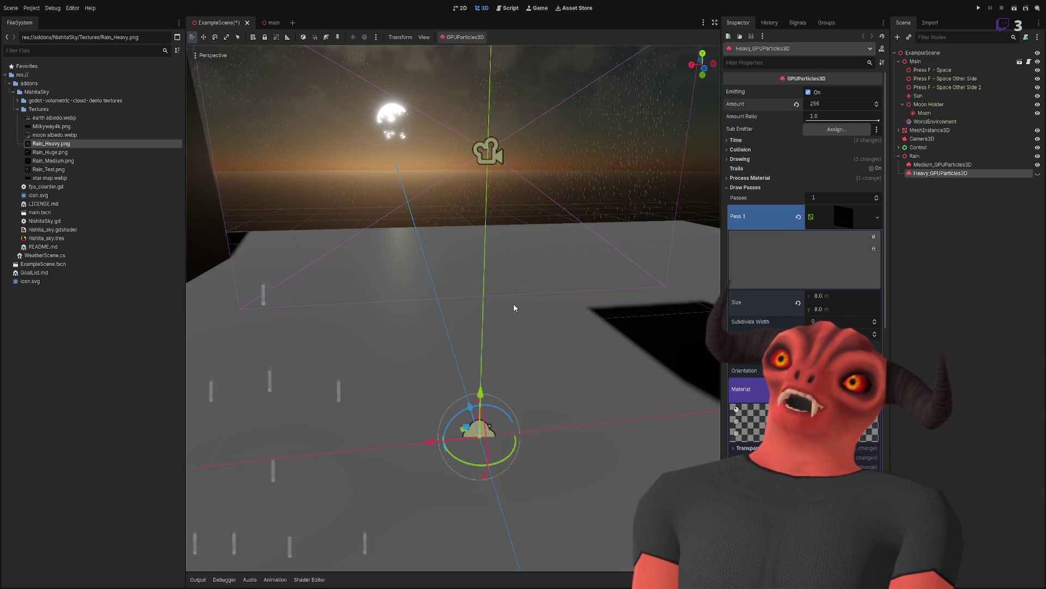
pyautogui.scroll(-3, 508, 304)
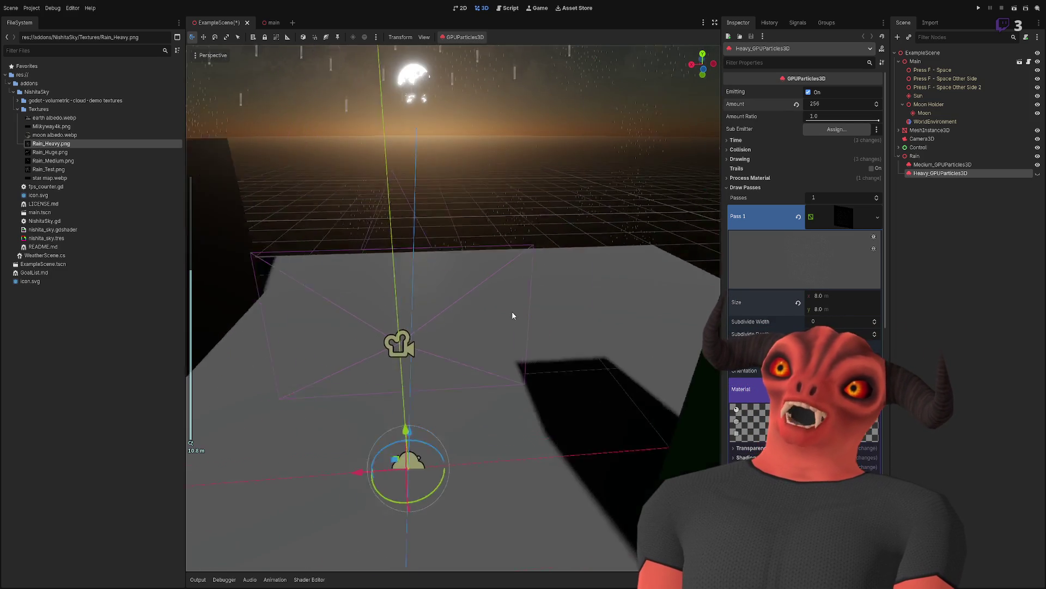
pyautogui.scroll(-2, 513, 310)
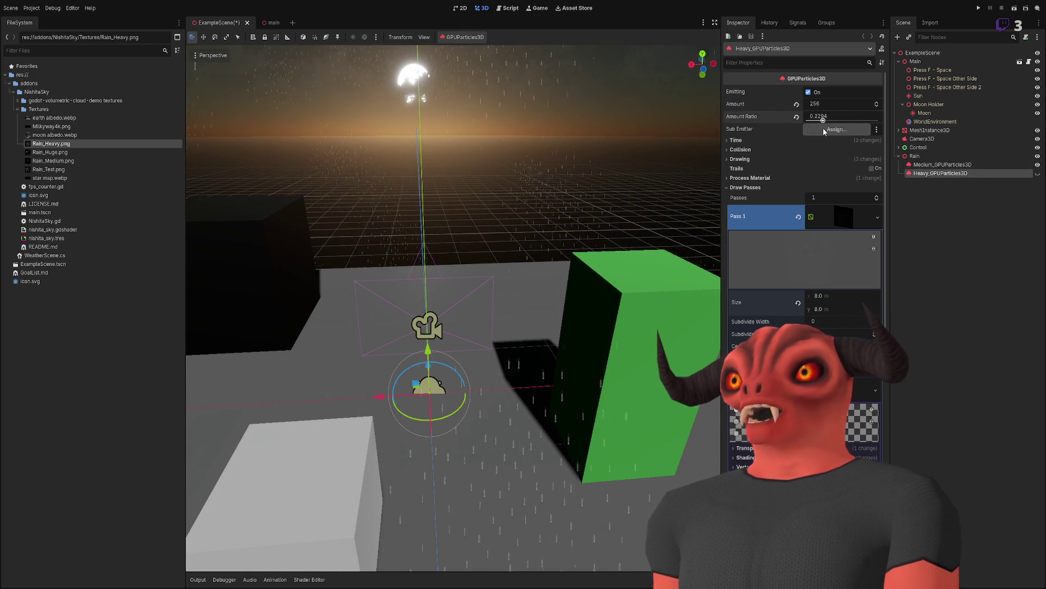
# Step: Lower the Medium rain emitter's Amount Ratio, then return it to 1.0
pyautogui.click(943, 164)
pyautogui.moveTo(877, 118); pyautogui.dragTo(795, 129)
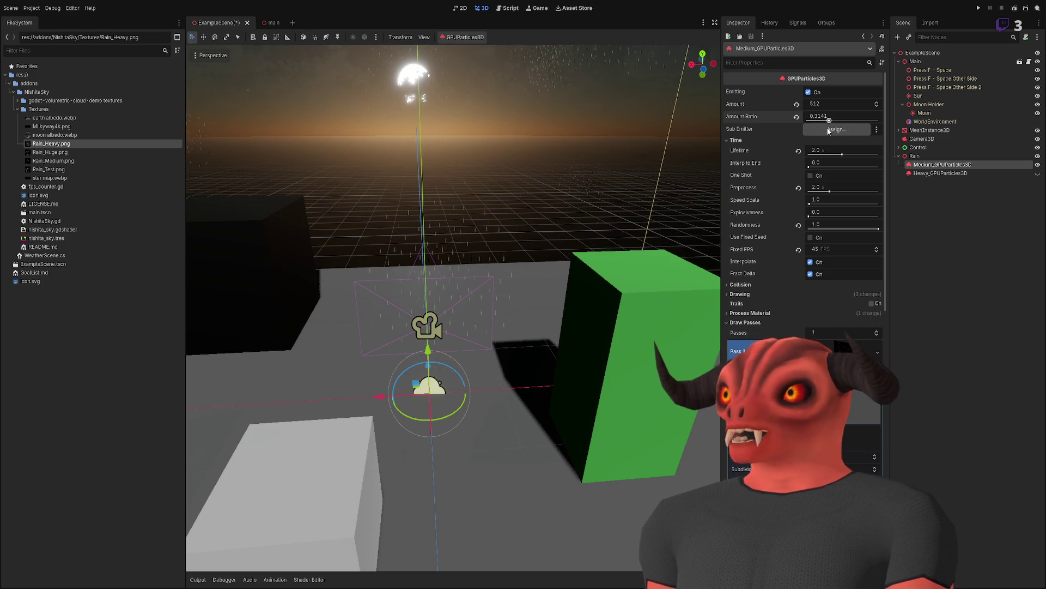
pyautogui.moveTo(851, 120); pyautogui.dragTo(879, 120)
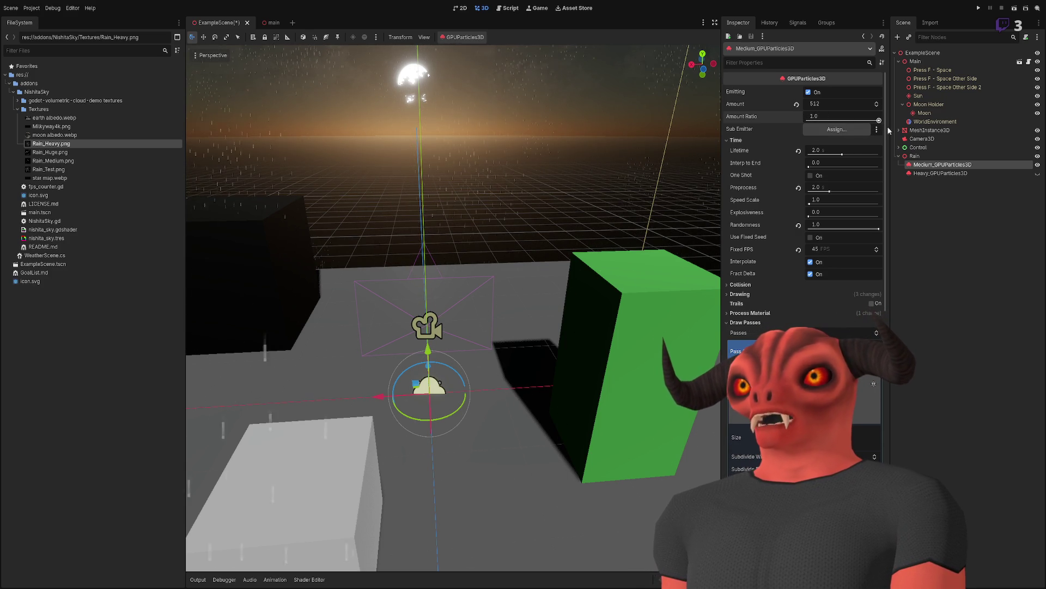
# Step: Make the Heavy rain emitter visible again and raise its Amount Ratio to full density
pyautogui.click(1037, 174)
pyautogui.click(1013, 173)
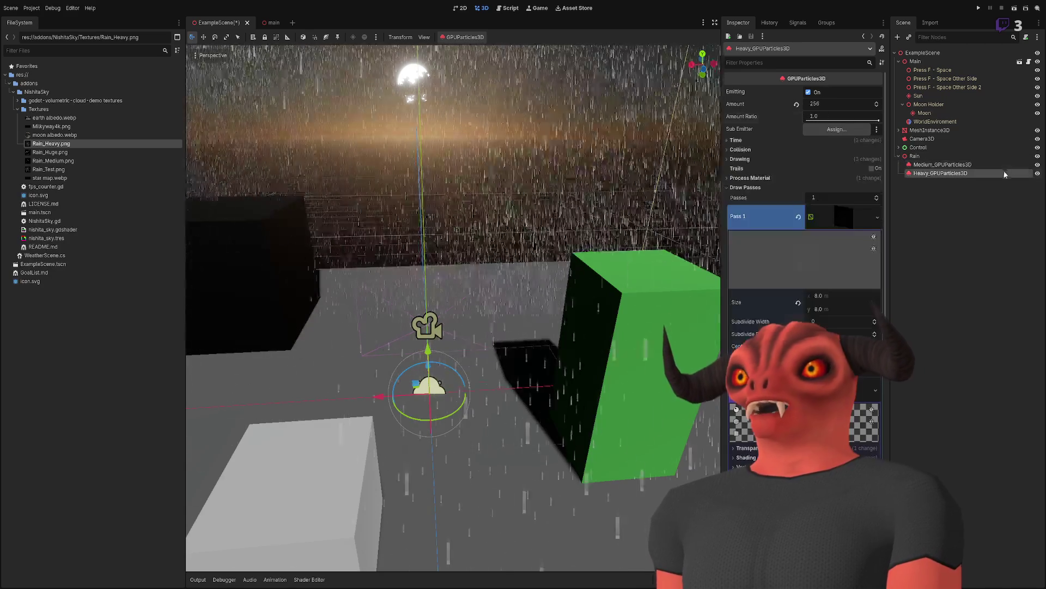
pyautogui.click(1016, 165)
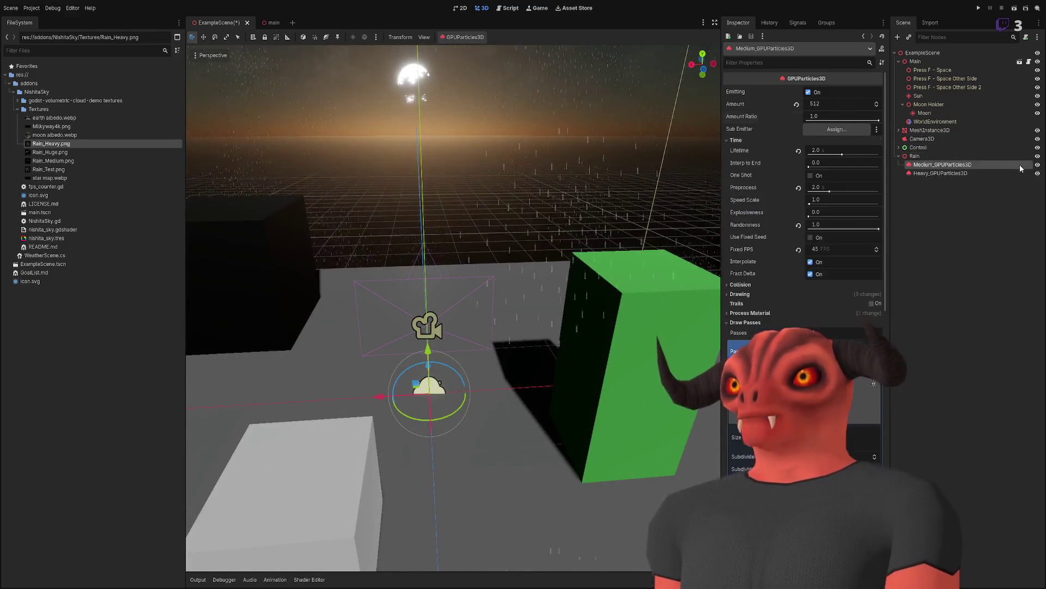
pyautogui.click(946, 173)
pyautogui.click(816, 120)
pyautogui.moveTo(817, 119); pyautogui.dragTo(876, 116)
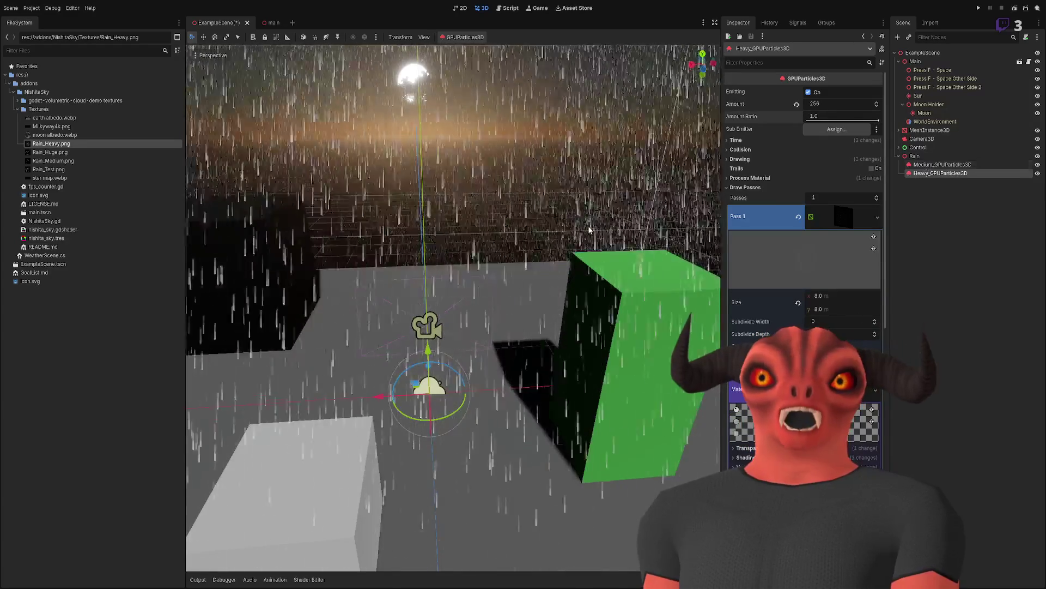
pyautogui.scroll(3, 531, 226)
pyautogui.scroll(-3, 528, 228)
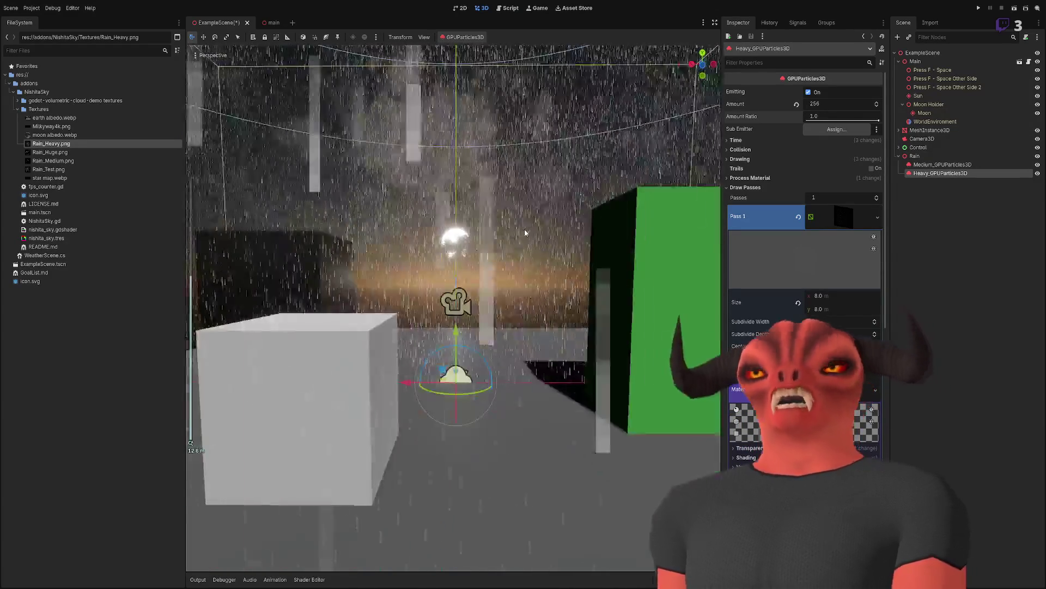
pyautogui.scroll(3, 524, 233)
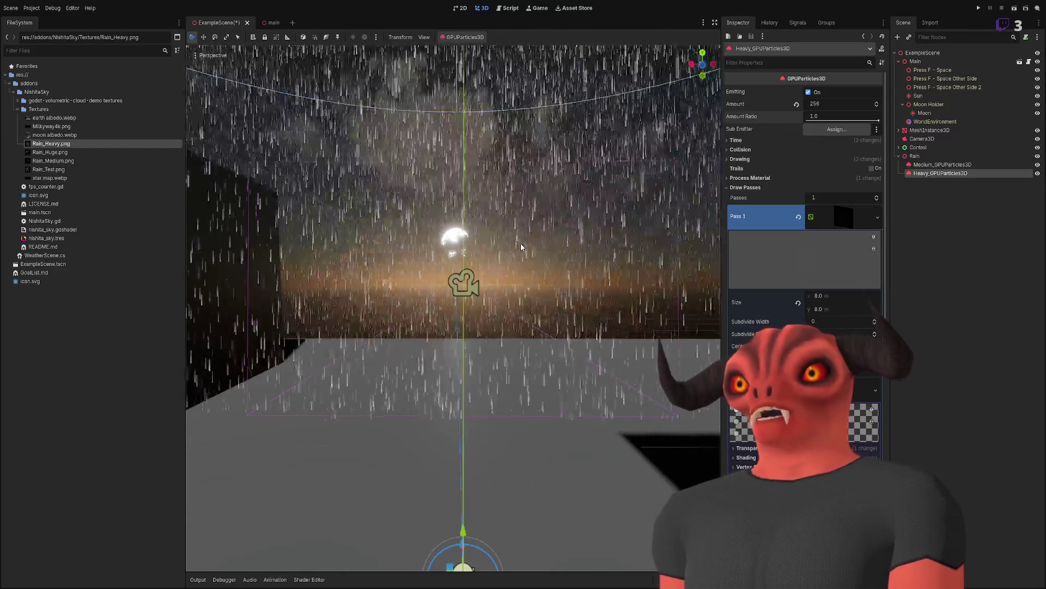
pyautogui.press('f')
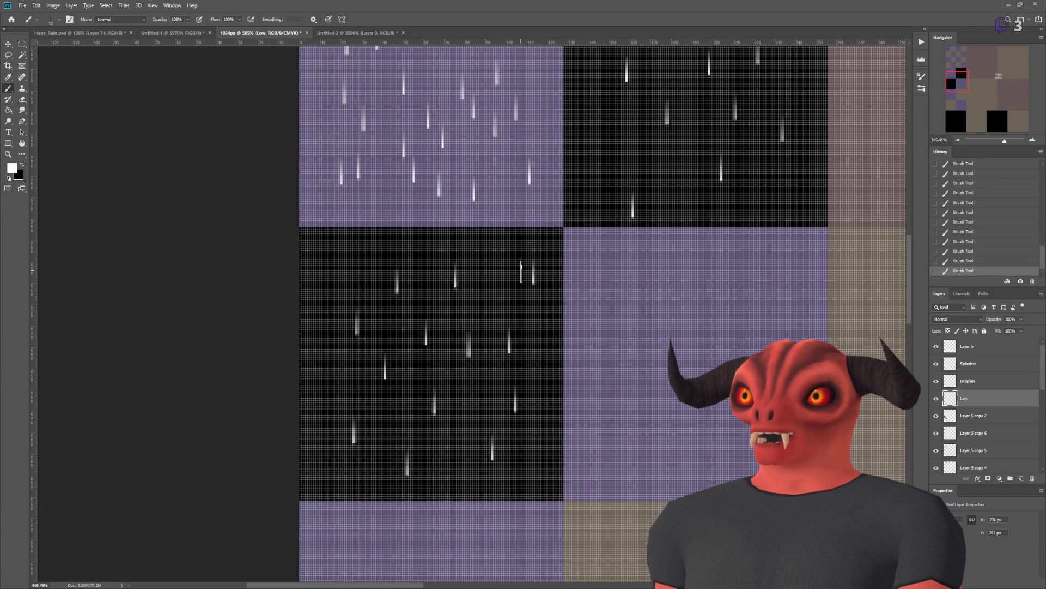
# Step: Paint six short rain streaks into the lower-left lavender cell
pyautogui.scroll(2, 559, 430)
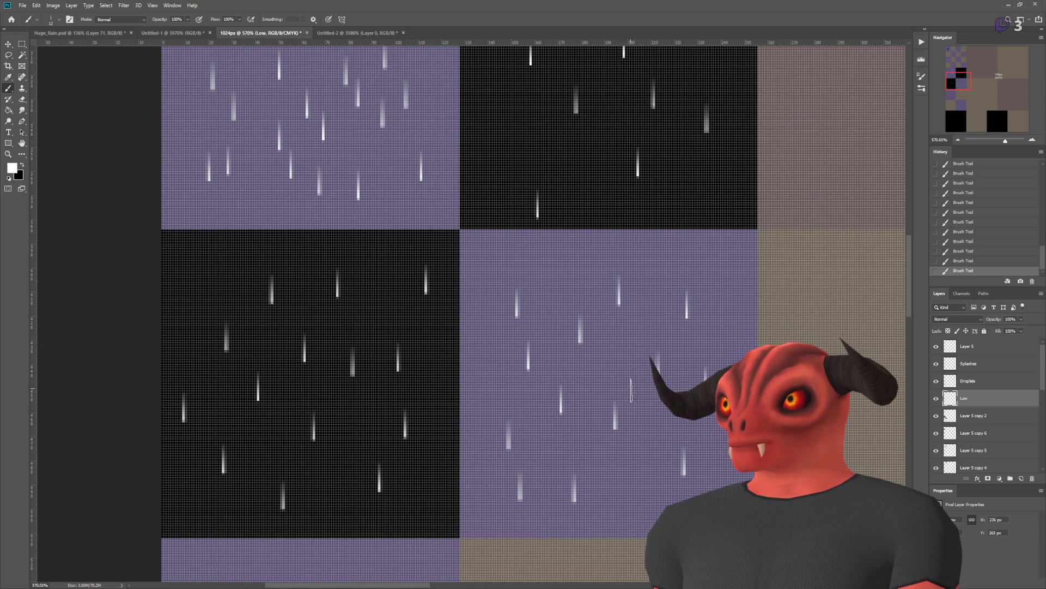
pyautogui.scroll(-5, 697, 472)
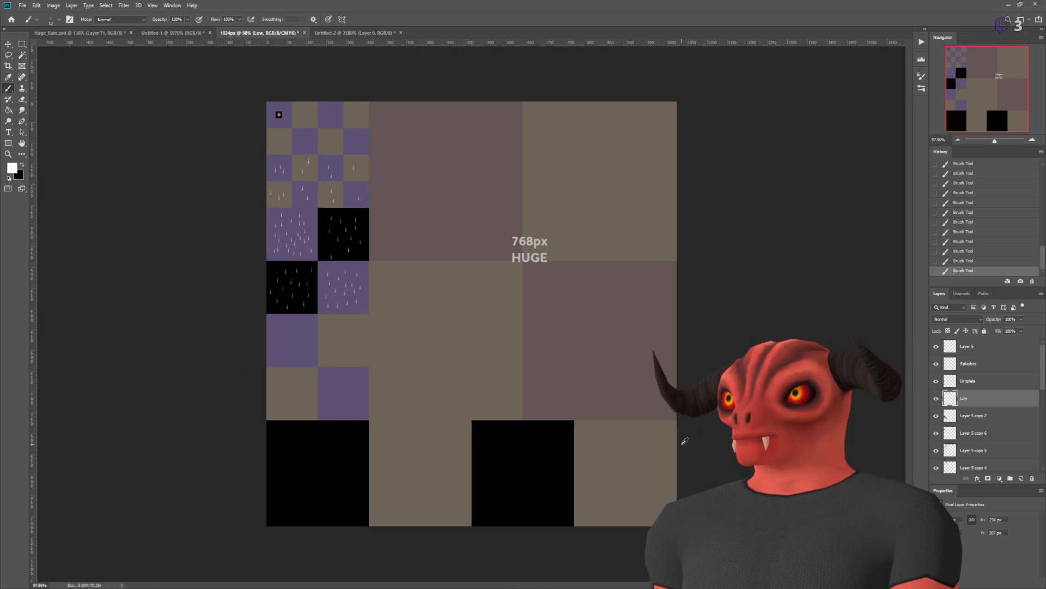
pyautogui.scroll(3, 292, 479)
pyautogui.scroll(-2, 159, 266)
pyautogui.scroll(5, 210, 409)
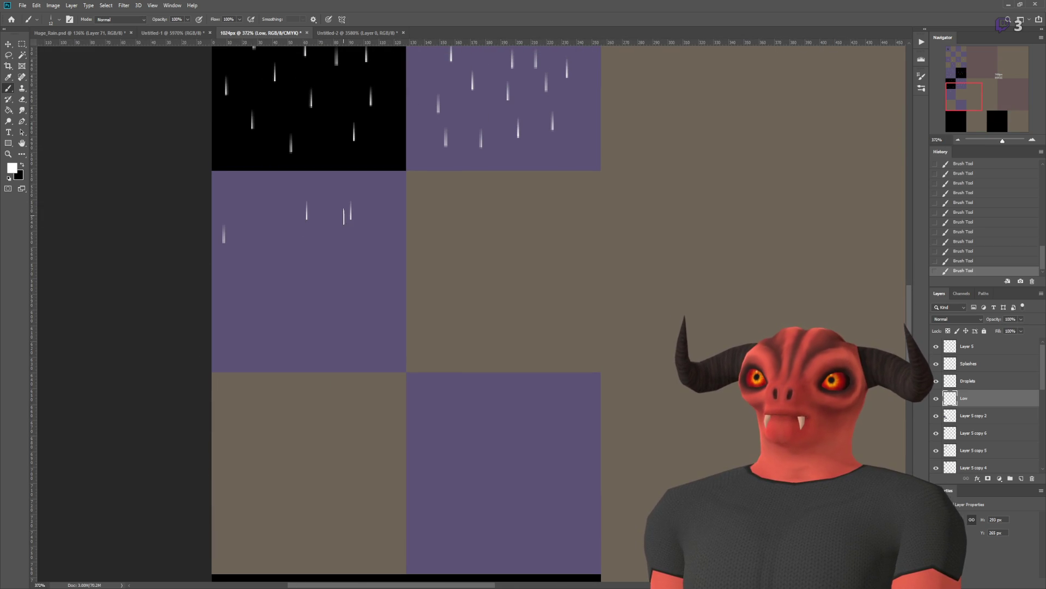
pyautogui.moveTo(343, 327); pyautogui.dragTo(343, 343)
pyautogui.moveTo(307, 320)
pyautogui.mouseDown()
pyautogui.moveTo(306, 335)
pyautogui.moveTo(271, 349)
pyautogui.mouseUp()
pyautogui.moveTo(275, 305); pyautogui.dragTo(275, 322)
pyautogui.moveTo(357, 270); pyautogui.dragTo(359, 283)
pyautogui.moveTo(329, 243); pyautogui.dragTo(328, 258)
pyautogui.moveTo(361, 295); pyautogui.dragTo(361, 311)
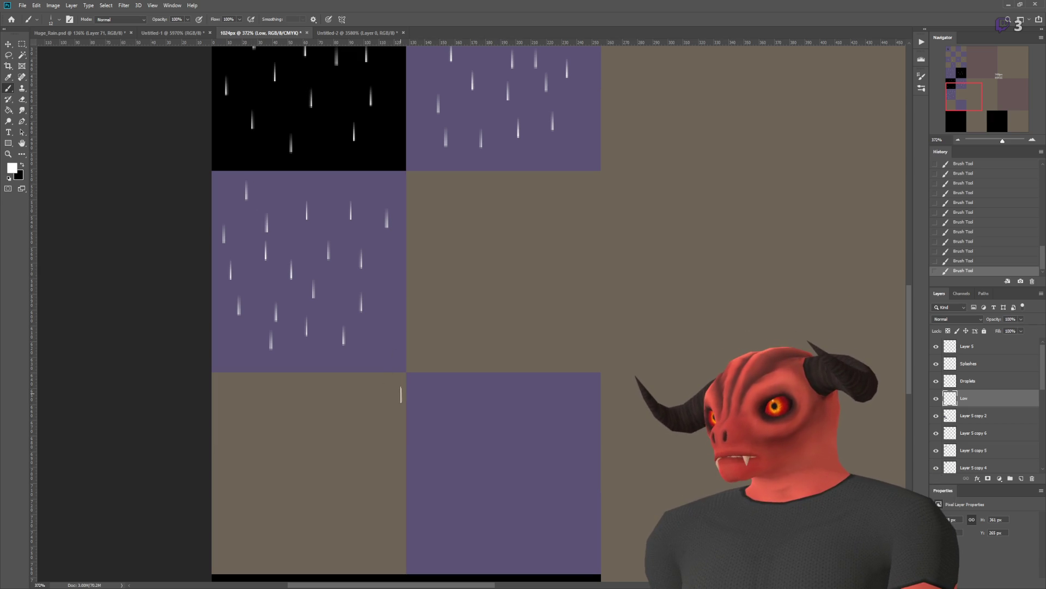
# Step: Add single rain streaks to the brown cells and the remaining lavender cells
pyautogui.scroll(-5, 402, 393)
pyautogui.scroll(4, 296, 442)
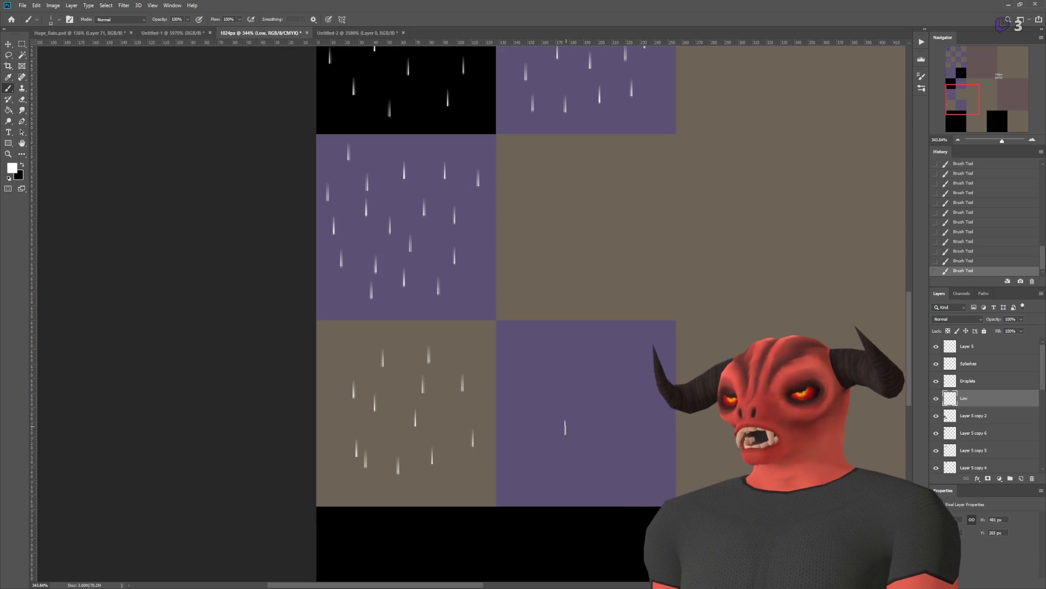
pyautogui.click(346, 343)
pyautogui.click(536, 469)
pyautogui.click(559, 397)
pyautogui.click(635, 409)
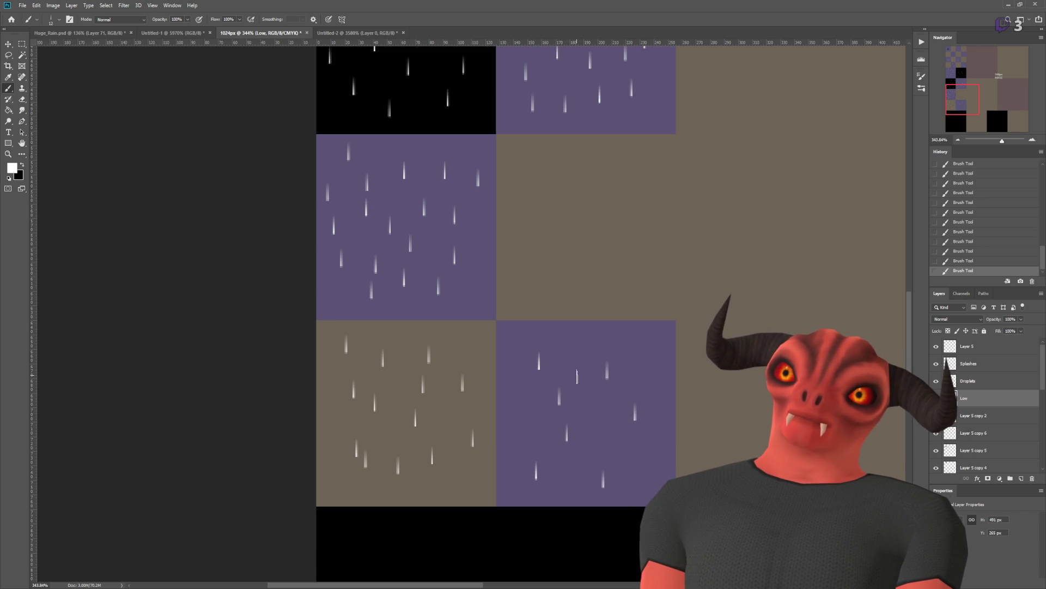
pyautogui.click(543, 256)
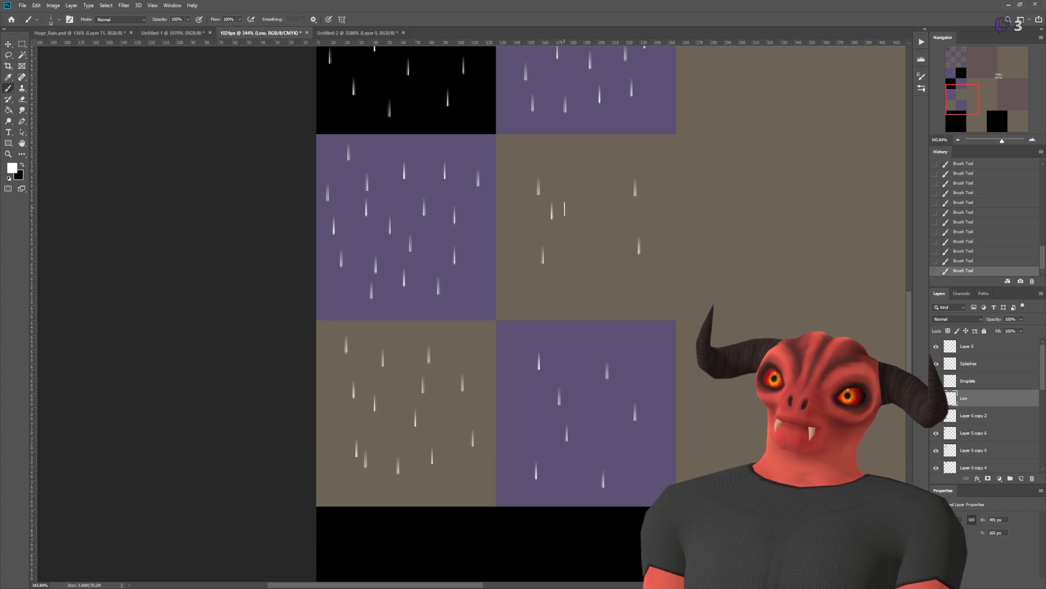
# Step: Undo and redo the latest streaks, then remove the diagonal row of drops on the black cell
pyautogui.hotkey('ctrl', 'z')
pyautogui.hotkey('ctrl', 'z')
pyautogui.hotkey('ctrl', 'z')
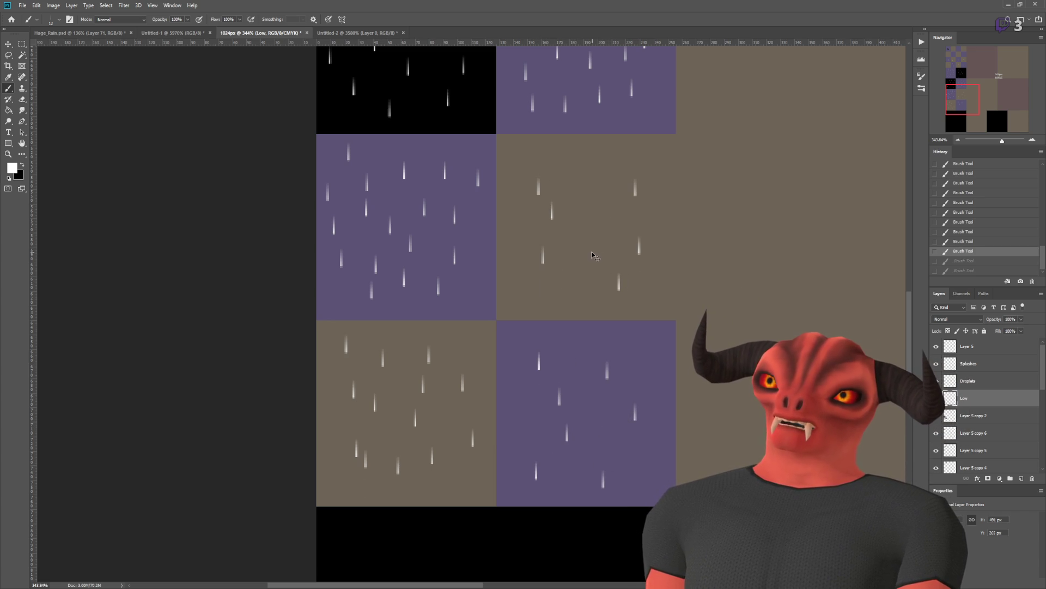
pyautogui.hotkey('ctrl', 'shift', 'z')
pyautogui.hotkey('ctrl', 'shift', 'z')
pyautogui.hotkey('ctrl', 'shift', 'z')
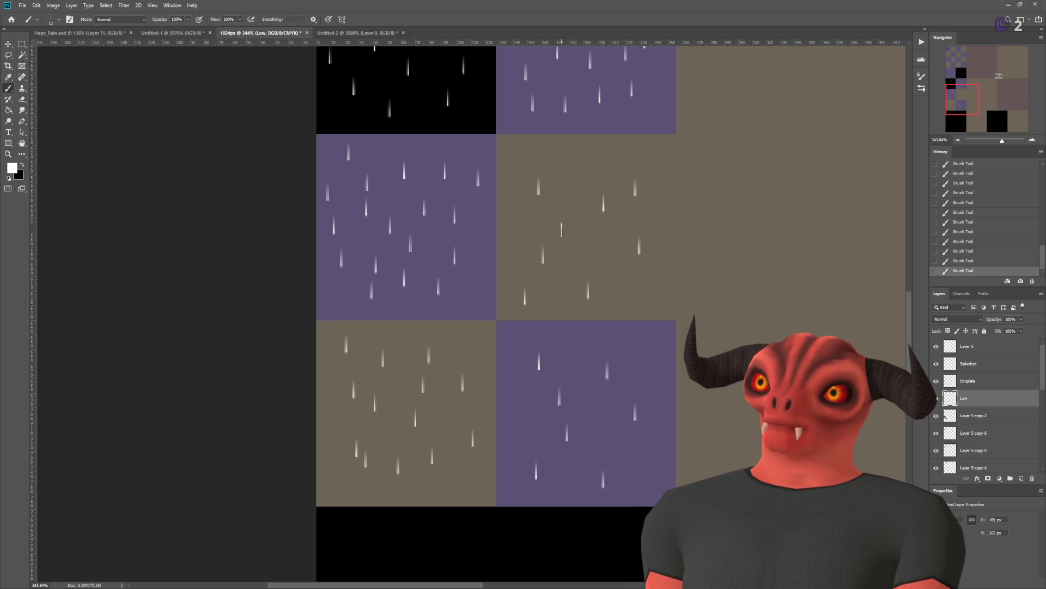
pyautogui.scroll(-10, 703, 313)
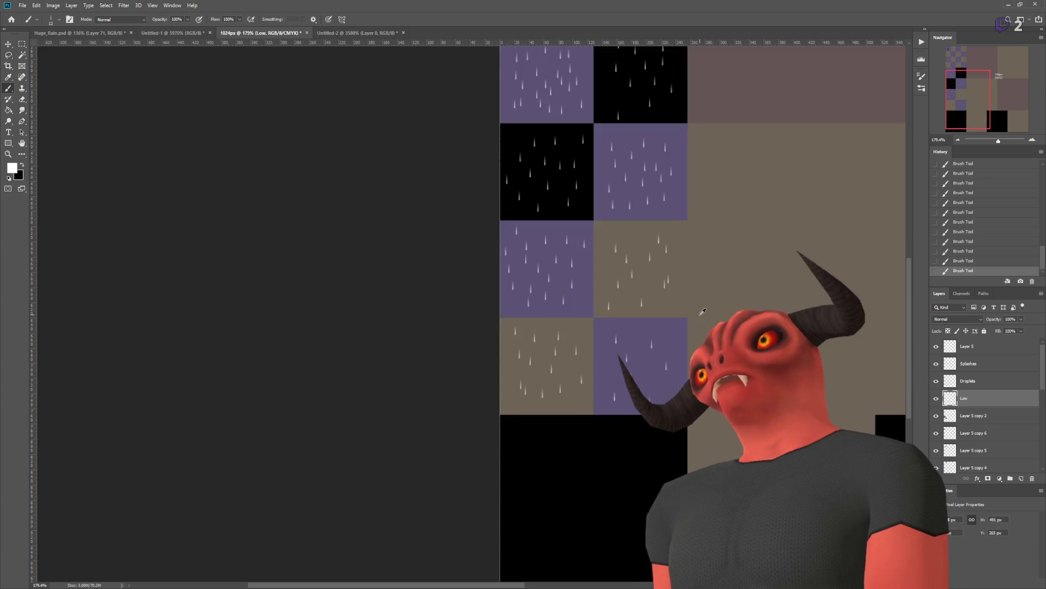
pyautogui.scroll(5, 235, 349)
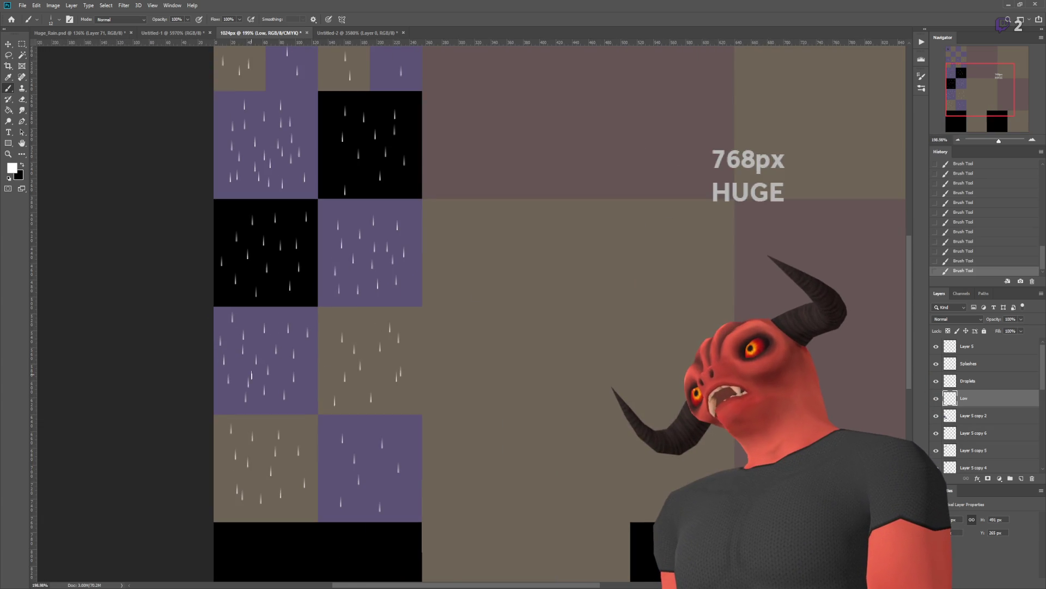
pyautogui.scroll(-3, 302, 401)
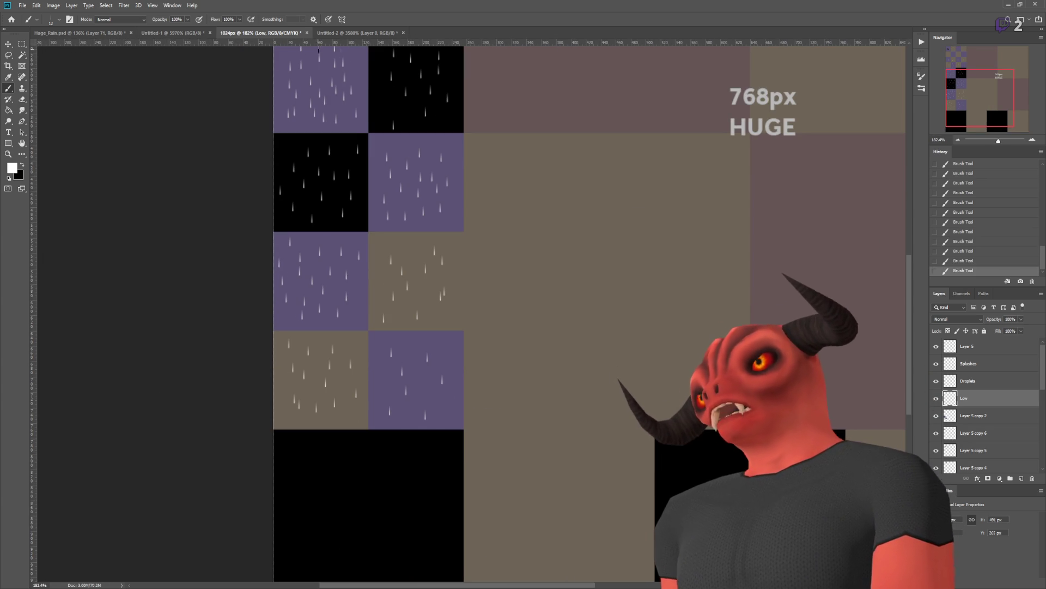
pyautogui.scroll(-3, 302, 400)
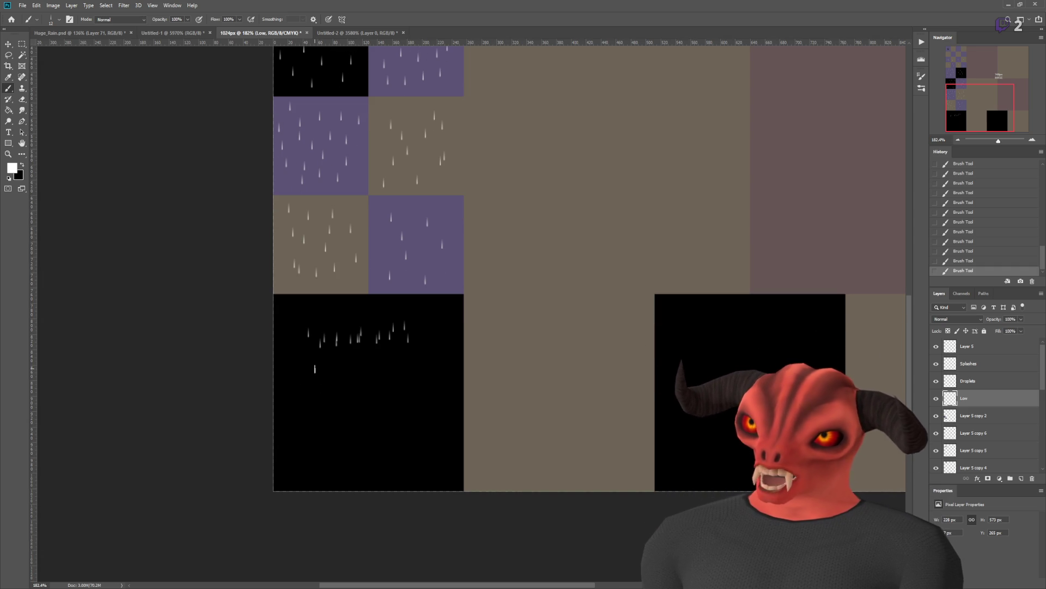
pyautogui.scroll(3, 315, 369)
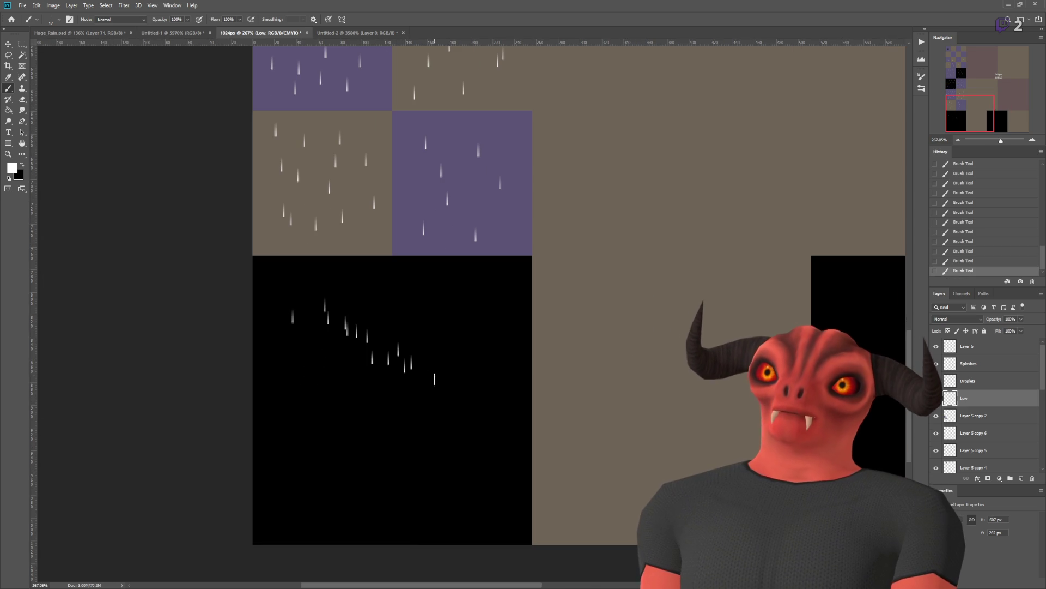
pyautogui.hotkey('ctrl', 'z')
# Step: Scatter rain streaks across the black cell, stepping back and forward through History
pyautogui.hotkey('ctrl', 'shift', 'z')
pyautogui.scroll(4, 298, 447)
pyautogui.hotkey('ctrl', 'z')
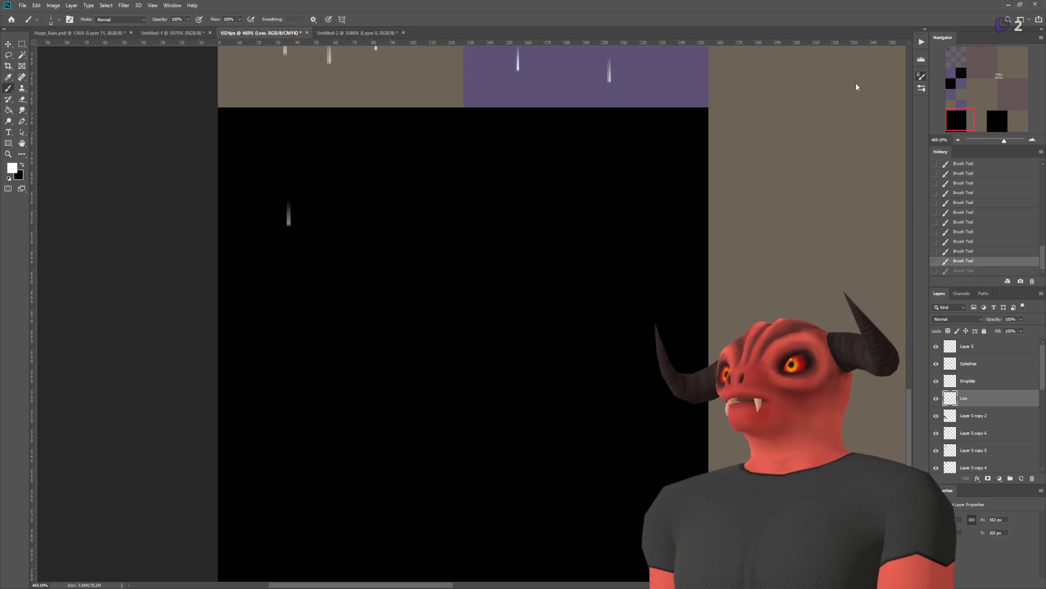
pyautogui.moveTo(265, 119)
pyautogui.mouseDown()
pyautogui.moveTo(414, 300)
pyautogui.moveTo(327, 360)
pyautogui.moveTo(425, 414)
pyautogui.moveTo(436, 207)
pyautogui.mouseUp()
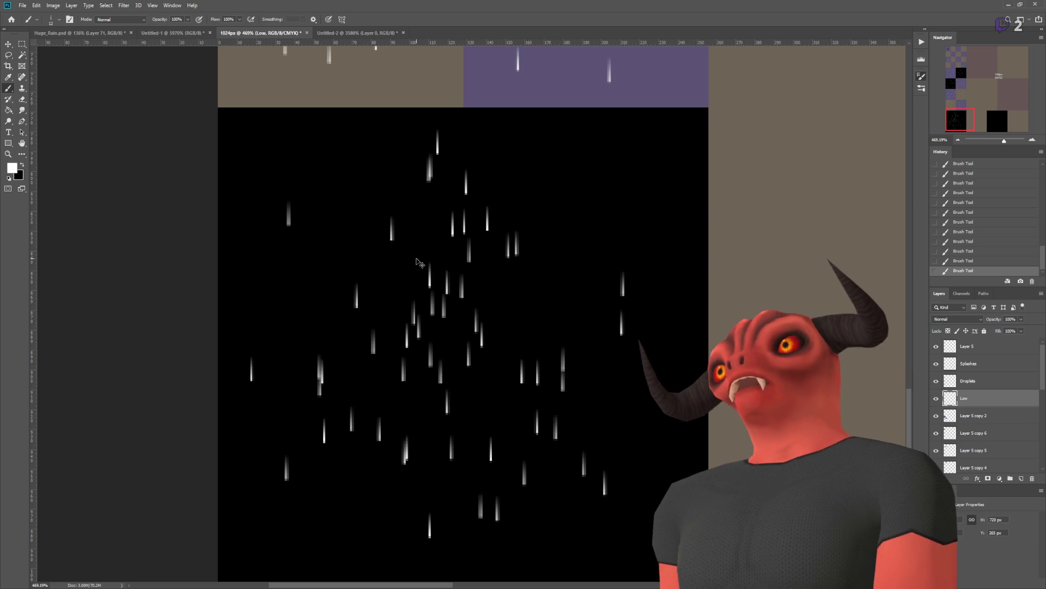
pyautogui.hotkey('ctrl', 'z')
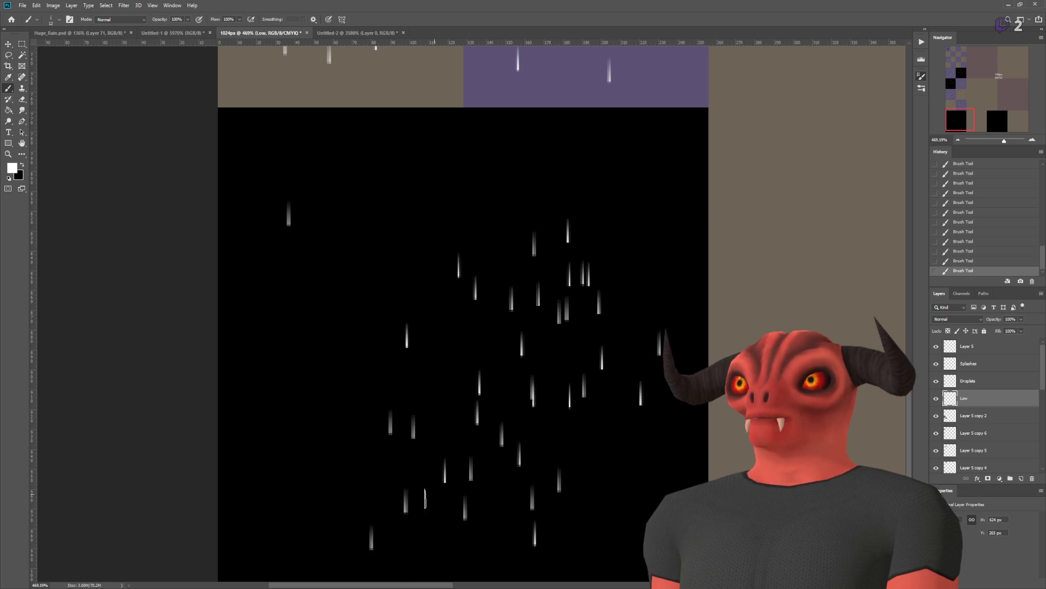
pyautogui.hotkey('ctrl', 'shift', 'z')
pyautogui.hotkey('ctrl', 'z')
pyautogui.hotkey('ctrl', 'shift', 'z')
pyautogui.hotkey('ctrl', 'z')
pyautogui.hotkey('ctrl', 'z')
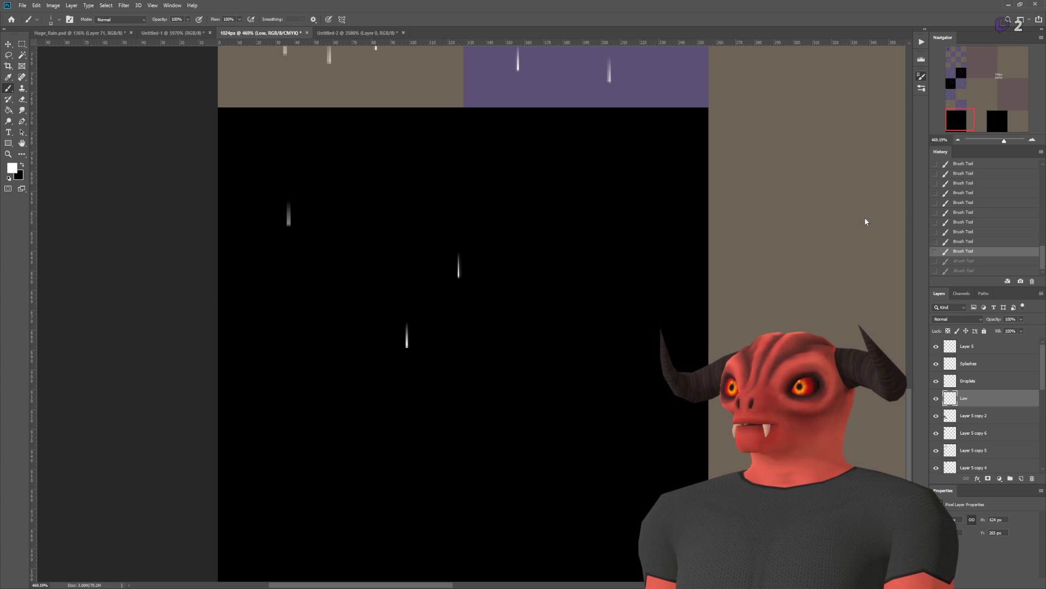
# Step: Try further scattered rain strokes on the black cell, then restore the undone streaks
pyautogui.moveTo(468, 273)
pyautogui.mouseDown()
pyautogui.moveTo(467, 349)
pyautogui.moveTo(436, 327)
pyautogui.moveTo(425, 338)
pyautogui.mouseUp()
pyautogui.hotkey('ctrl', 'z')
pyautogui.moveTo(523, 294)
pyautogui.mouseDown()
pyautogui.moveTo(436, 327)
pyautogui.moveTo(414, 382)
pyautogui.moveTo(425, 316)
pyautogui.moveTo(480, 305)
pyautogui.moveTo(545, 381)
pyautogui.mouseUp()
pyautogui.hotkey('ctrl', 'z')
pyautogui.hotkey('ctrl', 'z')
pyautogui.moveTo(480, 366)
pyautogui.mouseDown()
pyautogui.moveTo(469, 327)
pyautogui.moveTo(436, 349)
pyautogui.moveTo(538, 446)
pyautogui.moveTo(719, 250)
pyautogui.mouseUp()
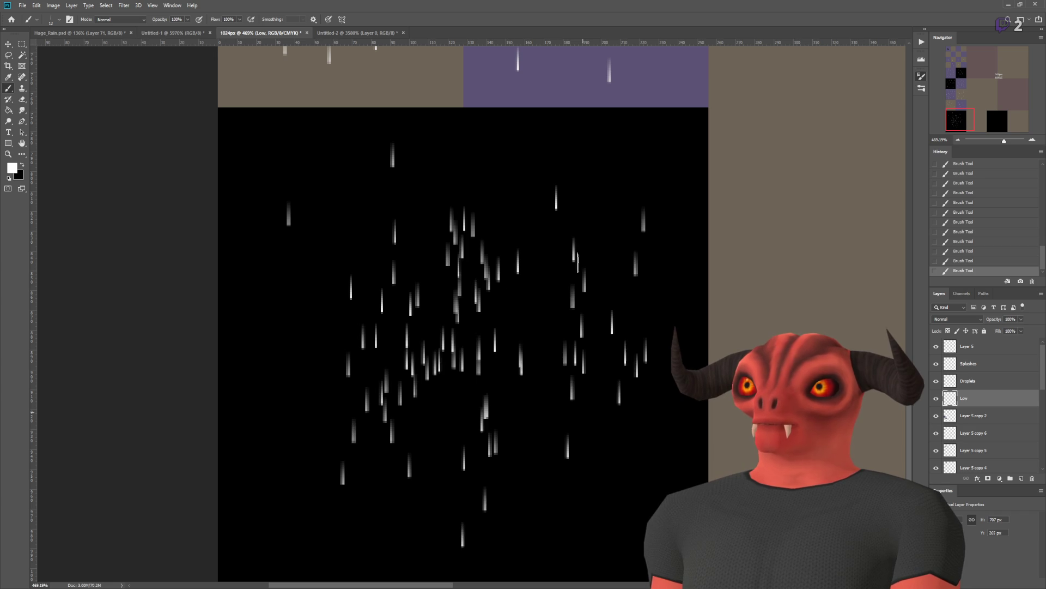
pyautogui.hotkey('ctrl', 'z')
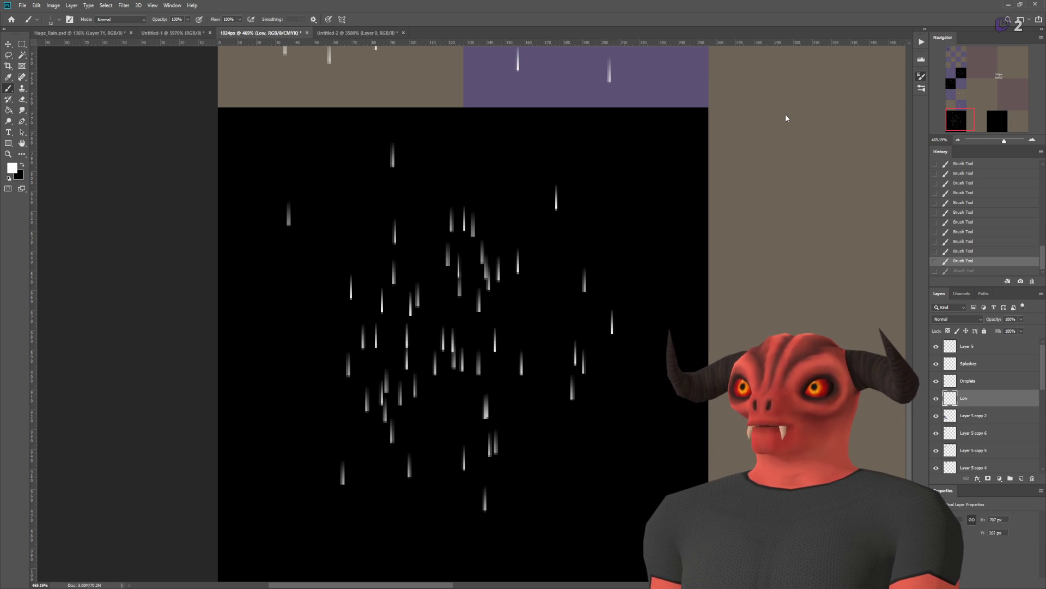
pyautogui.hotkey('ctrl', 'z')
pyautogui.hotkey('ctrl', 'z')
pyautogui.hotkey('ctrl', 'z')
pyautogui.hotkey('ctrl', 'z')
pyautogui.hotkey('ctrl', 'z')
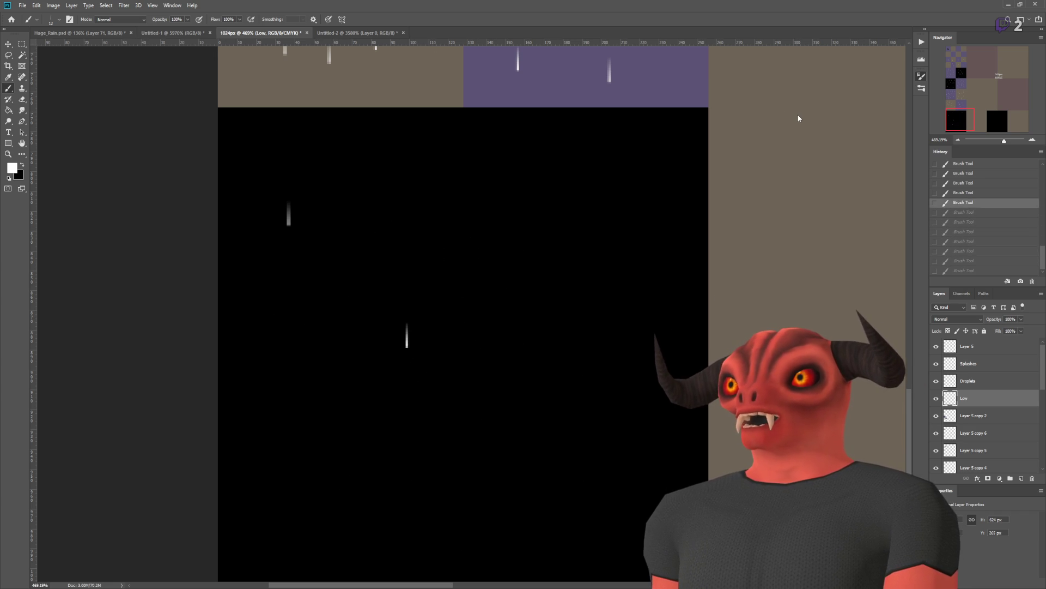
pyautogui.hotkey('ctrl', 'z')
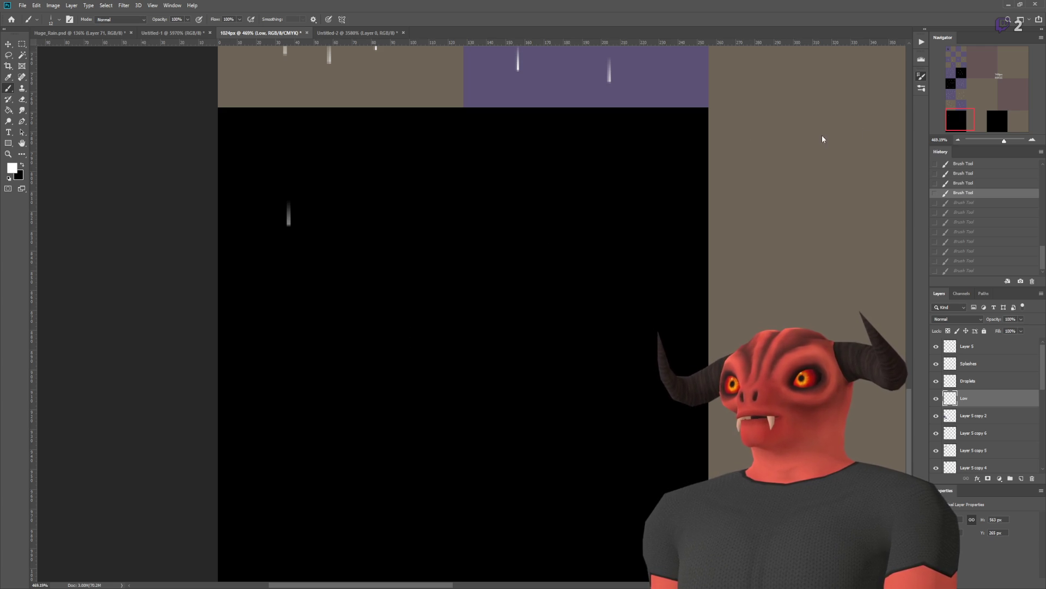
pyautogui.hotkey('ctrl', 'z')
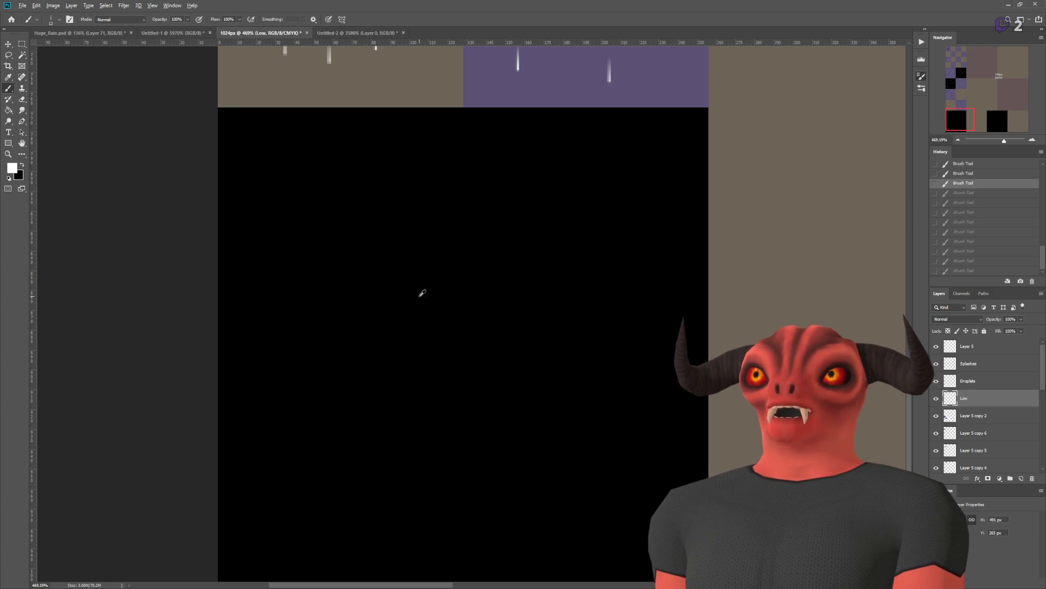
pyautogui.scroll(-5, 457, 212)
pyautogui.hotkey('ctrl', 'shift', 'z')
pyautogui.hotkey('ctrl', 'shift', 'z')
pyautogui.hotkey('ctrl', 'shift', 'z')
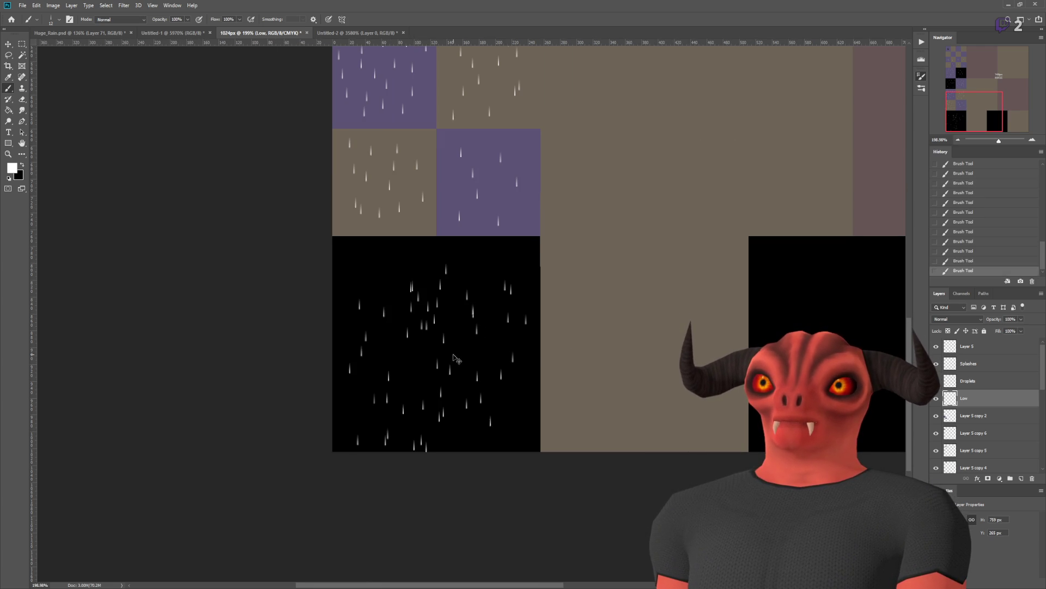
# Step: Paint scattered rain streaks across the bottom tan tile, redoing one stroke
pyautogui.hotkey('ctrl', 'z')
pyautogui.hotkey('ctrl', 'shift', 'z')
pyautogui.hotkey('ctrl', 'z')
pyautogui.hotkey('ctrl', 'shift', 'z')
pyautogui.hotkey('ctrl', 'shift', 'z')
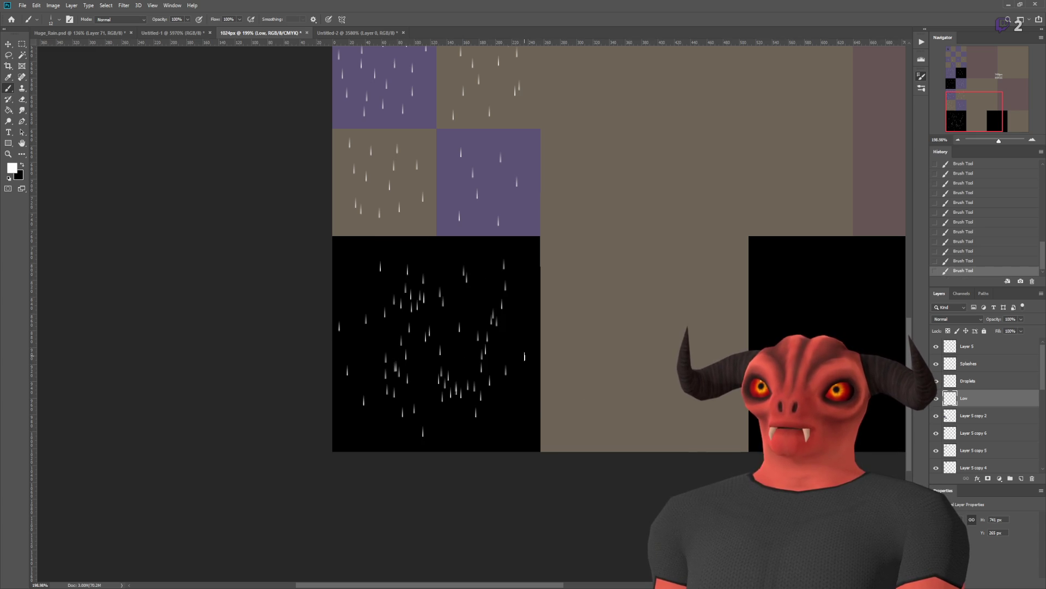
pyautogui.scroll(-3, 494, 298)
pyautogui.scroll(3, 626, 297)
pyautogui.scroll(2, 395, 522)
pyautogui.moveTo(458, 414); pyautogui.dragTo(474, 425)
pyautogui.moveTo(477, 366); pyautogui.dragTo(452, 352)
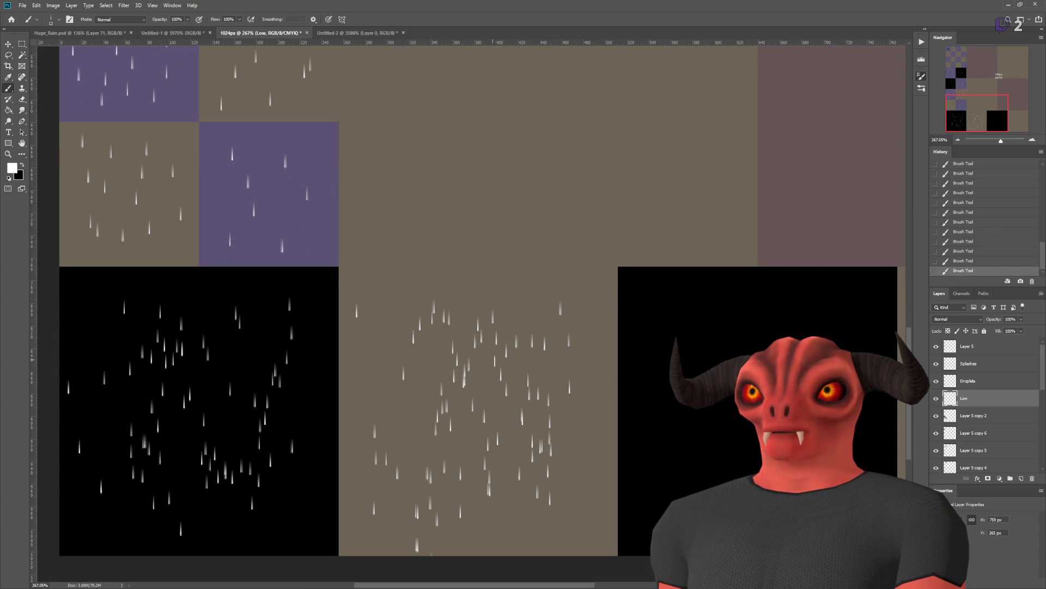
pyautogui.hotkey('ctrl', 'z')
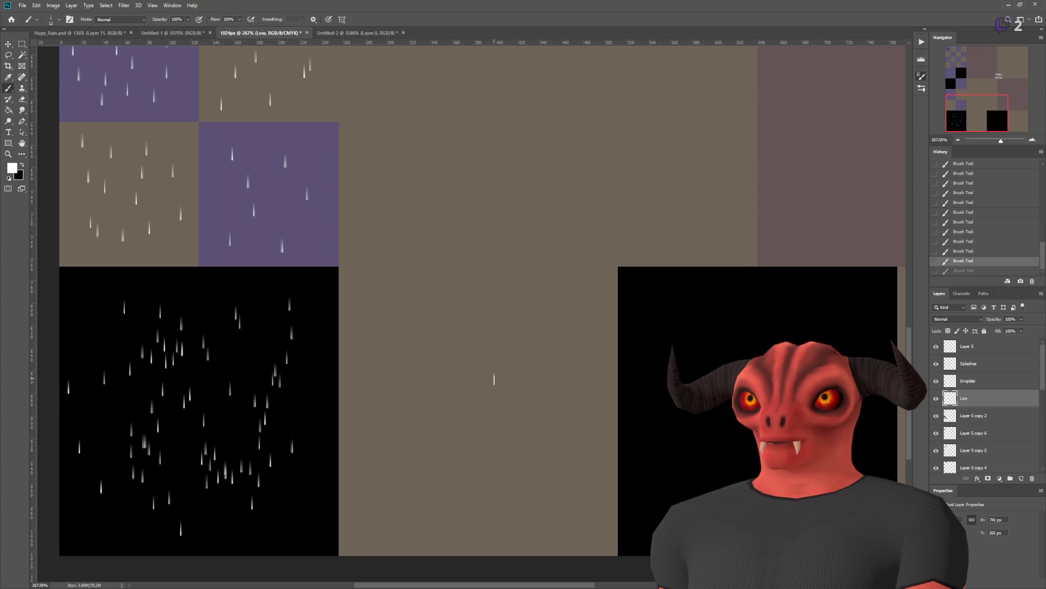
pyautogui.moveTo(457, 436); pyautogui.dragTo(491, 414)
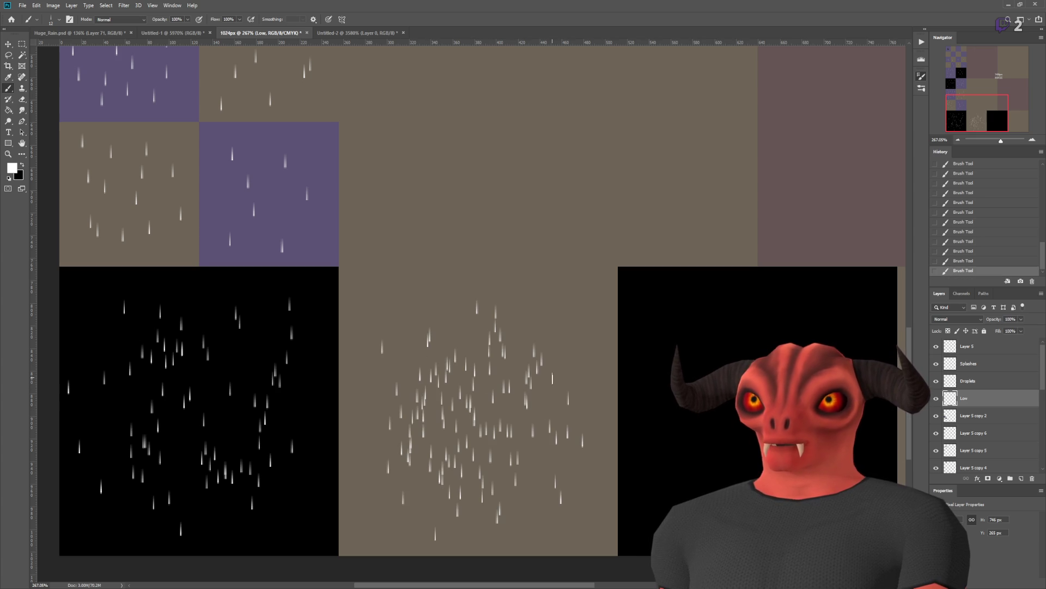
# Step: Fill the right black tile with several short rain streaks
pyautogui.scroll(-3, 677, 398)
pyautogui.scroll(3, 776, 450)
pyautogui.moveTo(730, 295)
pyautogui.mouseDown()
pyautogui.moveTo(599, 316)
pyautogui.moveTo(615, 382)
pyautogui.moveTo(605, 300)
pyautogui.moveTo(608, 377)
pyautogui.moveTo(708, 262)
pyautogui.mouseUp()
pyautogui.hotkey('ctrl', 'z')
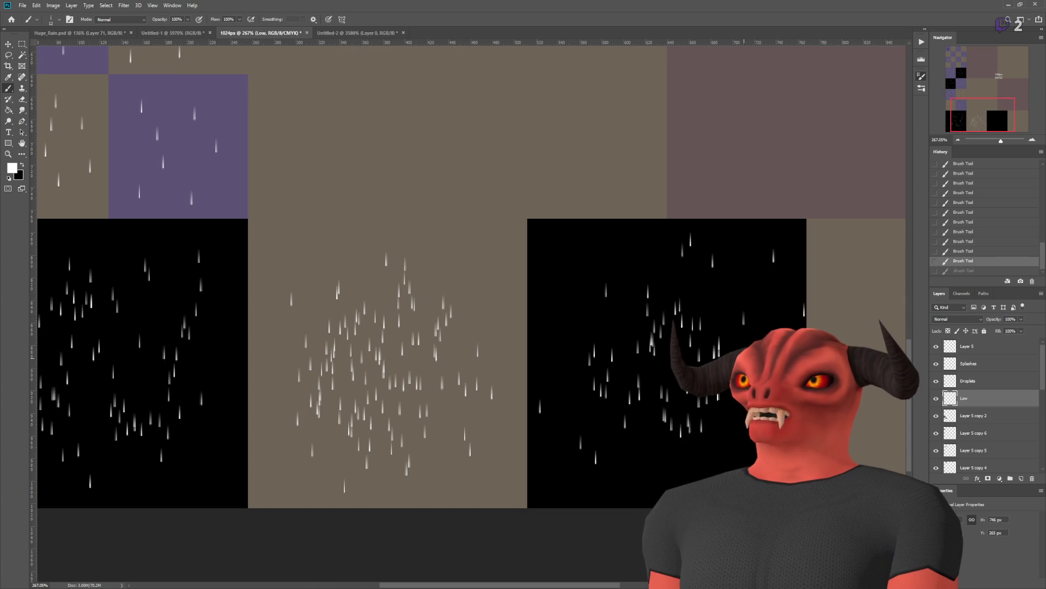
pyautogui.moveTo(621, 339); pyautogui.dragTo(621, 354)
pyautogui.moveTo(643, 258); pyautogui.dragTo(643, 273)
pyautogui.moveTo(605, 452); pyautogui.dragTo(620, 480)
pyautogui.moveTo(600, 268); pyautogui.dragTo(602, 389)
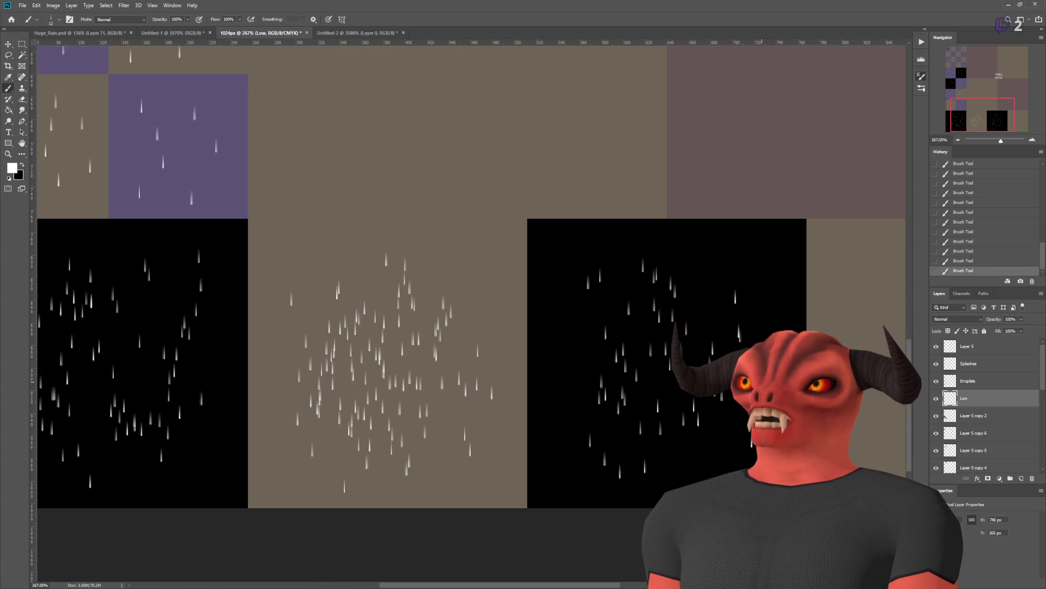
pyautogui.moveTo(571, 358); pyautogui.dragTo(570, 368)
# Step: Replace the last brush stroke with a fresh rain dab on the lower-right tile
pyautogui.scroll(-4, 571, 365)
pyautogui.scroll(3, 678, 547)
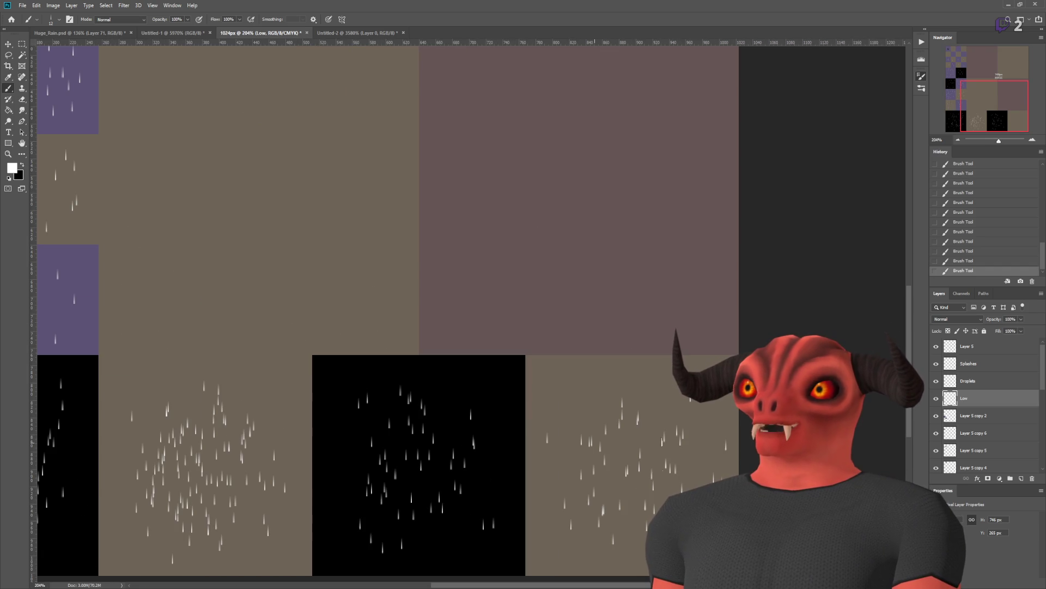
pyautogui.scroll(-5, 505, 532)
pyautogui.scroll(5, 436, 480)
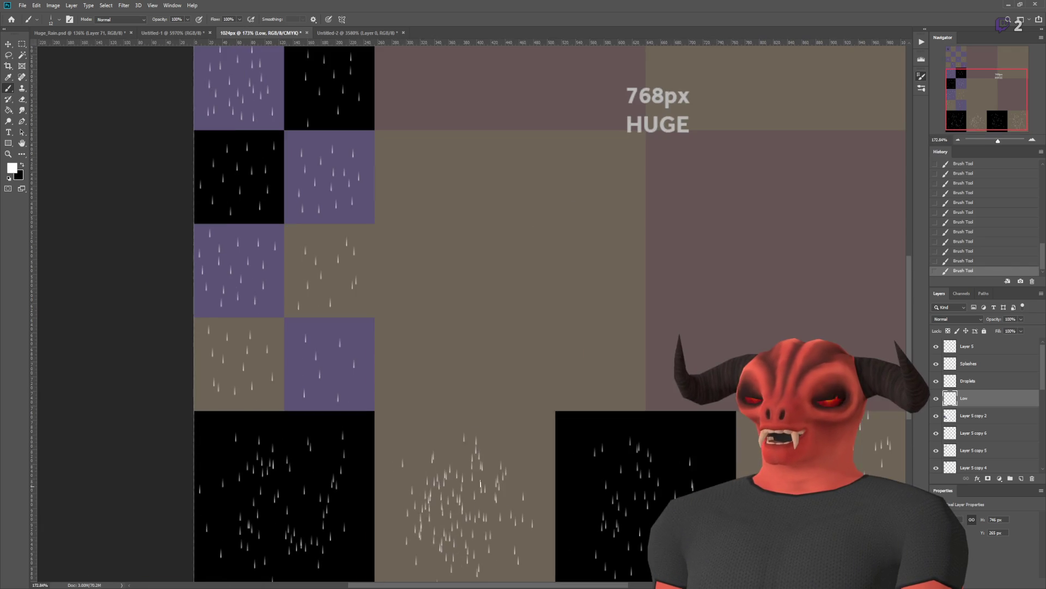
pyautogui.scroll(-2, 425, 464)
pyautogui.scroll(1, 416, 450)
pyautogui.scroll(2, 456, 441)
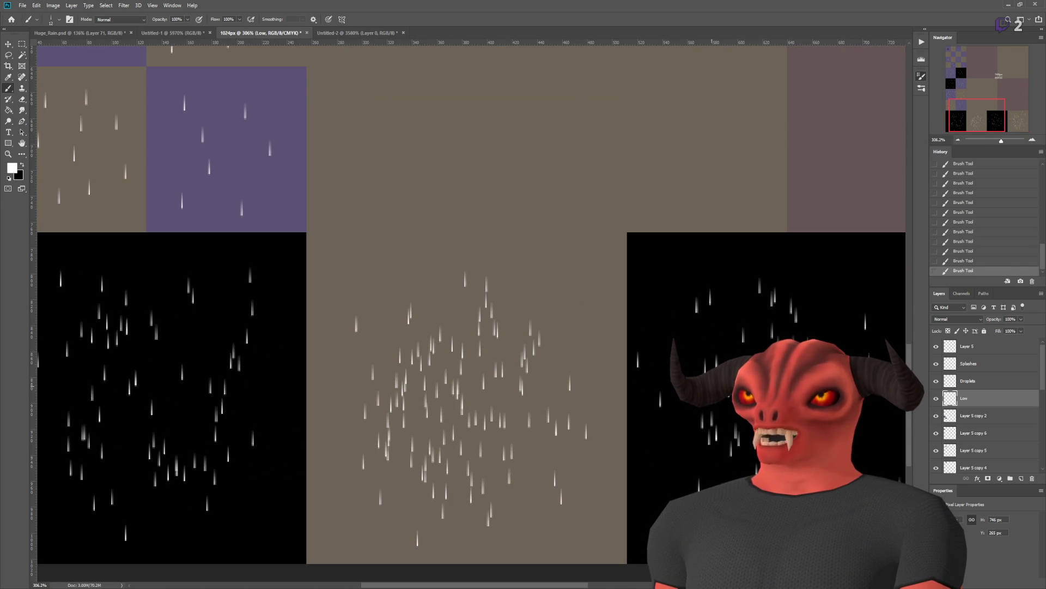
pyautogui.scroll(-2, 566, 422)
pyautogui.scroll(2, 801, 442)
pyautogui.hotkey('ctrl', 'z')
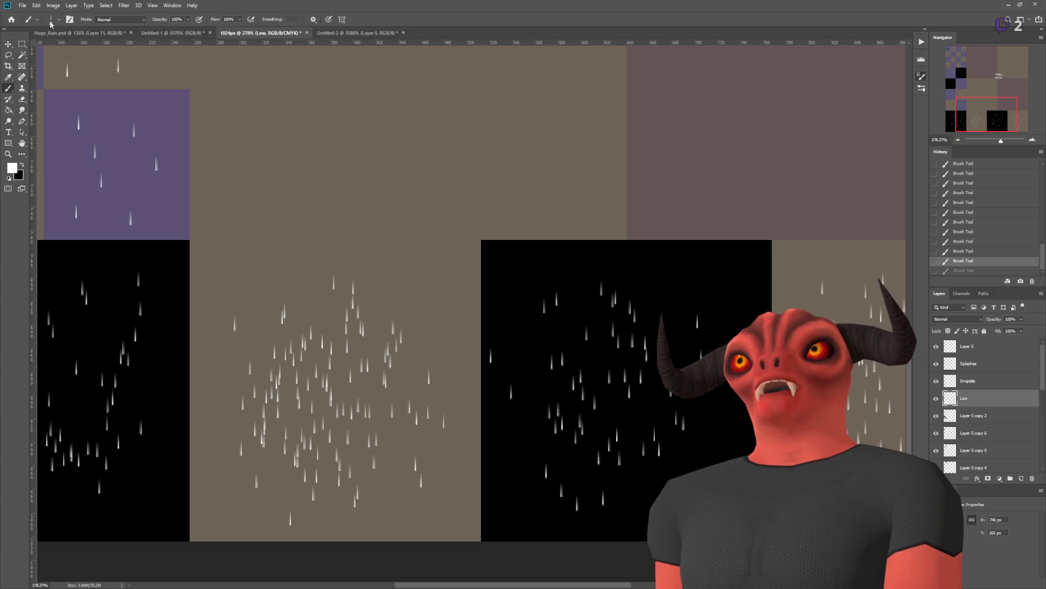
pyautogui.click(739, 466)
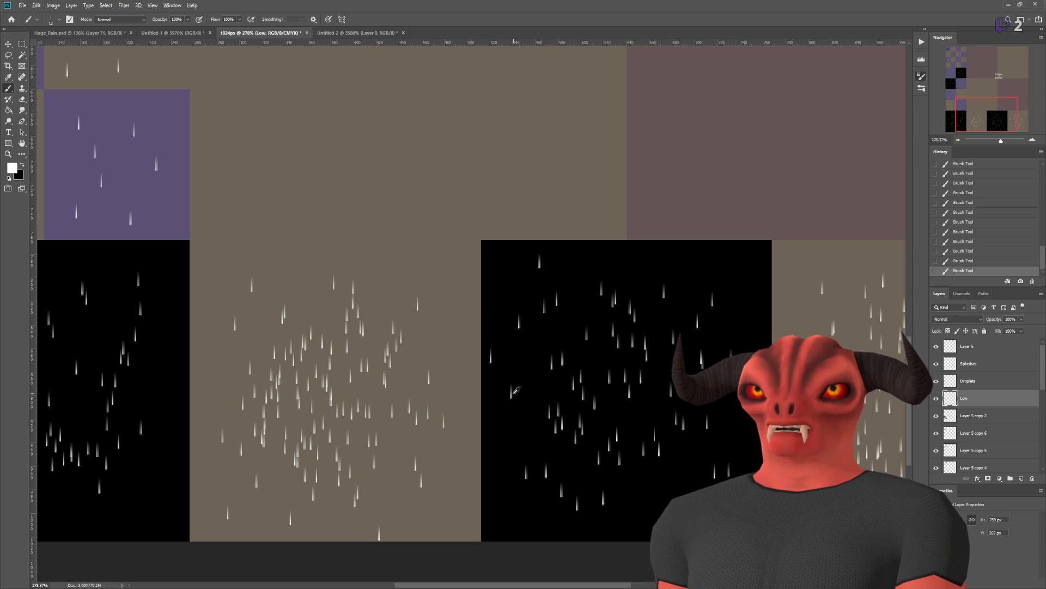
# Step: Remove the centre-tile splatter and stamp rain streaks into the large tan quadrant
pyautogui.scroll(-1, 490, 408)
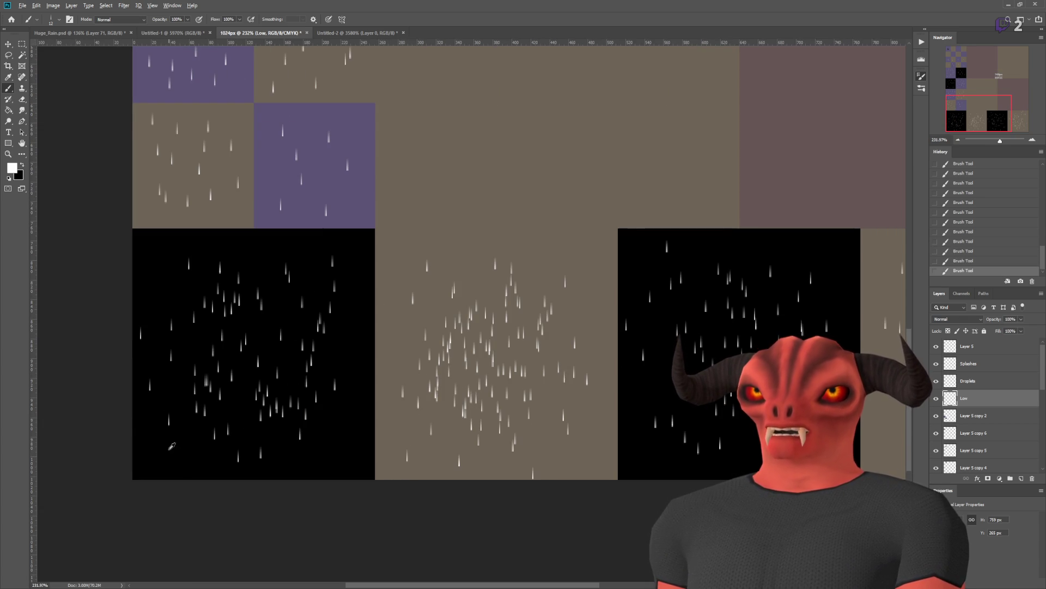
pyautogui.scroll(-2, 172, 458)
pyautogui.scroll(1, 637, 455)
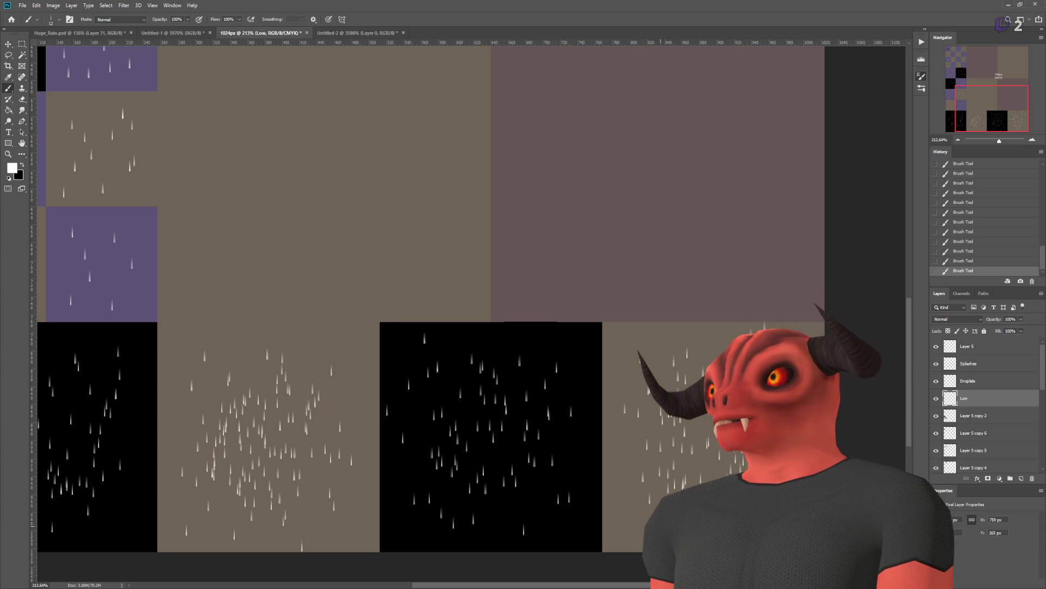
pyautogui.scroll(-3, 380, 418)
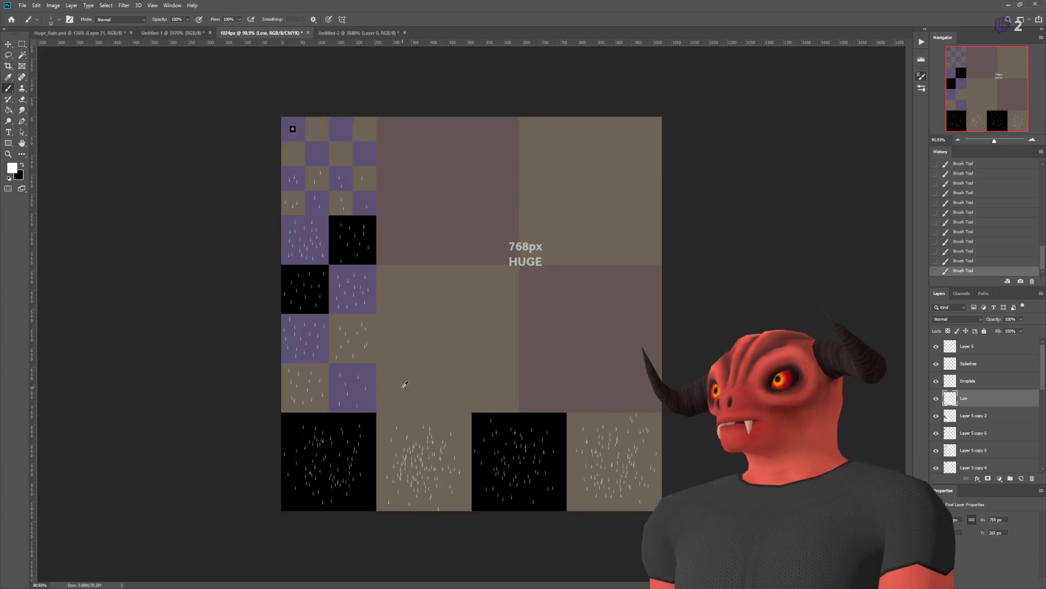
pyautogui.scroll(3, 475, 355)
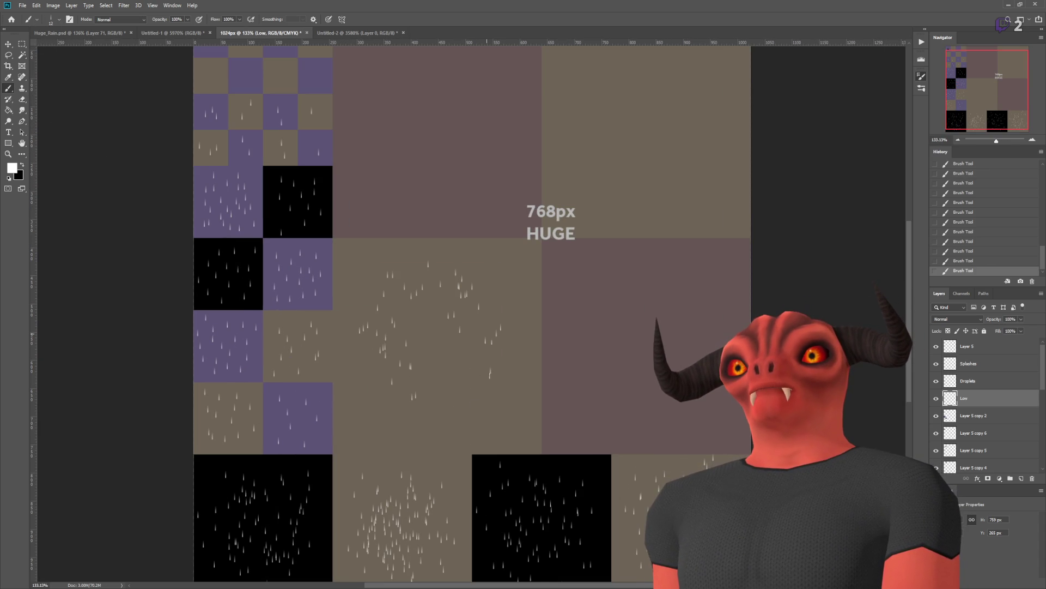
pyautogui.hotkey('ctrl', 'z')
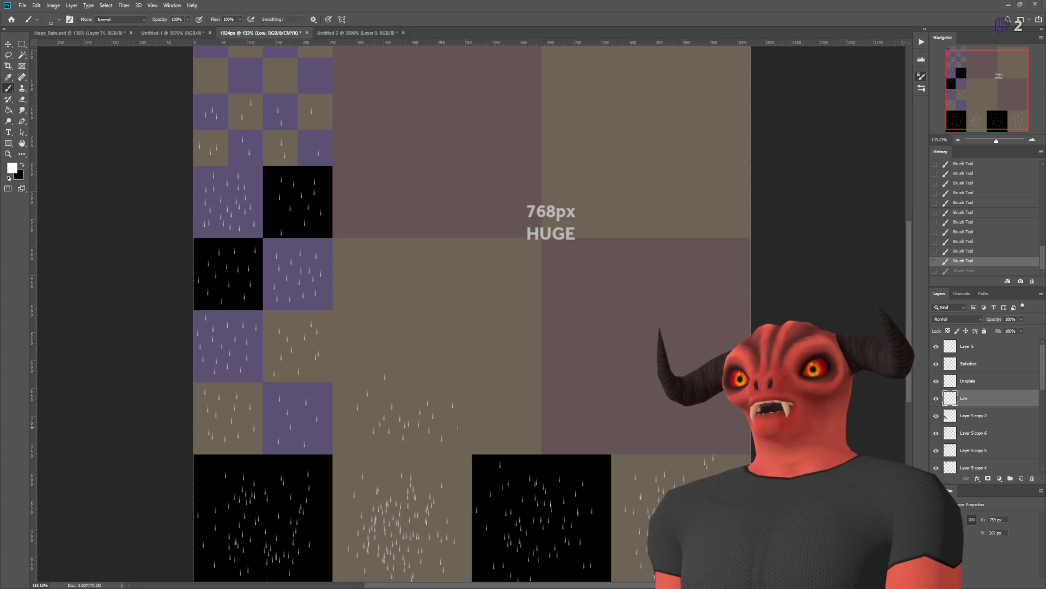
pyautogui.click(484, 301)
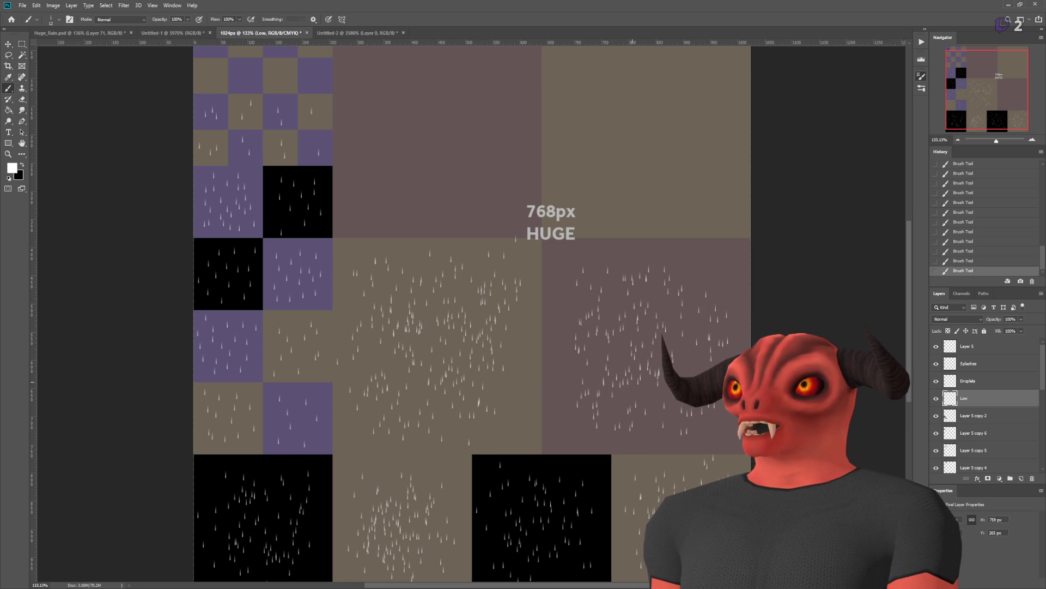
pyautogui.hotkey('ctrl', 'z')
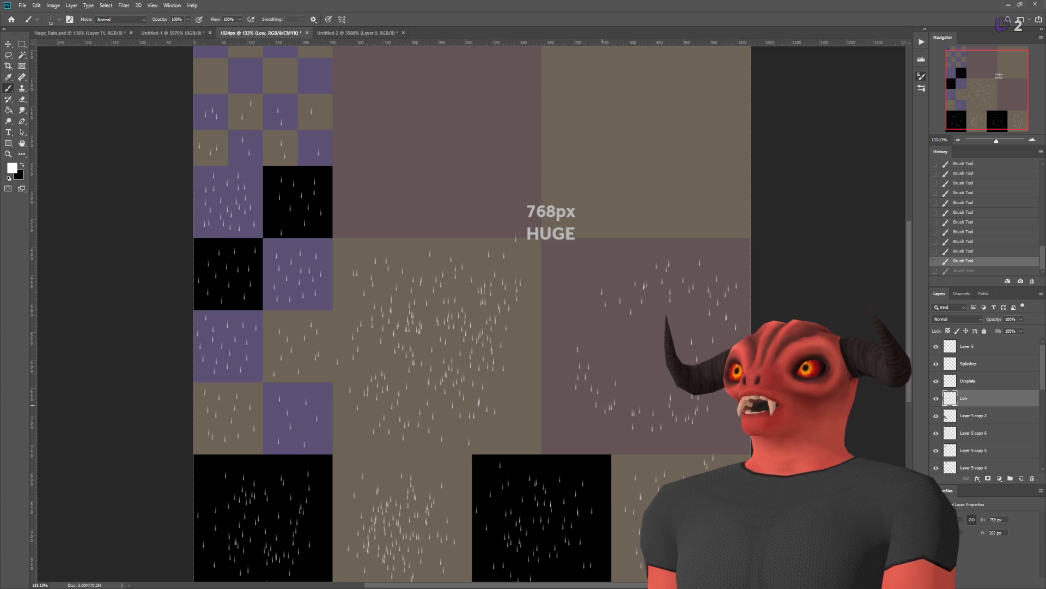
pyautogui.hotkey('ctrl', 'shift', 'z')
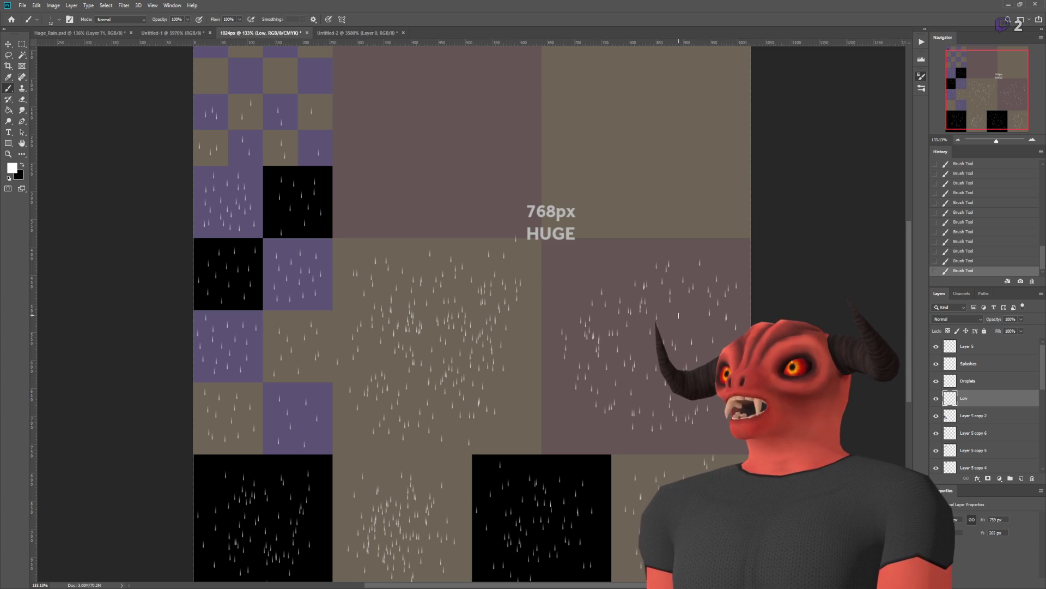
# Step: Scatter more raindrops across the large mauve quadrant
pyautogui.scroll(-2, 437, 128)
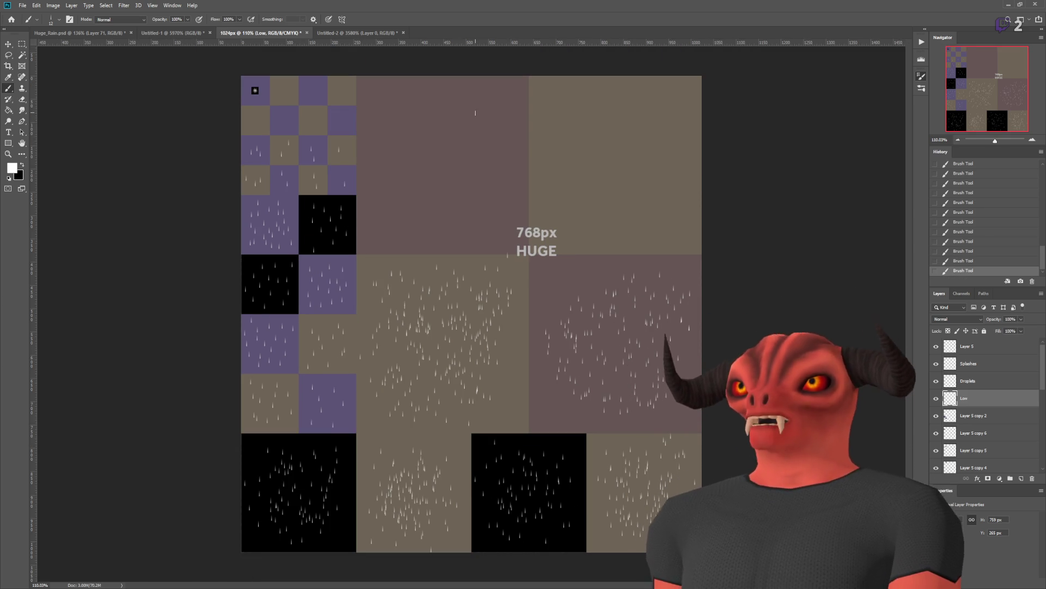
pyautogui.scroll(3, 474, 114)
pyautogui.scroll(-3, 431, 282)
pyautogui.scroll(2, 431, 282)
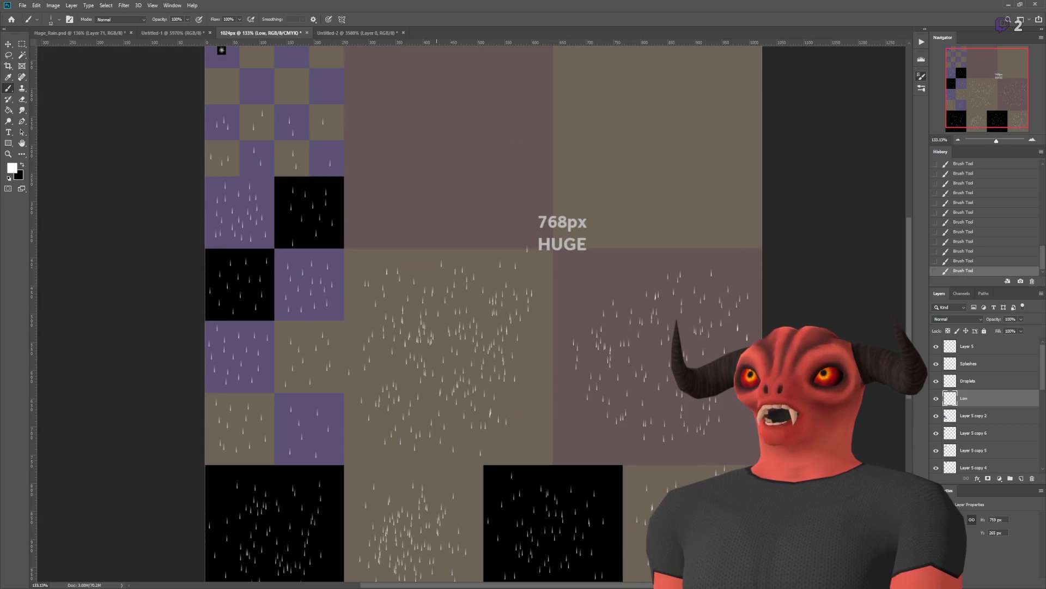
pyautogui.scroll(5, 555, 464)
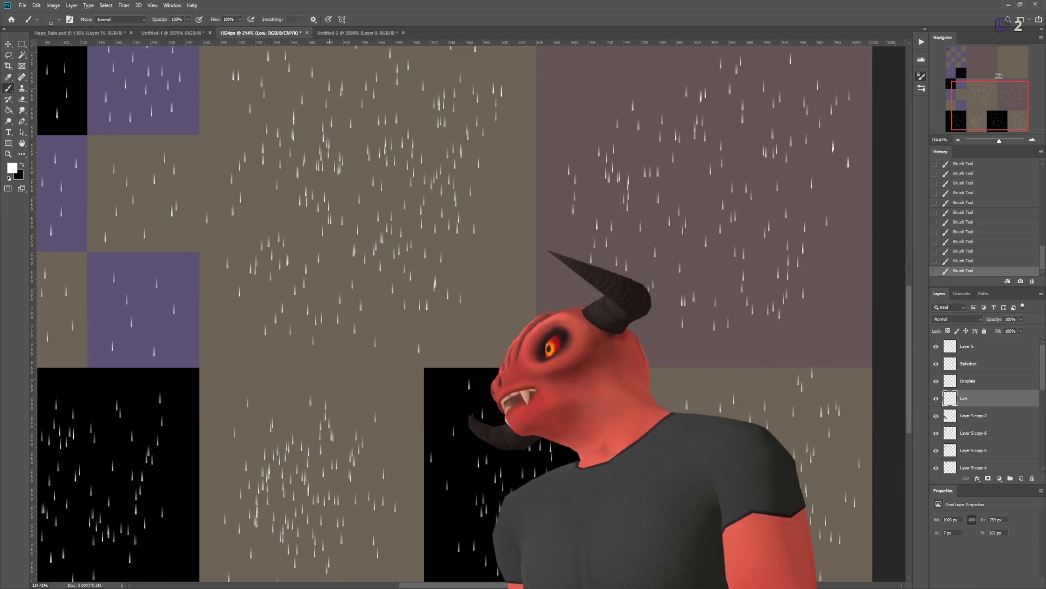
pyautogui.scroll(3, 555, 464)
pyautogui.moveTo(643, 174); pyautogui.dragTo(567, 251)
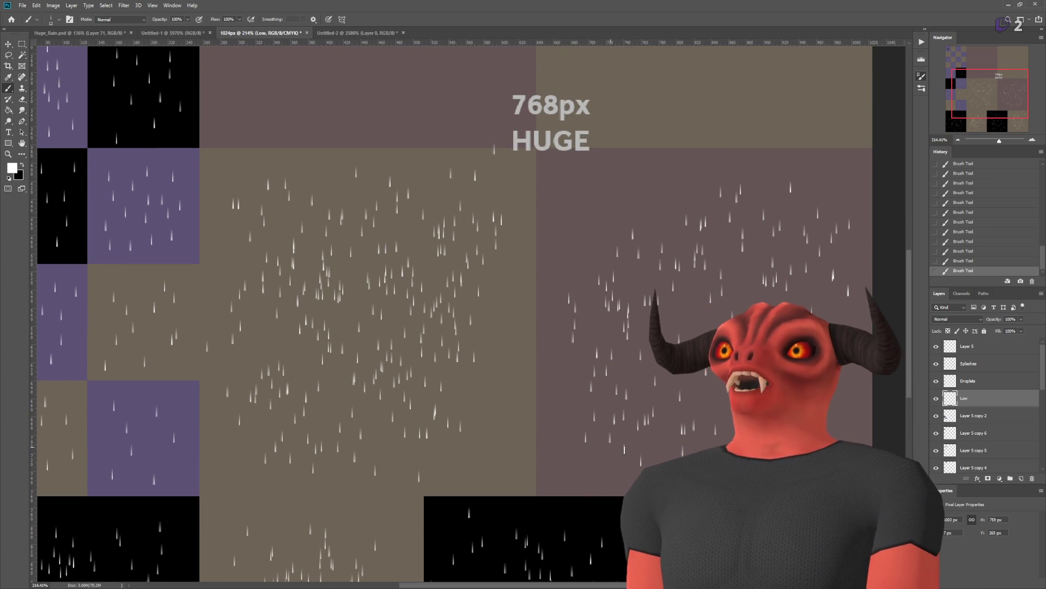
pyautogui.scroll(-5, 539, 270)
pyautogui.scroll(4, 540, 270)
pyautogui.scroll(3, 539, 269)
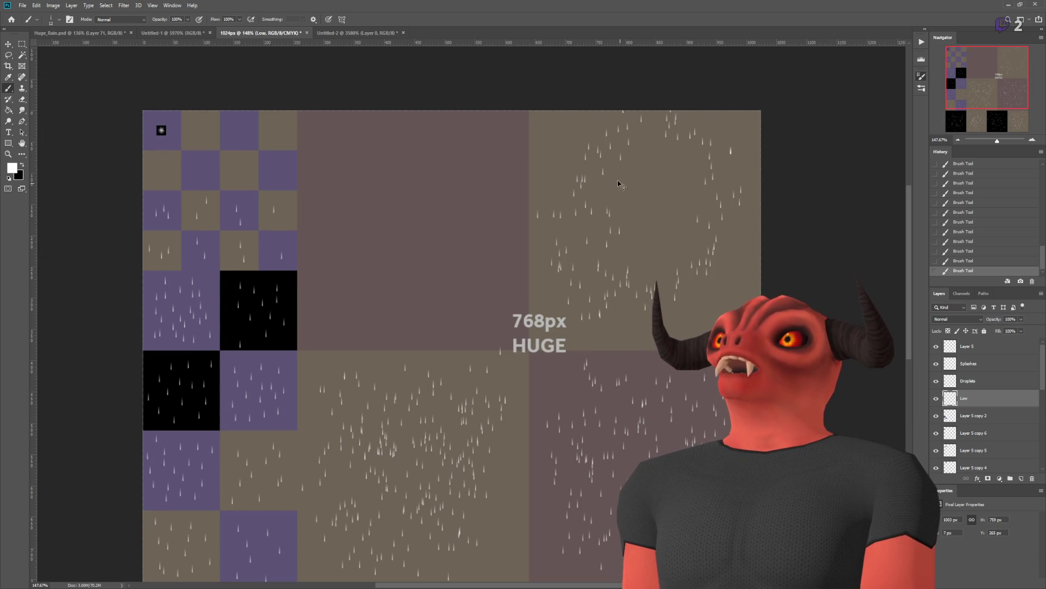
# Step: Compare the top-right quadrant with and without its raindrops, keeping them
pyautogui.hotkey('ctrl', 'z')
pyautogui.hotkey('ctrl', 'z')
pyautogui.hotkey('ctrl', 'shift', 'z')
pyautogui.hotkey('ctrl', 'z')
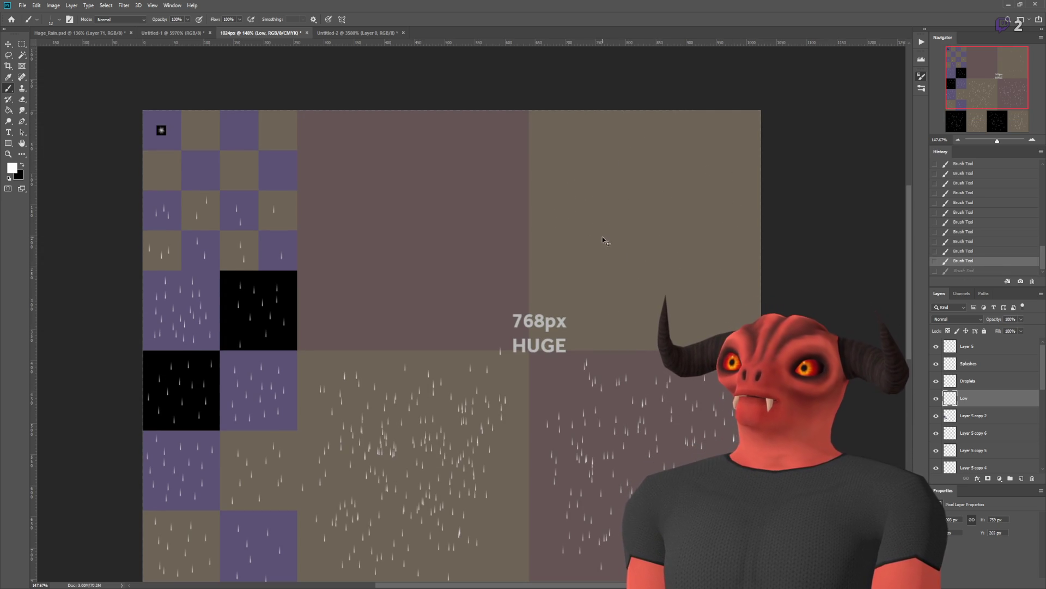
pyautogui.hotkey('ctrl', 'shift', 'z')
pyautogui.hotkey('ctrl', 'z')
pyautogui.hotkey('ctrl', 'z')
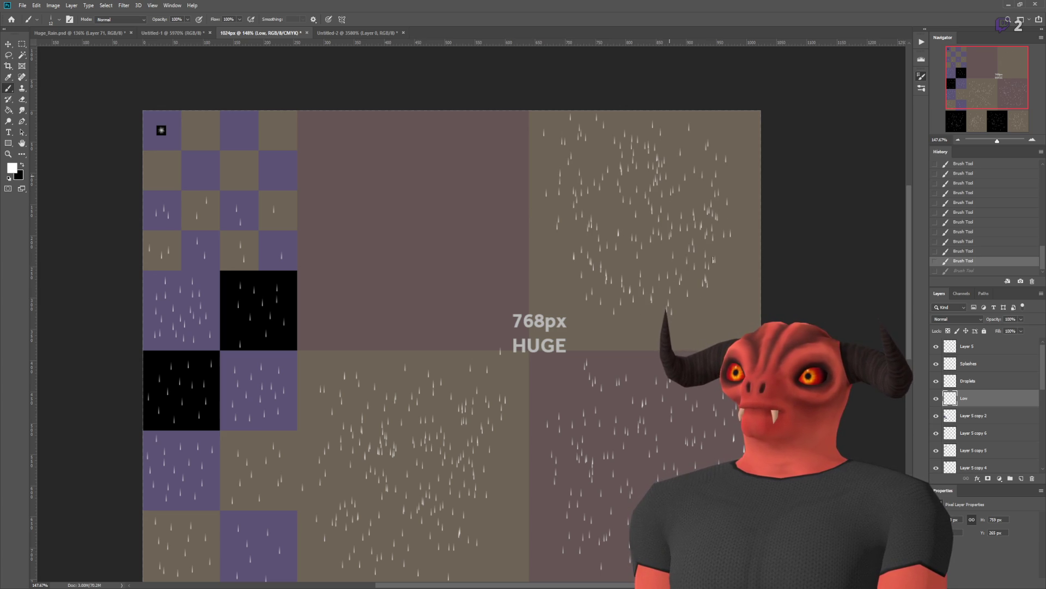
pyautogui.hotkey('ctrl', 'shift', 'z')
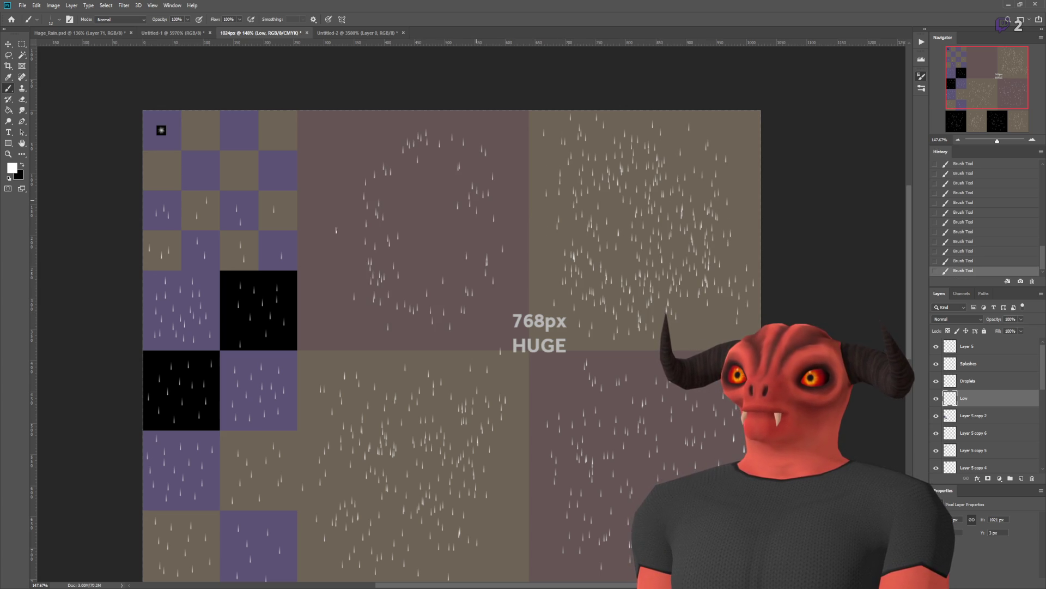
# Step: Add a denser raindrop stroke to the upper mauve quadrant and keep it
pyautogui.moveTo(388, 256); pyautogui.dragTo(432, 285)
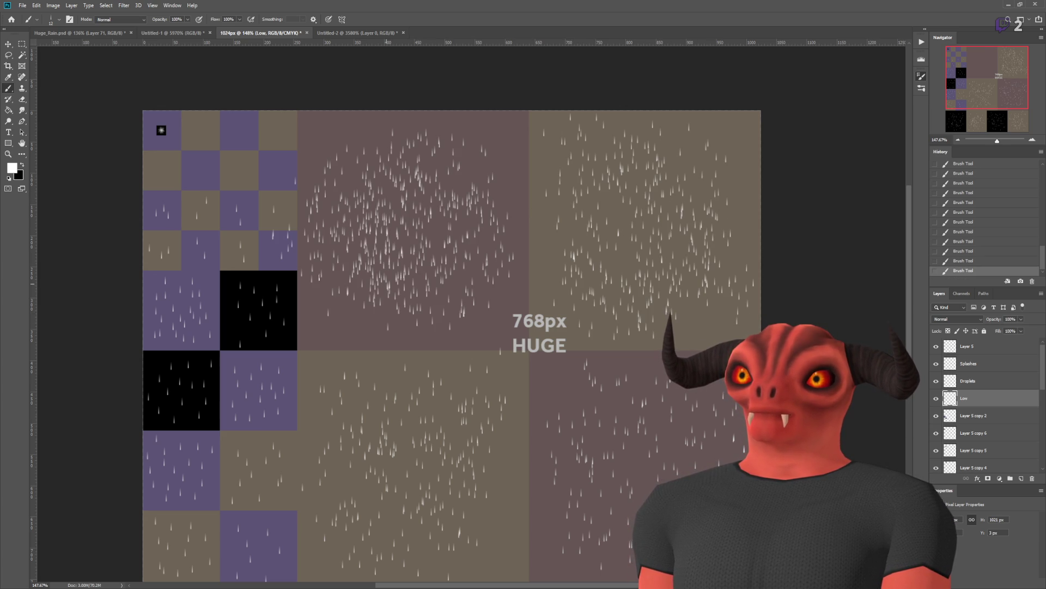
pyautogui.scroll(-5, 556, 299)
pyautogui.scroll(7, 542, 306)
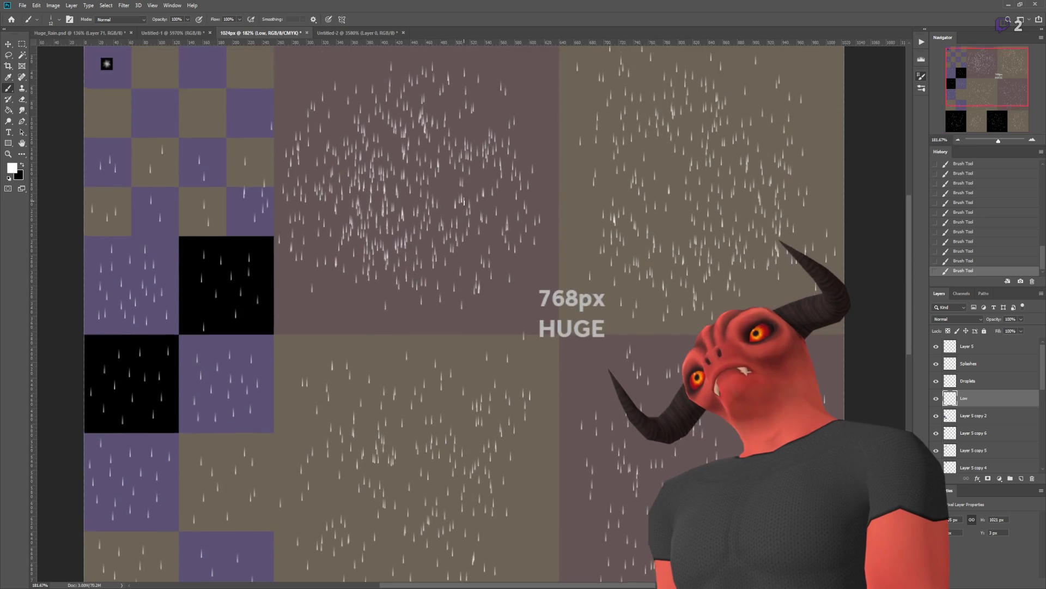
pyautogui.hotkey('ctrl', 'z')
pyautogui.scroll(2, 467, 202)
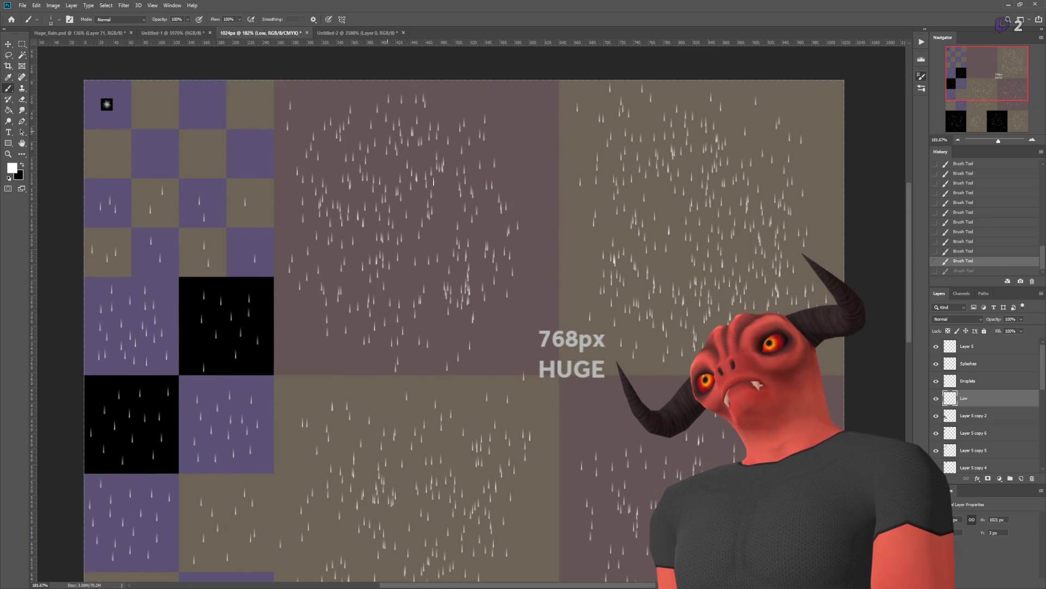
pyautogui.hotkey('ctrl', 'shift', 'z')
pyautogui.scroll(-5, 518, 161)
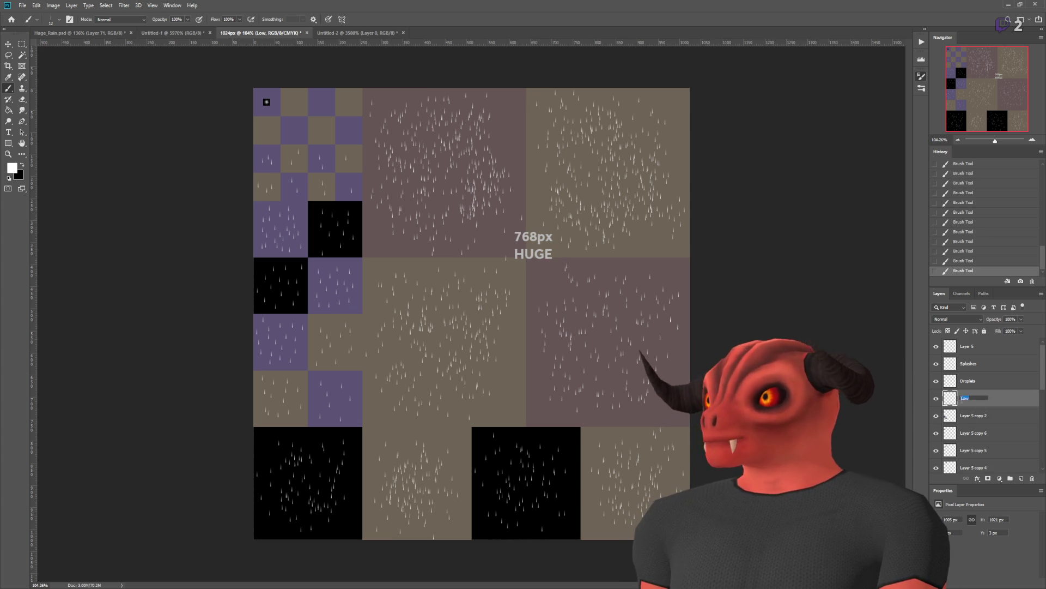
# Step: Name the layer 'Larger', fill a new layer with black, then hide that black layer
pyautogui.write('Larger')
pyautogui.click(981, 416)
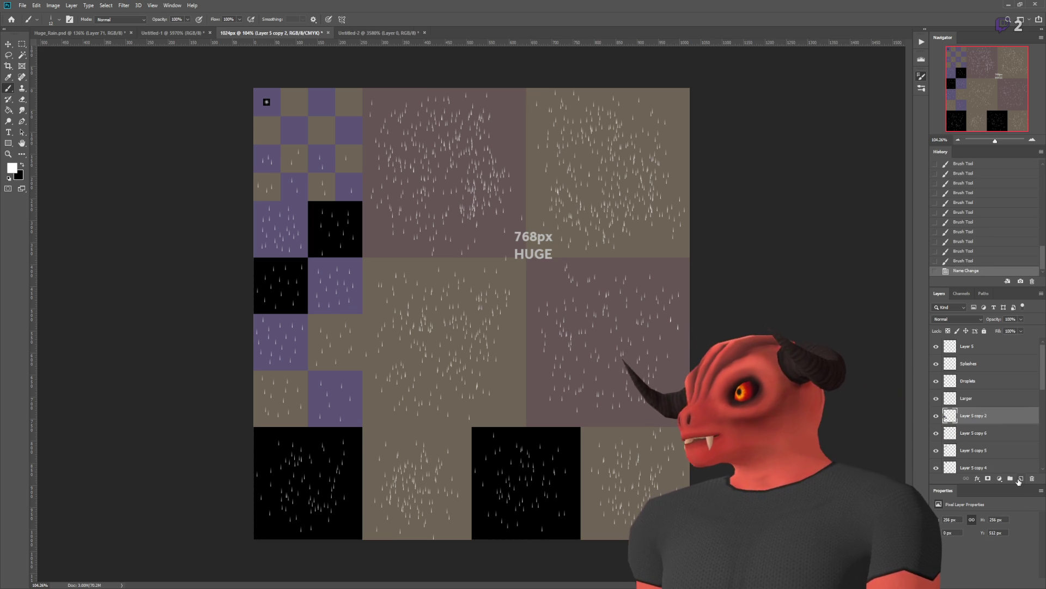
pyautogui.press('g')
pyautogui.click(22, 166)
pyautogui.click(477, 261)
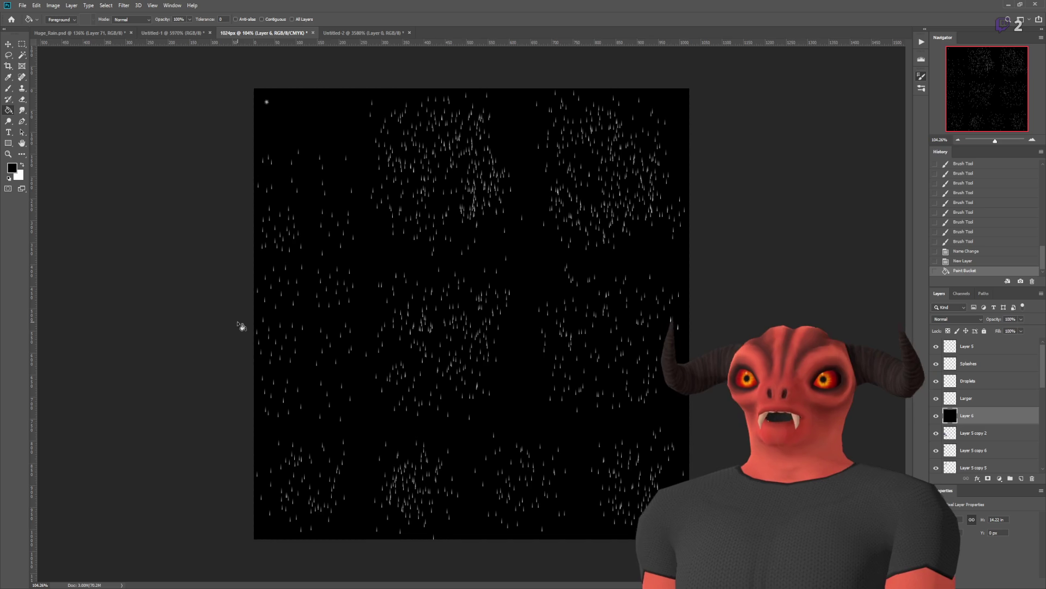
pyautogui.scroll(3, 285, 117)
pyautogui.scroll(-5, 304, 269)
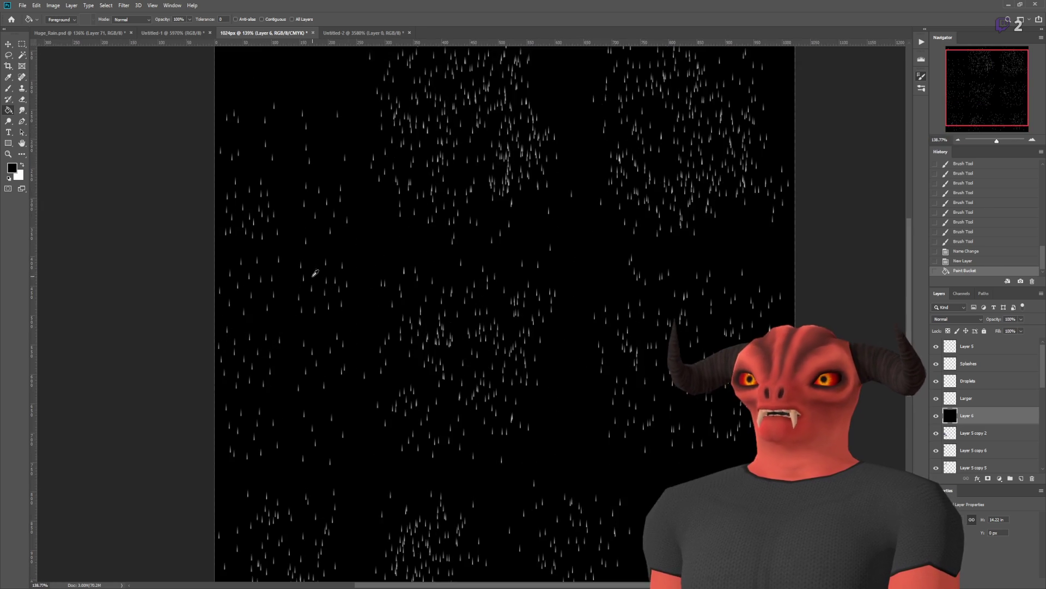
pyautogui.press('m')
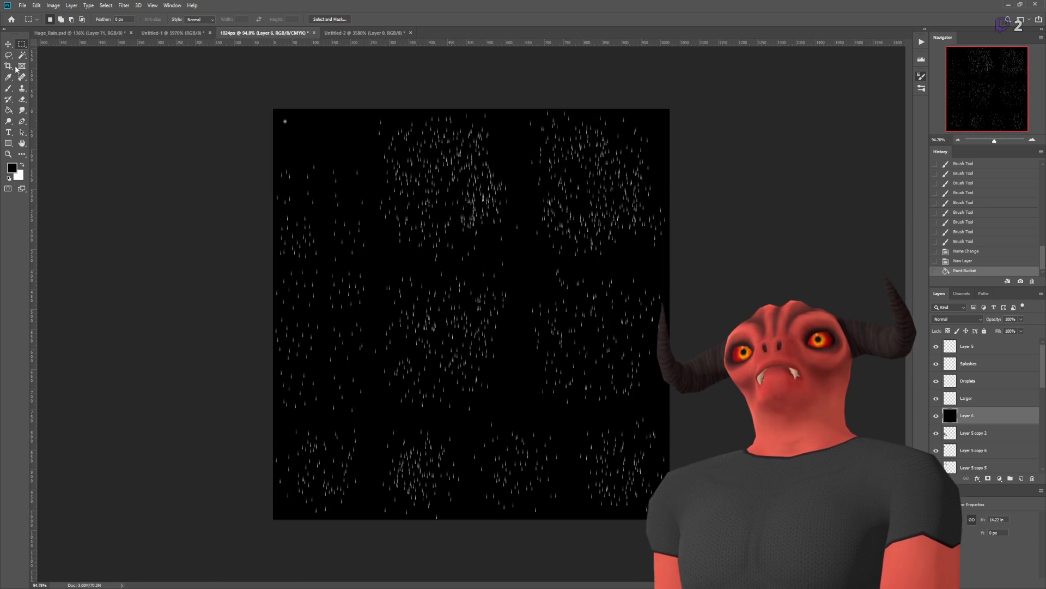
pyautogui.click(937, 415)
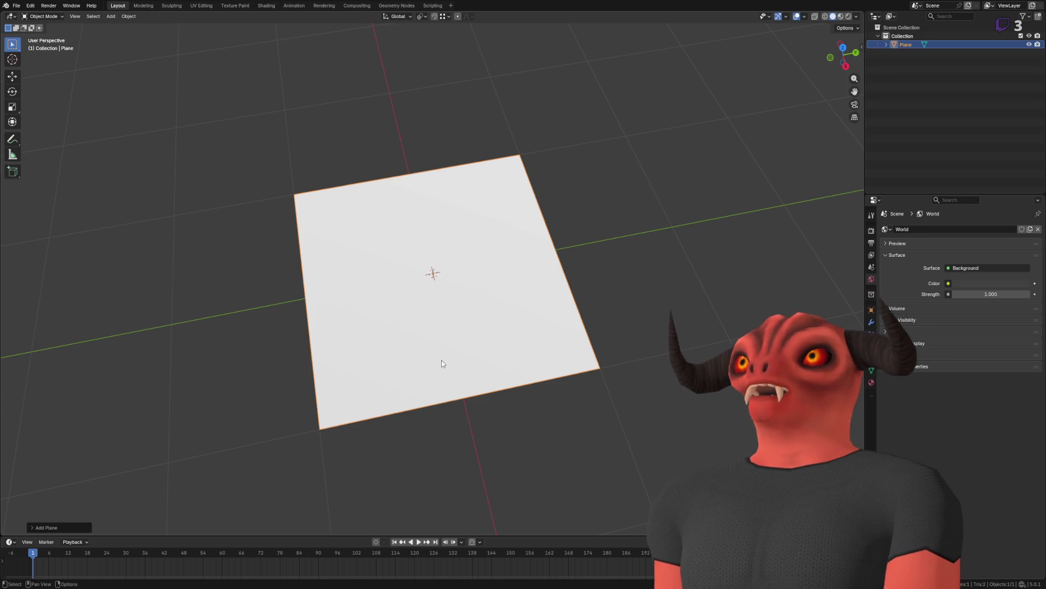
# Step: Create a new material on the plane named 'RainAtlas'
pyautogui.moveTo(443, 343)
pyautogui.mouseDown()
pyautogui.moveTo(377, 338)
pyautogui.moveTo(388, 308)
pyautogui.moveTo(434, 358)
pyautogui.mouseUp()
pyautogui.scroll(-7, 435, 362)
pyautogui.click(871, 381)
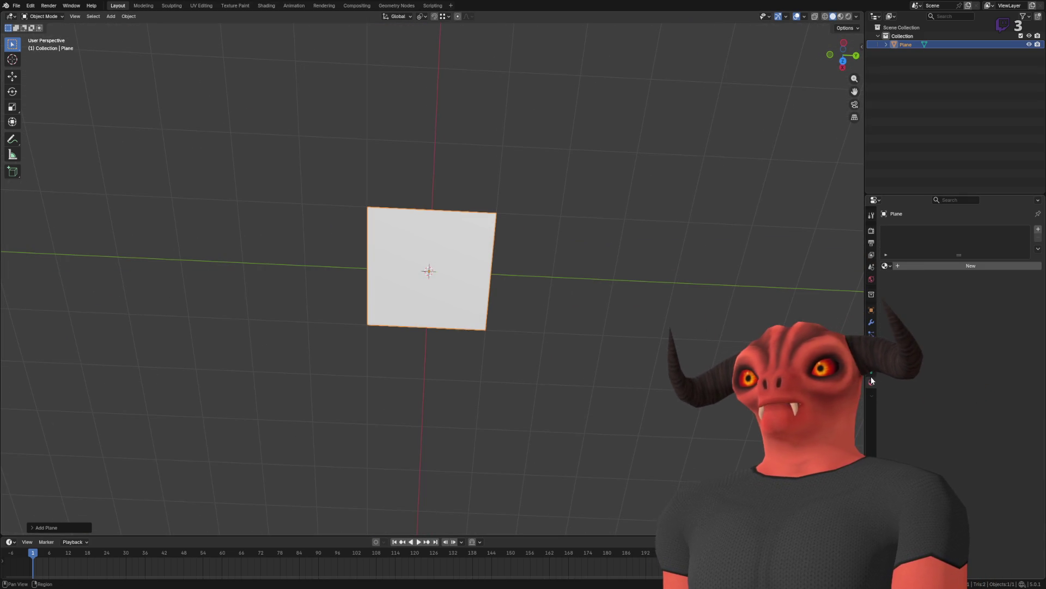
pyautogui.click(923, 266)
pyautogui.click(924, 266)
pyautogui.write('RainAtlaas')
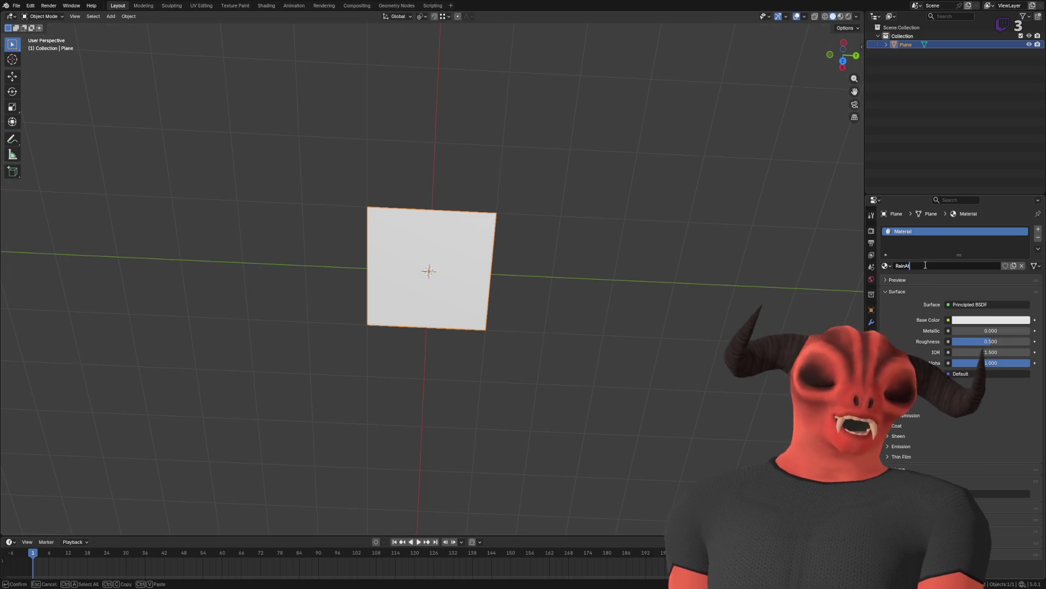
pyautogui.press('BackSpace')
pyautogui.press('BackSpace')
pyautogui.write('s')
pyautogui.press('Return')
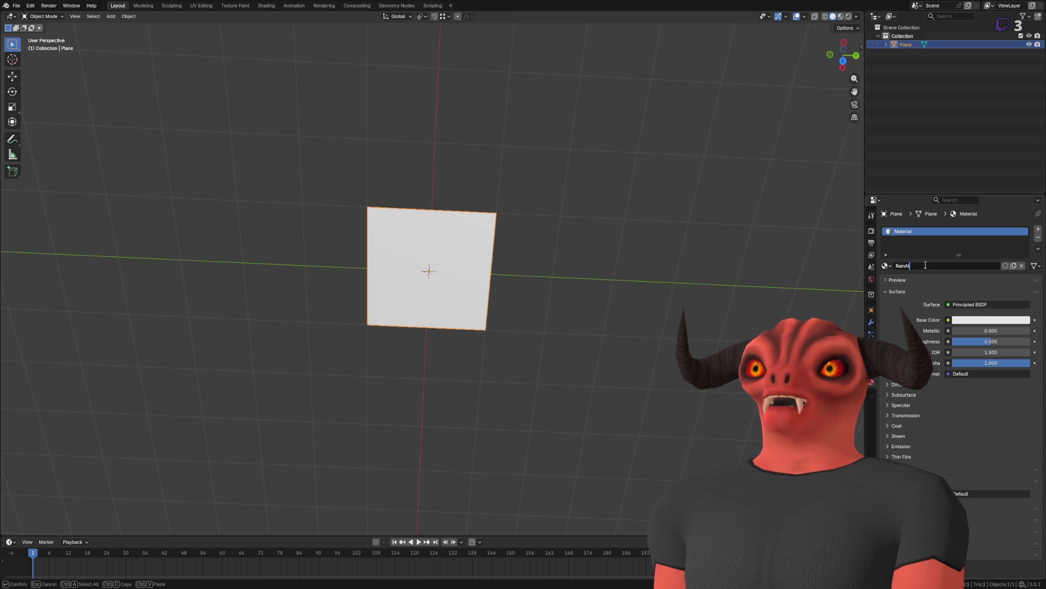
# Step: Drive the material's Base Color with an Image Texture showing RainAtlas.psd
pyautogui.scroll(5, 551, 233)
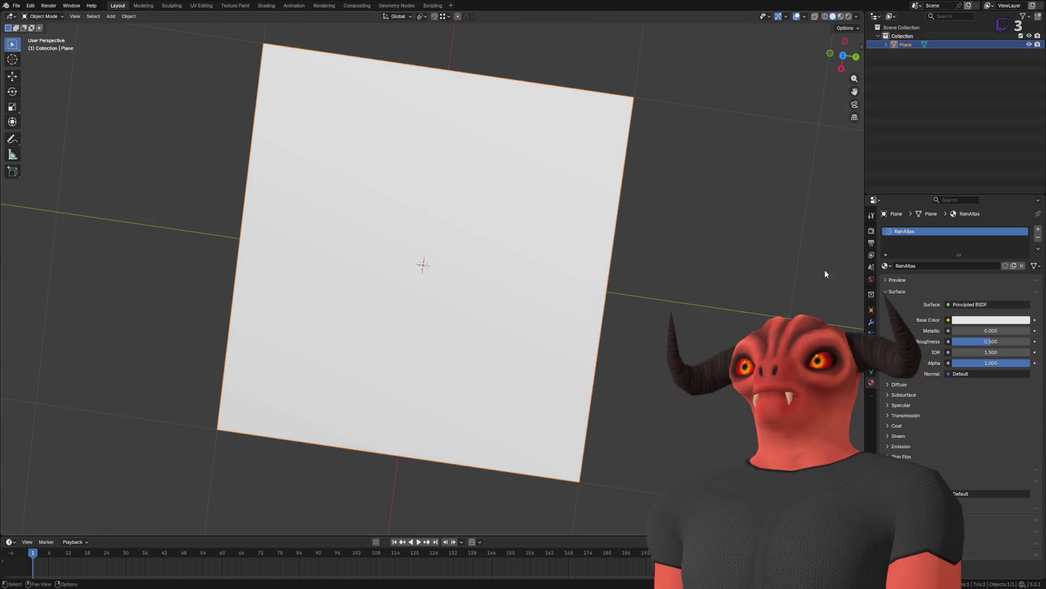
pyautogui.click(948, 320)
pyautogui.click(779, 376)
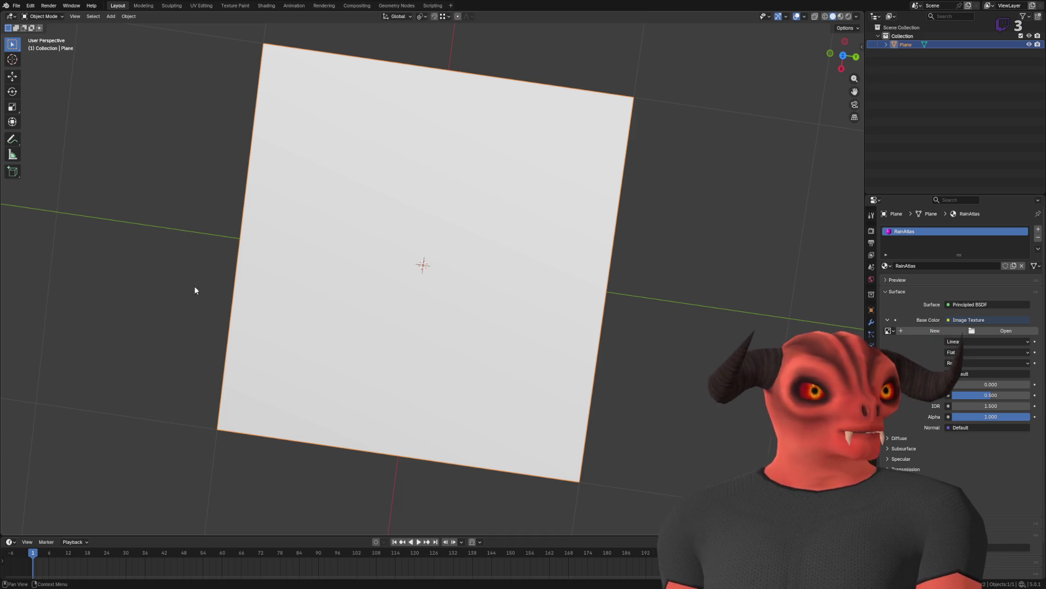
pyautogui.moveTo(184, 318)
pyautogui.mouseDown()
pyautogui.moveTo(451, 308)
pyautogui.moveTo(545, 285)
pyautogui.moveTo(357, 263)
pyautogui.moveTo(351, 285)
pyautogui.mouseUp()
pyautogui.scroll(-3, 371, 267)
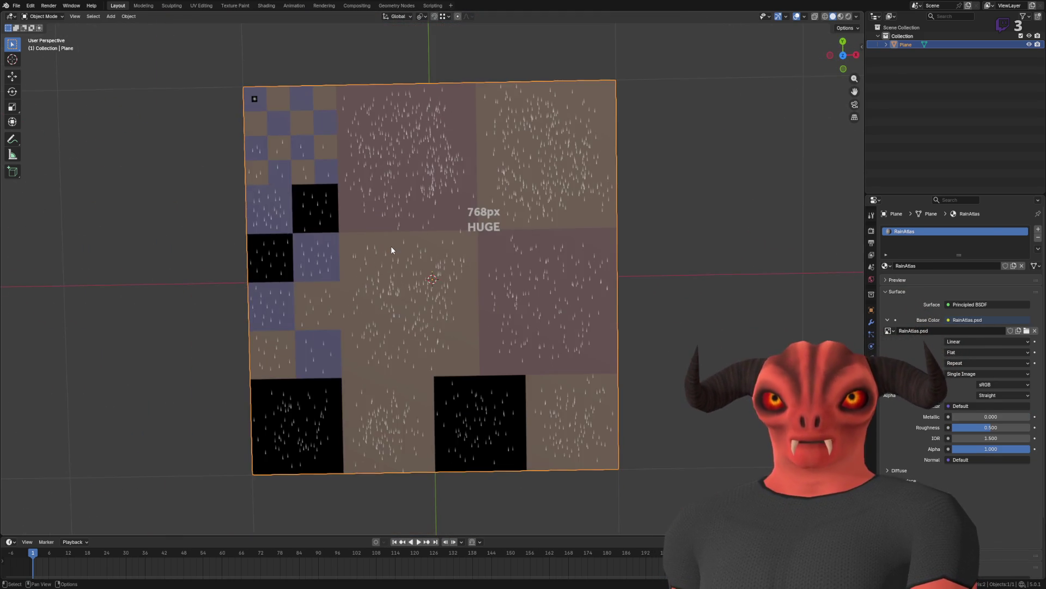
# Step: Subdivide the plane in Edit Mode and add seven horizontal loop cuts
pyautogui.press('Tab')
pyautogui.hotkey('alt', 'a')
pyautogui.rightClick(659, 159)
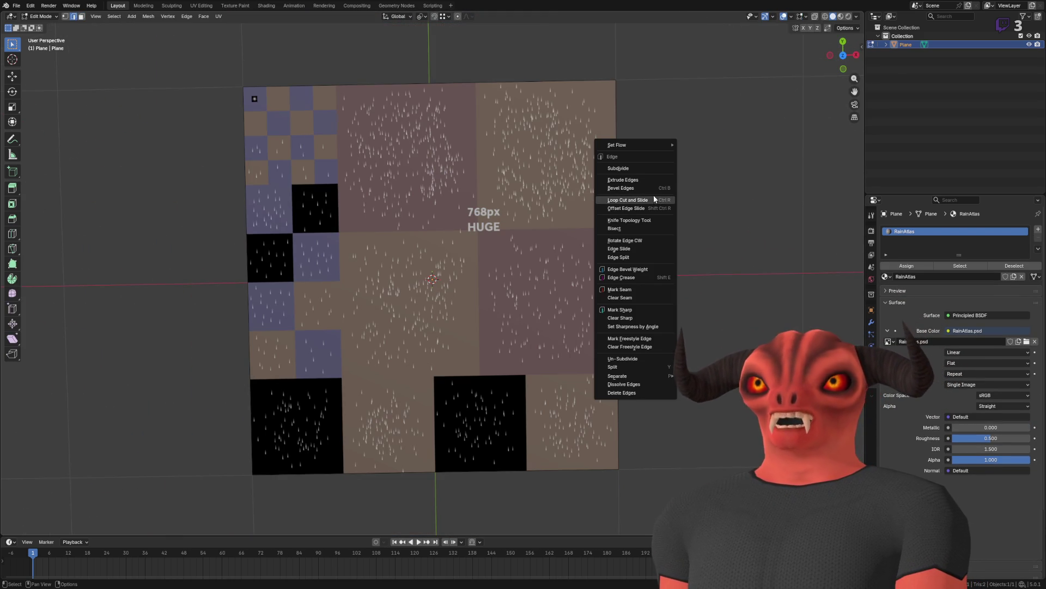
pyautogui.click(636, 166)
pyautogui.rightClick(509, 209)
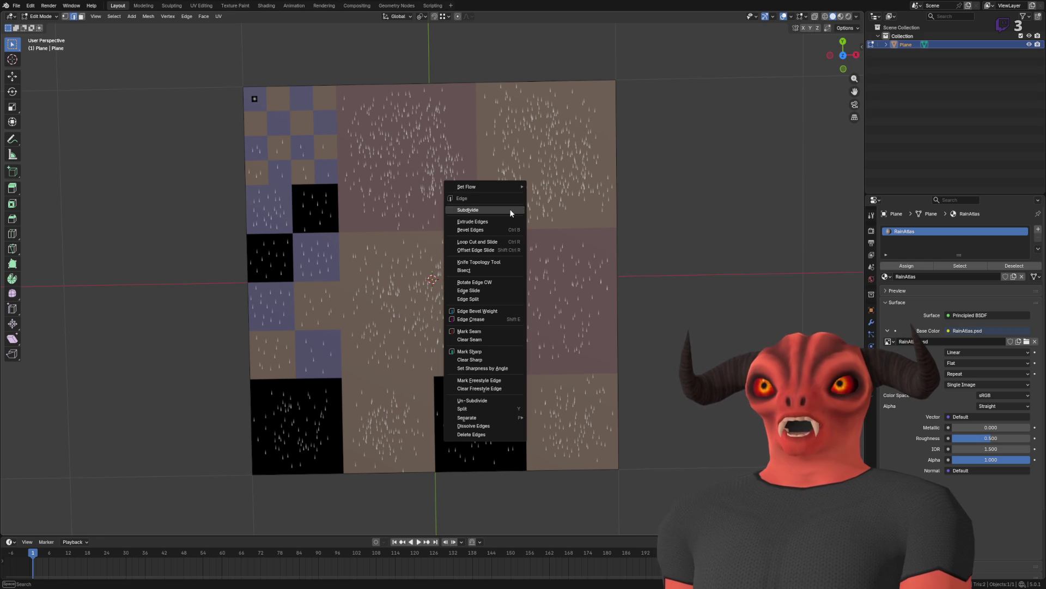
pyautogui.click(490, 241)
pyautogui.scroll(6, 239, 253)
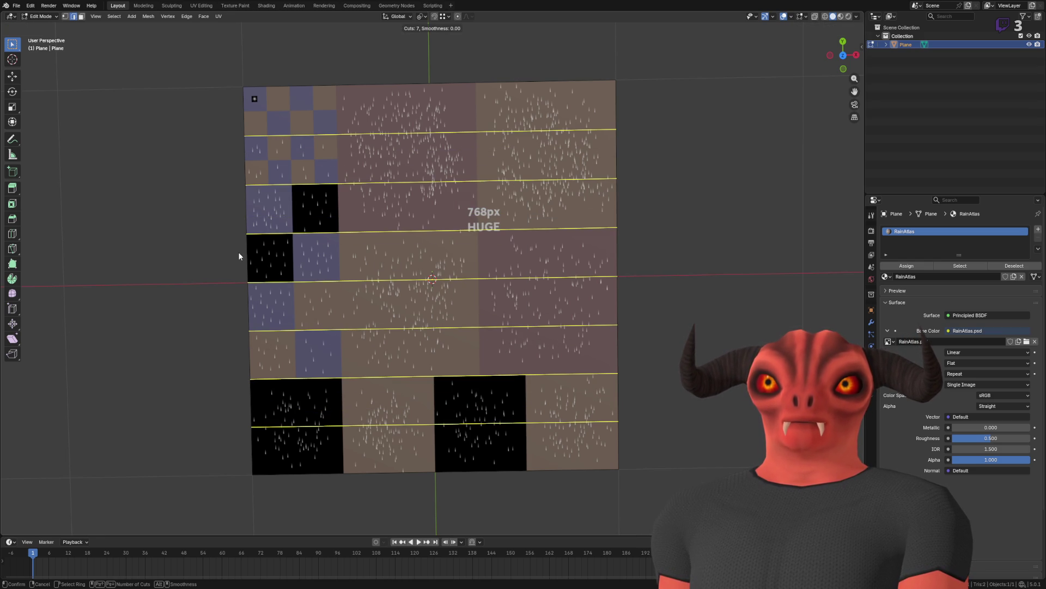
pyautogui.click(239, 256)
# Step: Add three vertical loop cuts plus a centred cut through the left column
pyautogui.rightClick(478, 215)
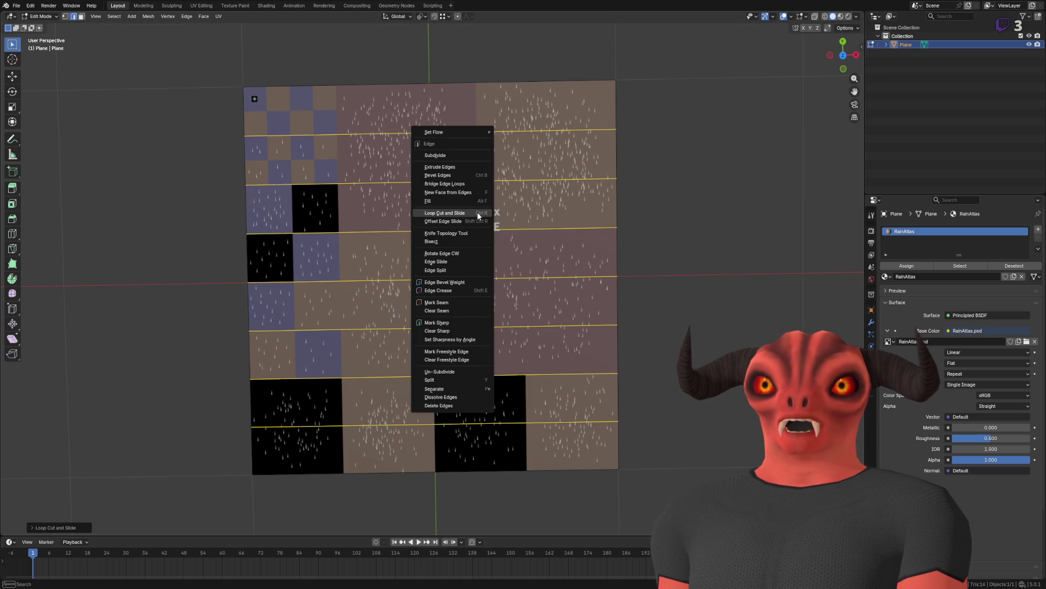
pyautogui.click(445, 213)
pyautogui.scroll(2, 325, 222)
pyautogui.click(326, 221)
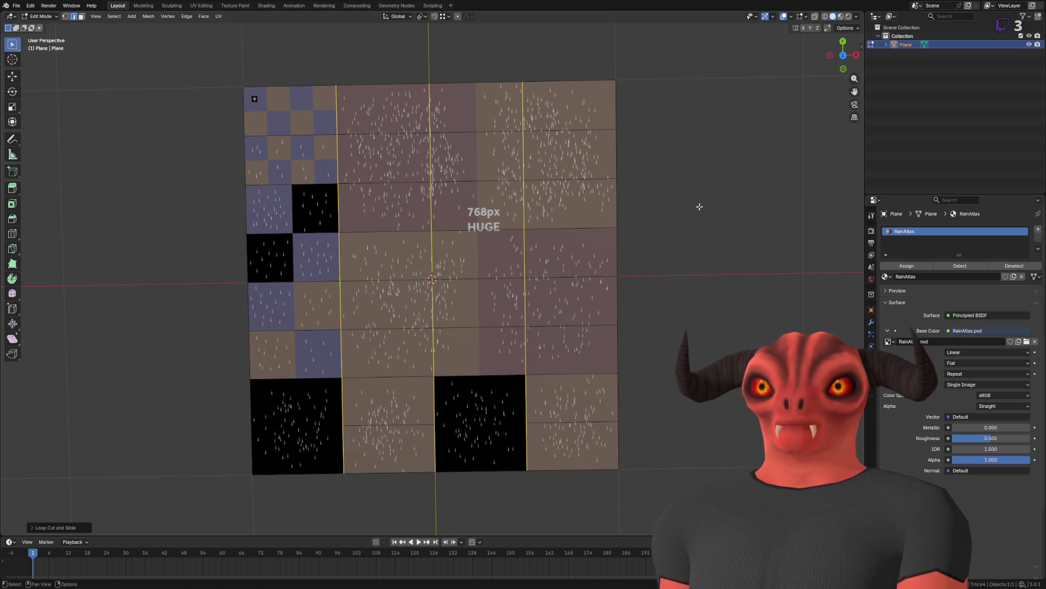
pyautogui.click(640, 209)
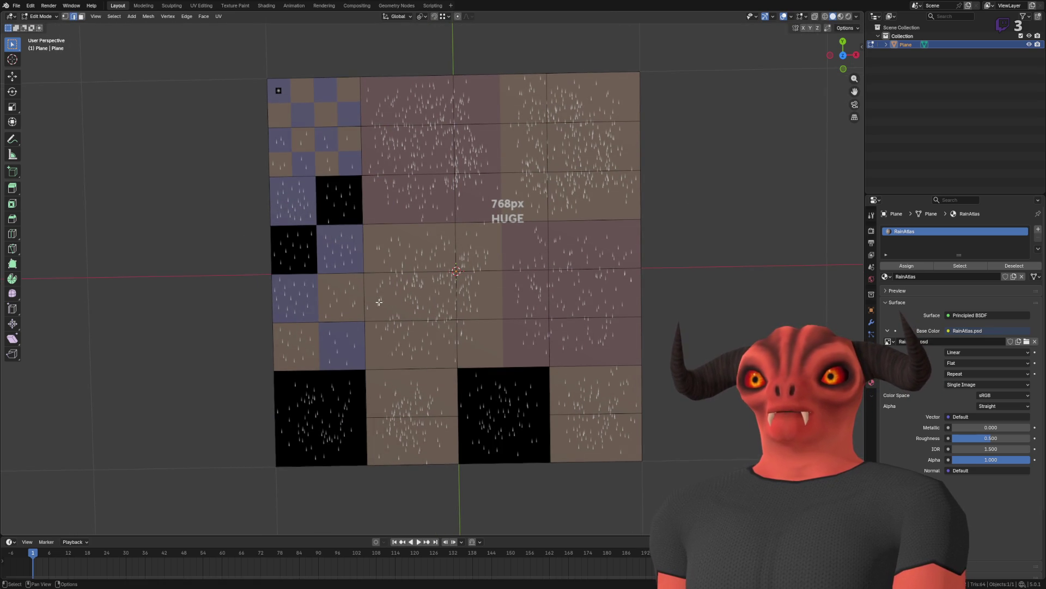
pyautogui.rightClick(444, 263)
pyautogui.click(443, 262)
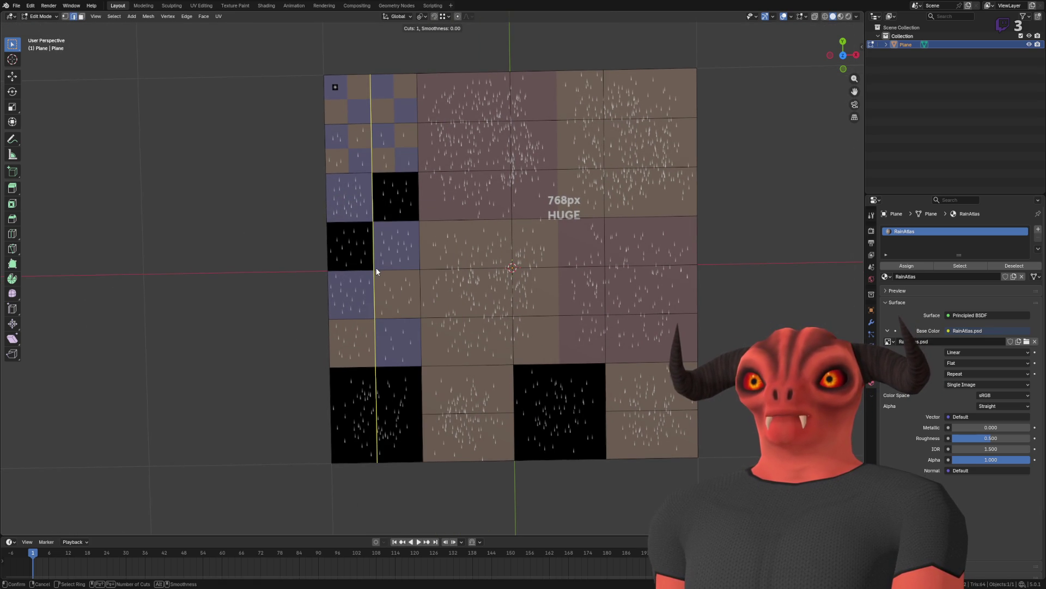
pyautogui.click(376, 271)
pyautogui.rightClick(376, 271)
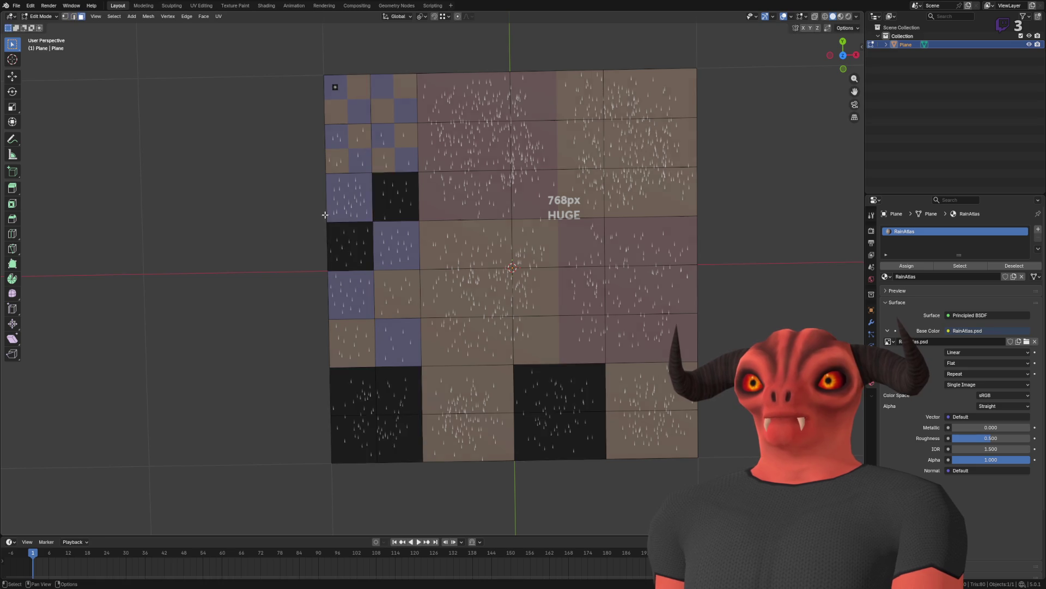
# Step: Add one more centred vertical loop cut in the plane's right half
pyautogui.press('a')
pyautogui.press('2')
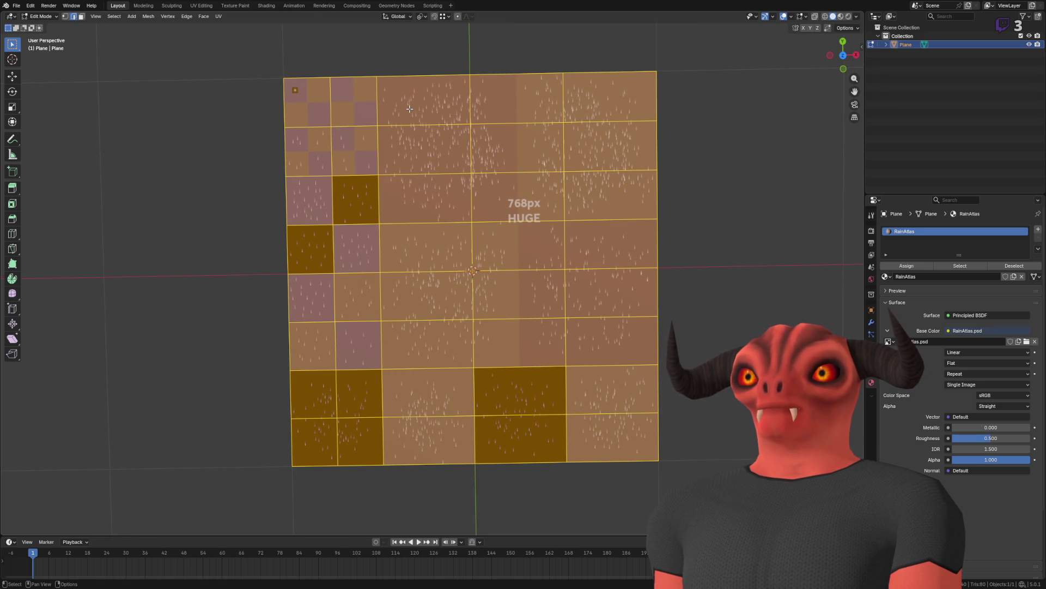
pyautogui.hotkey('alt', 'a')
pyautogui.rightClick(509, 76)
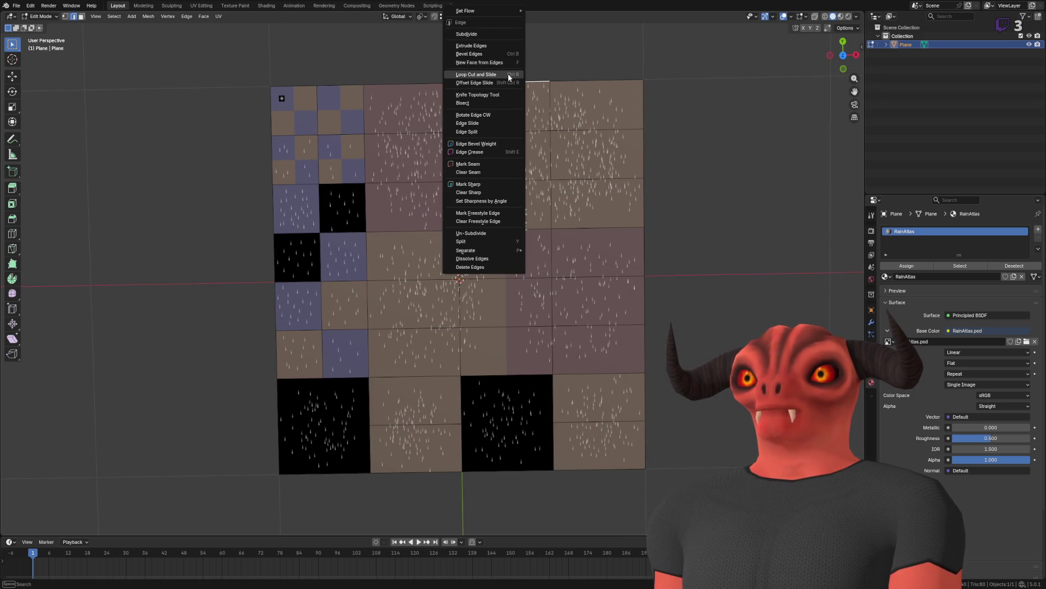
pyautogui.click(500, 74)
pyautogui.click(518, 162)
pyautogui.rightClick(518, 162)
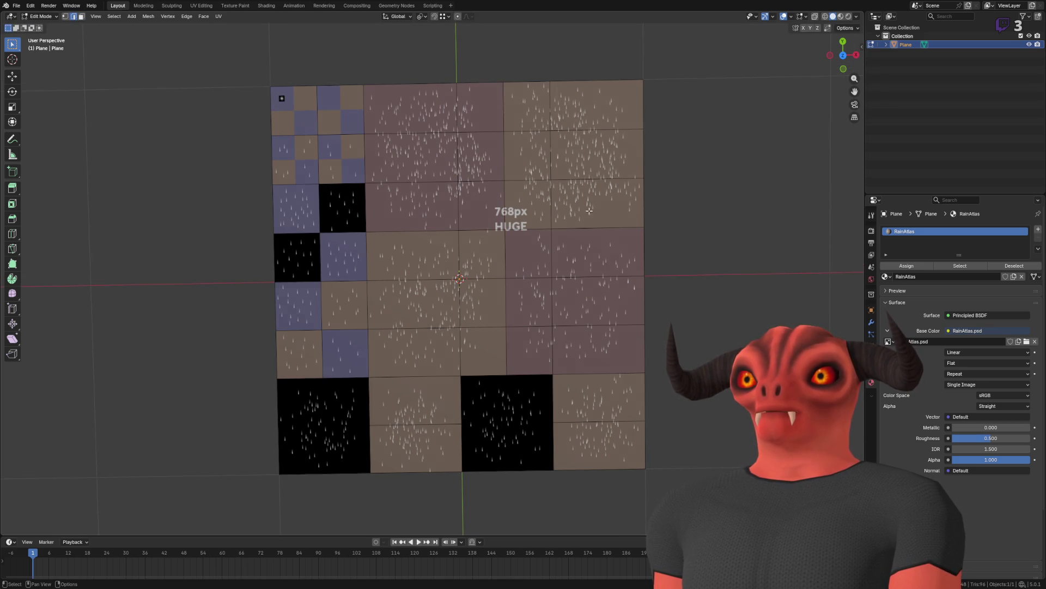
# Step: Dissolve the inner edges of the lower-left black tile into a single face
pyautogui.moveTo(481, 347); pyautogui.dragTo(482, 348)
pyautogui.scroll(-3, 575, 290)
pyautogui.scroll(6, 575, 290)
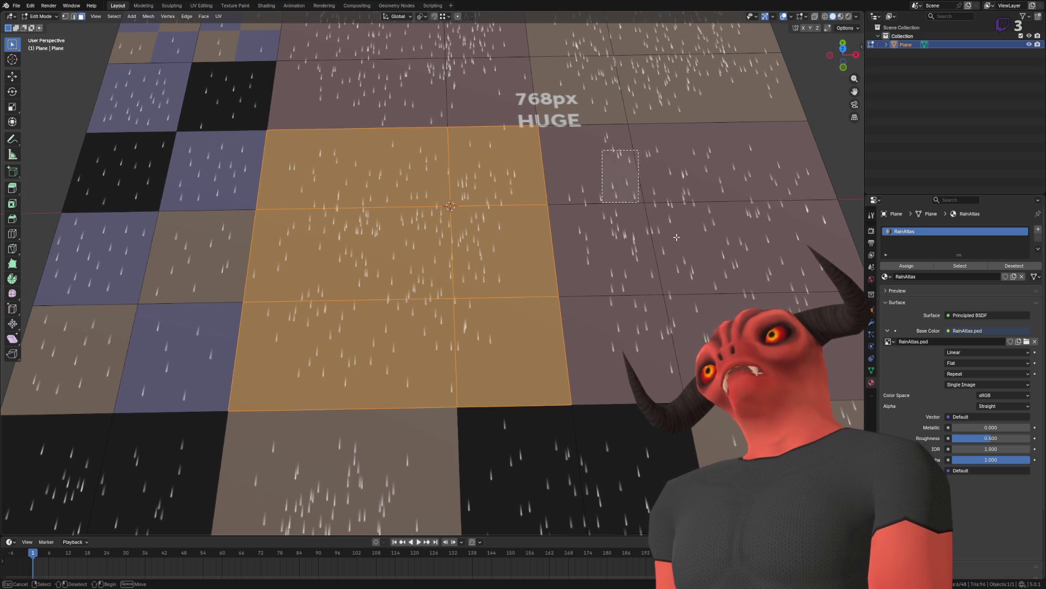
pyautogui.scroll(-5, 669, 256)
pyautogui.press('a')
pyautogui.scroll(5, 371, 341)
pyautogui.moveTo(371, 342); pyautogui.dragTo(420, 283)
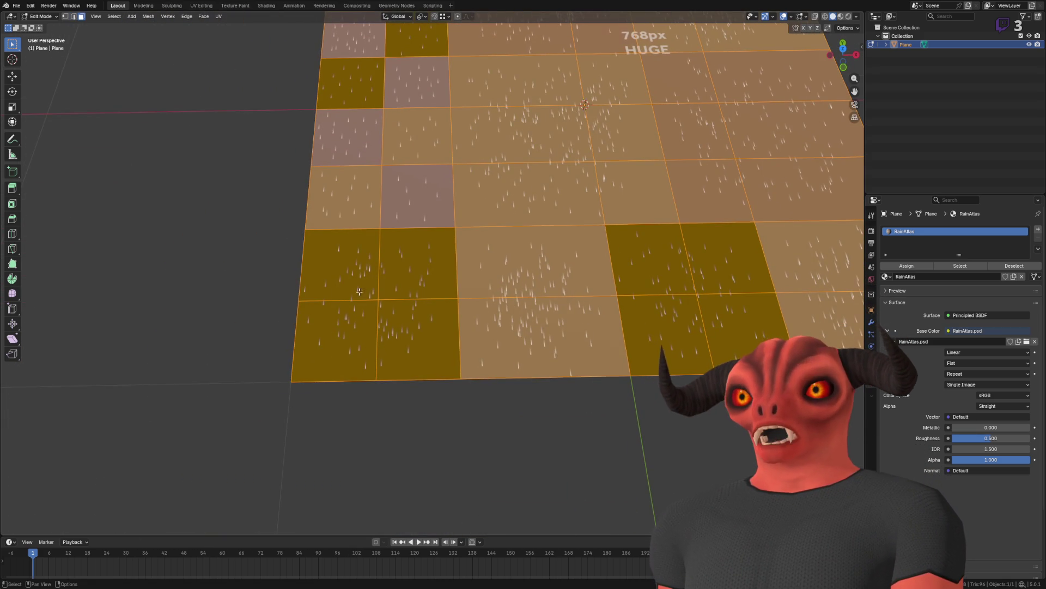
pyautogui.click(366, 267)
pyautogui.click(370, 336)
pyautogui.rightClick(466, 271)
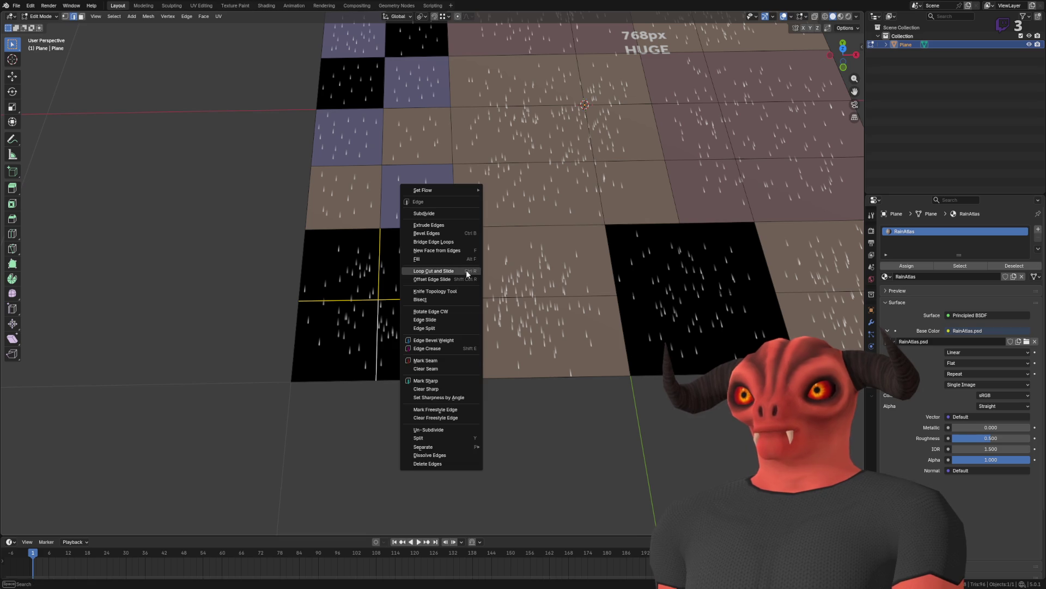
pyautogui.click(444, 455)
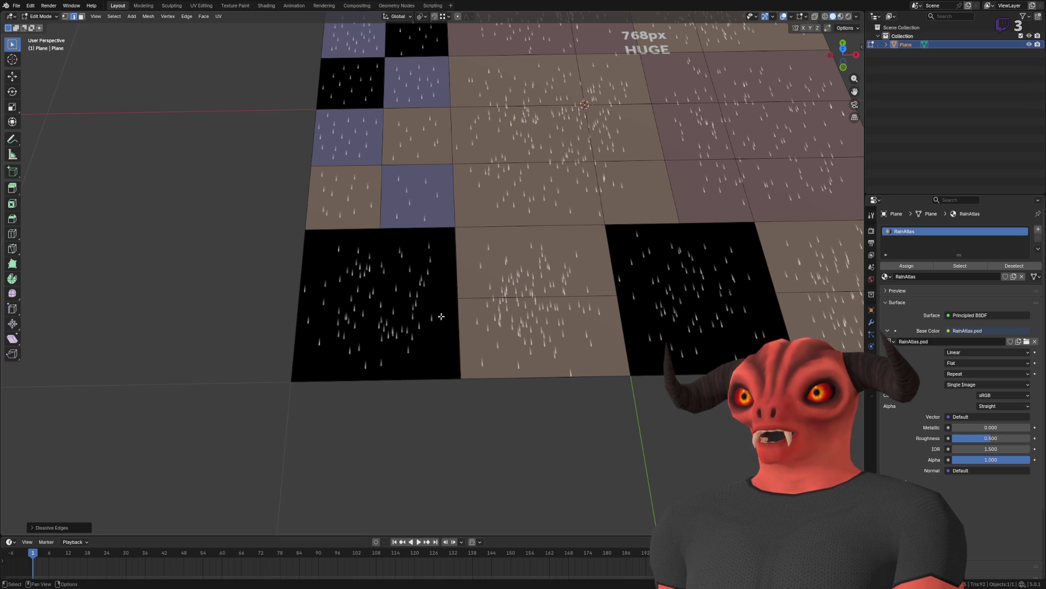
pyautogui.click(364, 341)
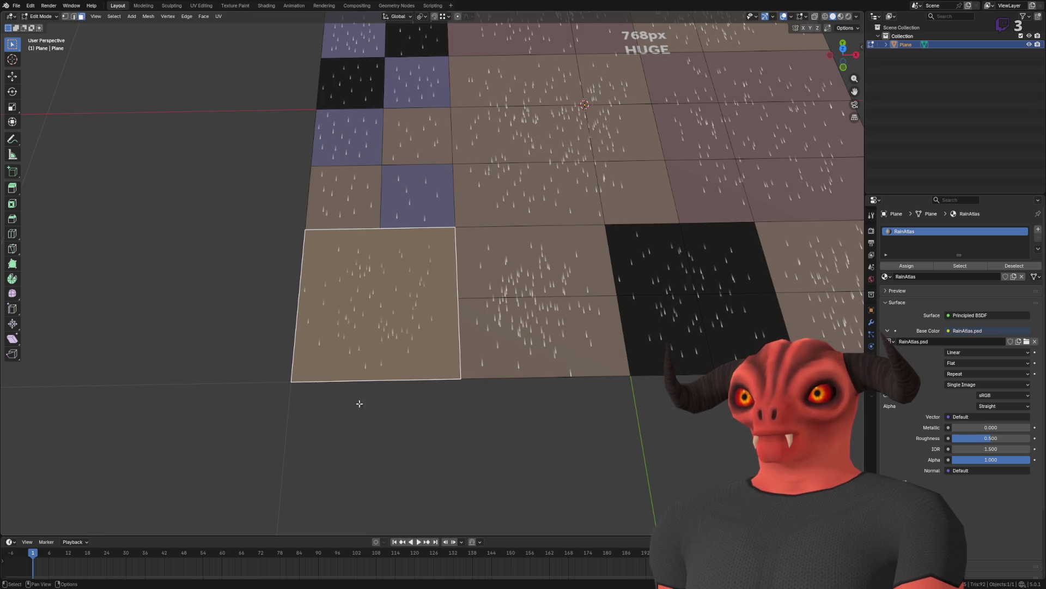
# Step: Separate the large top-middle tile into its own object
pyautogui.scroll(-5, 355, 458)
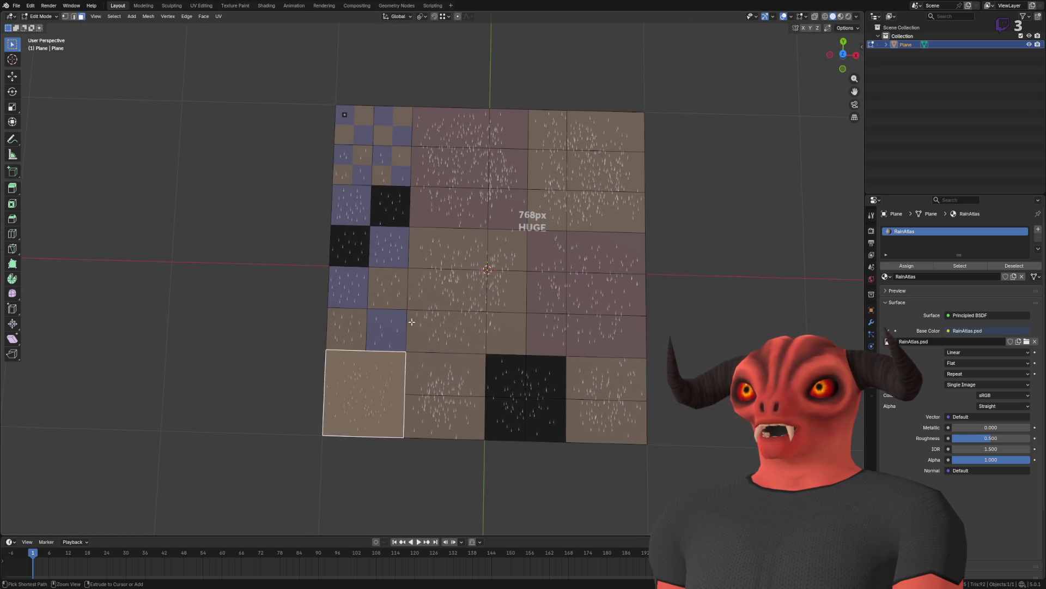
pyautogui.scroll(7, 366, 351)
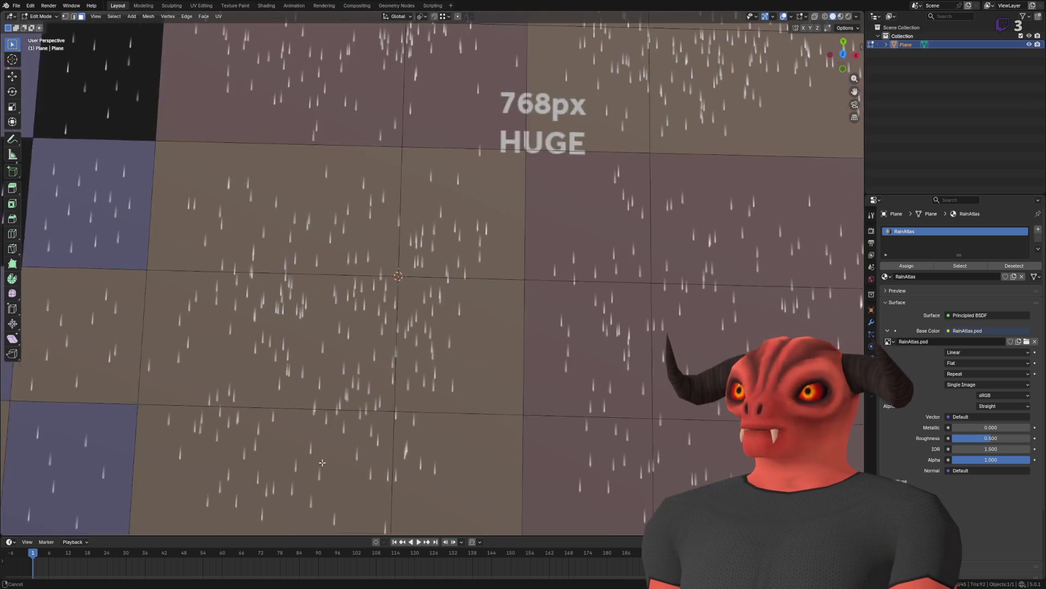
pyautogui.scroll(-4, 490, 256)
pyautogui.scroll(-2, 490, 256)
pyautogui.moveTo(414, 172); pyautogui.dragTo(509, 326)
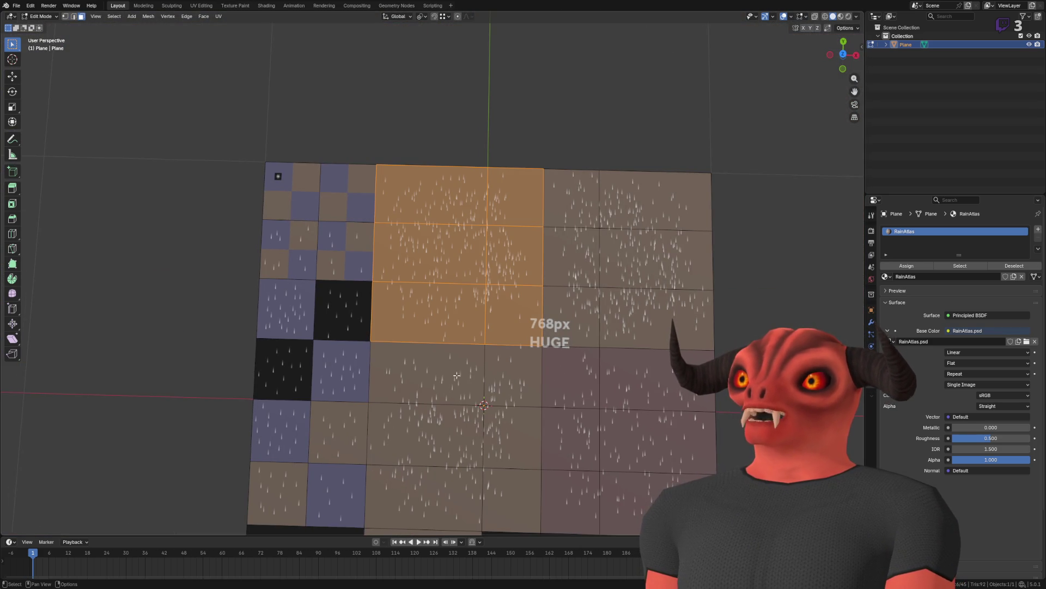
pyautogui.scroll(5, 495, 275)
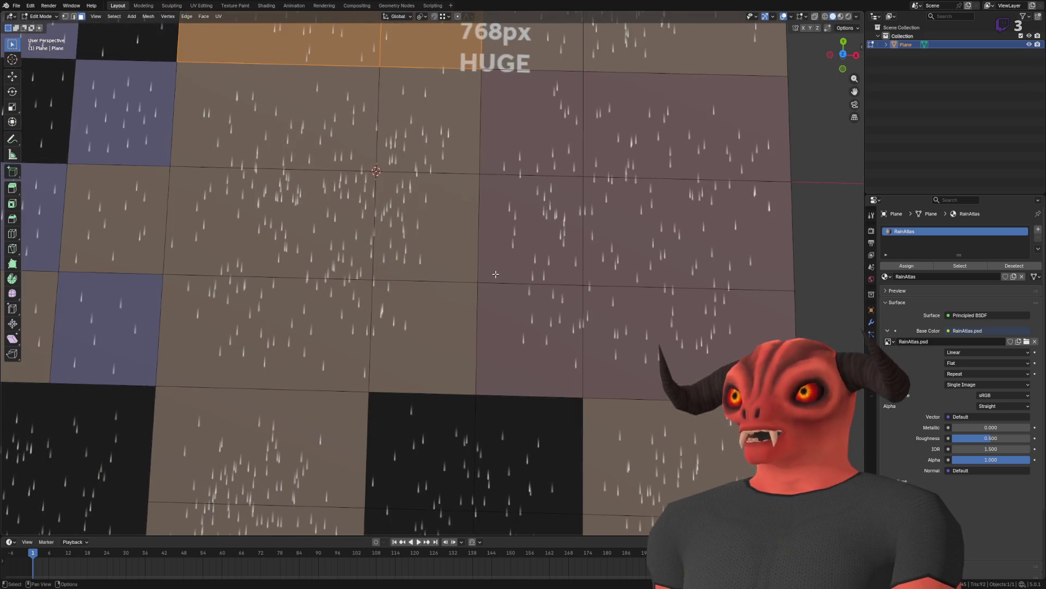
pyautogui.scroll(-3, 495, 274)
pyautogui.moveTo(495, 274)
pyautogui.mouseDown()
pyautogui.moveTo(571, 255)
pyautogui.moveTo(578, 264)
pyautogui.moveTo(483, 216)
pyautogui.mouseUp()
pyautogui.press('p')
pyautogui.click(482, 216)
# Step: Separate the next 2x3 block, another block, and the lower-left block (Plane.004)
pyautogui.click(643, 235)
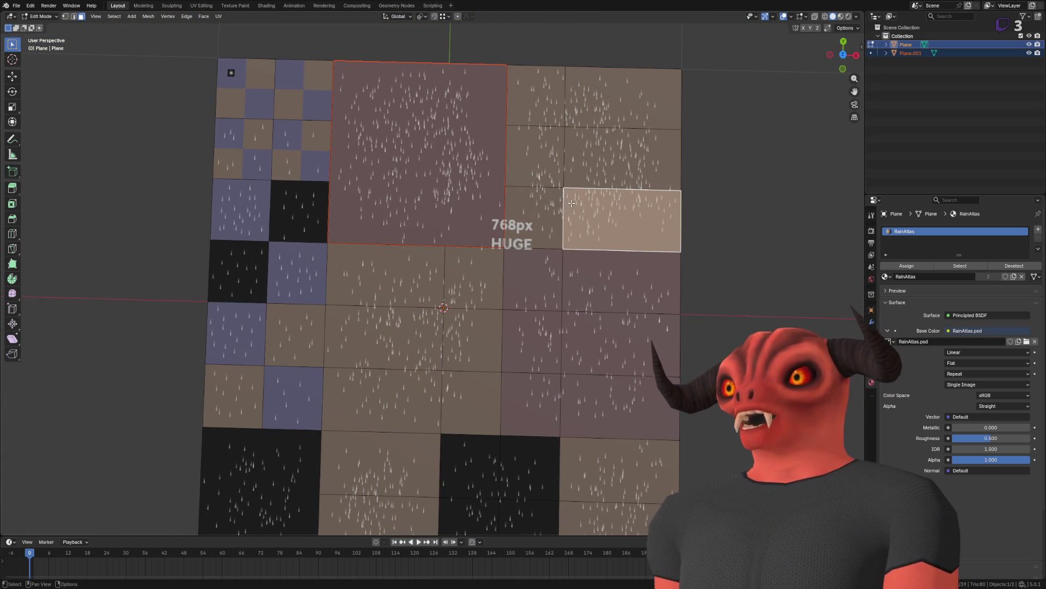
pyautogui.moveTo(512, 68); pyautogui.dragTo(643, 236)
pyautogui.press('p')
pyautogui.click(644, 233)
pyautogui.moveTo(507, 252); pyautogui.dragTo(669, 396)
pyautogui.press('p')
pyautogui.click(670, 397)
pyautogui.moveTo(327, 247); pyautogui.dragTo(470, 399)
pyautogui.press('p')
pyautogui.click(470, 396)
# Step: Separate the lower two-cell block as Plane.005, plus the black block and another block
pyautogui.scroll(-5, 436, 354)
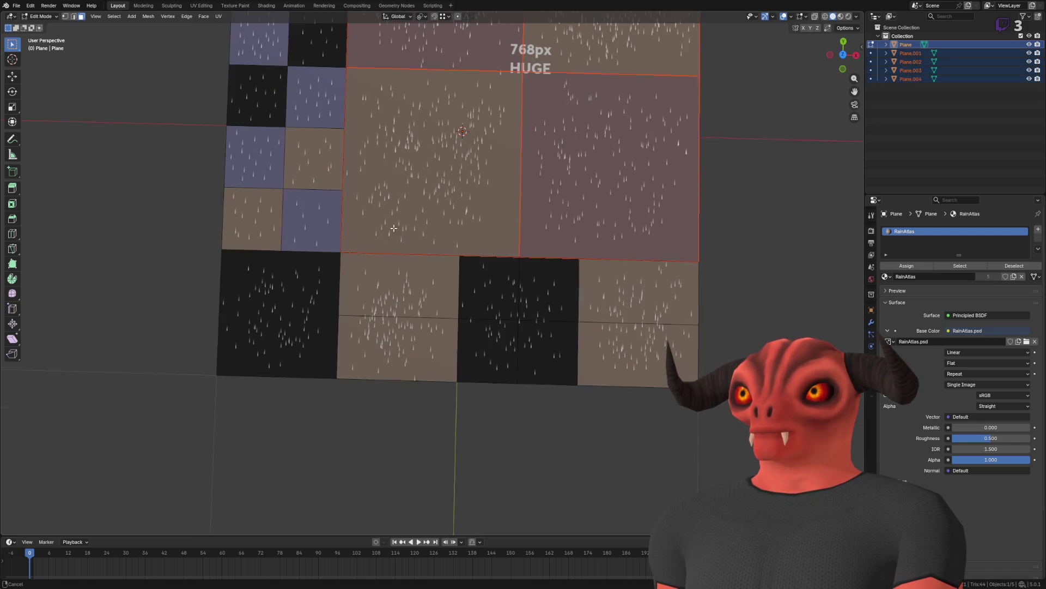
pyautogui.click(428, 330)
pyautogui.press('p')
pyautogui.click(429, 327)
pyautogui.moveTo(466, 289); pyautogui.dragTo(518, 376)
pyautogui.keyDown('shift'); pyautogui.click(550, 322); pyautogui.keyUp('shift')
pyautogui.press('p')
pyautogui.click(550, 322)
pyautogui.moveTo(636, 284); pyautogui.dragTo(670, 359)
pyautogui.press('p')
pyautogui.click(670, 360)
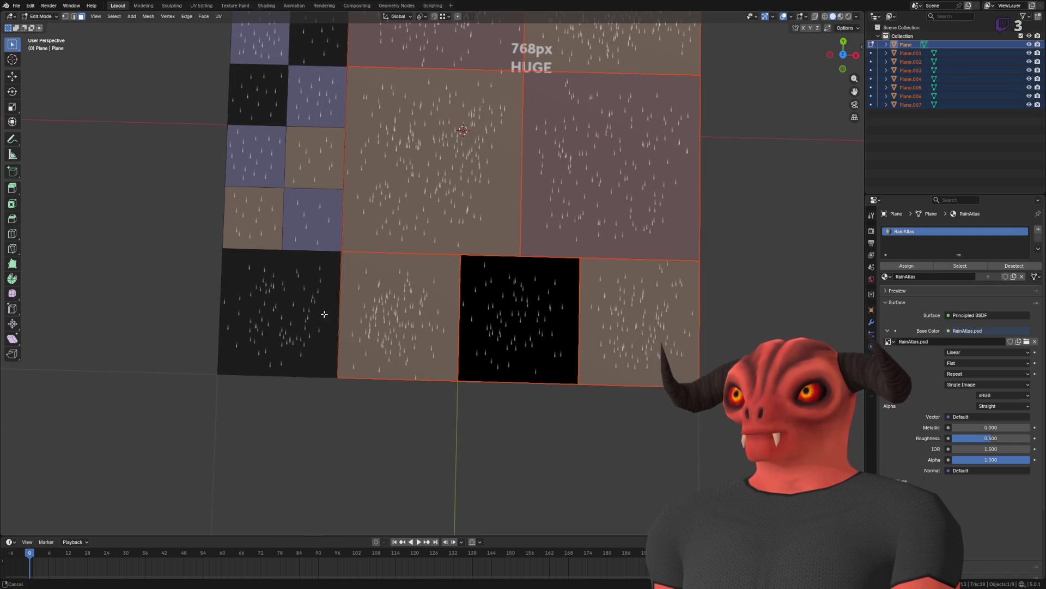
# Step: Separate the lower-left block and a small block, which becomes Plane.009
pyautogui.scroll(5, 490, 327)
pyautogui.click(382, 349)
pyautogui.press('p')
pyautogui.click(354, 330)
pyautogui.click(386, 284)
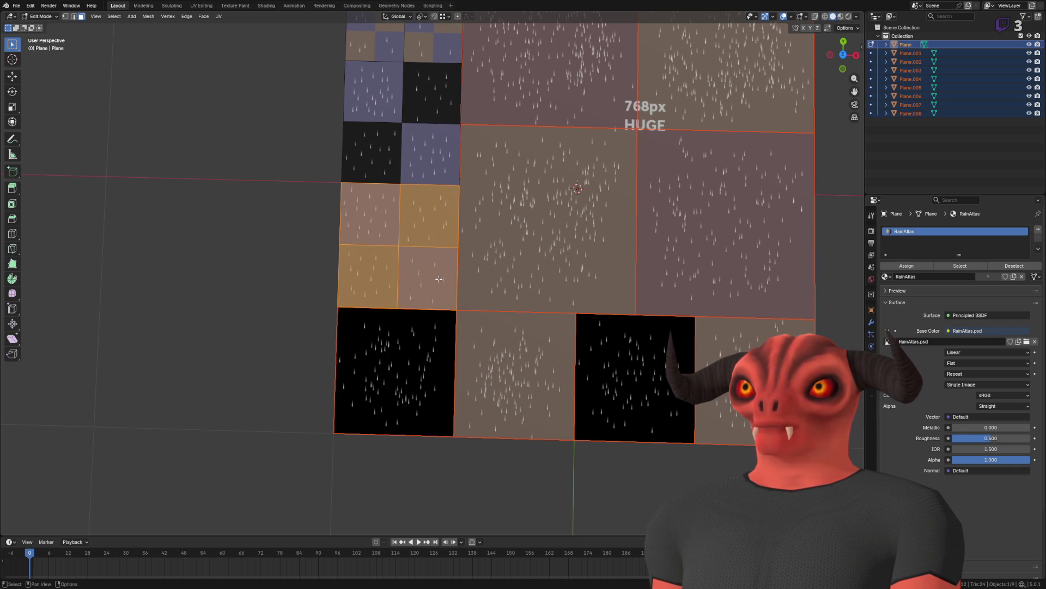
pyautogui.press('p')
pyautogui.click(388, 288)
# Step: Split off the next blocks and cells, through Plane.012 and Plane.013
pyautogui.scroll(3, 425, 337)
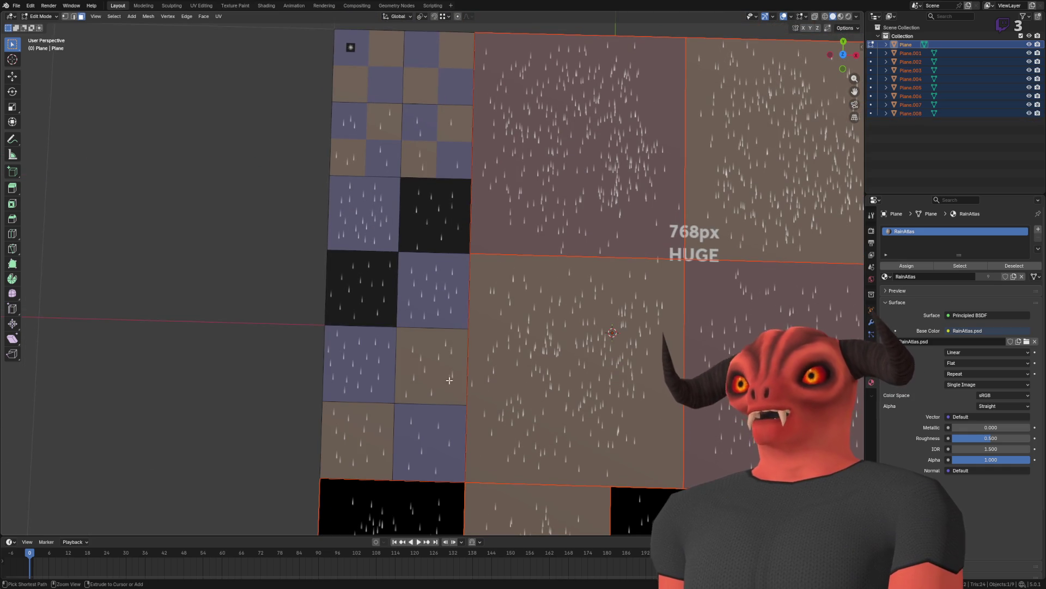
pyautogui.click(359, 364)
pyautogui.scroll(-2, 382, 349)
pyautogui.click(414, 326)
pyautogui.press('p')
pyautogui.click(415, 327)
pyautogui.click(417, 355)
pyautogui.press('p')
pyautogui.click(418, 355)
pyautogui.click(360, 381)
pyautogui.press('p')
pyautogui.click(380, 257)
# Step: Split off two more single cells, then undo the last split
pyautogui.click(436, 163)
pyautogui.press('p')
pyautogui.click(393, 229)
pyautogui.click(364, 164)
pyautogui.press('p')
pyautogui.click(392, 170)
pyautogui.hotkey('ctrl', 'z')
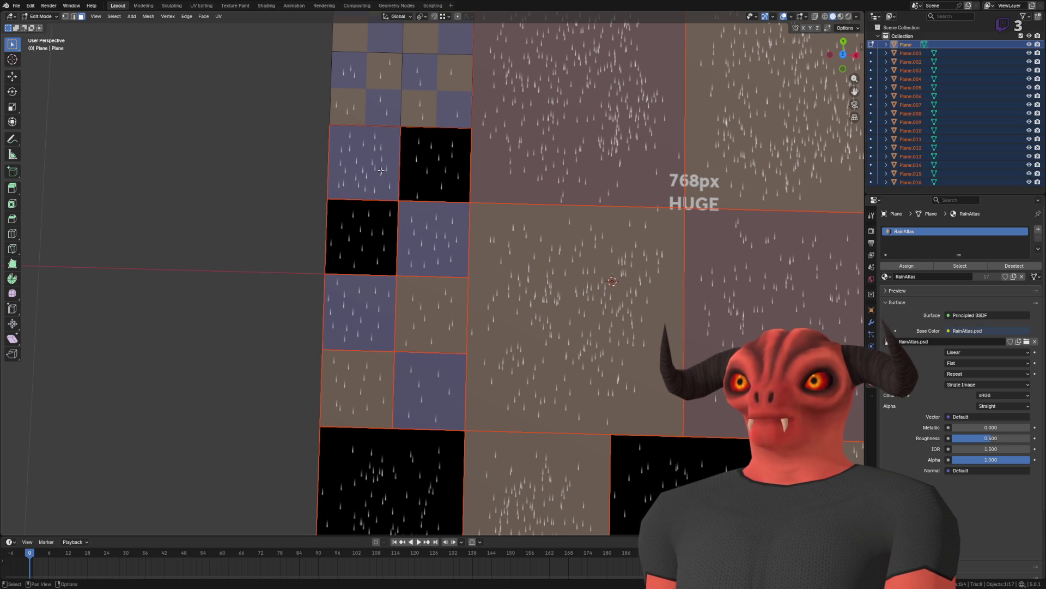
# Step: Undo once more and separate the remaining block as Plane.016
pyautogui.scroll(2, 391, 170)
pyautogui.hotkey('ctrl', 'z')
pyautogui.click(473, 277)
pyautogui.press('p')
pyautogui.click(473, 278)
pyautogui.click(376, 236)
pyautogui.scroll(3, 376, 236)
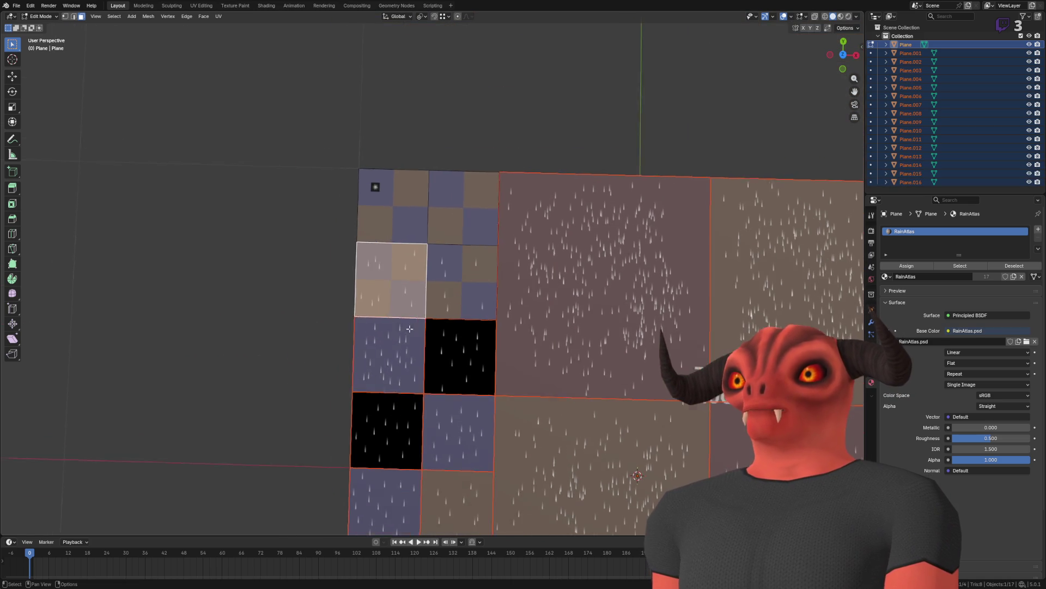
# Step: Add loop cuts through the checkered corner so it divides into small cells
pyautogui.press('2')
pyautogui.hotkey('ctrl', 'e')
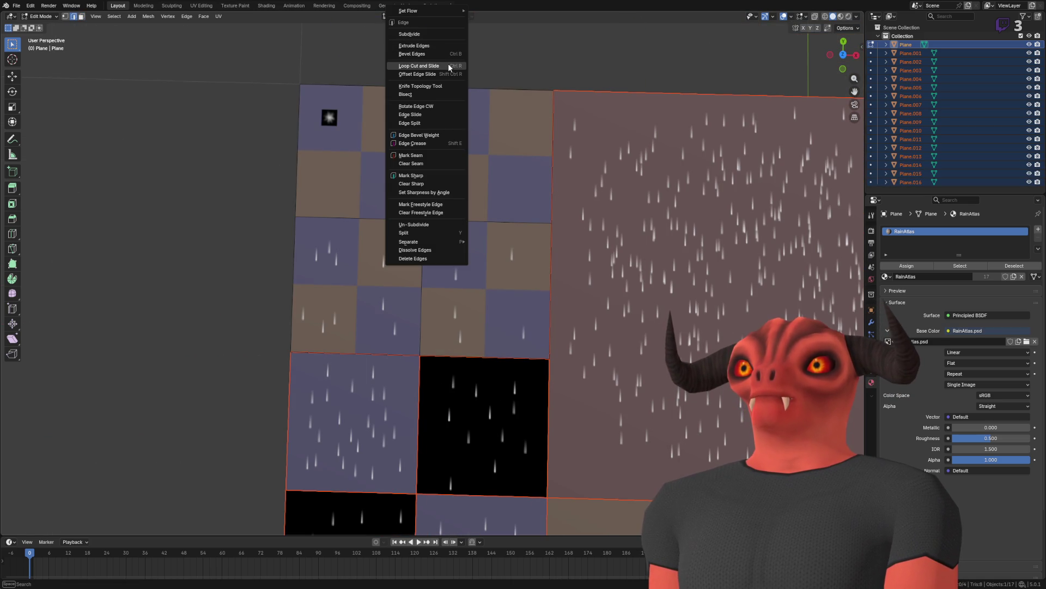
pyautogui.click(448, 63)
pyautogui.scroll(2, 377, 216)
pyautogui.scroll(-2, 377, 216)
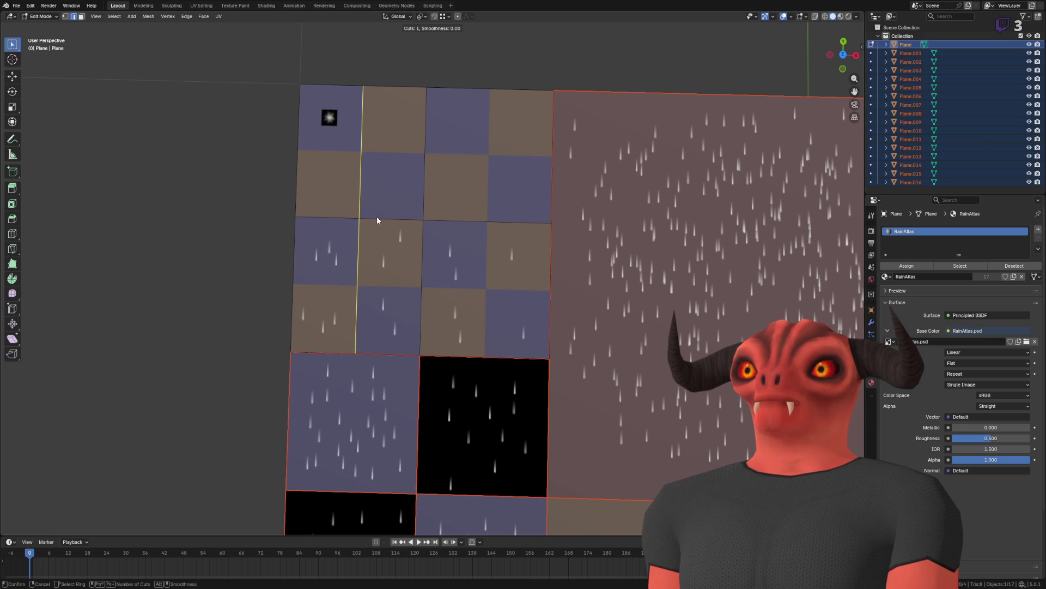
pyautogui.click(377, 216)
pyautogui.hotkey('ctrl', 'e')
pyautogui.click(377, 216)
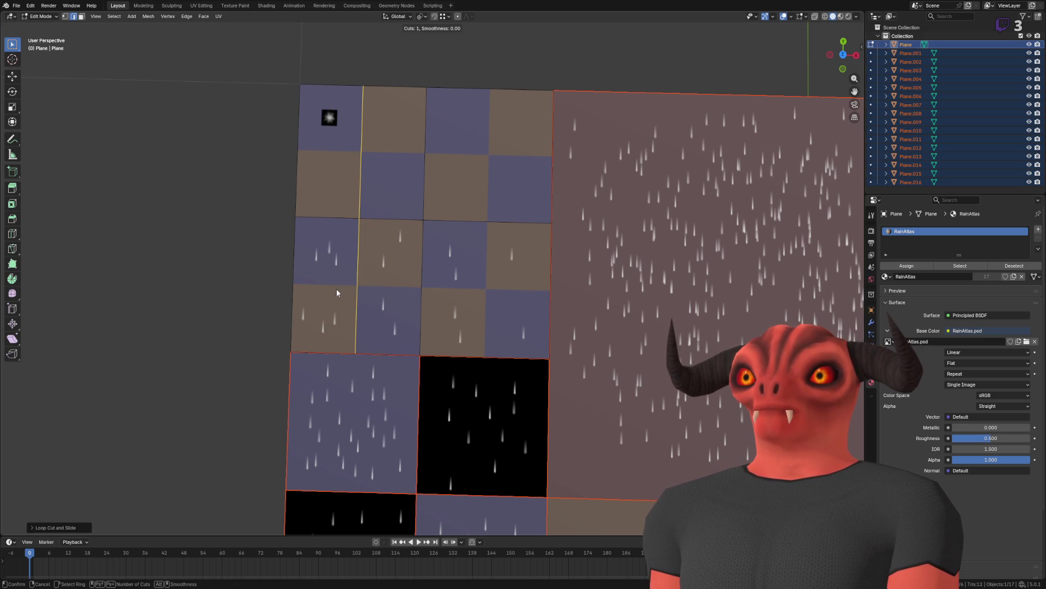
pyautogui.click(353, 283)
pyautogui.hotkey('ctrl', 'e')
pyautogui.click(354, 283)
pyautogui.press('Escape')
pyautogui.hotkey('ctrl', 'e')
pyautogui.click(361, 155)
# Step: Separate each top-row and second-row small cell into its own object
pyautogui.press('a')
pyautogui.hotkey('alt', 'a')
pyautogui.click(348, 126)
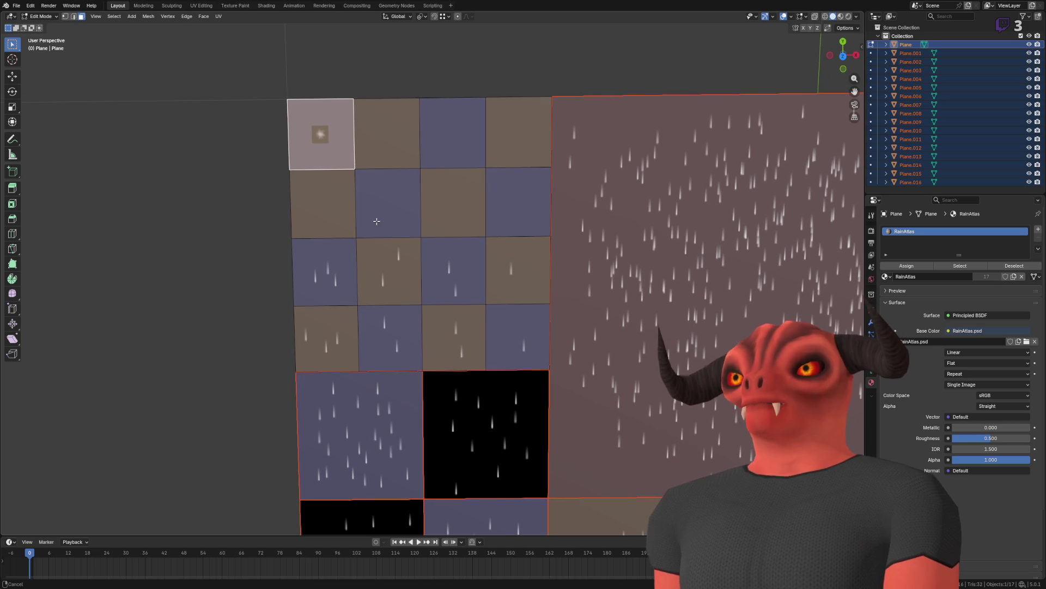
pyautogui.press('p')
pyautogui.click(376, 220)
pyautogui.click(404, 138)
pyautogui.press('p')
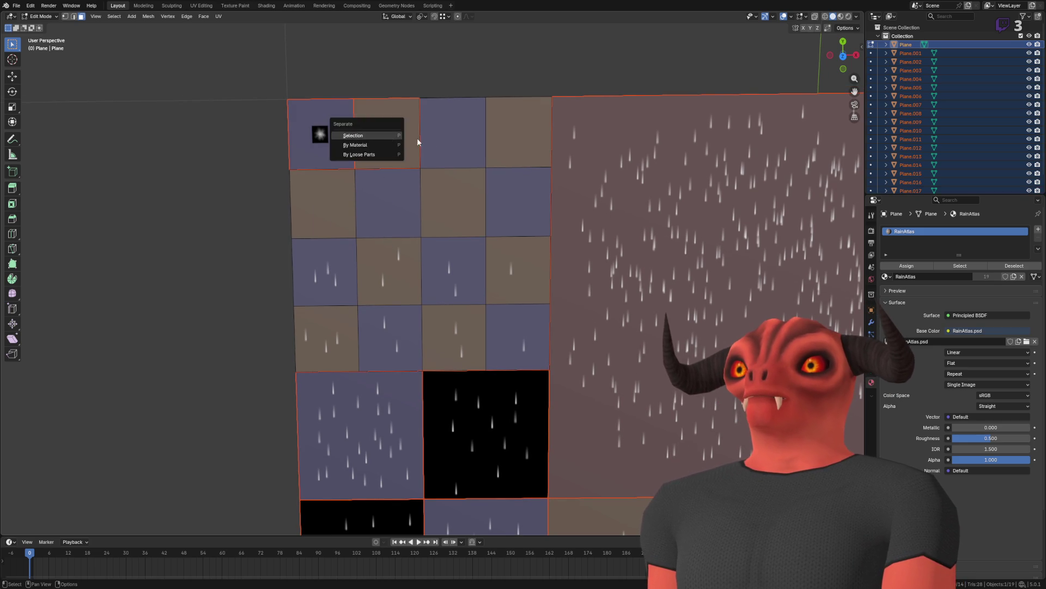
pyautogui.click(437, 138)
pyautogui.press('p')
pyautogui.click(430, 136)
pyautogui.click(518, 134)
pyautogui.press('p')
pyautogui.click(518, 133)
pyautogui.click(357, 199)
pyautogui.click(357, 199)
pyautogui.press('p')
pyautogui.click(380, 198)
pyautogui.press('p')
pyautogui.click(431, 197)
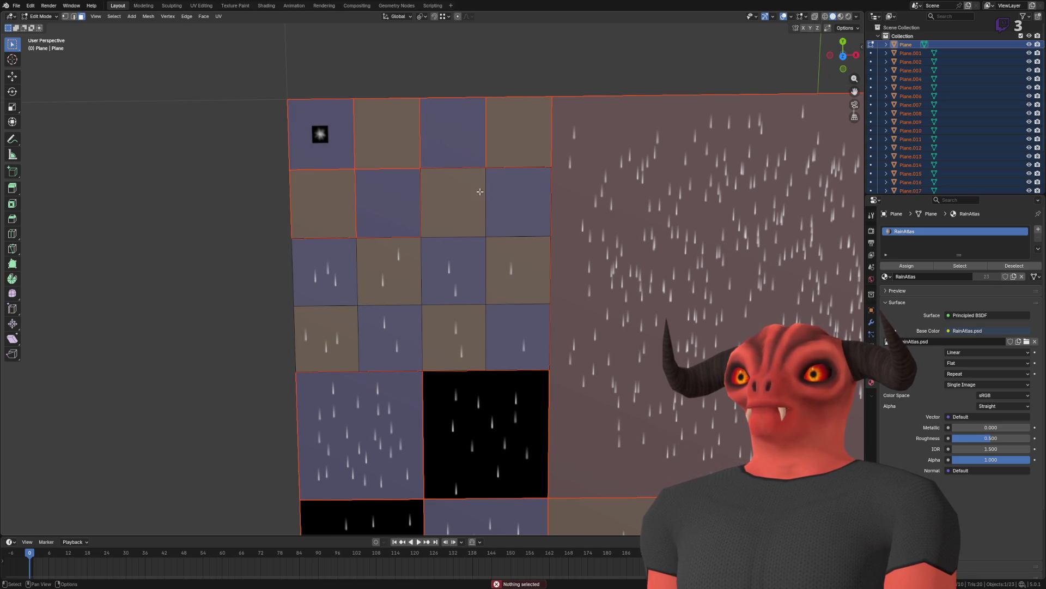
pyautogui.click(451, 210)
pyautogui.press('p')
pyautogui.click(451, 211)
pyautogui.click(528, 214)
# Step: Separate each third-row and fourth-row small cell into its own object
pyautogui.press('p')
pyautogui.click(529, 215)
pyautogui.click(526, 270)
pyautogui.press('p')
pyautogui.click(527, 270)
pyautogui.click(464, 272)
pyautogui.press('p')
pyautogui.click(465, 270)
pyautogui.click(402, 273)
pyautogui.click(402, 269)
pyautogui.press('p')
pyautogui.click(334, 274)
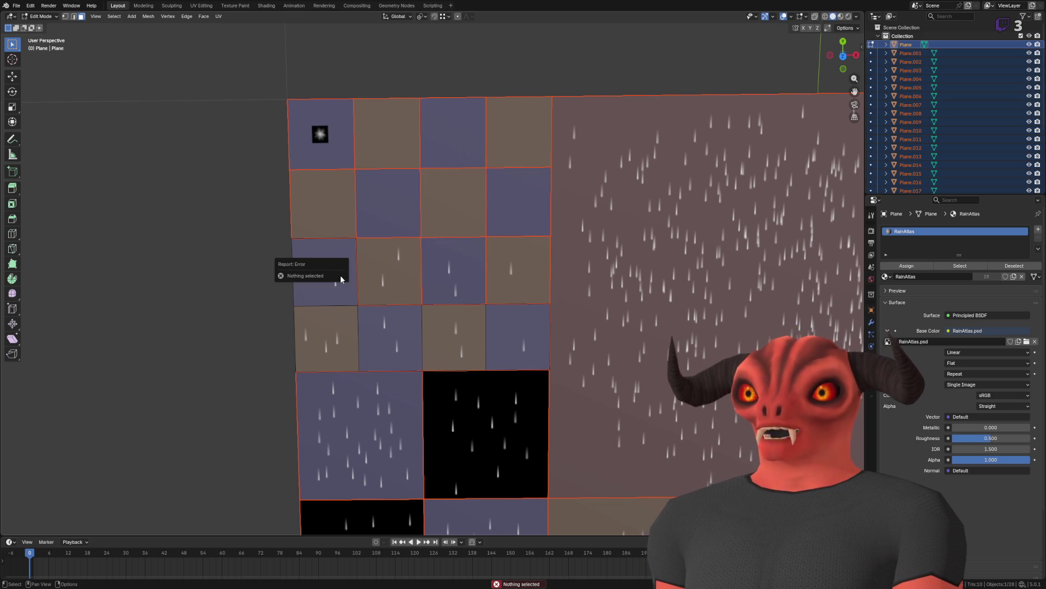
pyautogui.click(352, 290)
pyautogui.press('p')
pyautogui.click(352, 291)
pyautogui.click(349, 319)
pyautogui.press('p')
pyautogui.click(349, 320)
pyautogui.click(409, 320)
pyautogui.press('p')
pyautogui.click(409, 319)
pyautogui.click(457, 321)
pyautogui.press('p')
pyautogui.click(456, 321)
pyautogui.click(515, 327)
pyautogui.press('p')
pyautogui.click(515, 327)
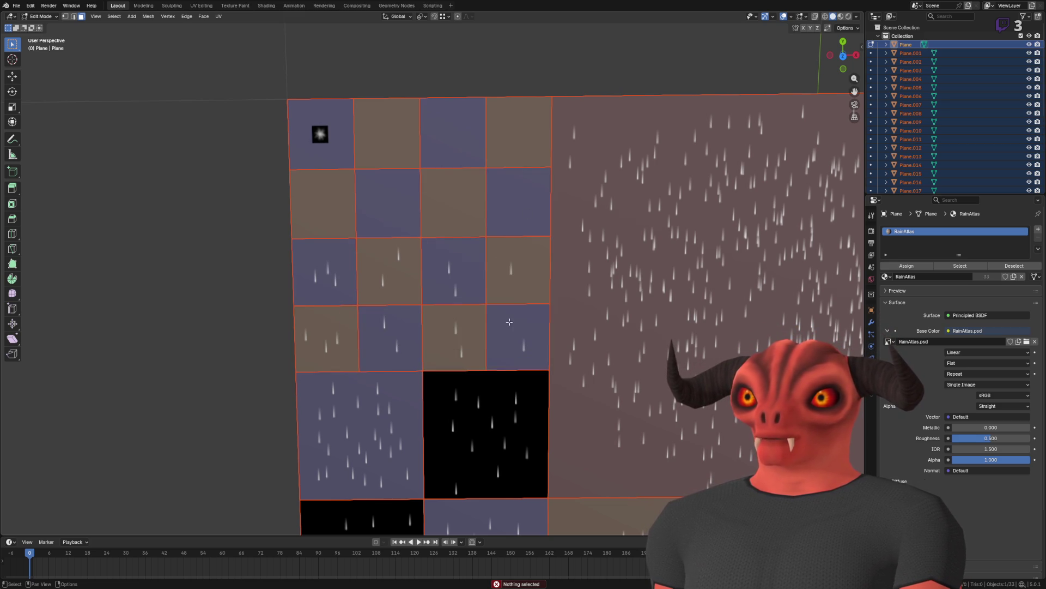
# Step: Return to Object Mode and make the top-left small square active
pyautogui.press('Tab')
pyautogui.scroll(-3, 342, 179)
pyautogui.keyDown('shift'); pyautogui.click(368, 199); pyautogui.keyUp('shift')
pyautogui.scroll(-4, 427, 272)
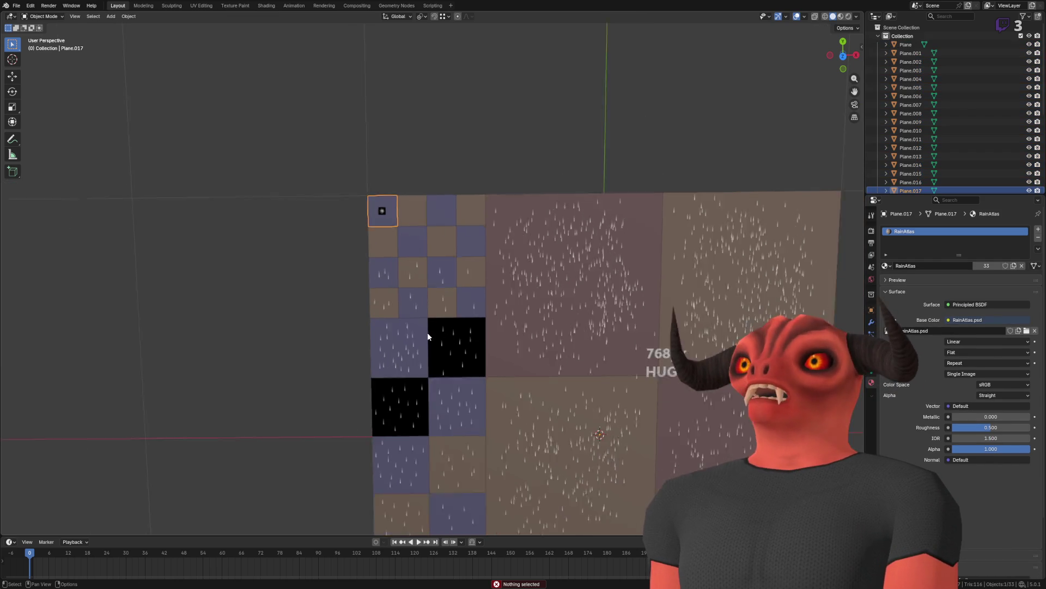
# Step: Select the large Plane.001 tile on its own
pyautogui.scroll(3, 465, 307)
pyautogui.click(297, 147)
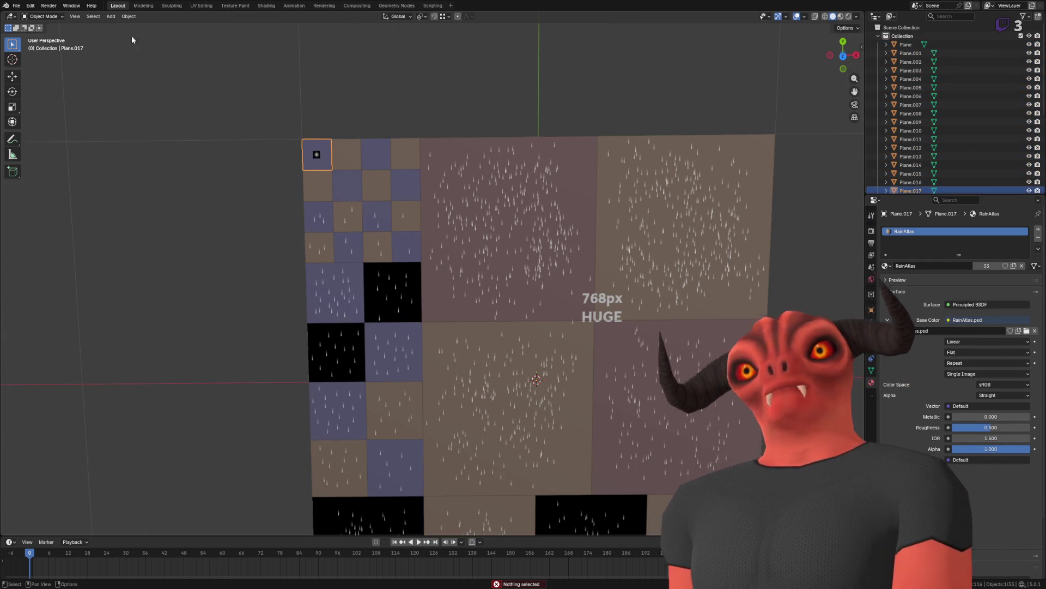
pyautogui.click(110, 17)
pyautogui.moveTo(130, 18)
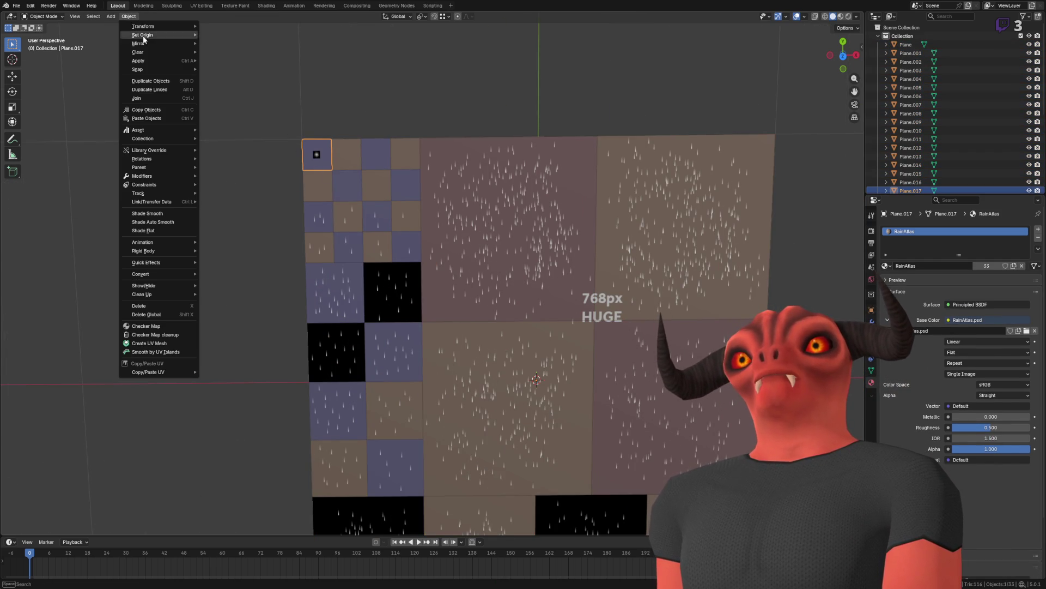
pyautogui.press('a')
pyautogui.click(591, 213)
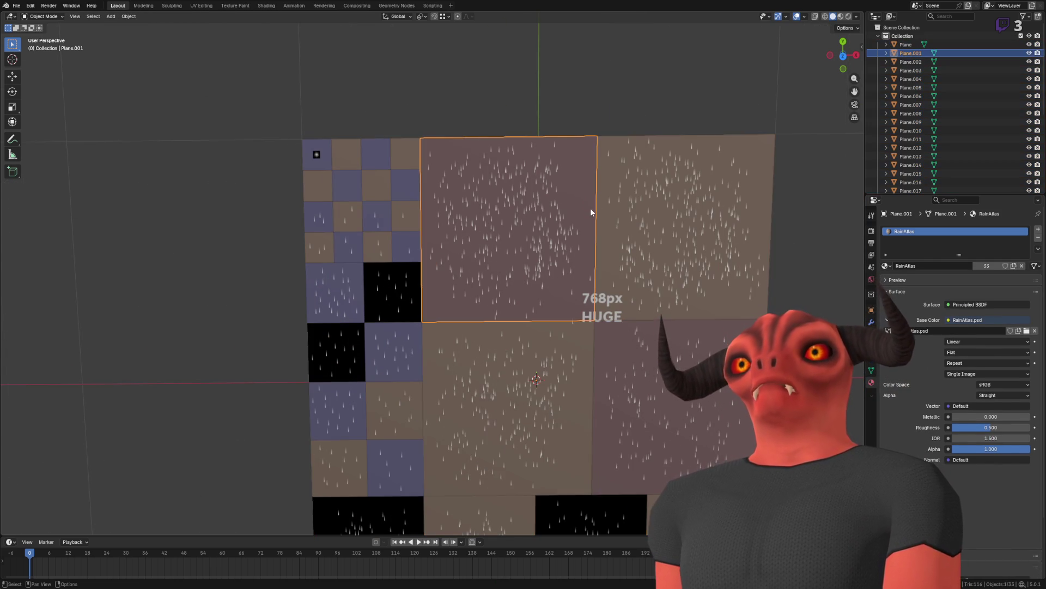
# Step: In Edit Mode with X-ray on, dissolve Plane.001's interior edges into one face
pyautogui.press('Tab')
pyautogui.hotkey('ctrl', 'e')
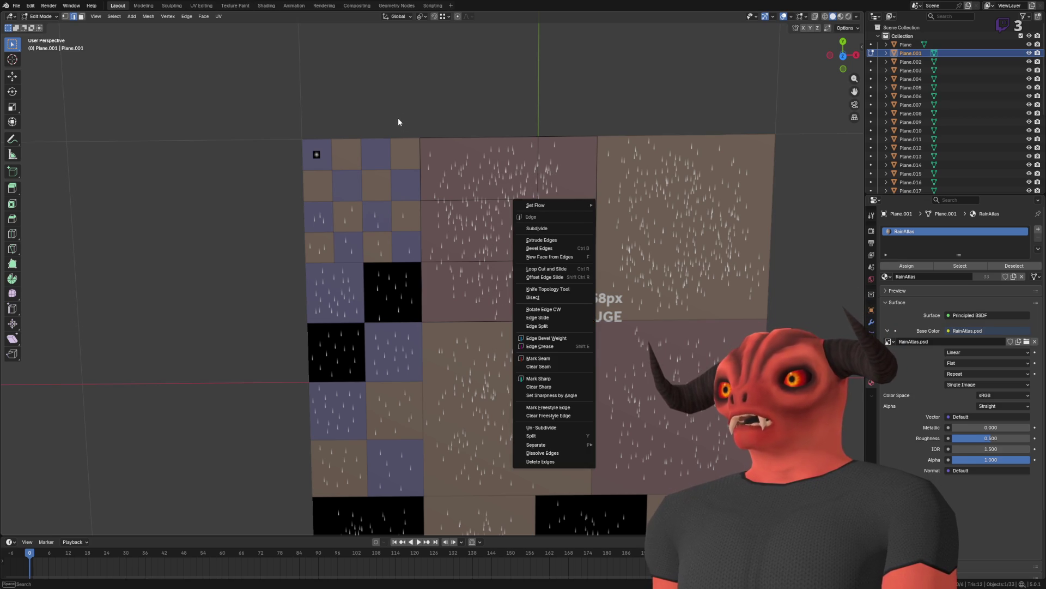
pyautogui.click(491, 198)
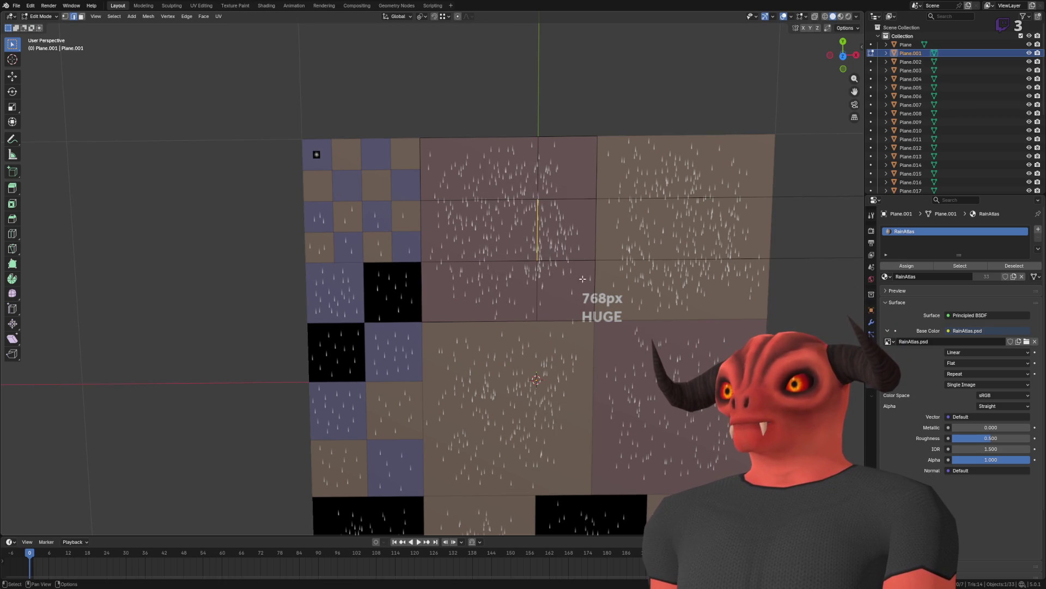
pyautogui.press('ctrl+KP_Add')
pyautogui.scroll(-6, 519, 217)
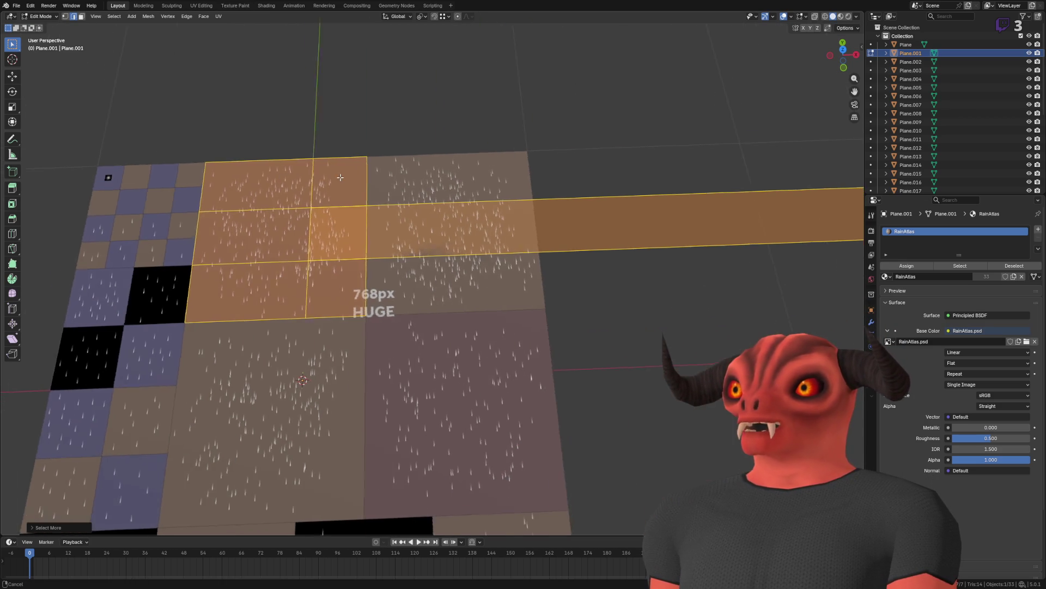
pyautogui.click(520, 180)
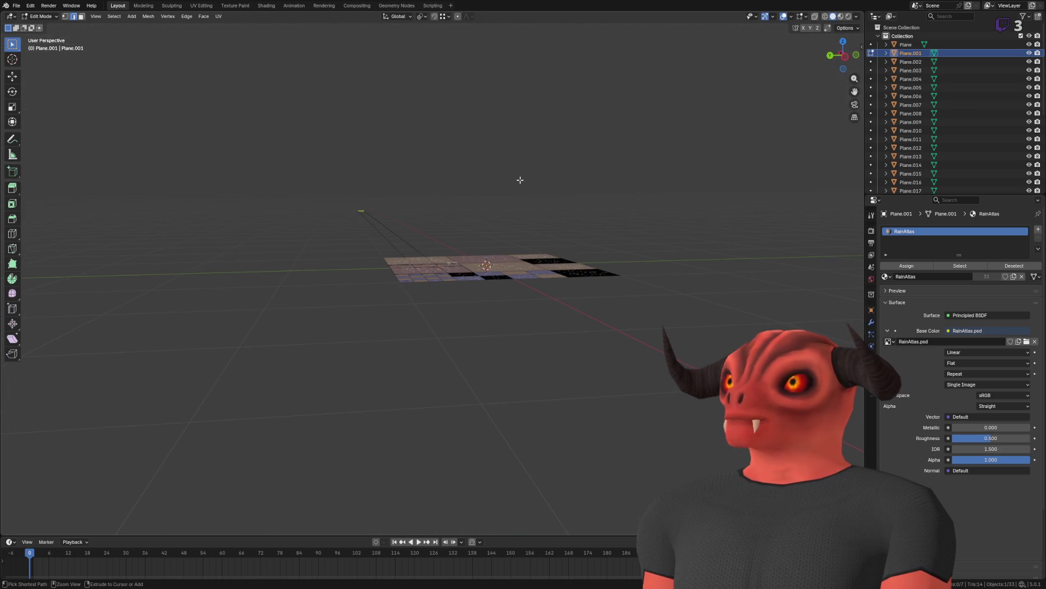
pyautogui.scroll(5, 339, 231)
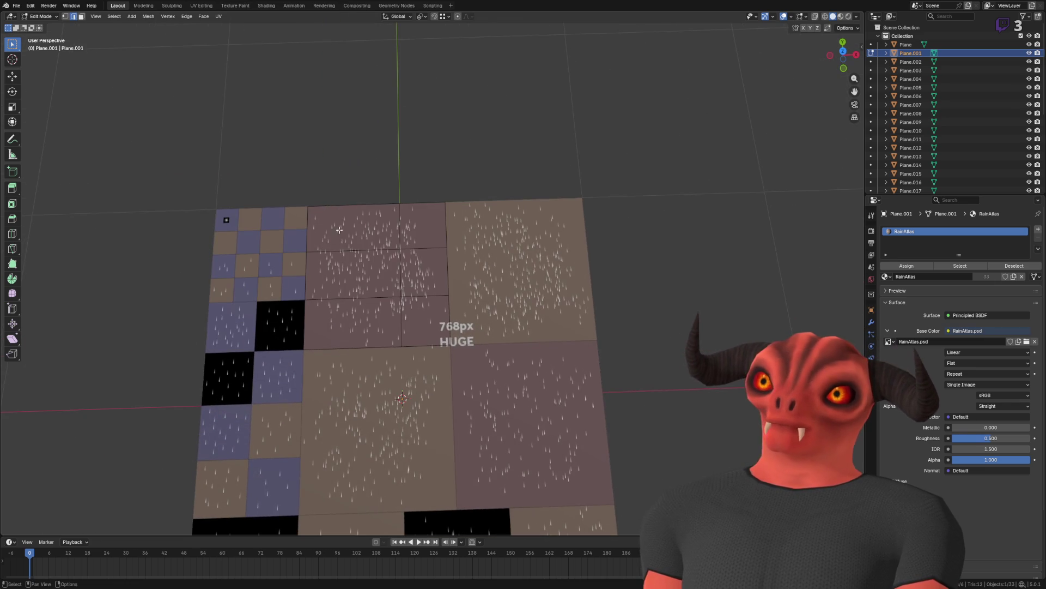
pyautogui.hotkey('alt', 'z')
pyautogui.moveTo(355, 226); pyautogui.dragTo(450, 332)
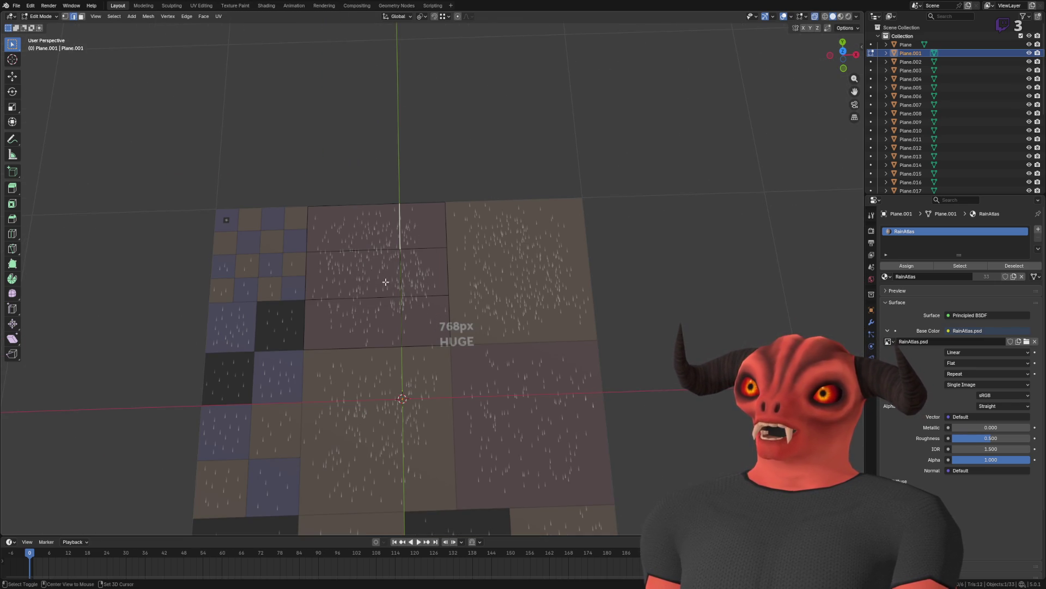
pyautogui.keyDown('shift'); pyautogui.click(396, 308); pyautogui.keyUp('shift')
pyautogui.rightClick(485, 276)
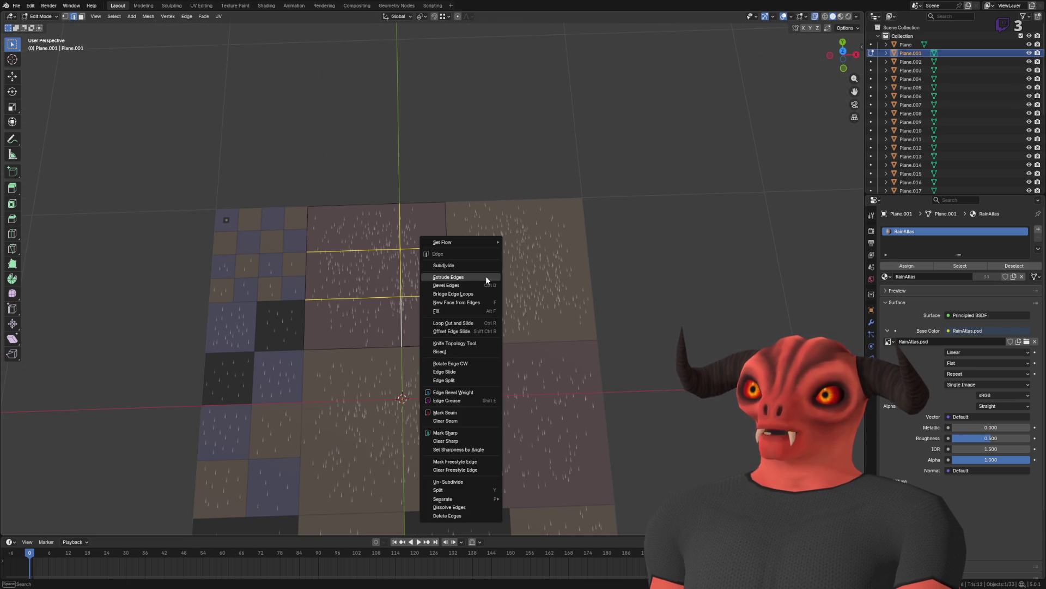
pyautogui.click(480, 505)
# Step: Merge Plane.001's leftover vertices at the centre and return to Object Mode
pyautogui.scroll(3, 457, 385)
pyautogui.click(456, 384)
pyautogui.press('m')
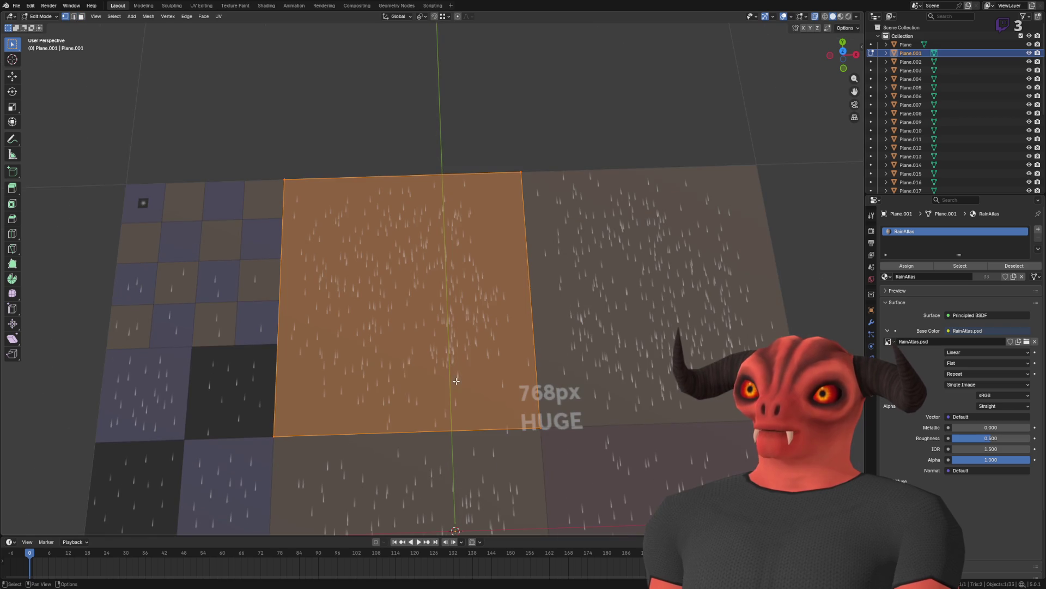
pyautogui.click(457, 385)
pyautogui.press('Tab')
pyautogui.scroll(-3, 491, 321)
# Step: Dissolve Plane.002's interior edges so it becomes a single face
pyautogui.click(577, 281)
pyautogui.press('Tab')
pyautogui.press('2')
pyautogui.moveTo(499, 224); pyautogui.dragTo(583, 324)
pyautogui.press('ctrl+KP_Add')
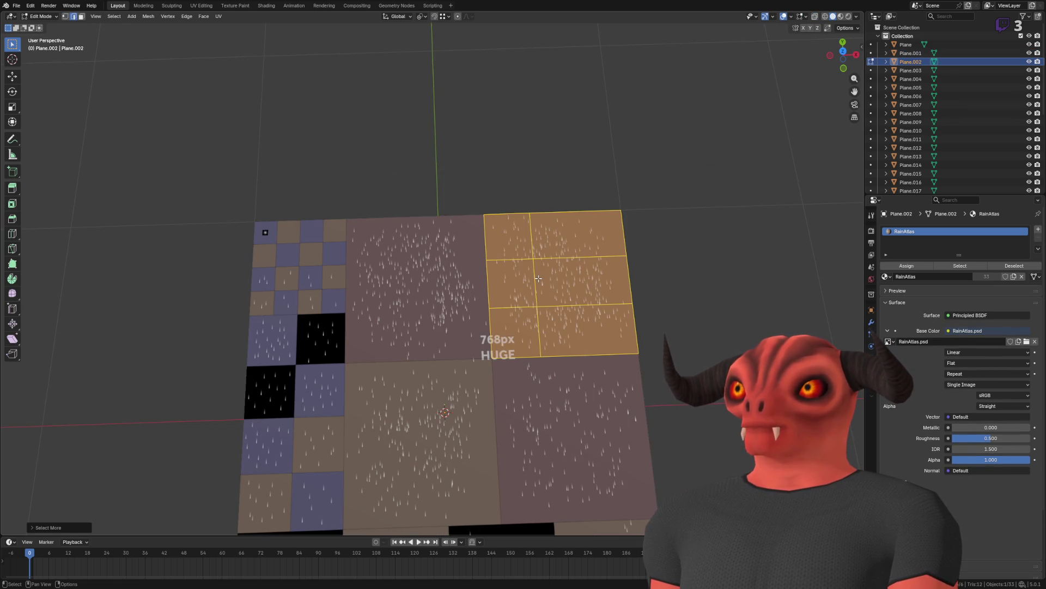
pyautogui.hotkey('alt', 'z')
pyautogui.moveTo(470, 200)
pyautogui.mouseDown()
pyautogui.moveTo(532, 259)
pyautogui.moveTo(569, 324)
pyautogui.mouseUp()
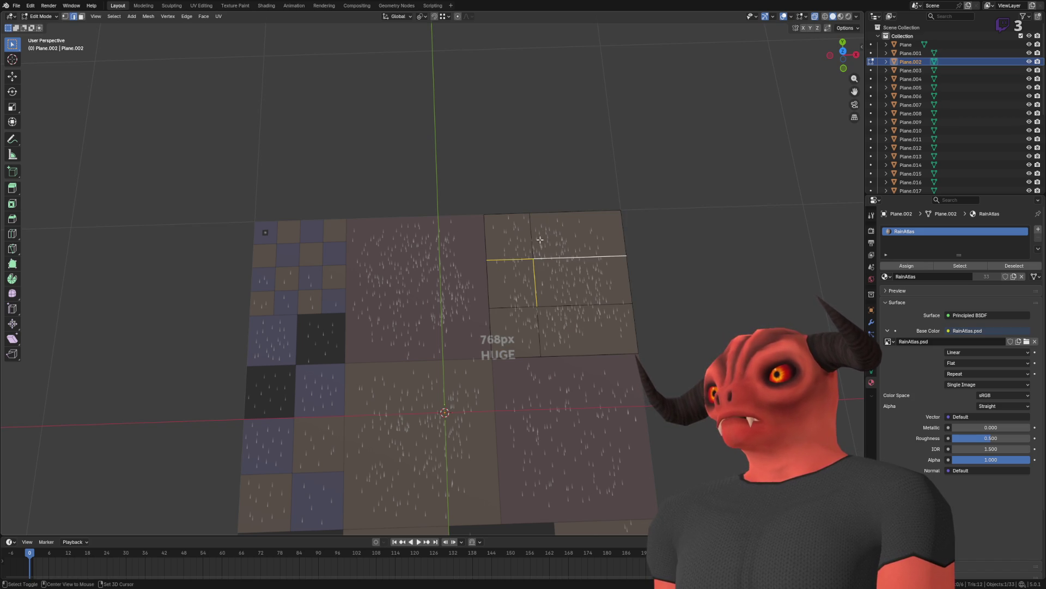
pyautogui.rightClick(571, 309)
pyautogui.click(587, 307)
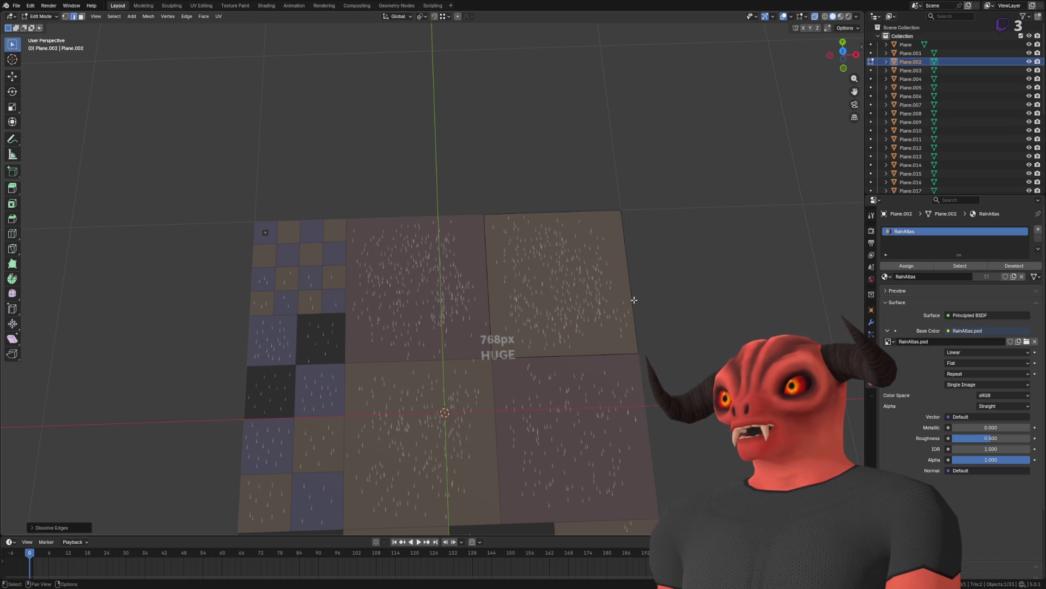
# Step: Dissolve the interior edges on Plane.003, Plane.004 and the next tile
pyautogui.hotkey('alt', 'q')
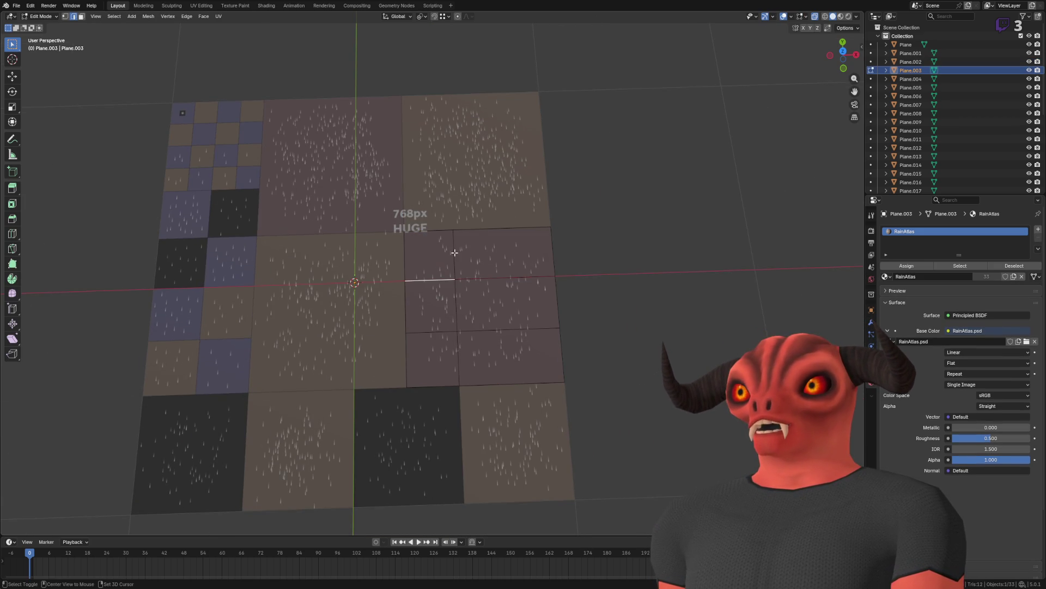
pyautogui.rightClick(517, 305)
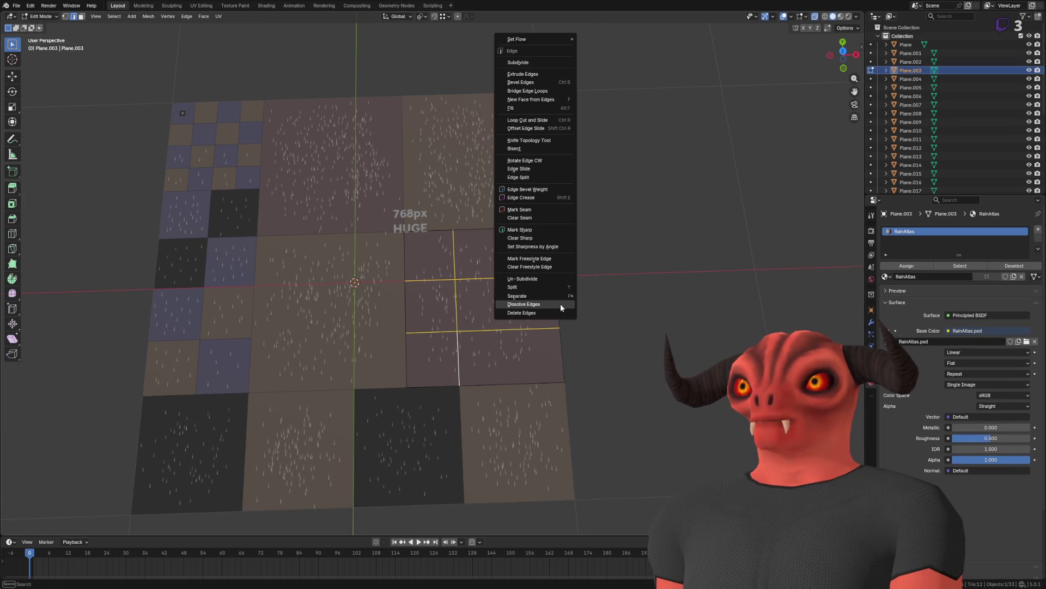
pyautogui.click(532, 303)
pyautogui.hotkey('alt', 'q')
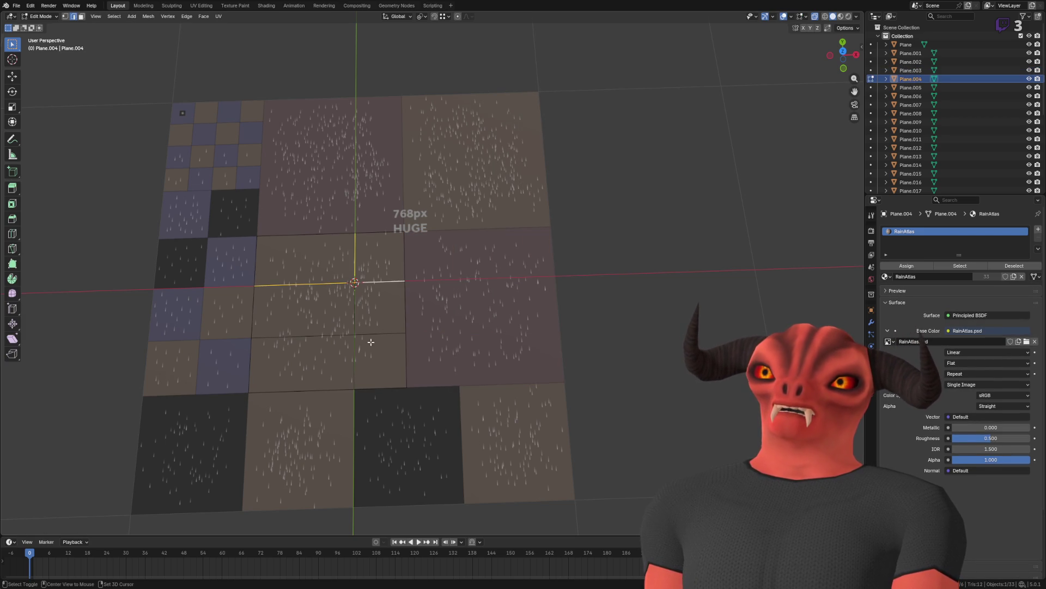
pyautogui.rightClick(466, 317)
pyautogui.click(480, 316)
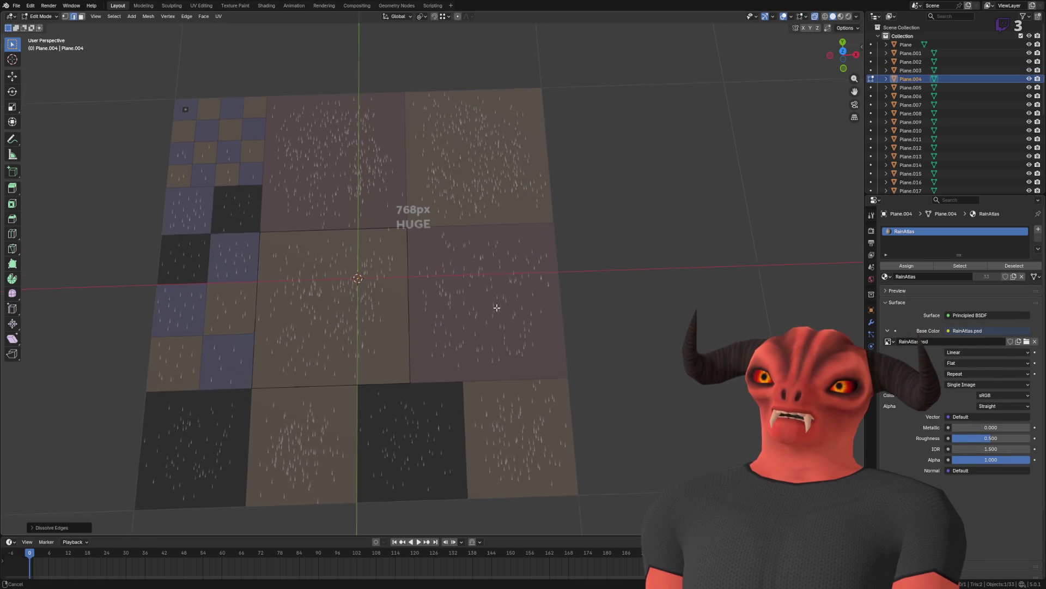
pyautogui.hotkey('alt', 'q')
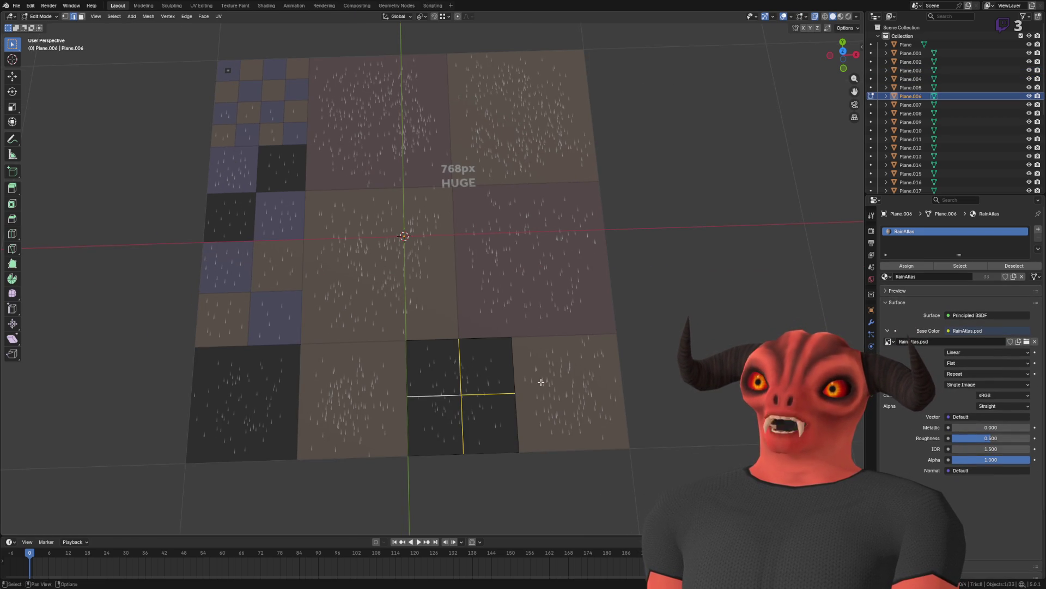
pyautogui.hotkey('alt', 'q')
pyautogui.rightClick(594, 384)
pyautogui.click(608, 383)
pyautogui.press('Tab')
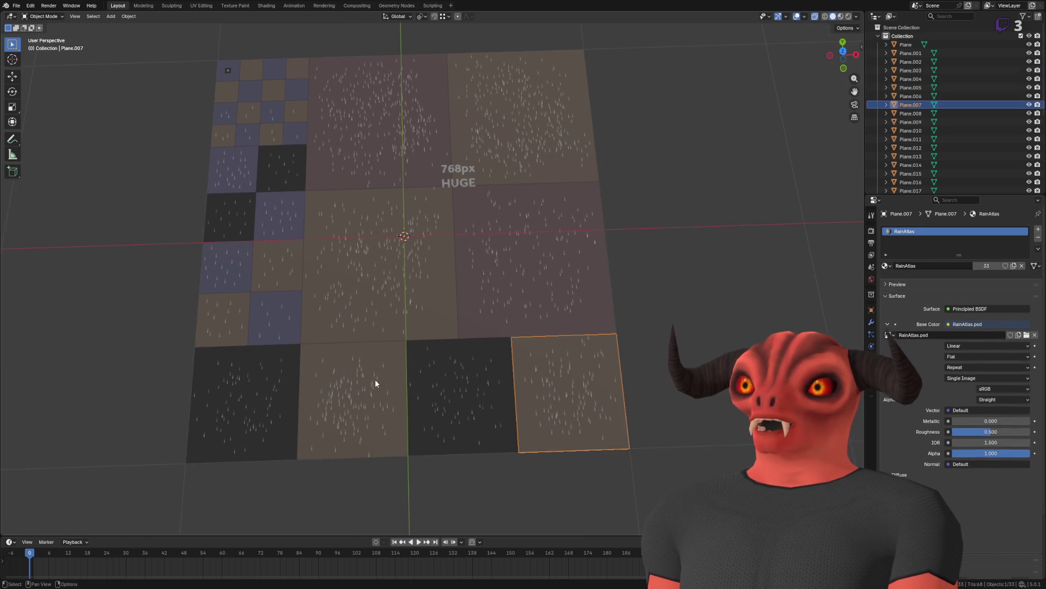
# Step: Dissolve the stray edge on Plane.005
pyautogui.click(383, 383)
pyautogui.press('Tab')
pyautogui.rightClick(388, 388)
pyautogui.click(403, 387)
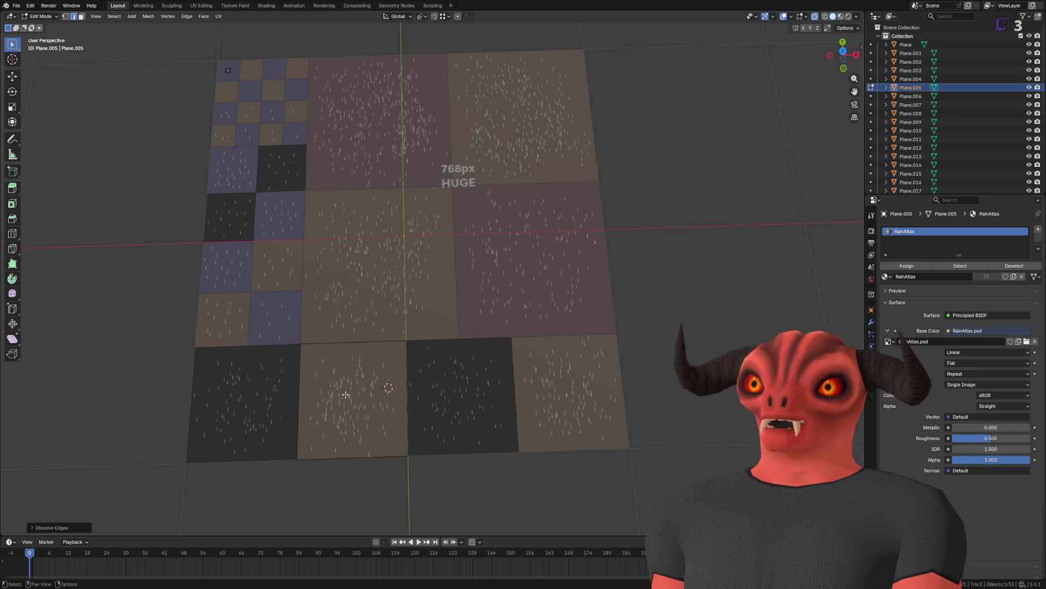
pyautogui.hotkey('alt', 'q')
# Step: Check tiles such as Plane.008 and Plane.016, then select Plane.001
pyautogui.press('a')
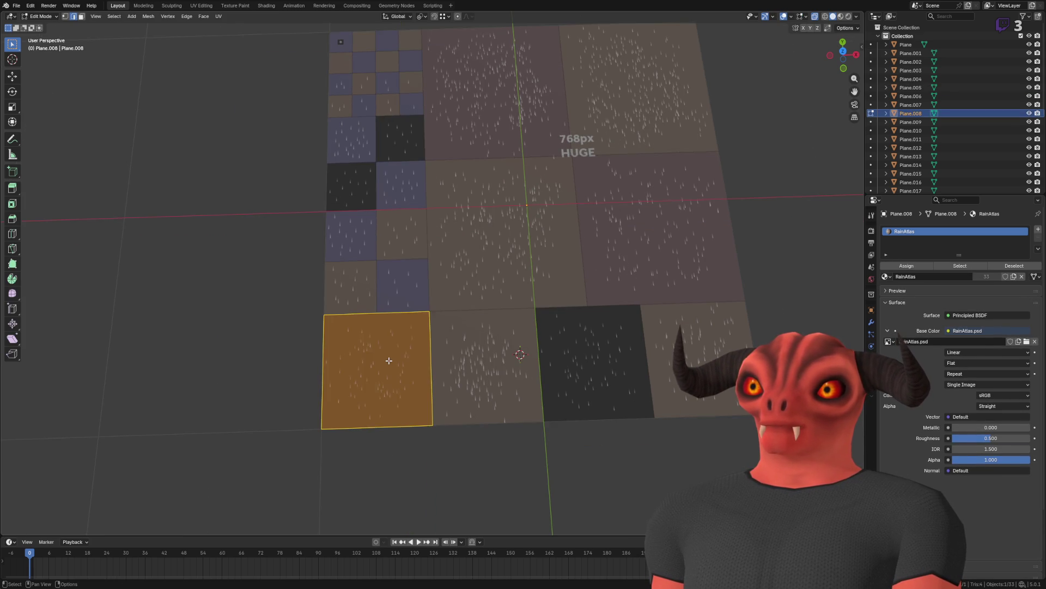
pyautogui.press('Tab')
pyautogui.click(386, 278)
pyautogui.press('Tab')
pyautogui.press('Tab')
pyautogui.click(335, 159)
pyautogui.press('KP_Decimal')
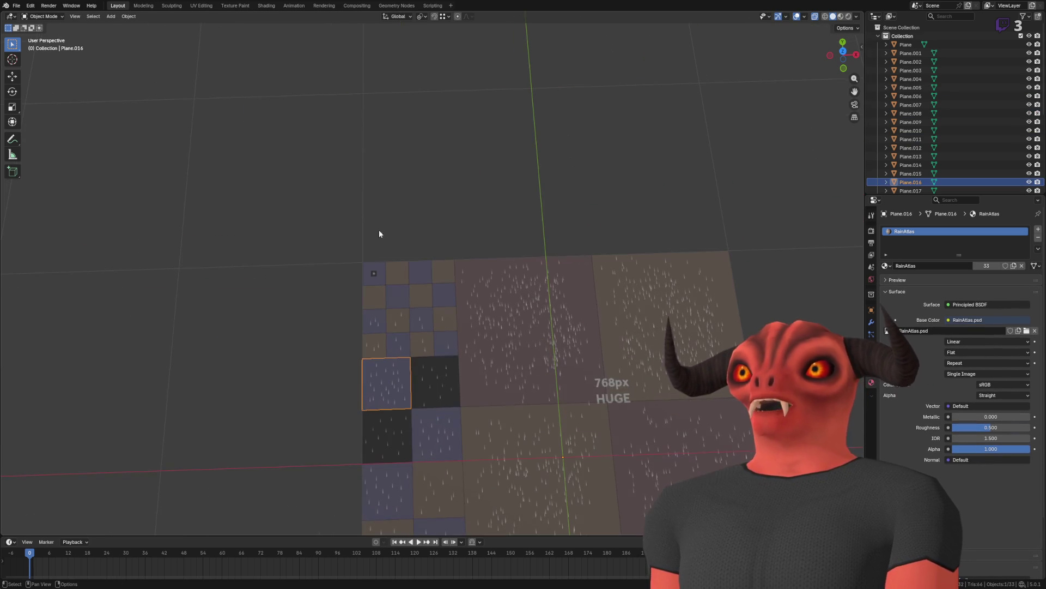
pyautogui.press('Tab')
pyautogui.press('Tab')
pyautogui.scroll(-3, 512, 237)
pyautogui.click(538, 288)
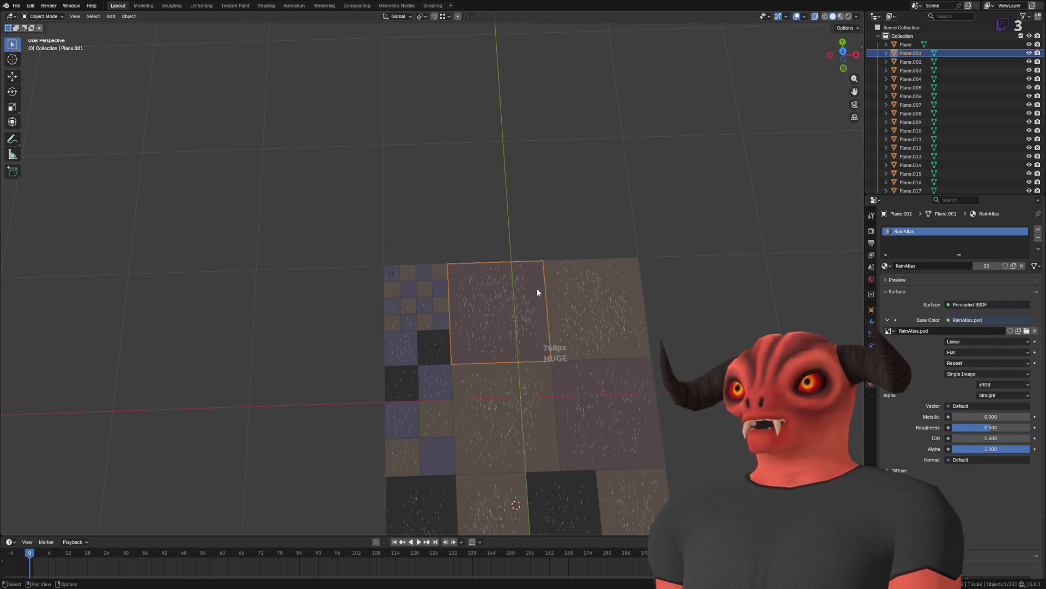
# Step: Select all 33 tile planes and set each one's Origin to Geometry
pyautogui.press('a')
pyautogui.press('KP_Decimal')
pyautogui.click(130, 17)
pyautogui.moveTo(159, 61)
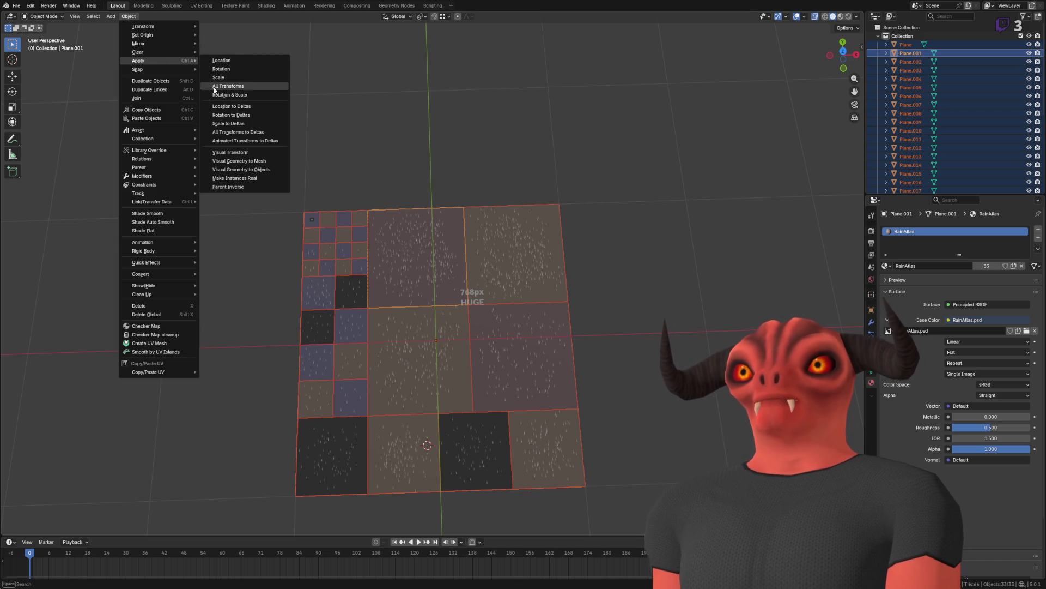
pyautogui.moveTo(170, 36)
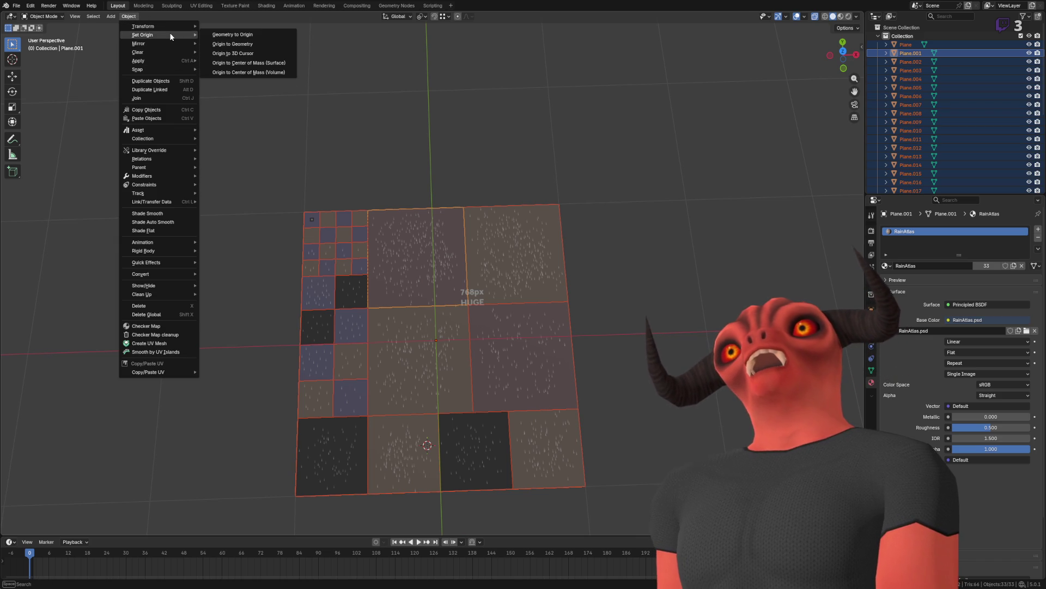
pyautogui.click(260, 44)
# Step: Check the new origins on a few tiles, then deselect and select Plane.001
pyautogui.scroll(2, 492, 207)
pyautogui.scroll(1, 493, 207)
pyautogui.keyDown('shift'); pyautogui.click(429, 325); pyautogui.keyUp('shift')
pyautogui.keyDown('shift'); pyautogui.click(305, 351); pyautogui.keyUp('shift')
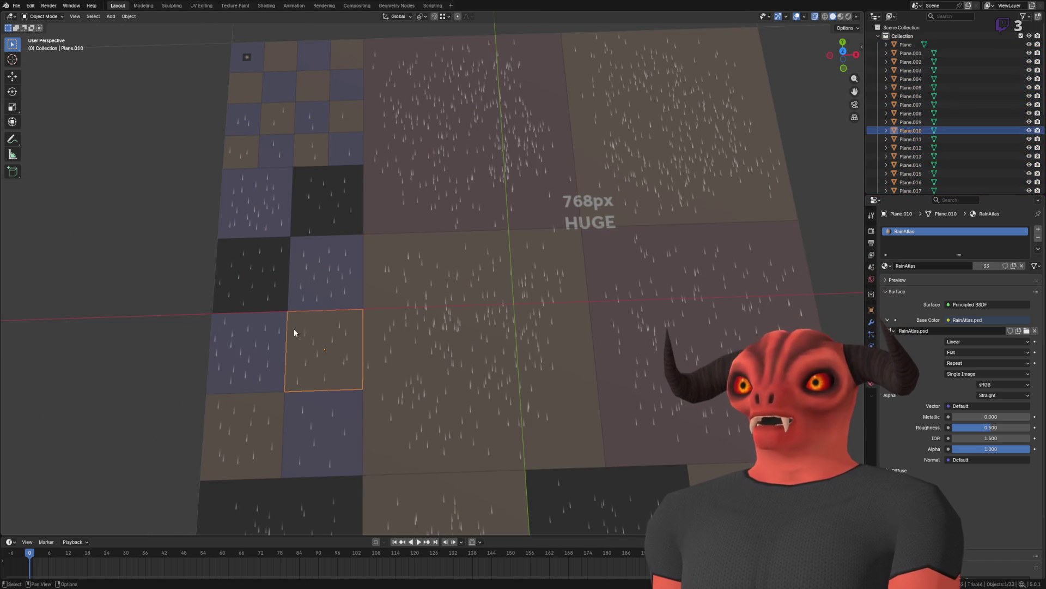
pyautogui.keyDown('shift'); pyautogui.click(299, 294); pyautogui.keyUp('shift')
pyautogui.scroll(-3, 298, 287)
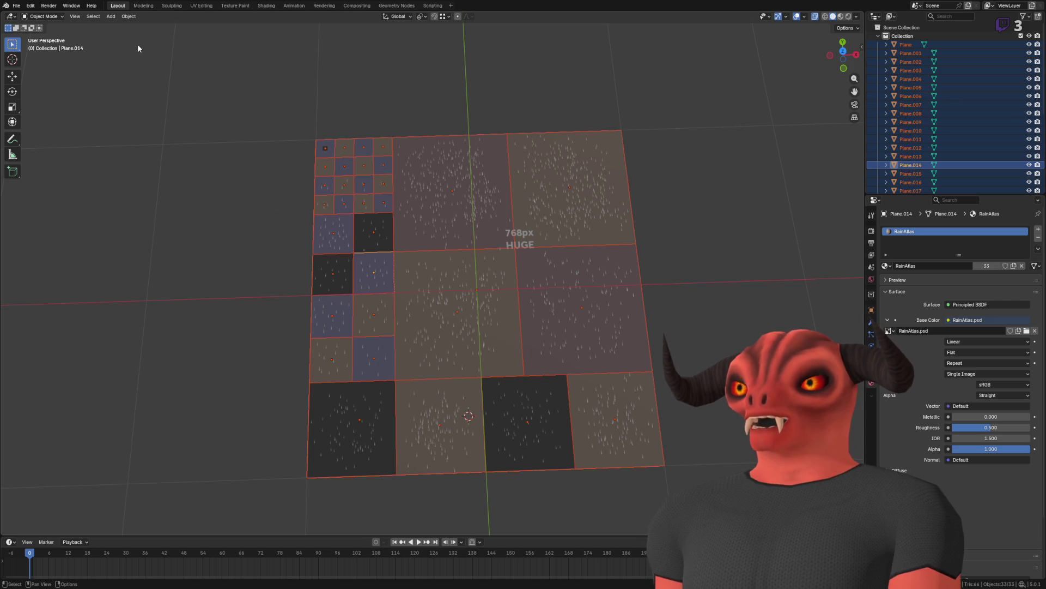
pyautogui.click(680, 108)
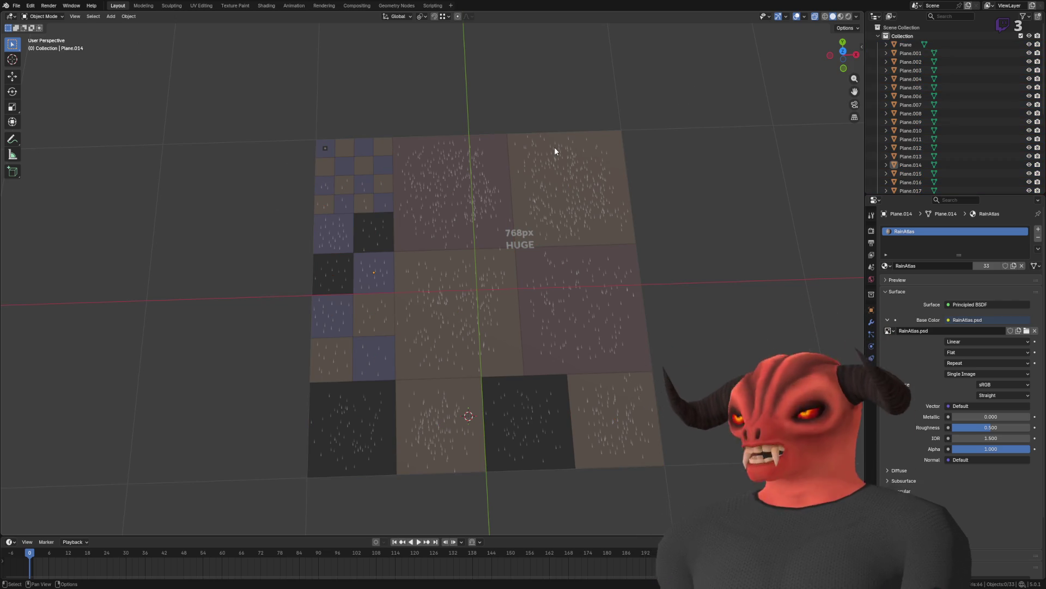
pyautogui.click(436, 208)
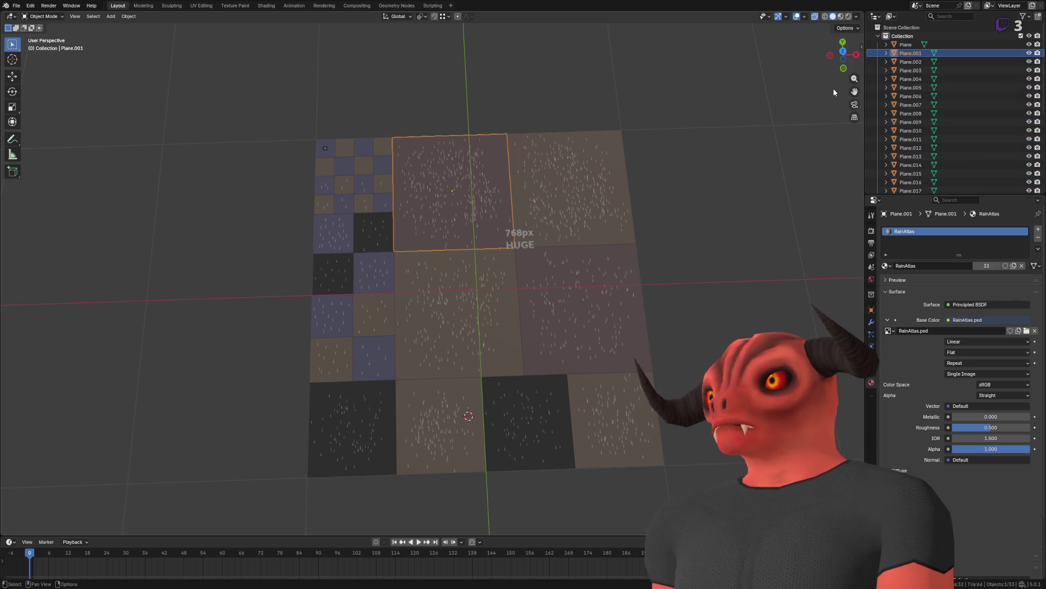
# Step: Select Plane.001 and the four large central tiles in the viewport
pyautogui.click(835, 88)
pyautogui.click(480, 210)
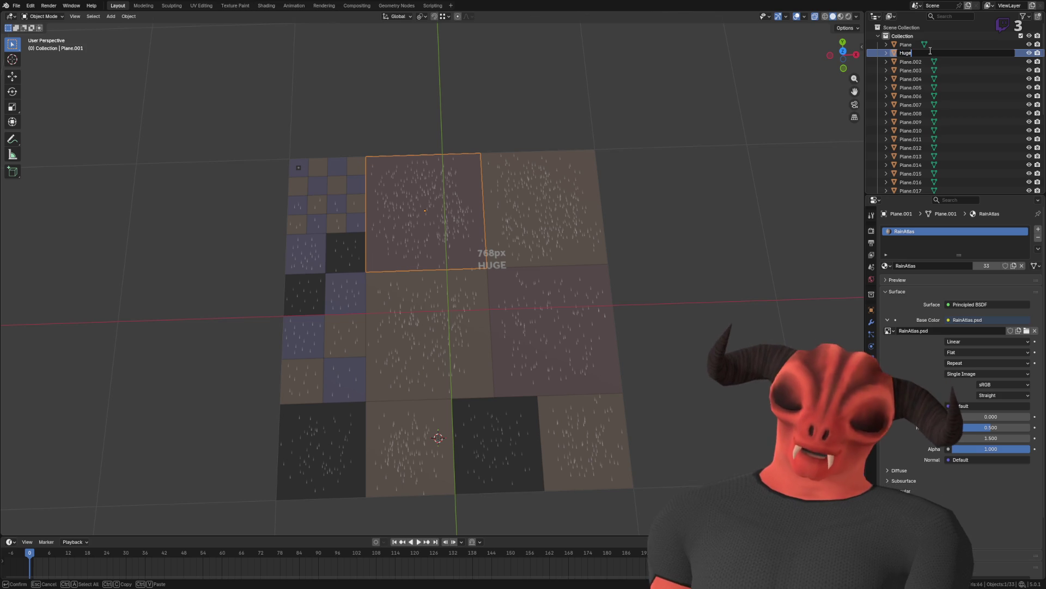
pyautogui.press('Return')
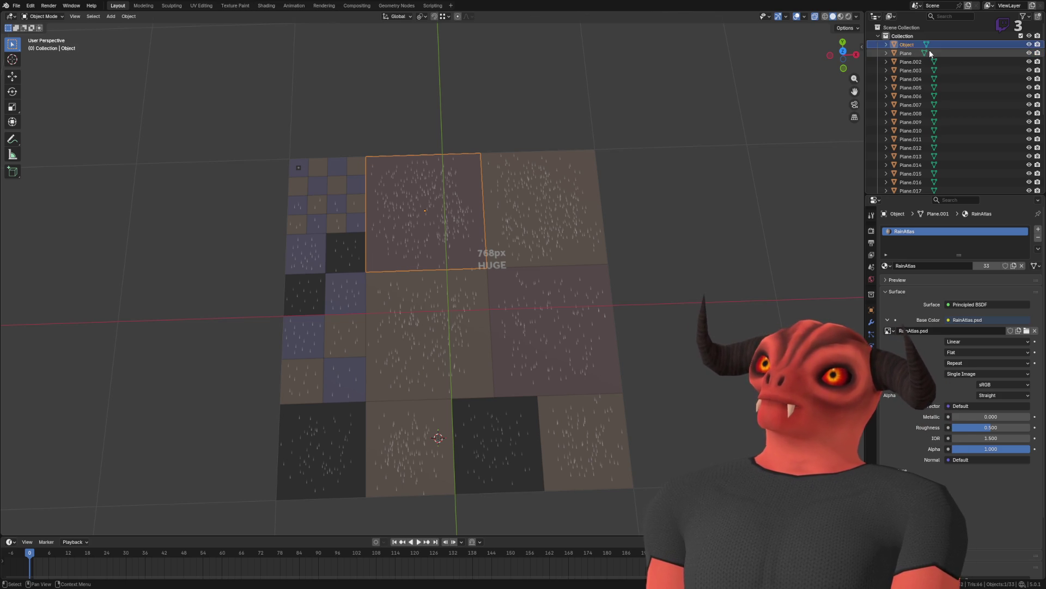
pyautogui.moveTo(546, 334); pyautogui.dragTo(441, 237)
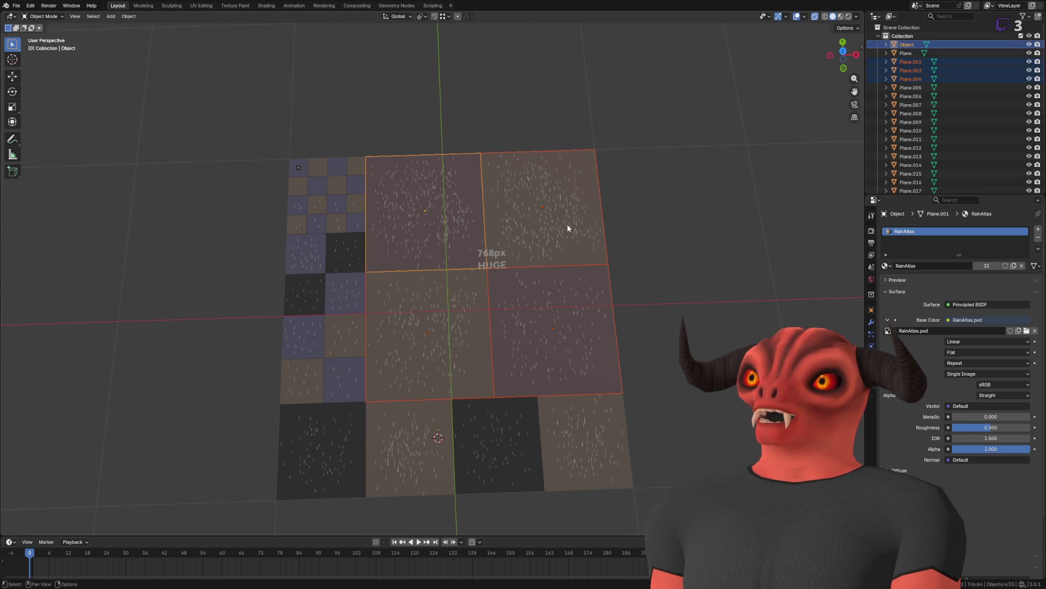
# Step: Create a new collection in the Outliner named Huge
pyautogui.rightClick(905, 36)
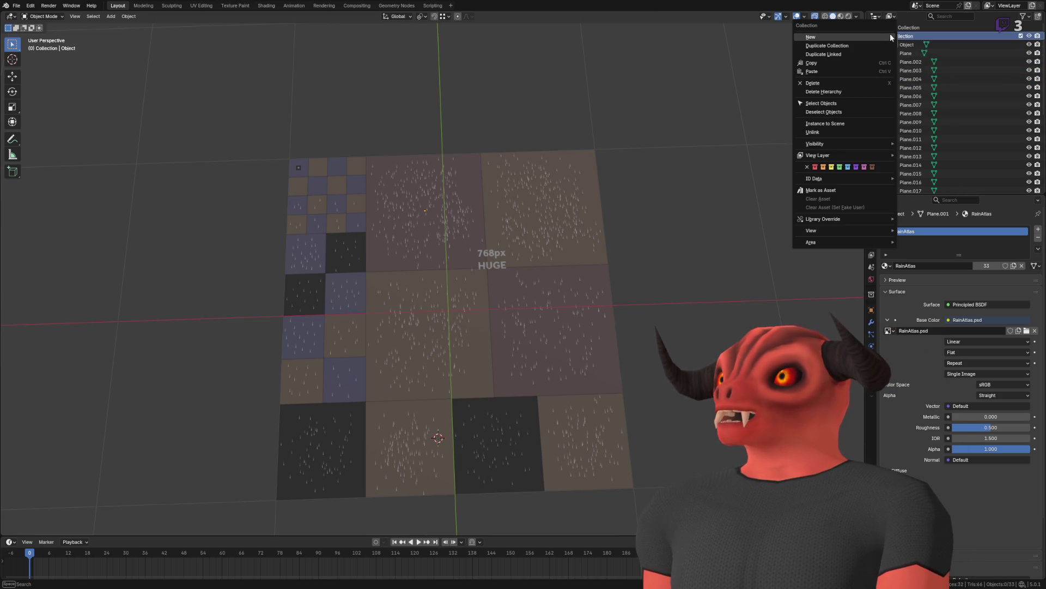
pyautogui.rightClick(909, 27)
pyautogui.click(908, 31)
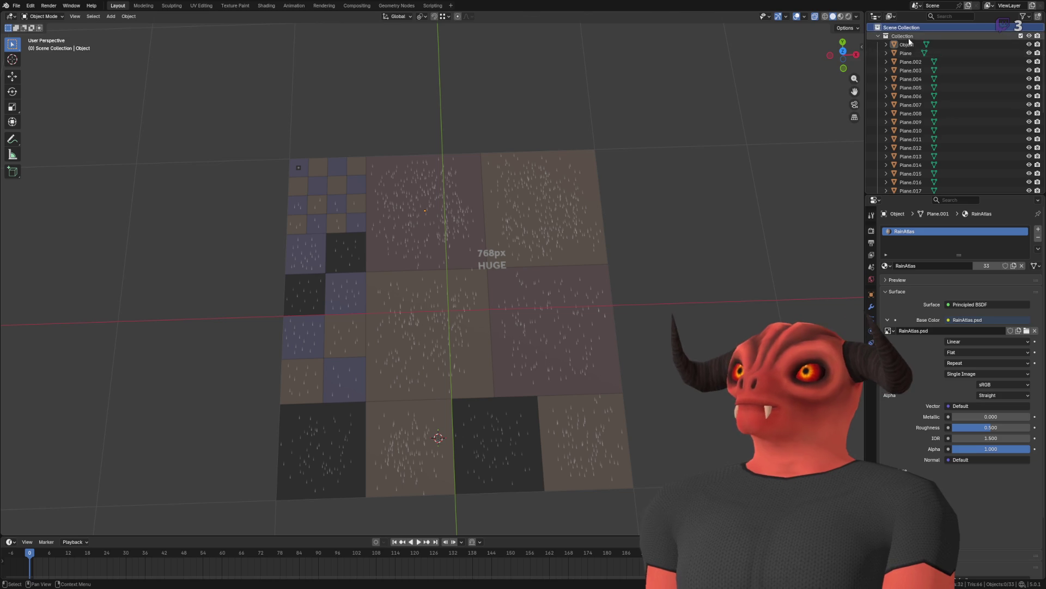
pyautogui.scroll(-5, 904, 136)
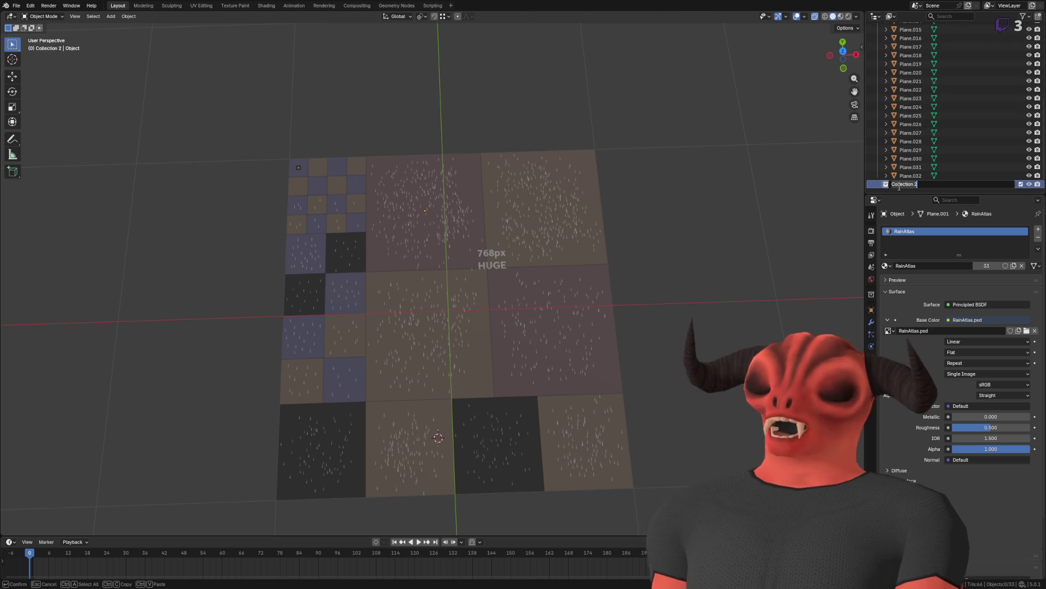
pyautogui.write('Huge')
pyautogui.press('Return')
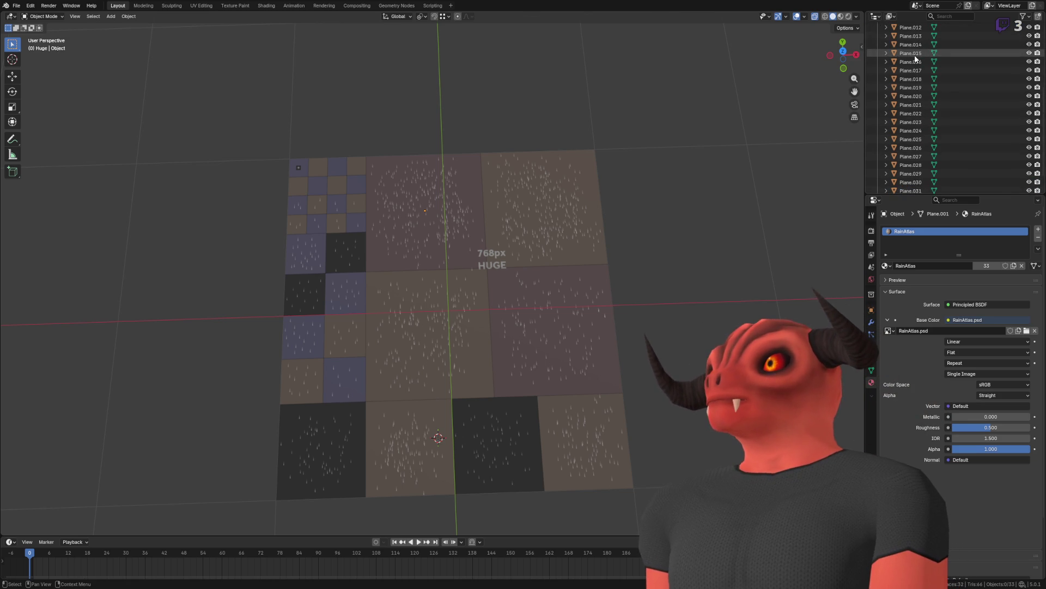
# Step: Reselect the four large central tiles with Plane.004 as the active one
pyautogui.click(537, 232)
pyautogui.keyDown('shift'); pyautogui.click(497, 275); pyautogui.keyUp('shift')
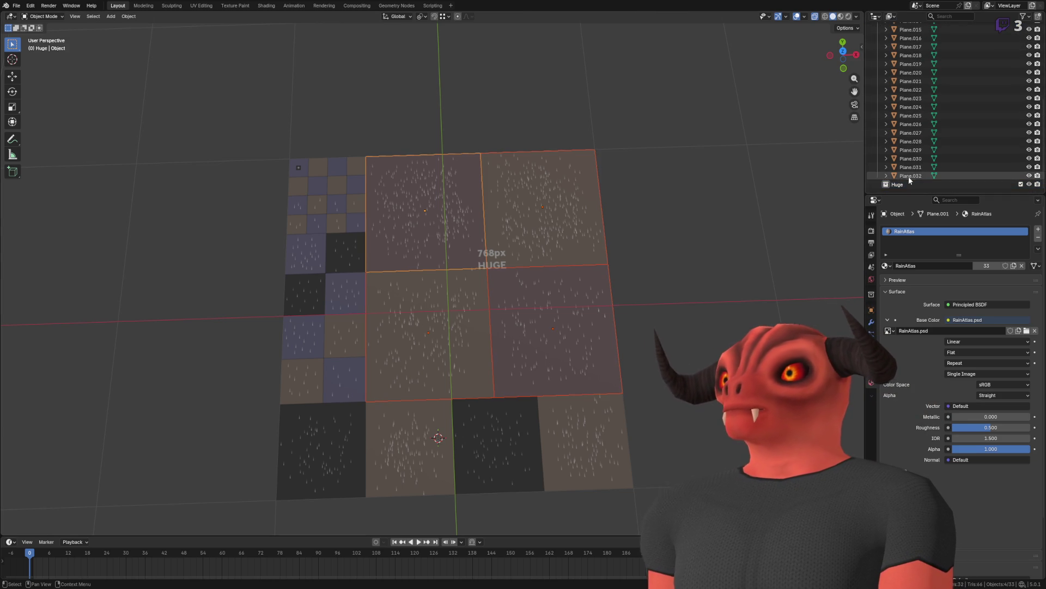
pyautogui.rightClick(562, 220)
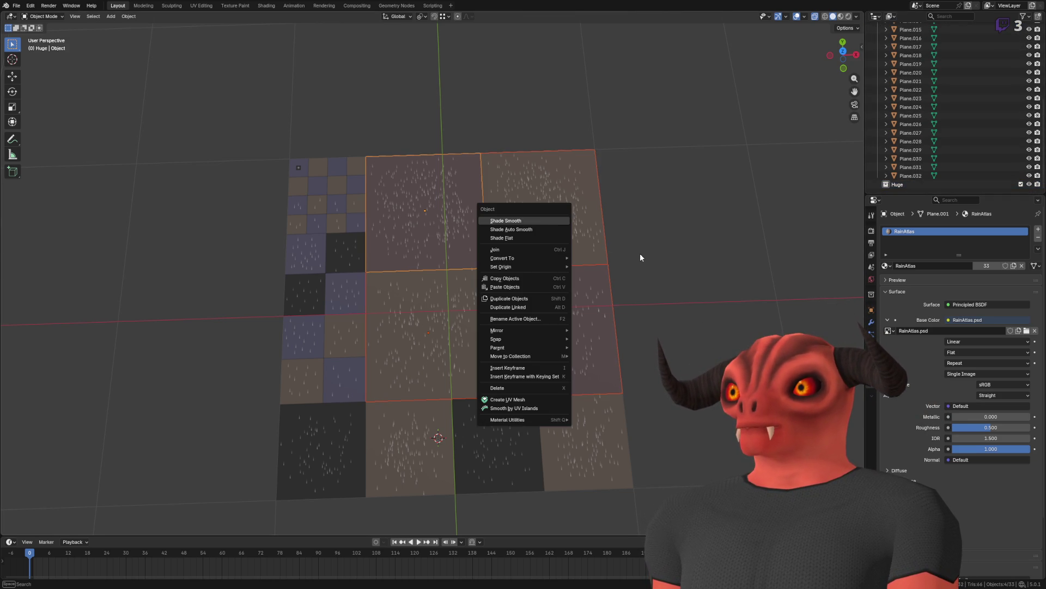
pyautogui.rightClick(912, 183)
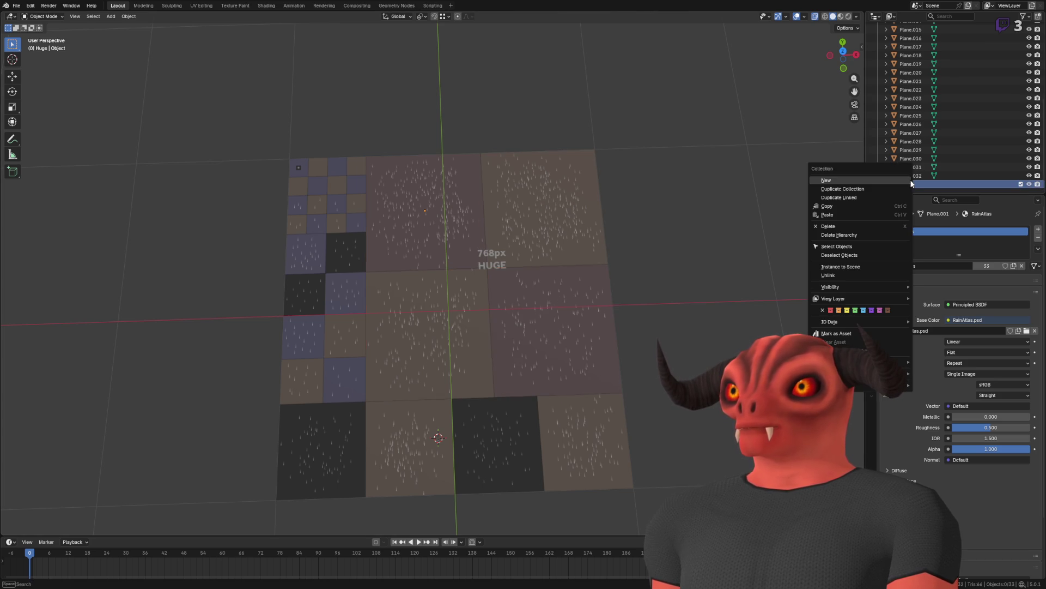
pyautogui.click(453, 180)
pyautogui.keyDown('shift'); pyautogui.click(516, 195); pyautogui.keyUp('shift')
pyautogui.keyDown('shift'); pyautogui.click(456, 327); pyautogui.keyUp('shift')
pyautogui.scroll(6, 927, 109)
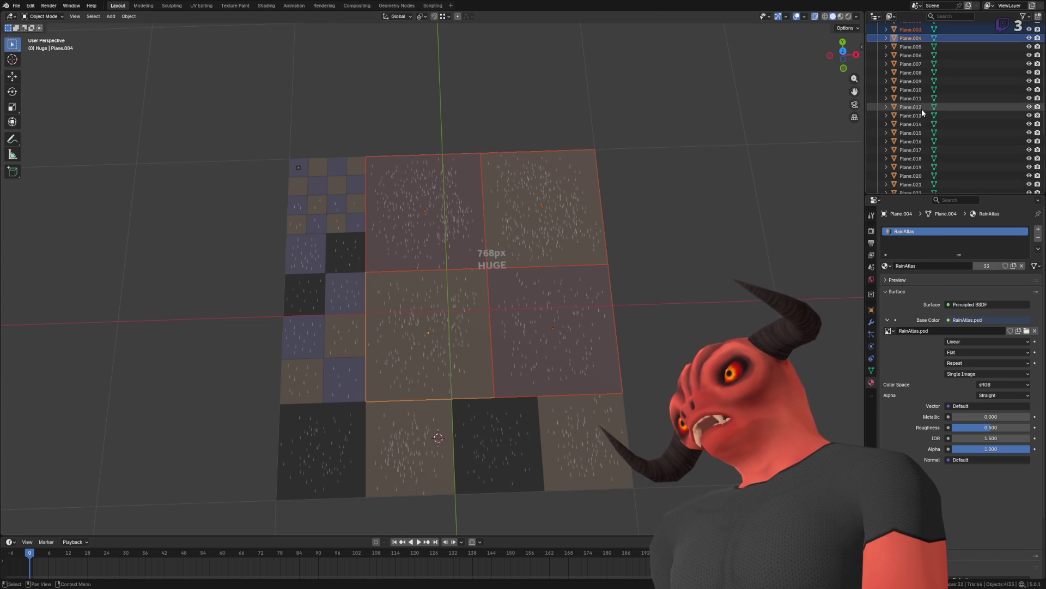
# Step: Move the selected large tiles into the Huge collection
pyautogui.moveTo(935, 195); pyautogui.dragTo(935, 333)
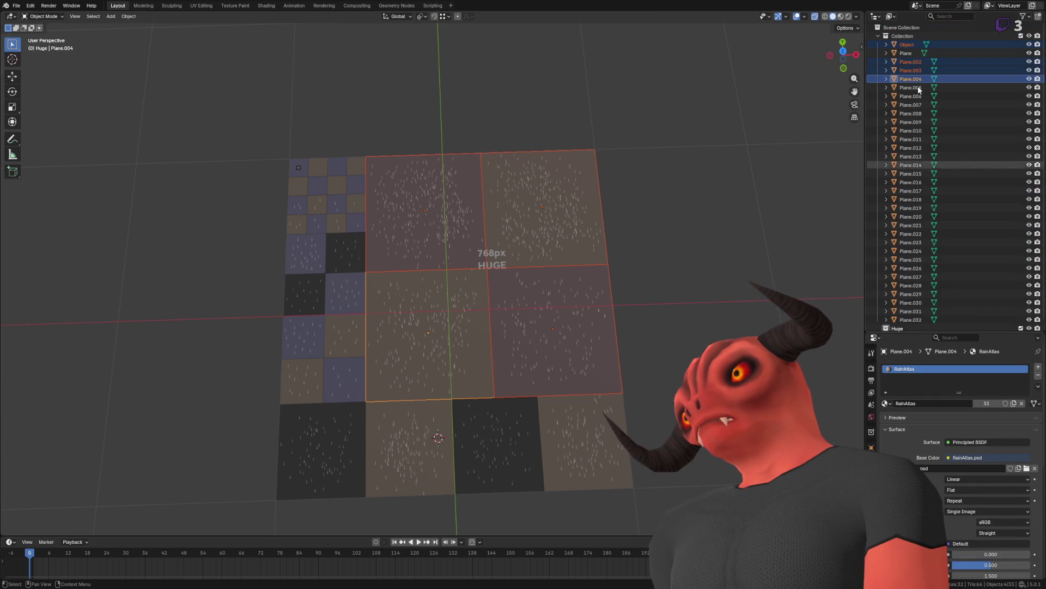
pyautogui.moveTo(908, 79); pyautogui.dragTo(899, 329)
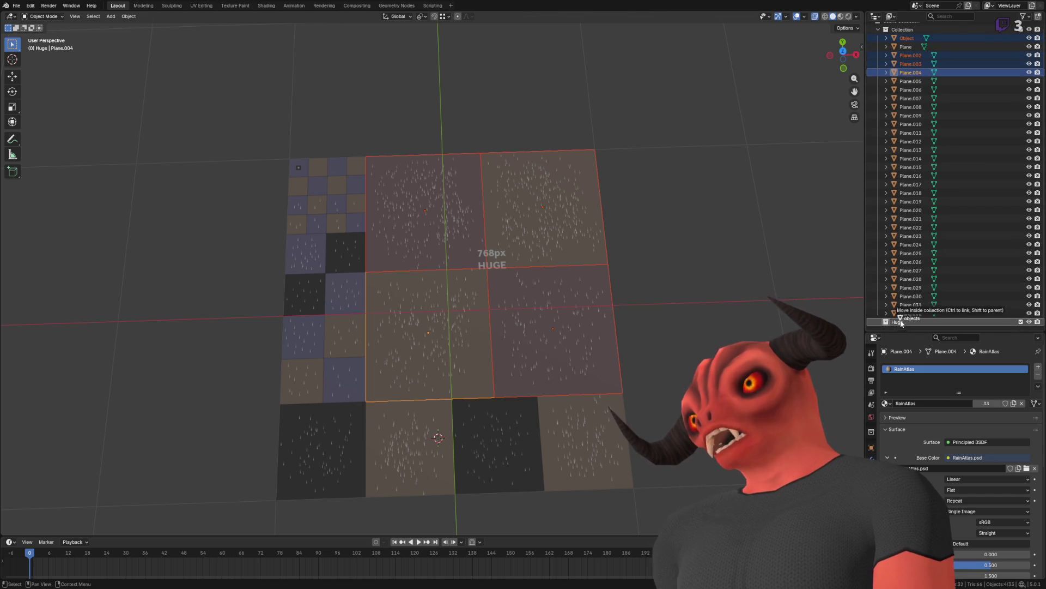
pyautogui.rightClick(479, 261)
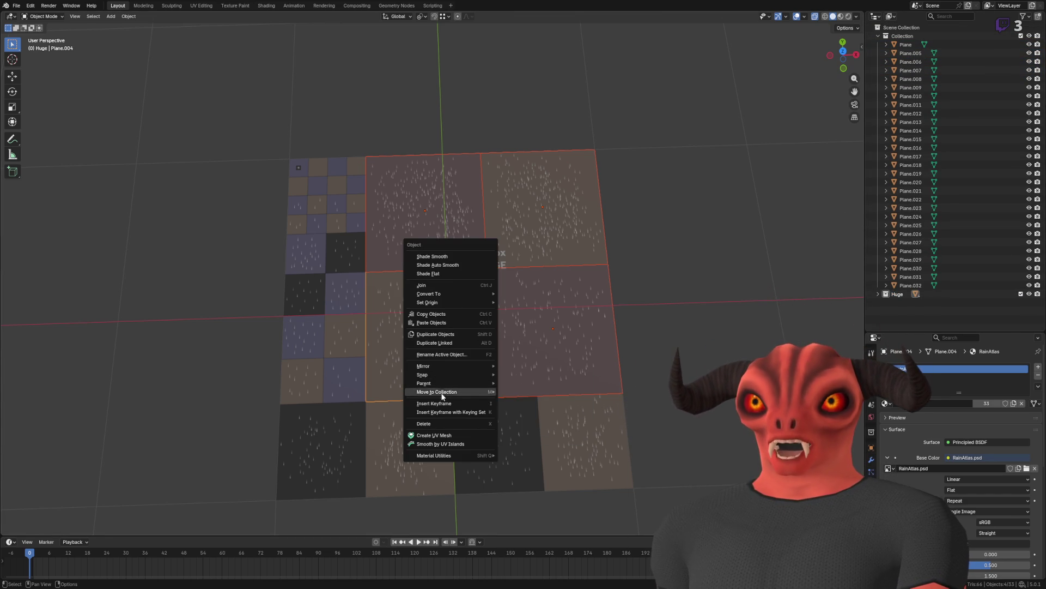
pyautogui.moveTo(463, 391)
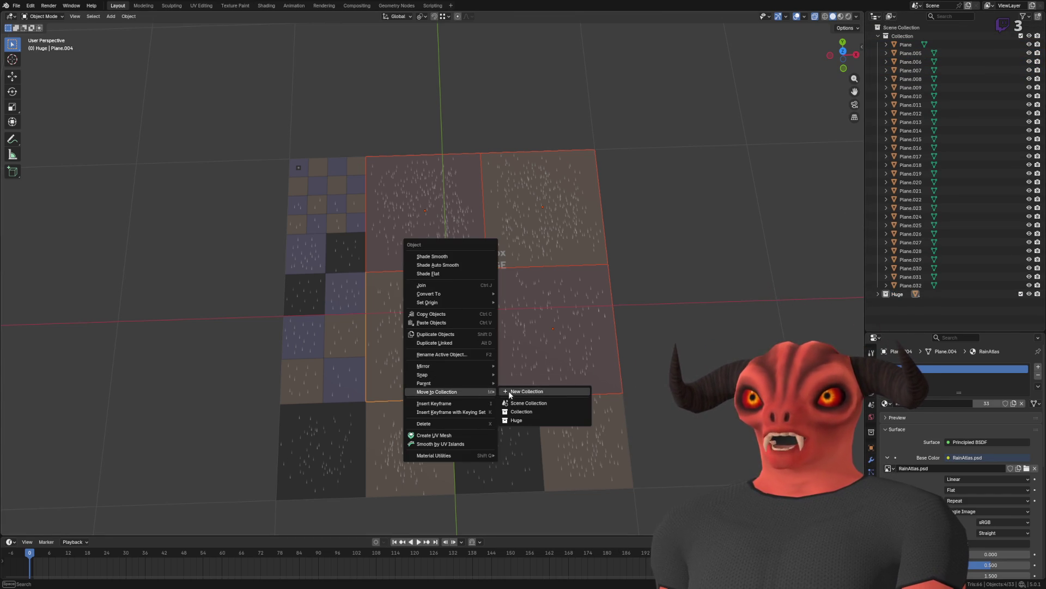
pyautogui.click(547, 411)
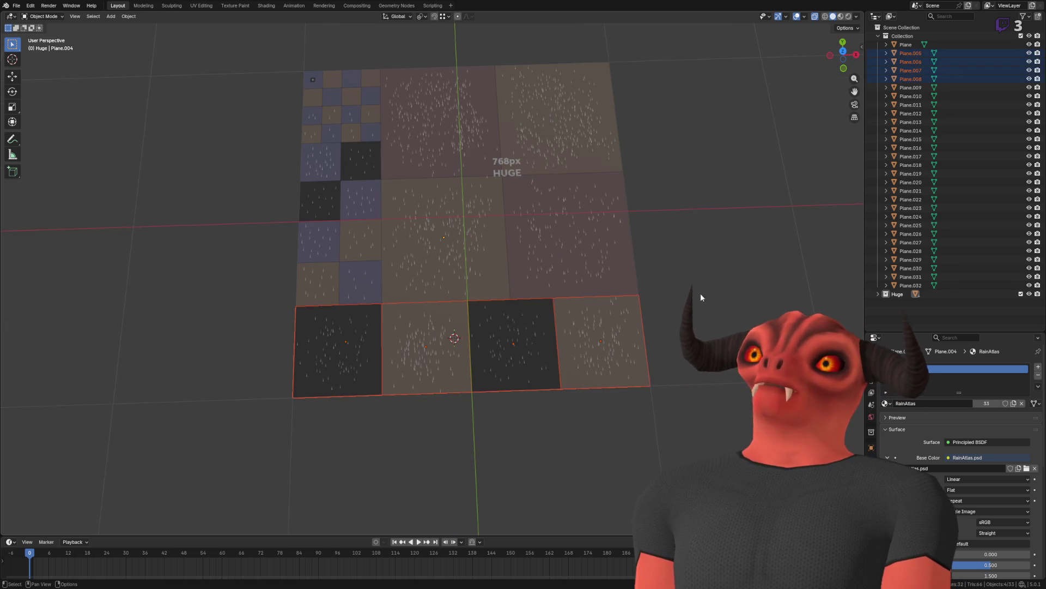
# Step: Add a new collection named Medium
pyautogui.rightClick(899, 27)
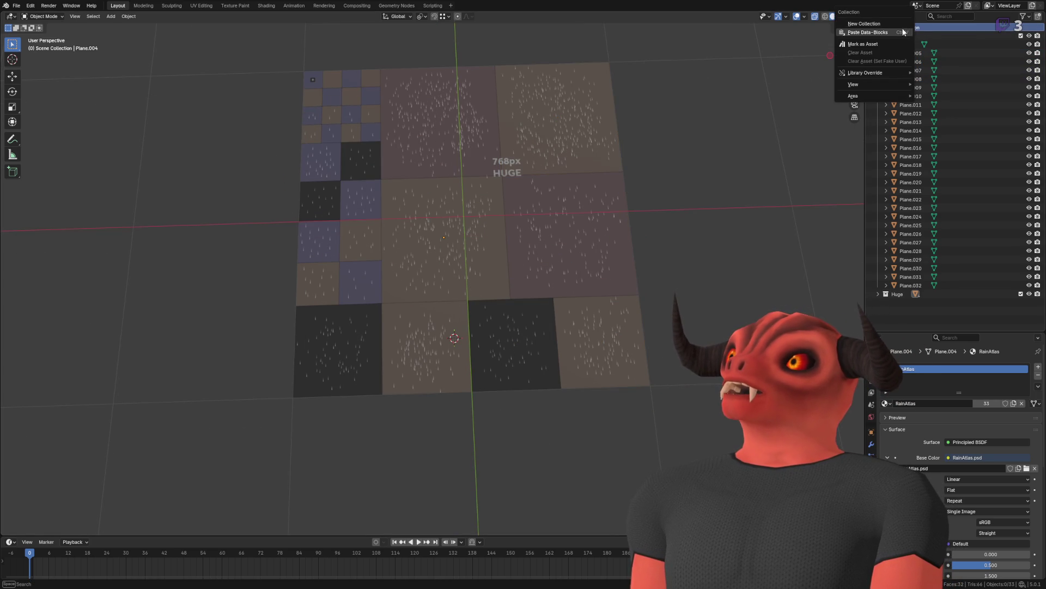
pyautogui.click(899, 24)
pyautogui.doubleClick(922, 303)
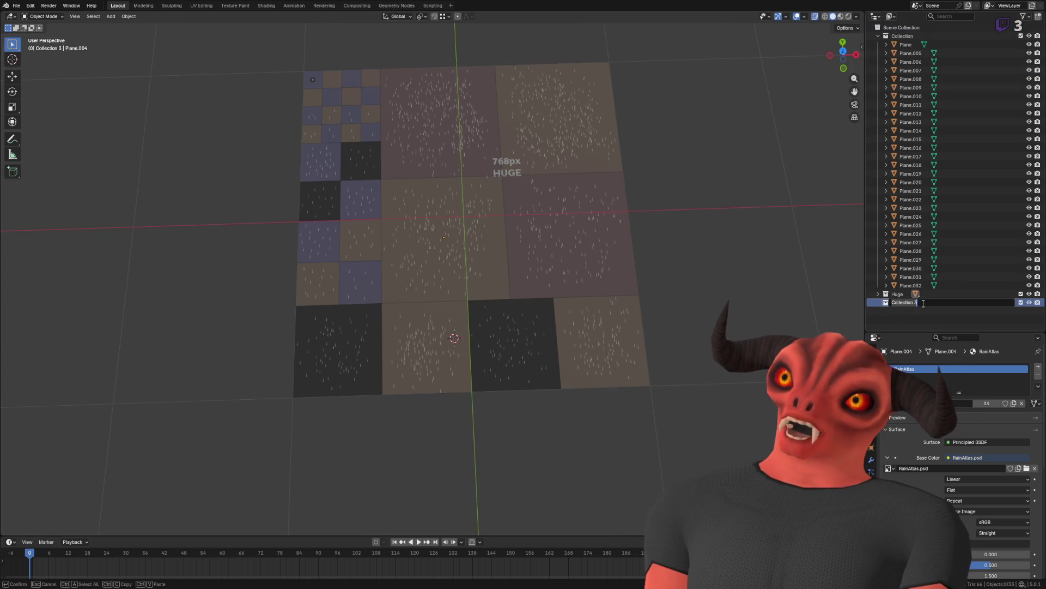
pyautogui.write('Medium')
pyautogui.press('Return')
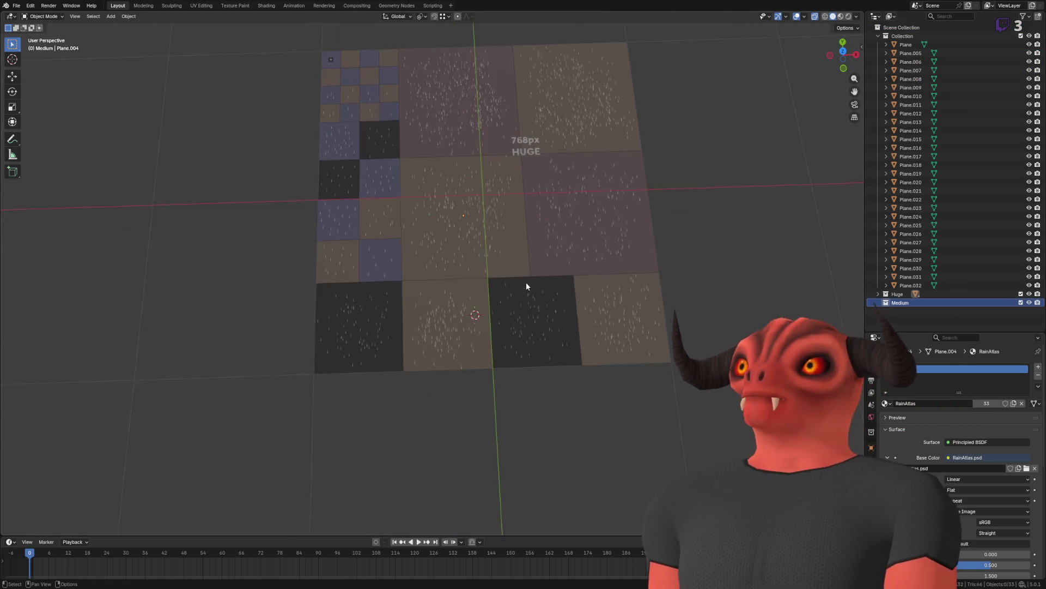
# Step: Rename the Huge collection to Large
pyautogui.scroll(4, 533, 272)
pyautogui.doubleClick(898, 294)
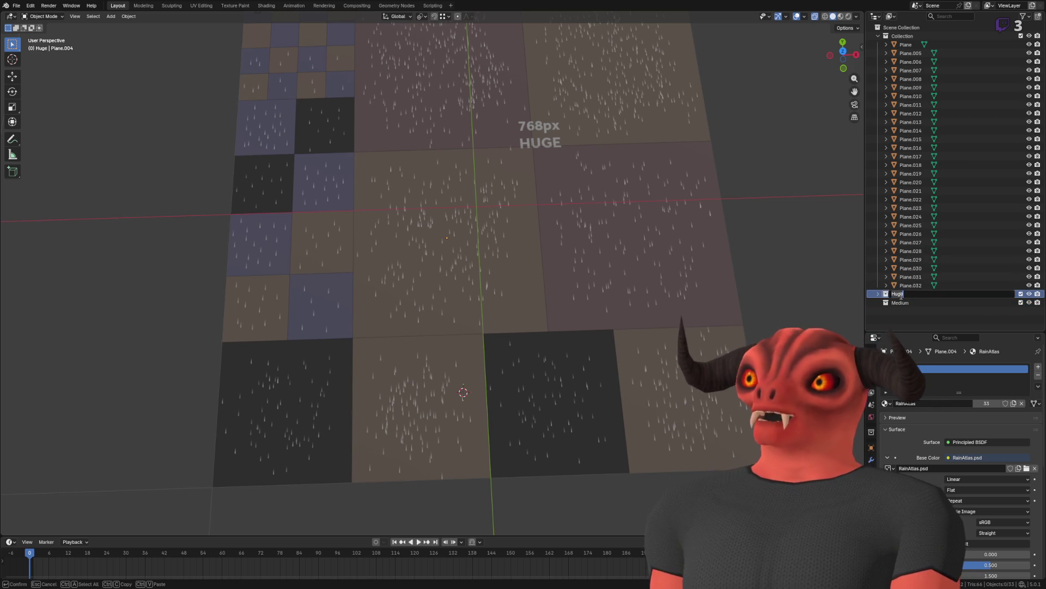
pyautogui.write('Large')
pyautogui.press('Return')
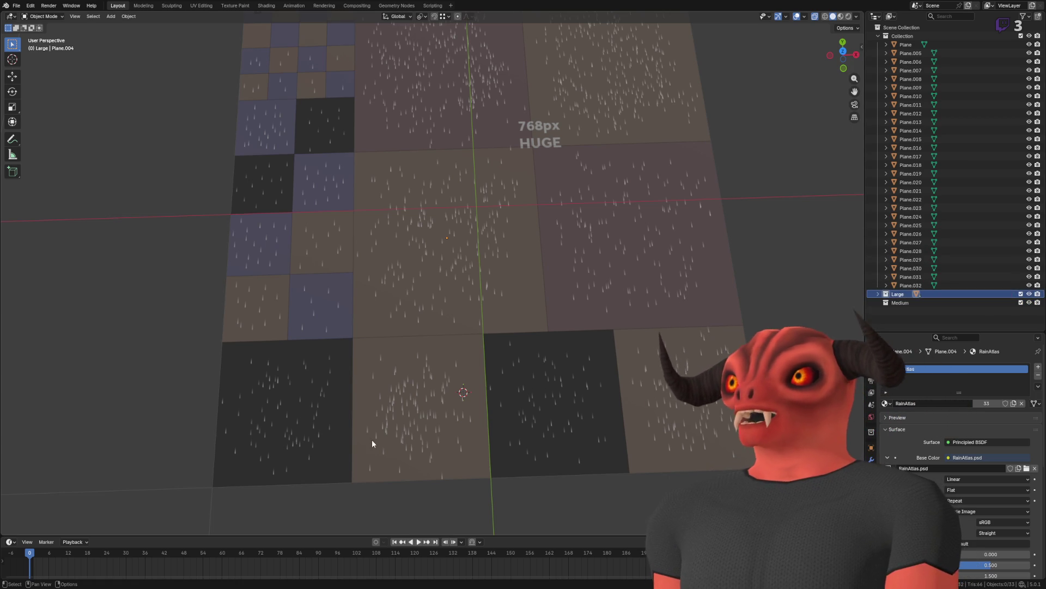
pyautogui.click(283, 397)
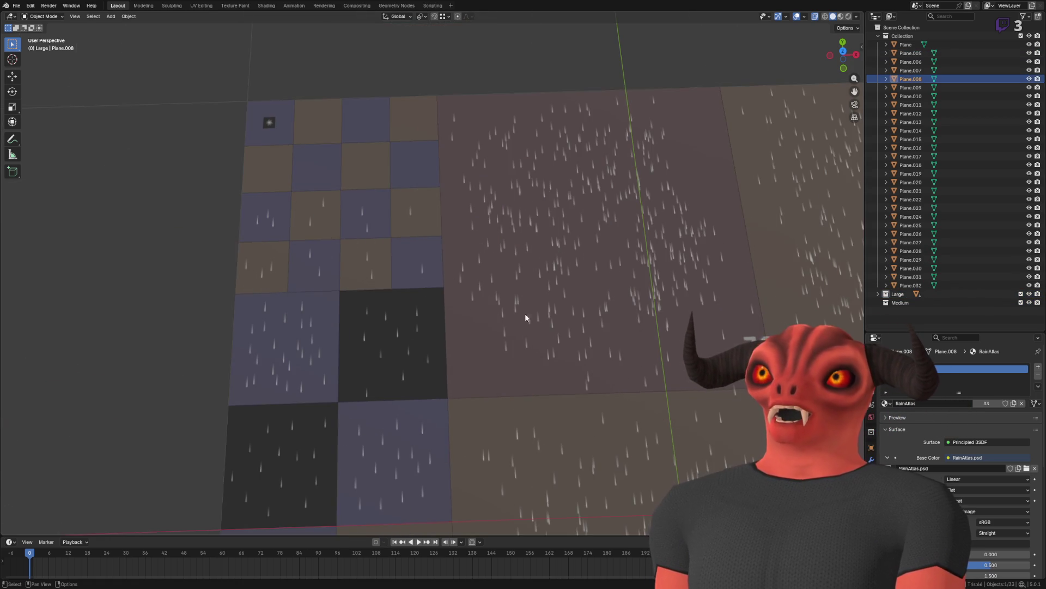
# Step: Add a new collection named Small
pyautogui.scroll(-5, 461, 298)
pyautogui.rightClick(897, 30)
pyautogui.click(898, 31)
pyautogui.doubleClick(914, 310)
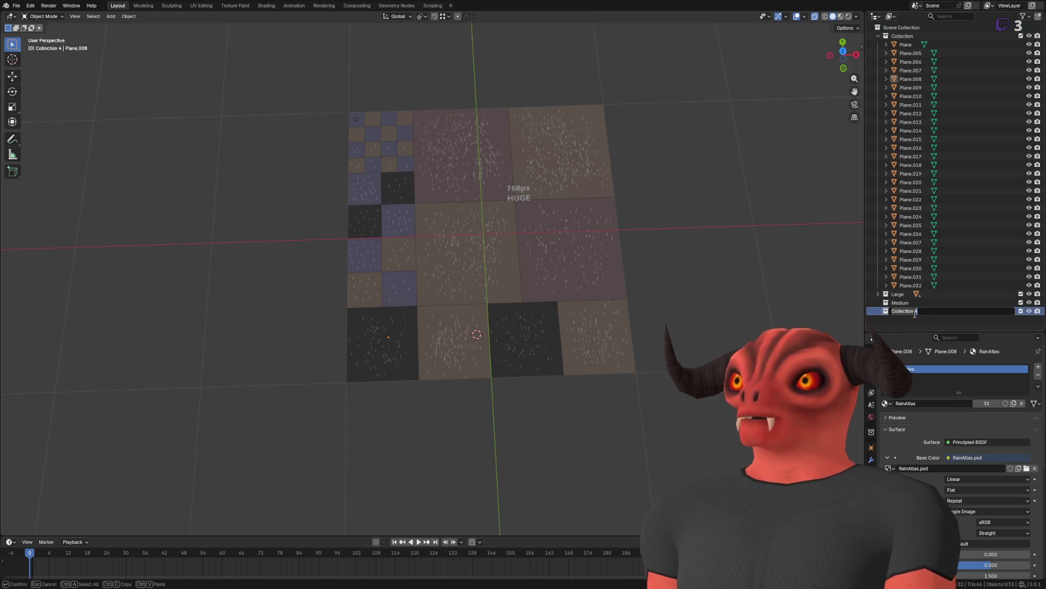
pyautogui.write('Small')
pyautogui.press('Return')
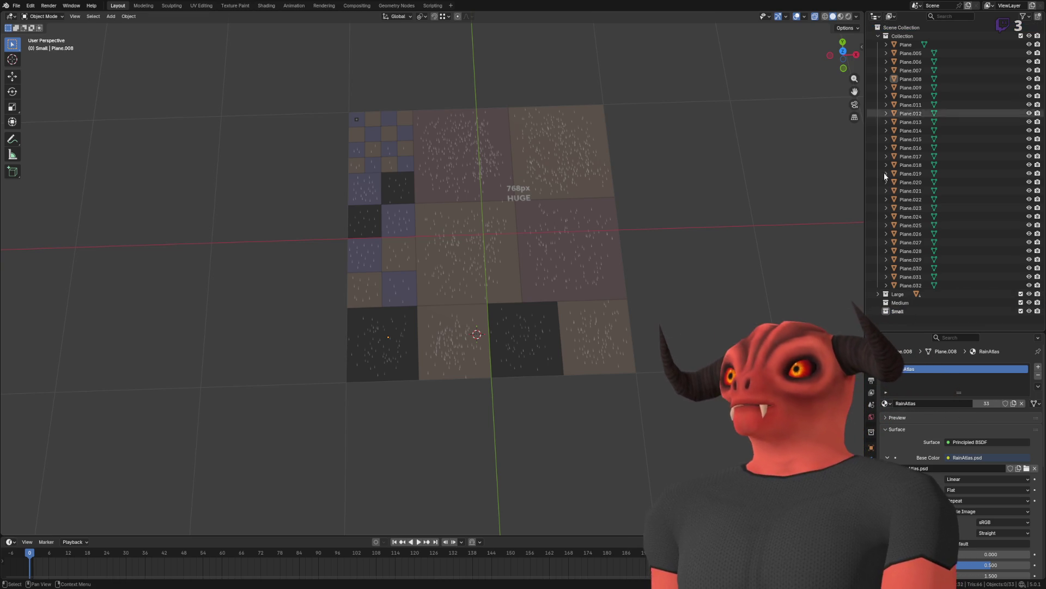
# Step: Add a collection renamed Single, then add one more new collection
pyautogui.rightClick(923, 27)
pyautogui.click(923, 28)
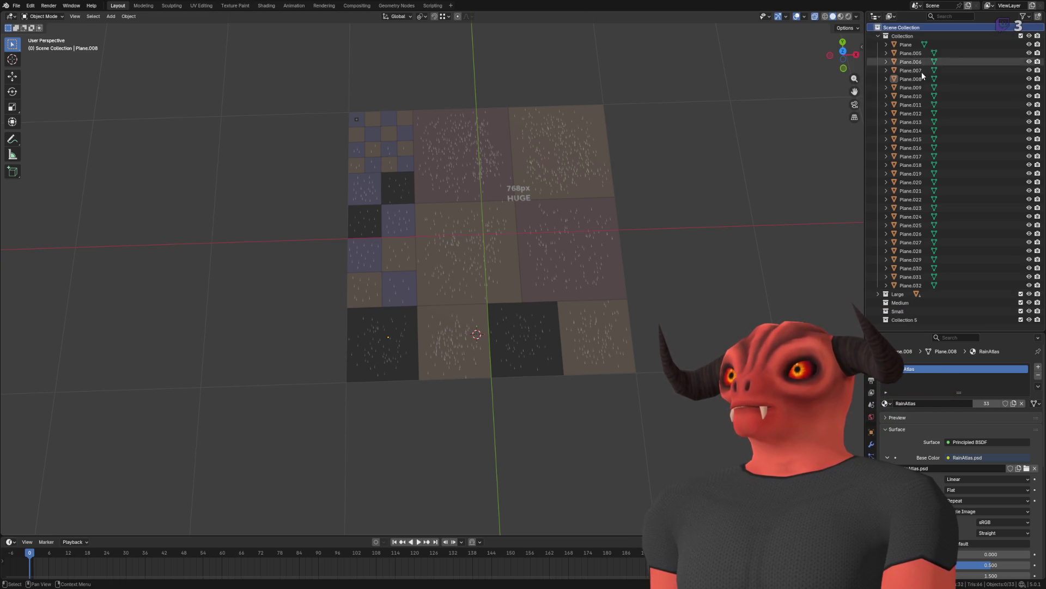
pyautogui.click(901, 321)
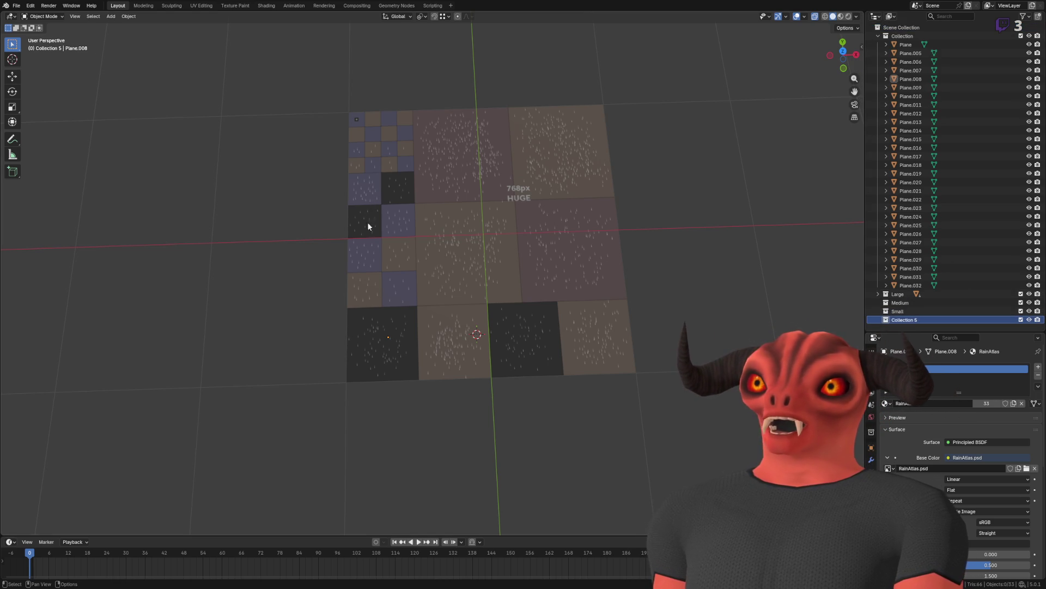
pyautogui.press('F2')
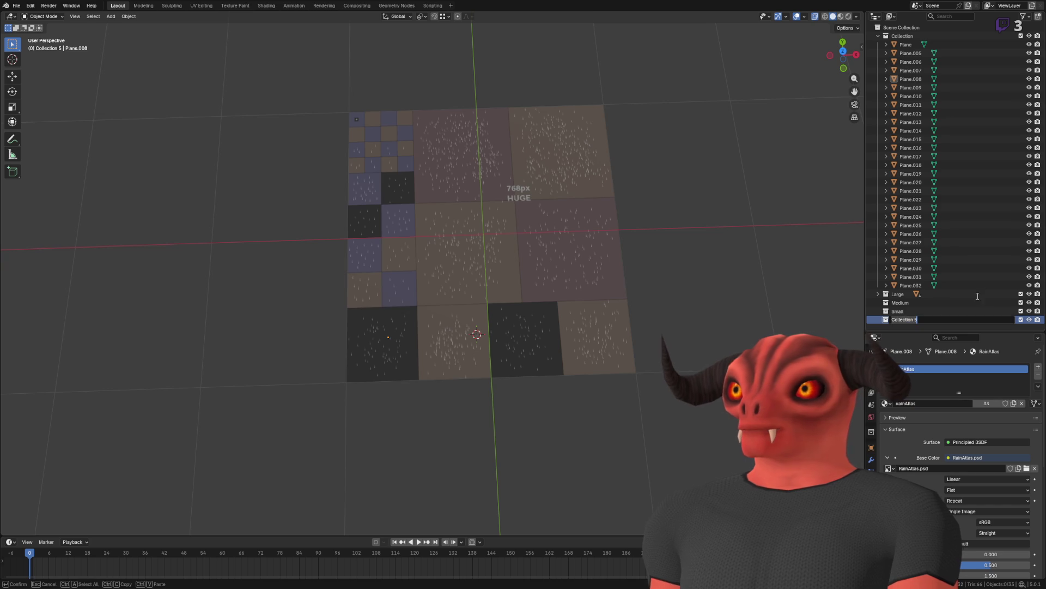
pyautogui.write('DropSm')
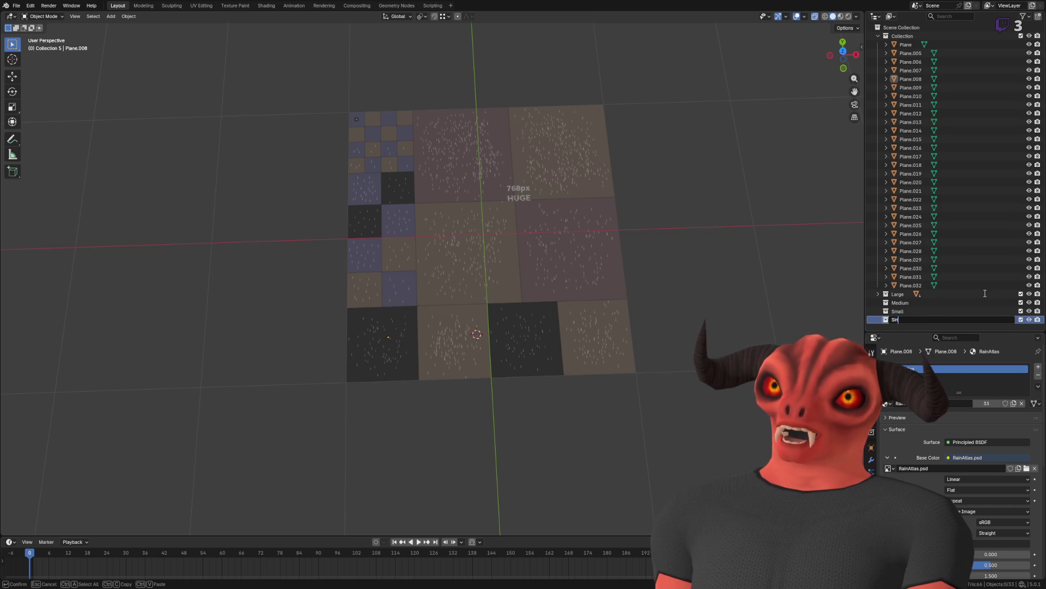
pyautogui.write('gle')
pyautogui.press('Return')
pyautogui.rightClick(918, 29)
pyautogui.click(918, 29)
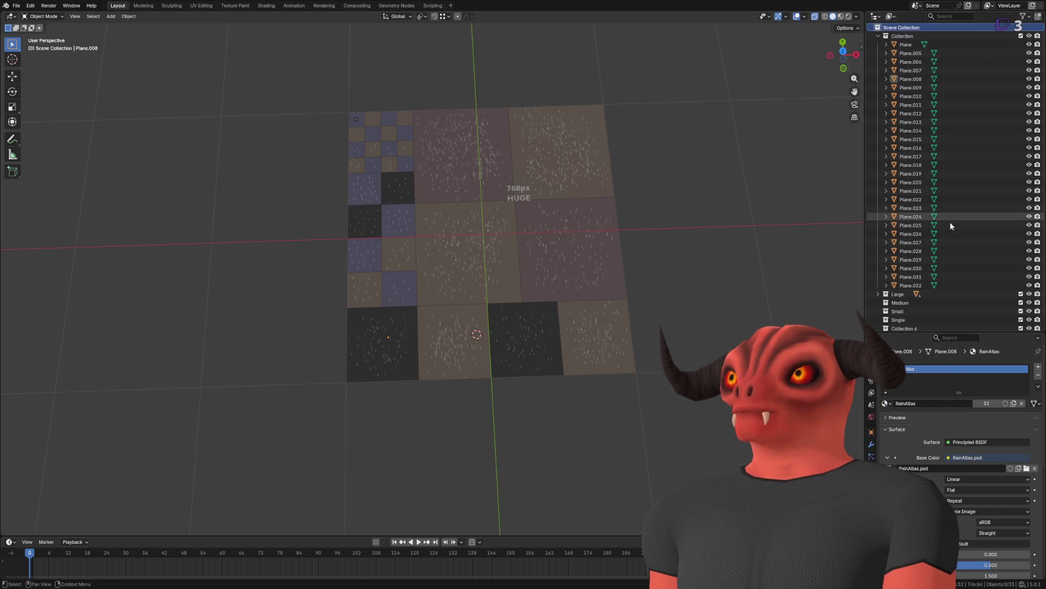
# Step: Name the newest collection Splash and move the eight tiny top-row tiles into it
pyautogui.scroll(-1, 952, 222)
pyautogui.doubleClick(906, 321)
pyautogui.write('Splash')
pyautogui.press('Return')
pyautogui.moveTo(296, 67)
pyautogui.mouseDown()
pyautogui.moveTo(404, 162)
pyautogui.moveTo(406, 134)
pyautogui.mouseUp()
pyautogui.moveTo(912, 210); pyautogui.dragTo(899, 321)
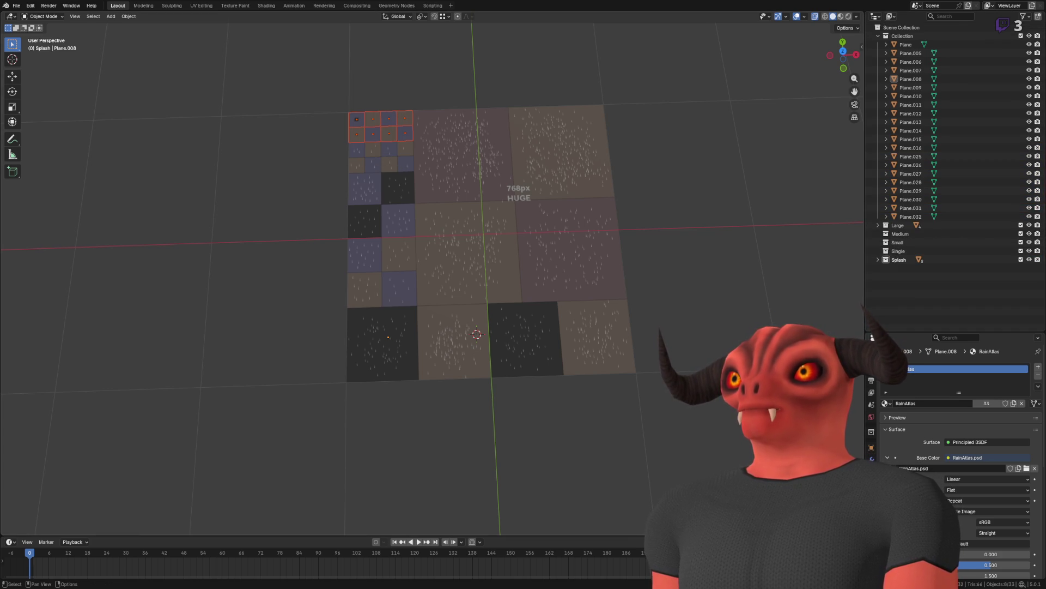
# Step: Move the four bottom-row tiles into Medium and the eight small left tiles into Small
pyautogui.moveTo(635, 398); pyautogui.dragTo(414, 365)
pyautogui.moveTo(914, 82); pyautogui.dragTo(896, 233)
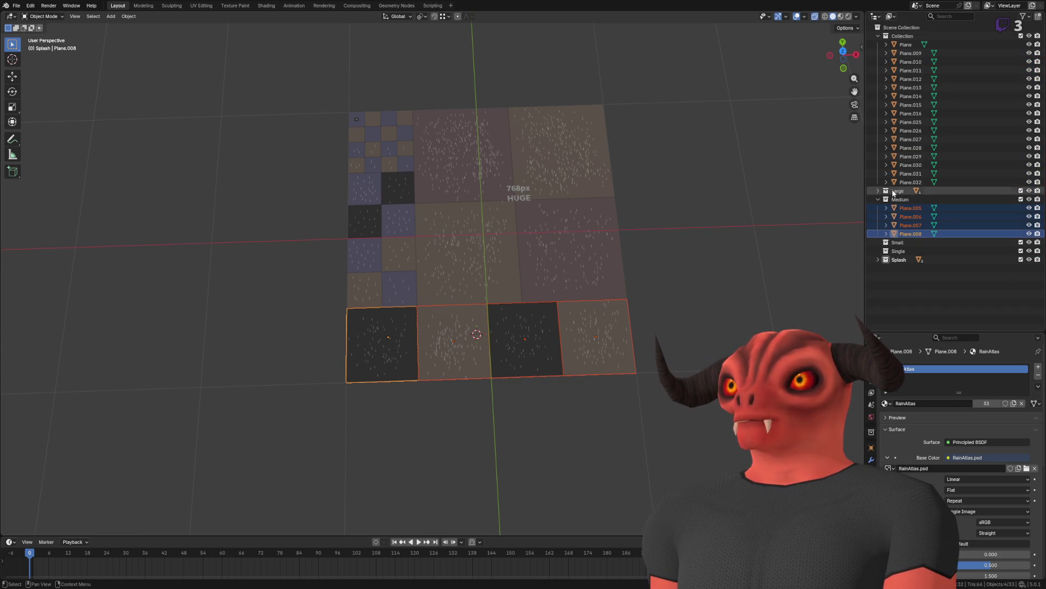
pyautogui.click(878, 200)
pyautogui.moveTo(322, 185)
pyautogui.mouseDown()
pyautogui.moveTo(371, 277)
pyautogui.moveTo(400, 255)
pyautogui.mouseUp()
pyautogui.rightClick(400, 255)
pyautogui.moveTo(401, 368)
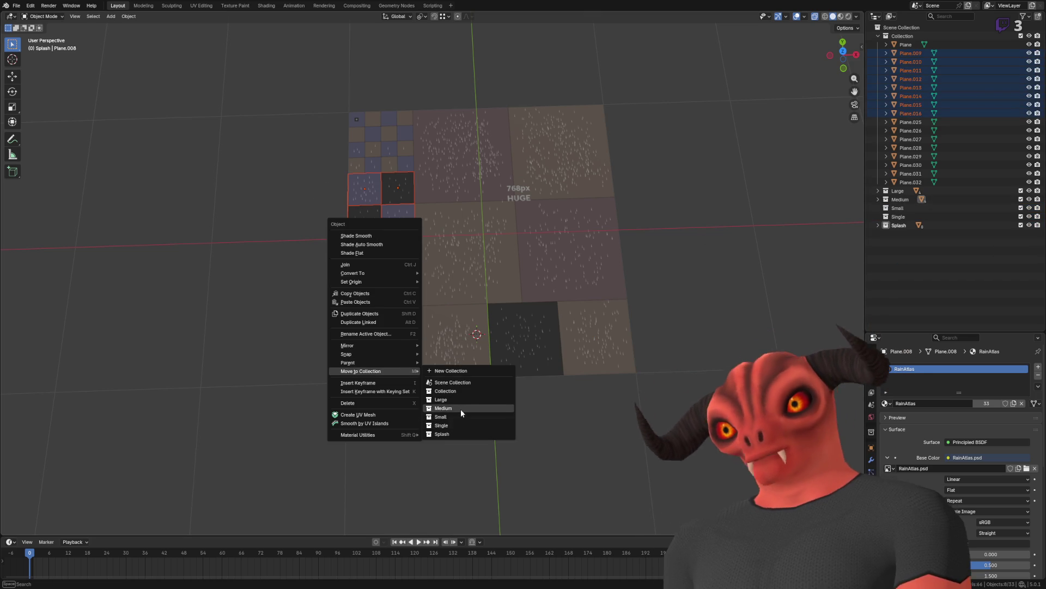
pyautogui.click(459, 416)
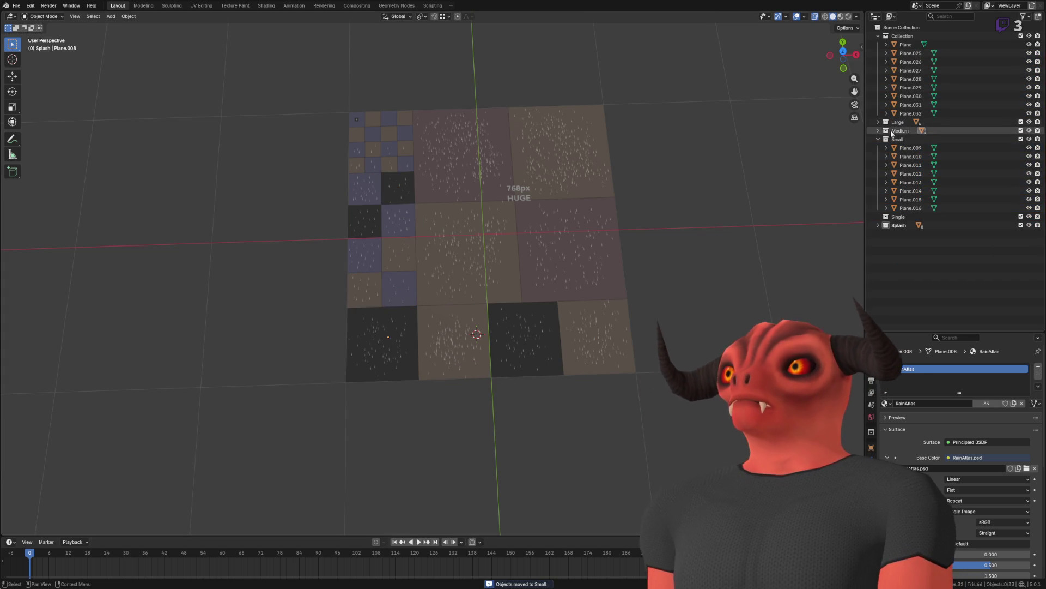
pyautogui.click(878, 138)
# Step: Move the remaining eight tiny tiles into the Single collection
pyautogui.click(890, 156)
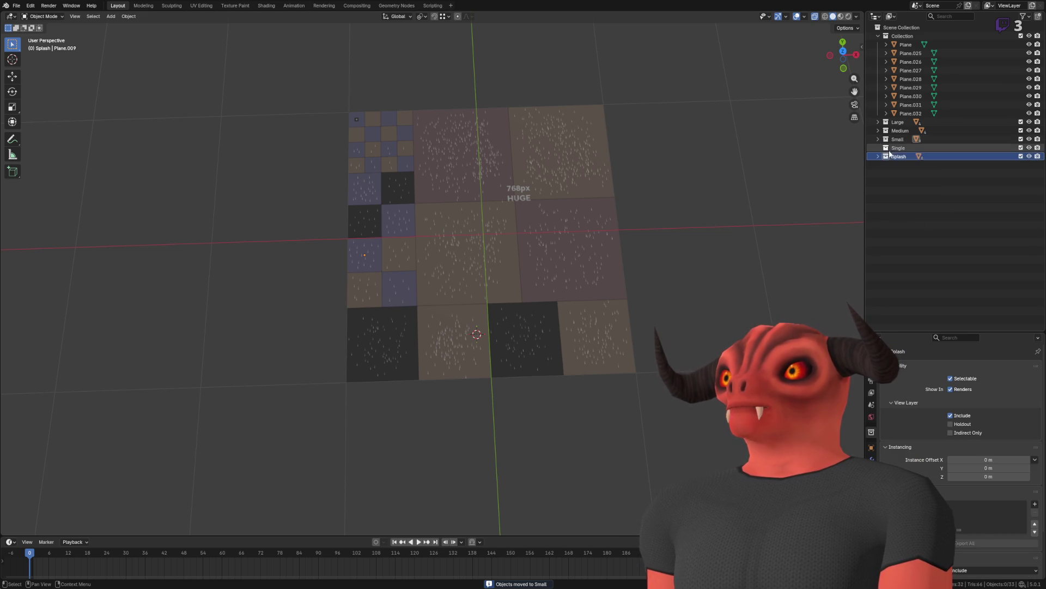
pyautogui.click(877, 156)
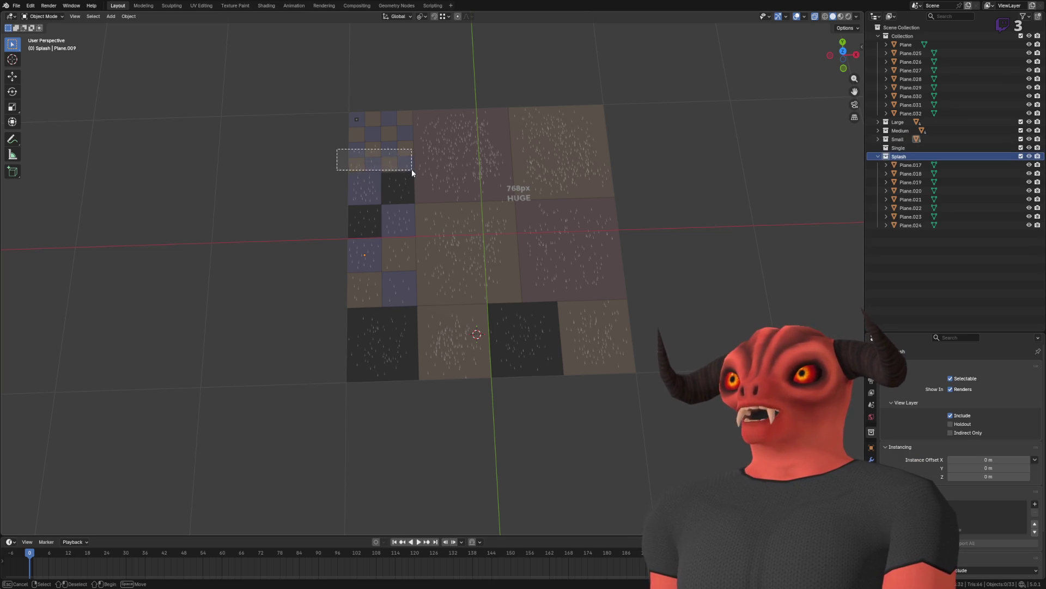
pyautogui.moveTo(412, 173); pyautogui.dragTo(410, 166)
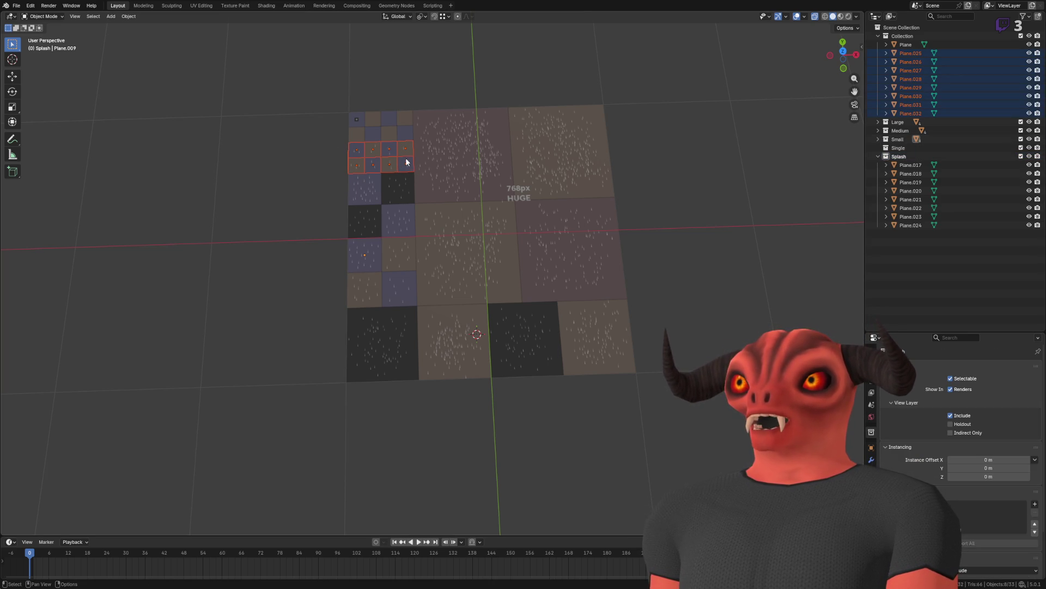
pyautogui.rightClick(404, 159)
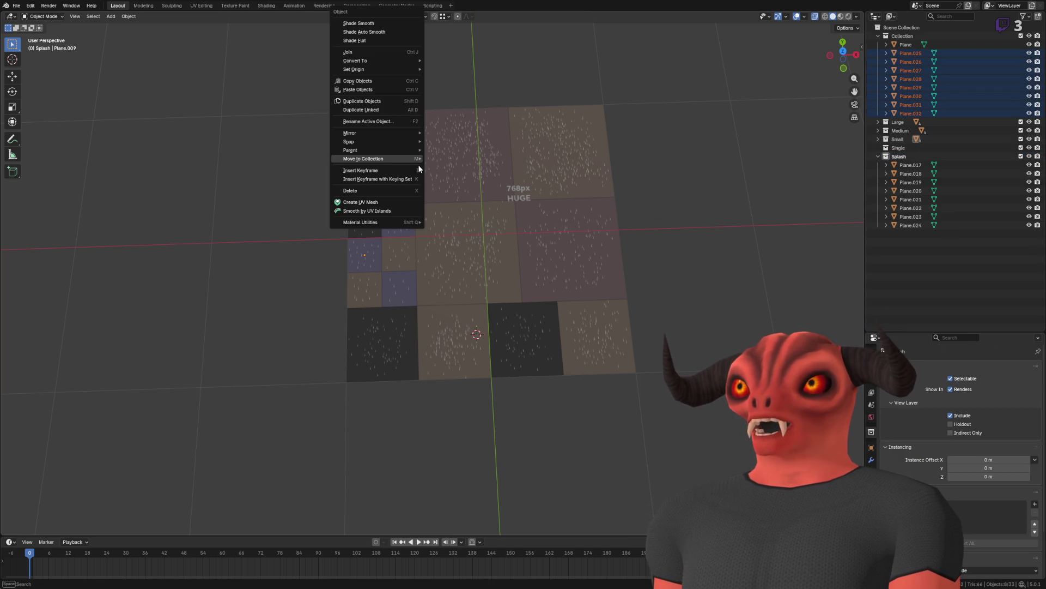
pyautogui.moveTo(404, 158)
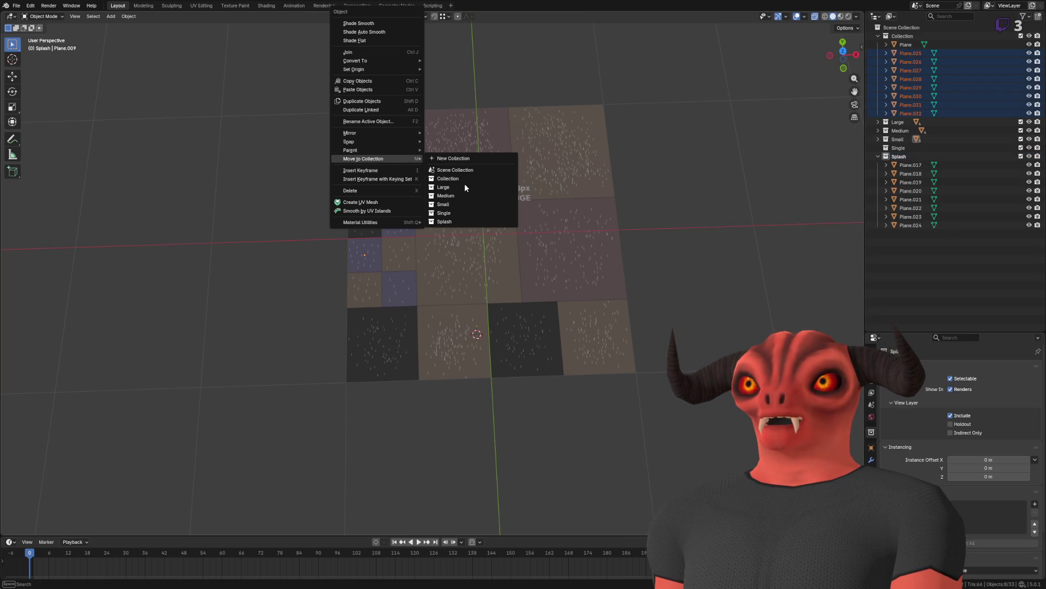
pyautogui.click(462, 212)
pyautogui.click(691, 194)
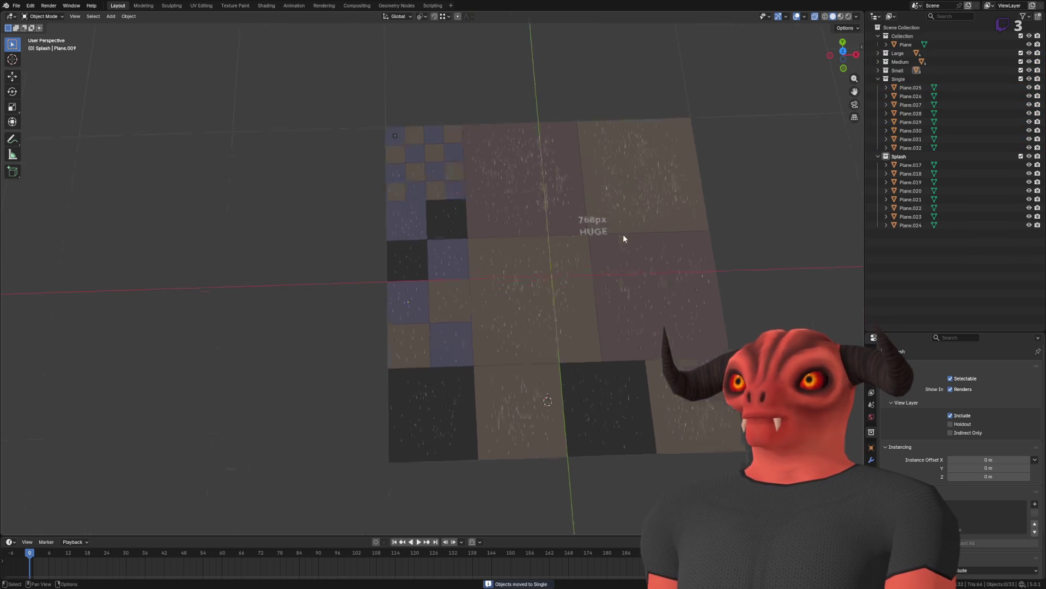
# Step: Delete the original whole Plane object
pyautogui.scroll(3, 624, 236)
pyautogui.scroll(-4, 564, 197)
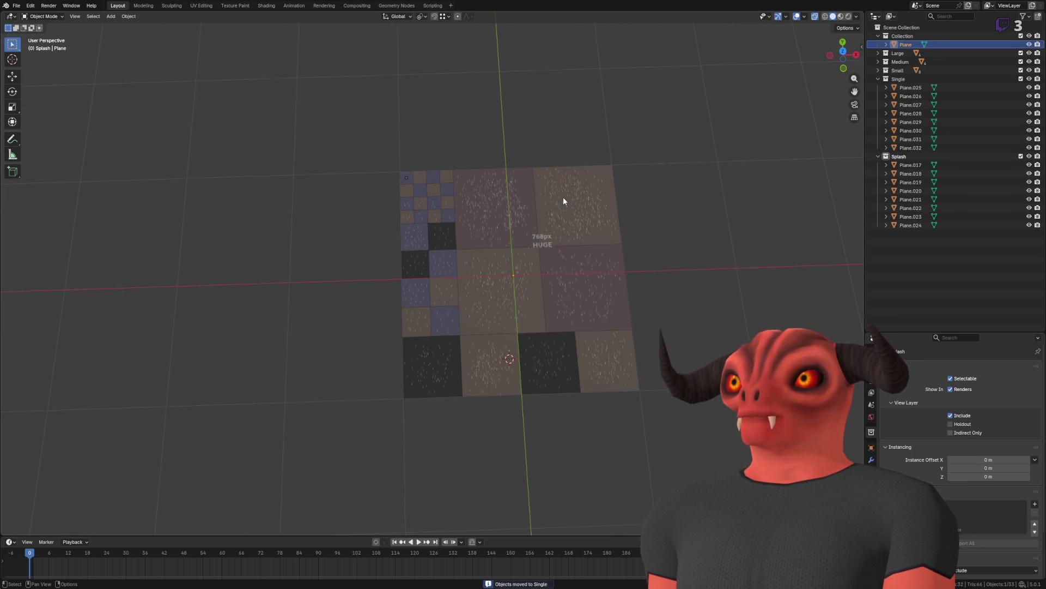
pyautogui.scroll(-5, 557, 200)
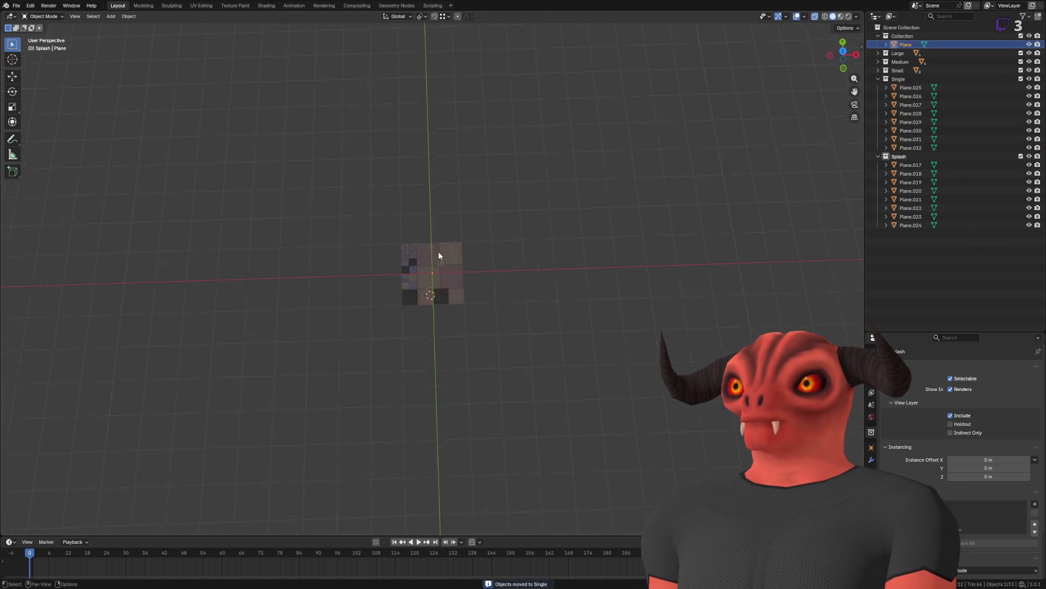
pyautogui.scroll(5, 430, 257)
pyautogui.press('Tab')
pyautogui.press('Delete')
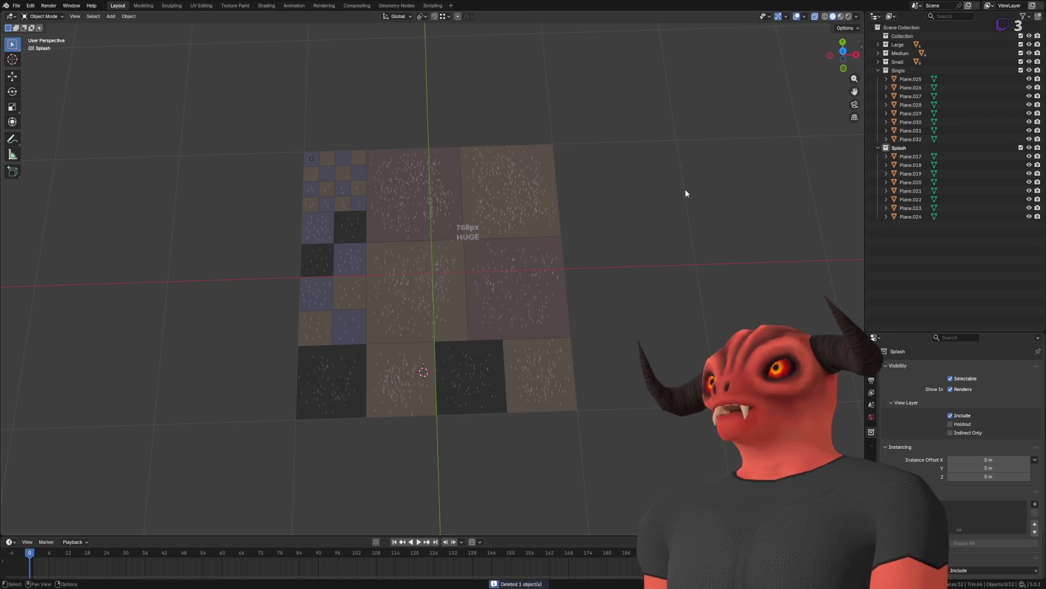
# Step: Delete the now-empty default Collection
pyautogui.scroll(4, 556, 237)
pyautogui.moveTo(556, 237)
pyautogui.mouseDown()
pyautogui.moveTo(500, 182)
pyautogui.moveTo(450, 161)
pyautogui.moveTo(480, 158)
pyautogui.mouseUp()
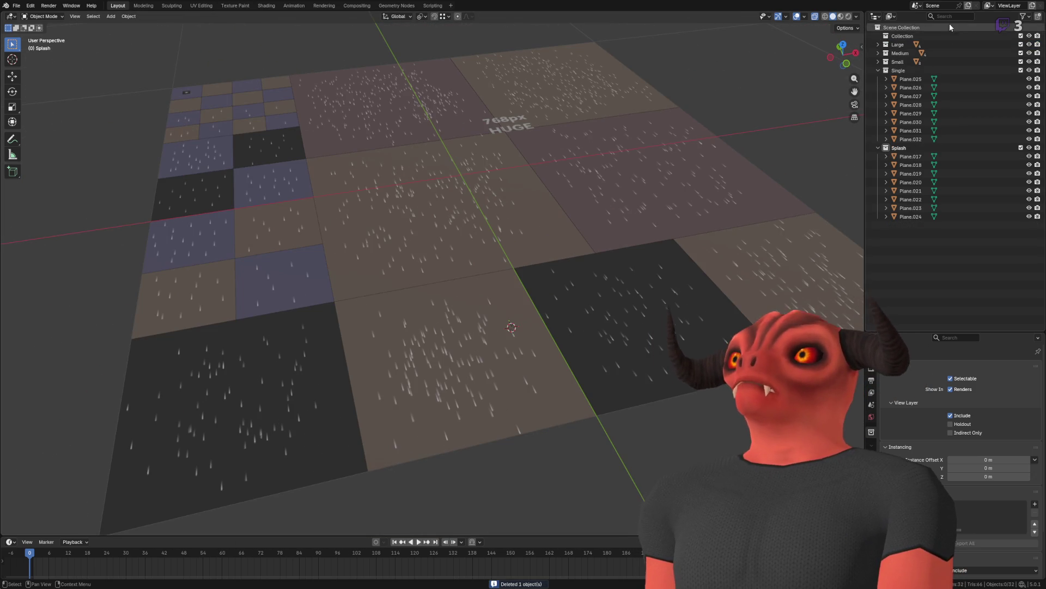
pyautogui.rightClick(922, 38)
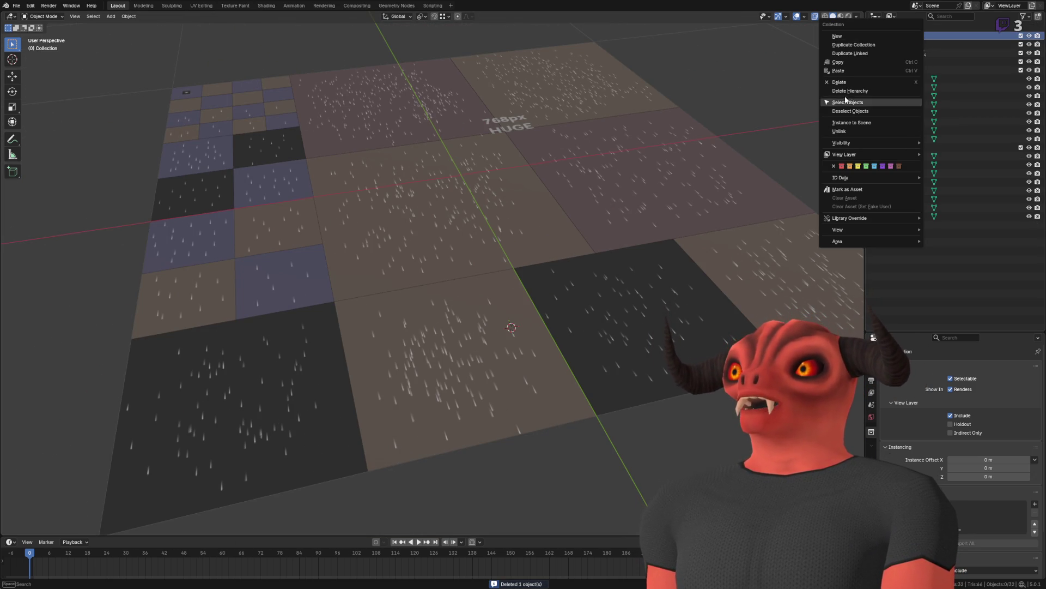
pyautogui.click(840, 83)
# Step: Select the 768px HUGE tile and view the tiles from above
pyautogui.scroll(-4, 579, 133)
pyautogui.scroll(4, 594, 106)
pyautogui.moveTo(594, 106); pyautogui.dragTo(528, 156)
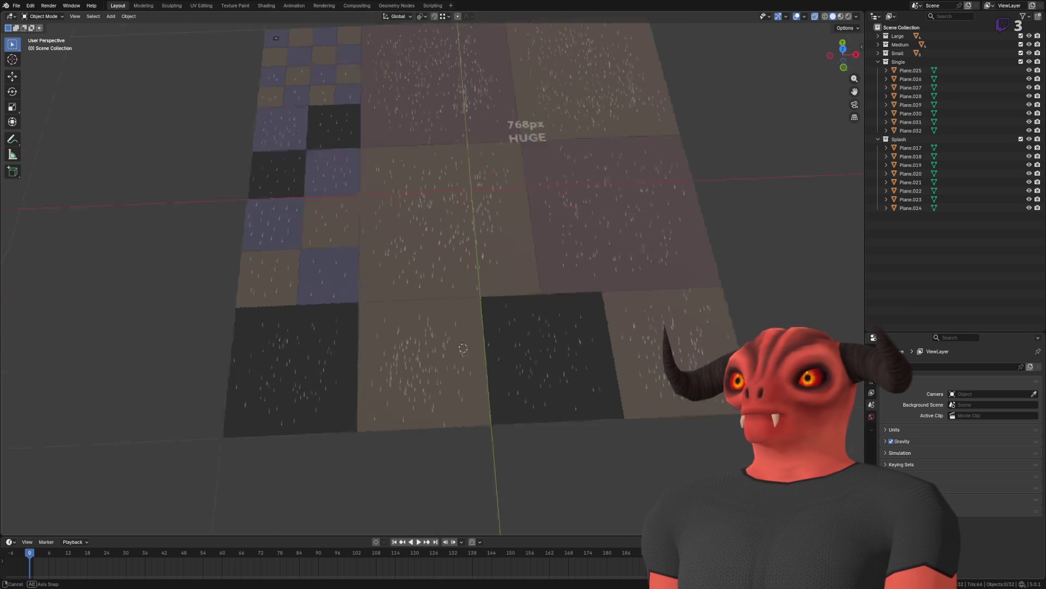
pyautogui.moveTo(545, 306); pyautogui.dragTo(528, 330)
pyautogui.click(490, 123)
pyautogui.moveTo(490, 123); pyautogui.dragTo(463, 199)
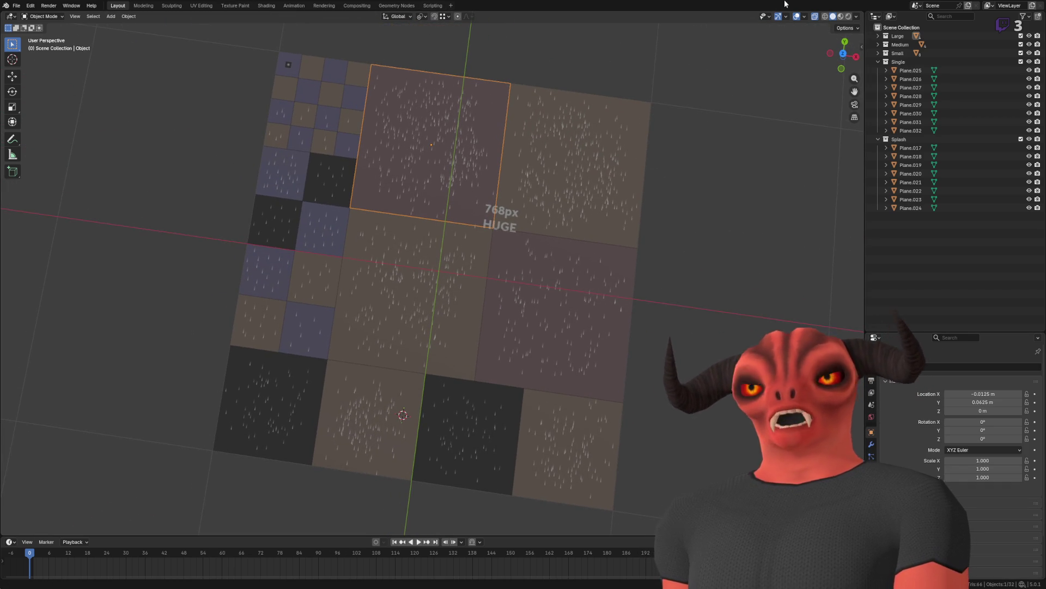
# Step: Select all tiles, set Location X and Y to 0 m, then deselect
pyautogui.press('a')
pyautogui.click(128, 16)
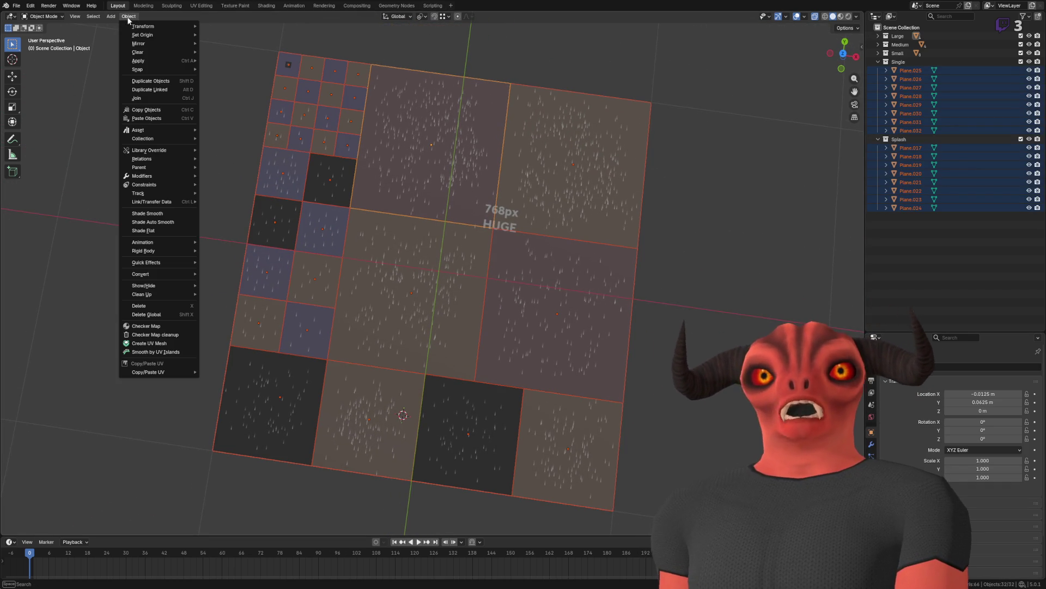
pyautogui.moveTo(152, 29)
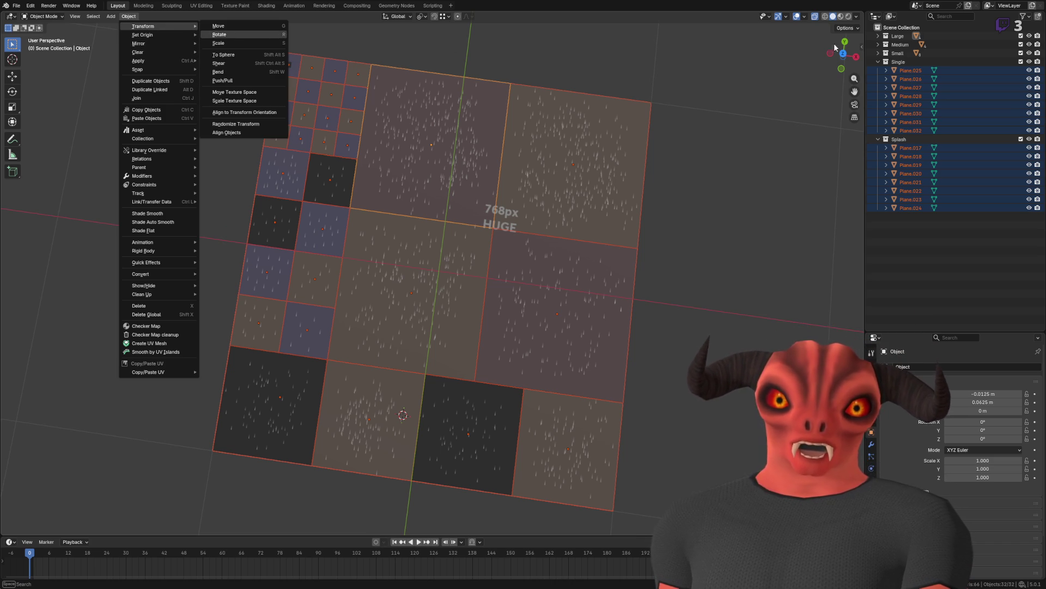
pyautogui.click(862, 47)
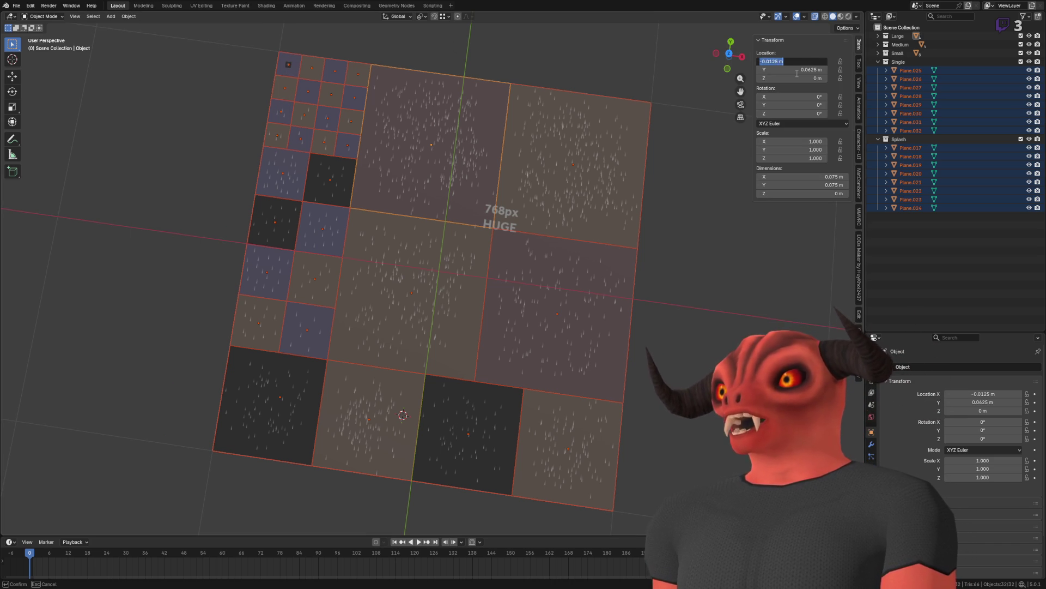
pyautogui.write('0')
pyautogui.press('Tab')
pyautogui.write('0')
pyautogui.press('Return')
pyautogui.click(417, 75)
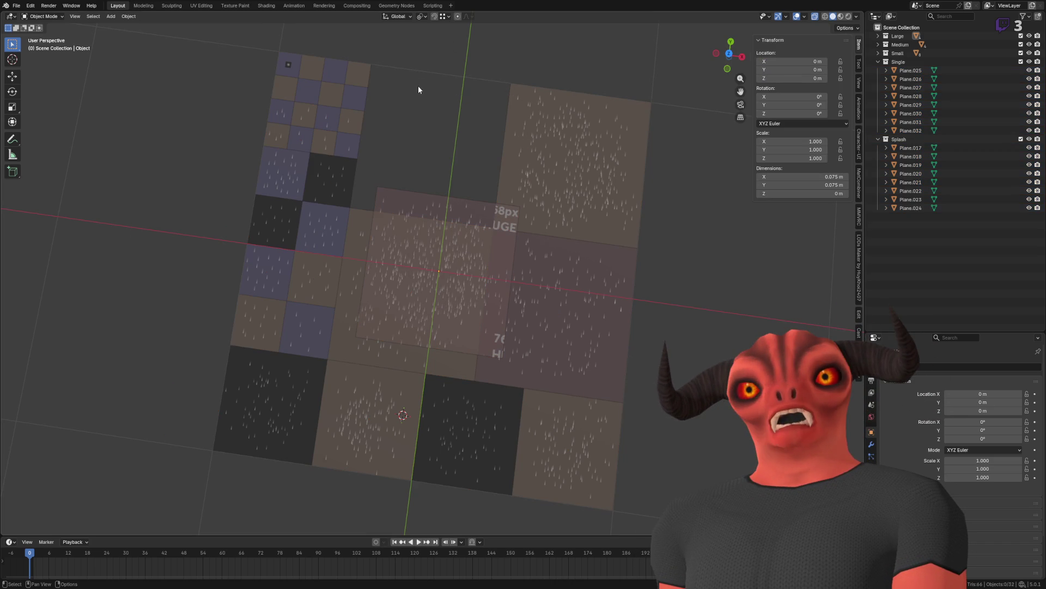
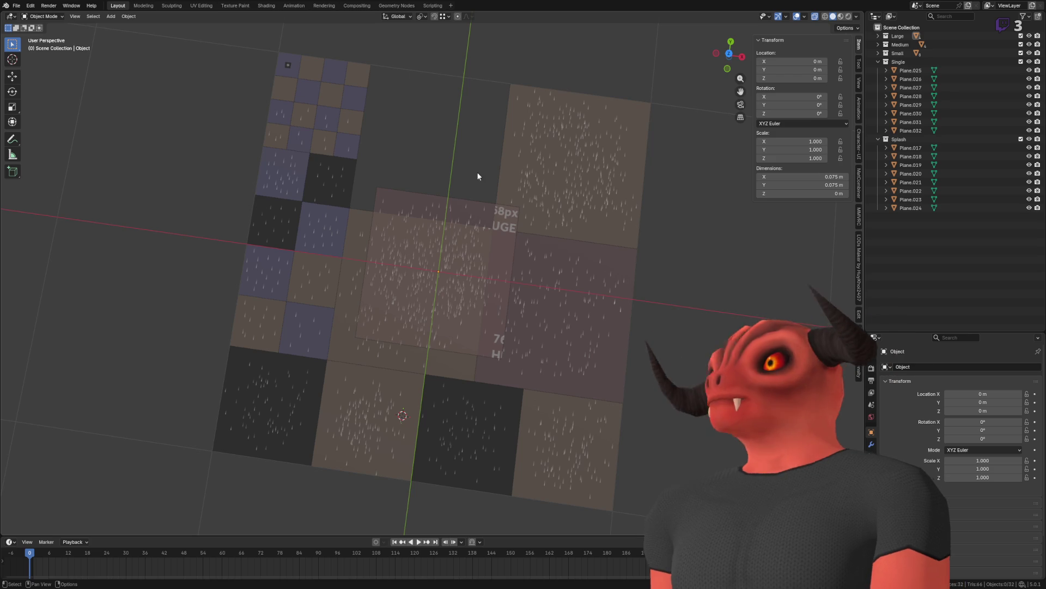
# Step: Select all rain planes and set their Location X and Y to 0 so they stack at the origin
pyautogui.press('a')
pyautogui.moveTo(812, 62)
pyautogui.mouseDown()
pyautogui.moveTo(752, 61)
pyautogui.moveTo(812, 62)
pyautogui.mouseUp()
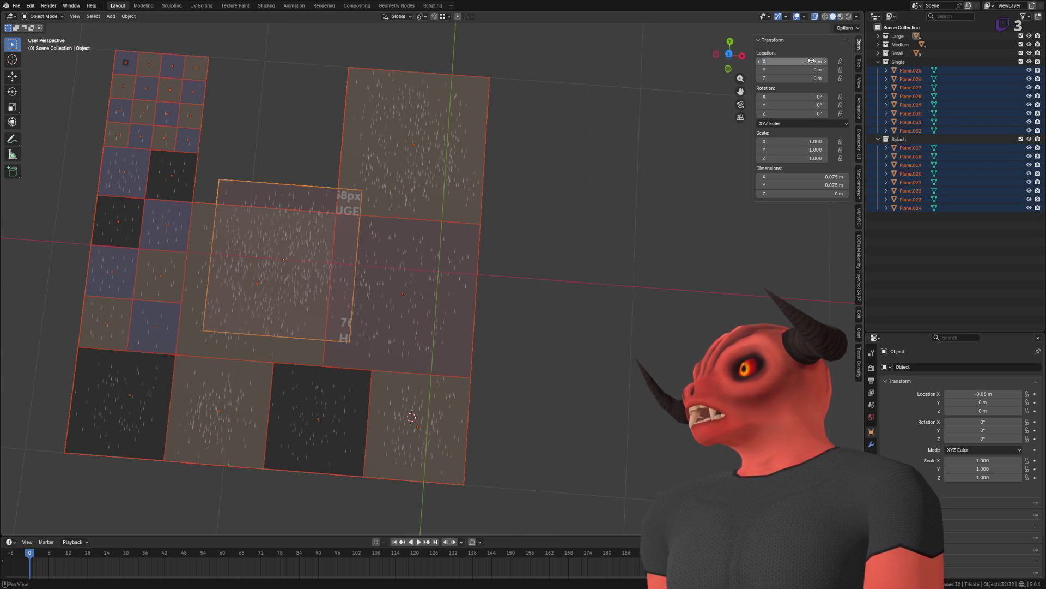
pyautogui.hotkey('alt', 'Return')
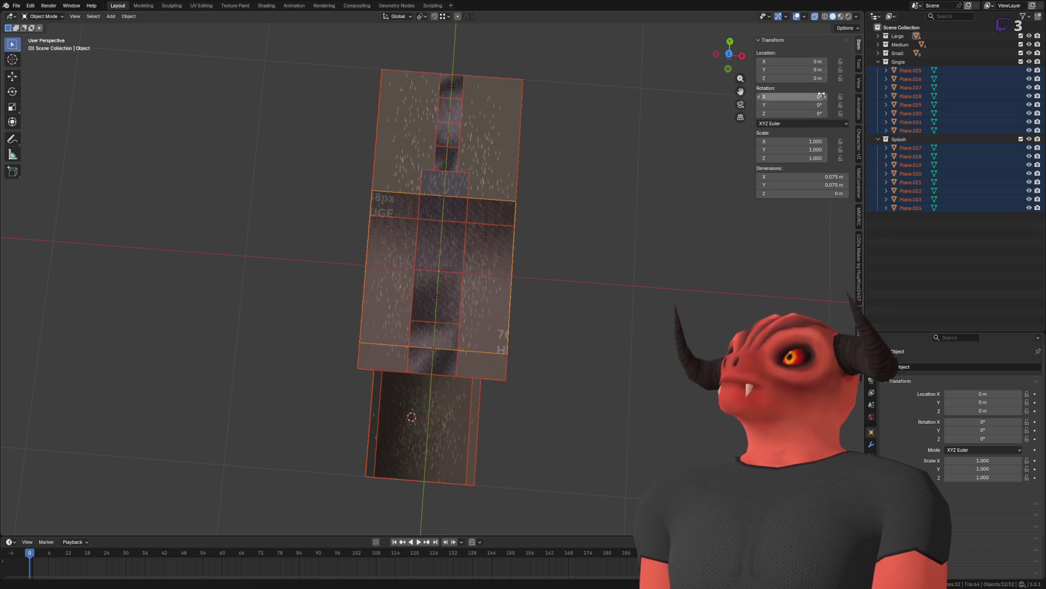
pyautogui.moveTo(808, 70); pyautogui.dragTo(828, 70)
pyautogui.press('Return')
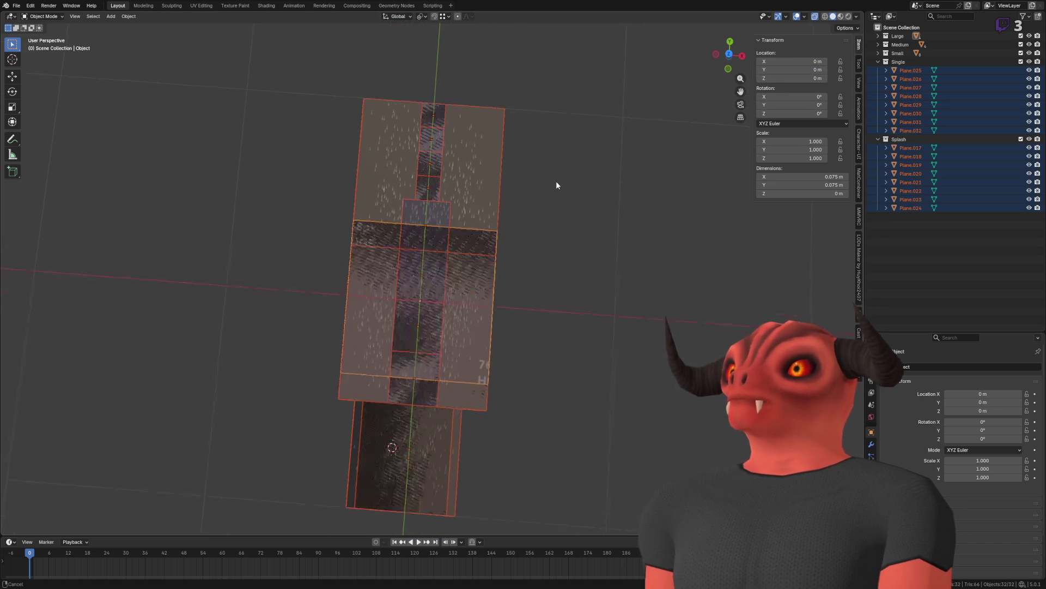
pyautogui.scroll(3, 555, 191)
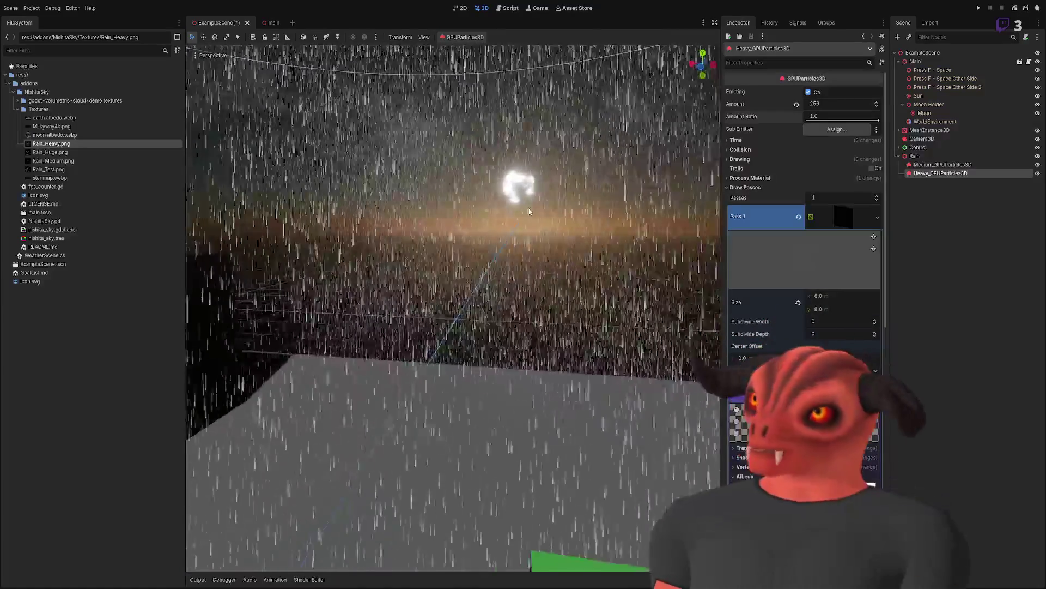
# Step: Select Medium_GPUParticles3D and expand its Process Material settings in the Inspector
pyautogui.click(947, 165)
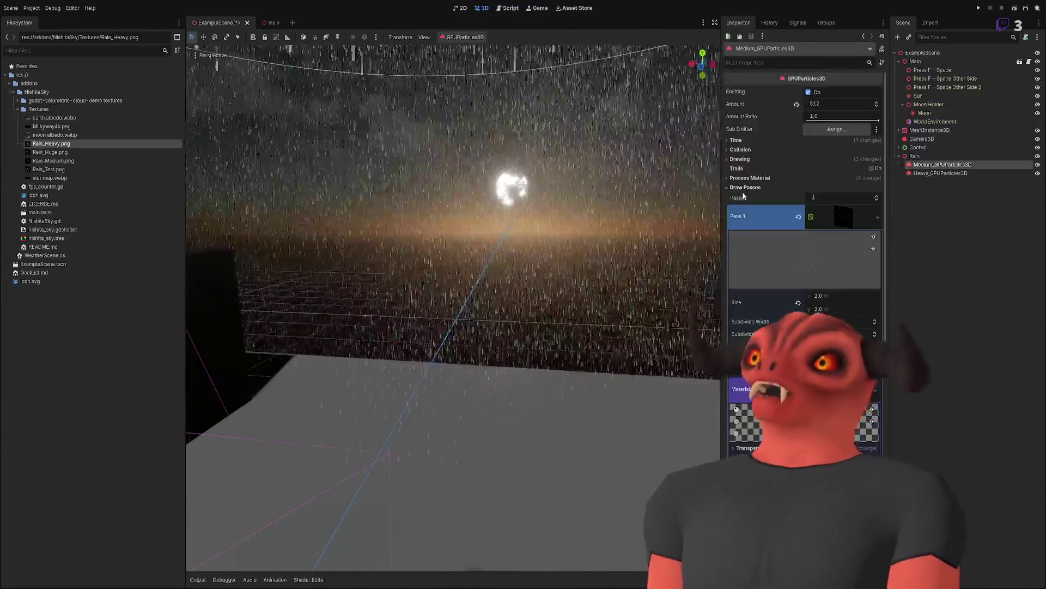
pyautogui.click(742, 188)
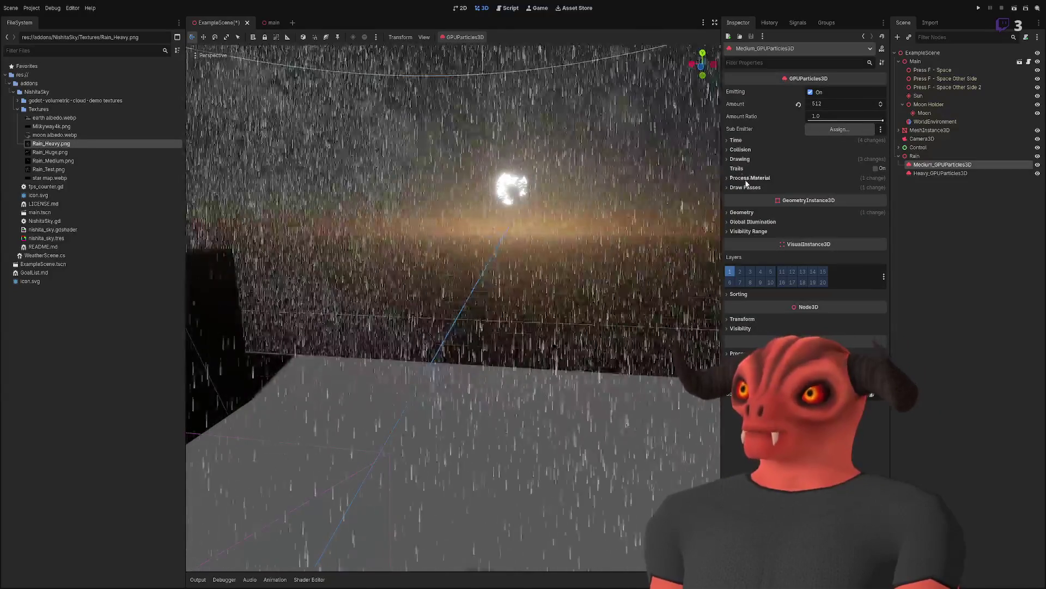
pyautogui.click(735, 140)
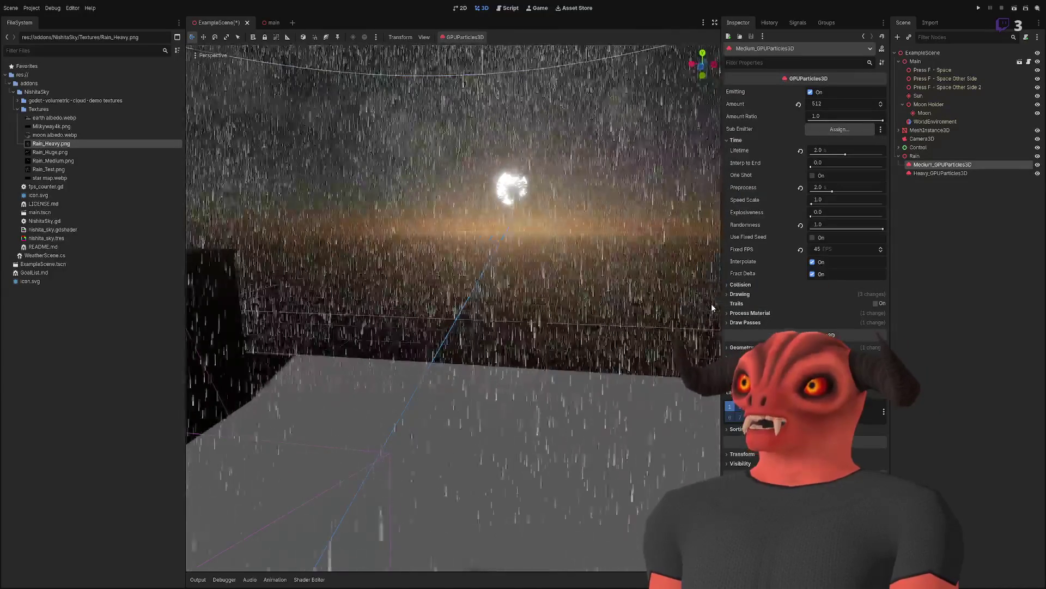
pyautogui.click(785, 140)
pyautogui.click(750, 177)
pyautogui.click(750, 177)
pyautogui.click(751, 177)
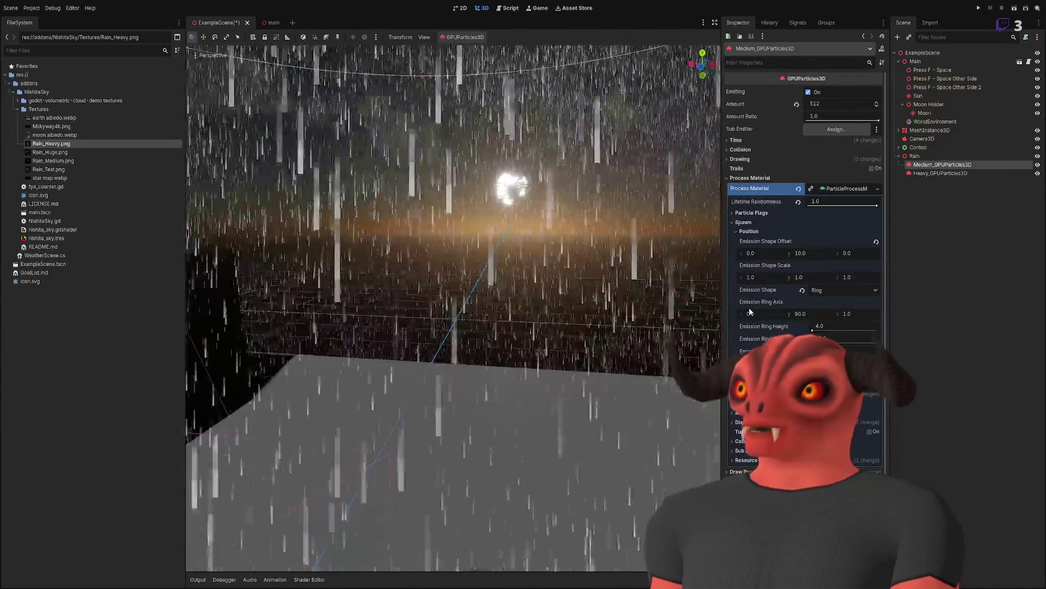
# Step: Set the spawn minimum angle to about 43.6° and focus the view on the emitter
pyautogui.click(747, 231)
pyautogui.click(746, 240)
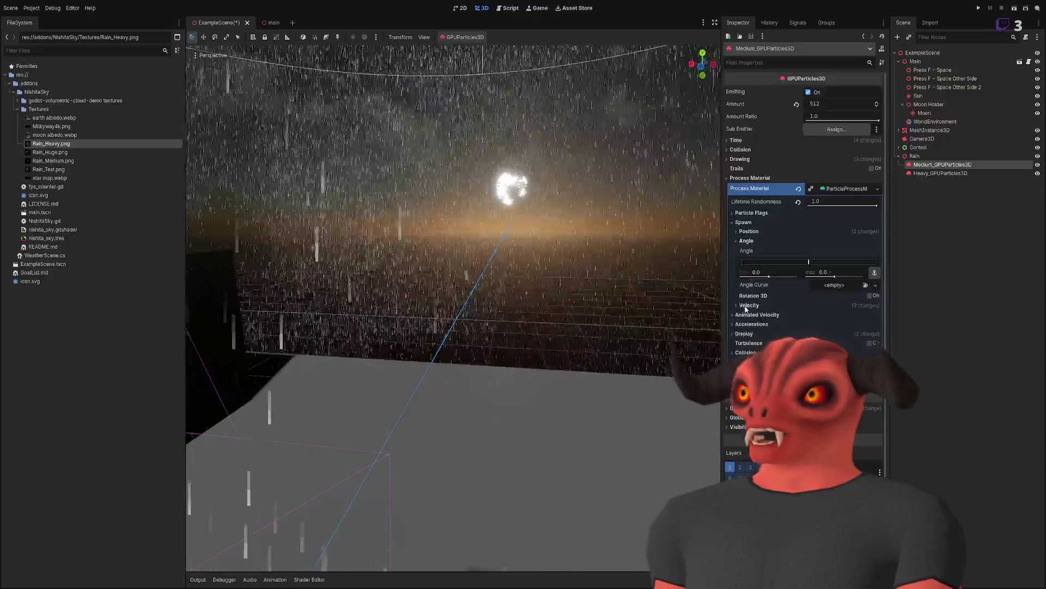
pyautogui.moveTo(769, 276); pyautogui.dragTo(813, 264)
pyautogui.press('f')
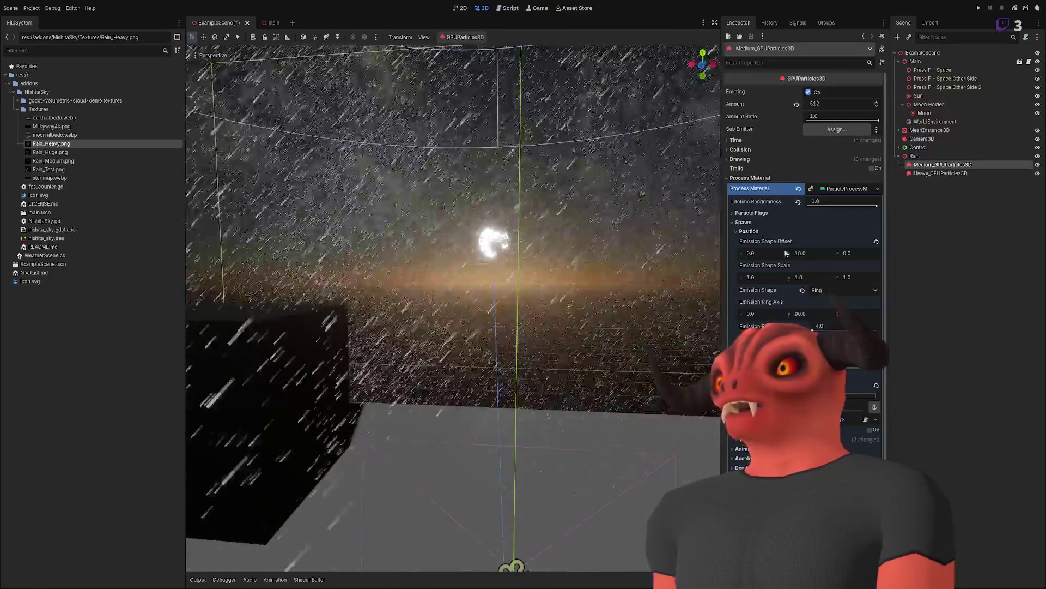
# Step: Try a velocity pivot x offset and a z direction on the Medium rain, undoing both
pyautogui.click(755, 241)
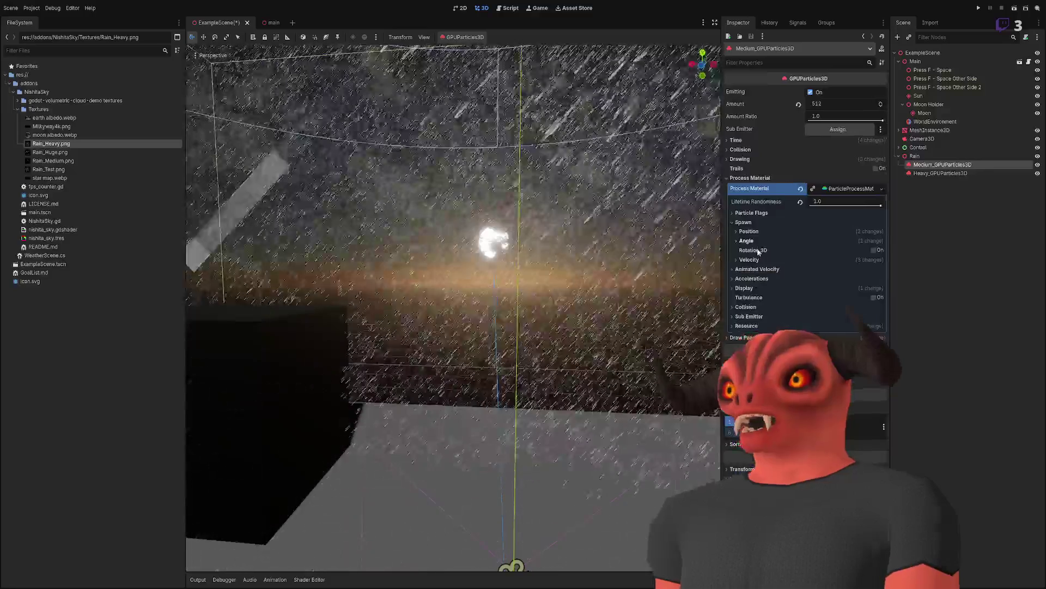
pyautogui.click(751, 259)
pyautogui.moveTo(754, 295); pyautogui.dragTo(709, 295)
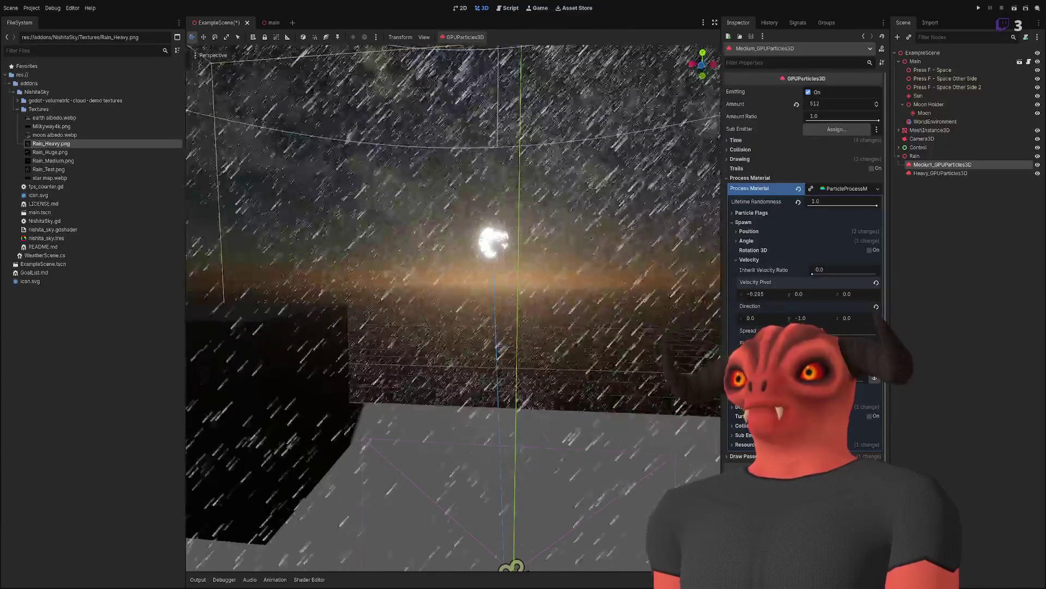
pyautogui.hotkey('ctrl', 'z')
pyautogui.moveTo(847, 318); pyautogui.dragTo(867, 318)
pyautogui.hotkey('ctrl', 'z')
# Step: Frame the emitter, try a 43.6 maximum spawn angle, then undo it
pyautogui.press('f')
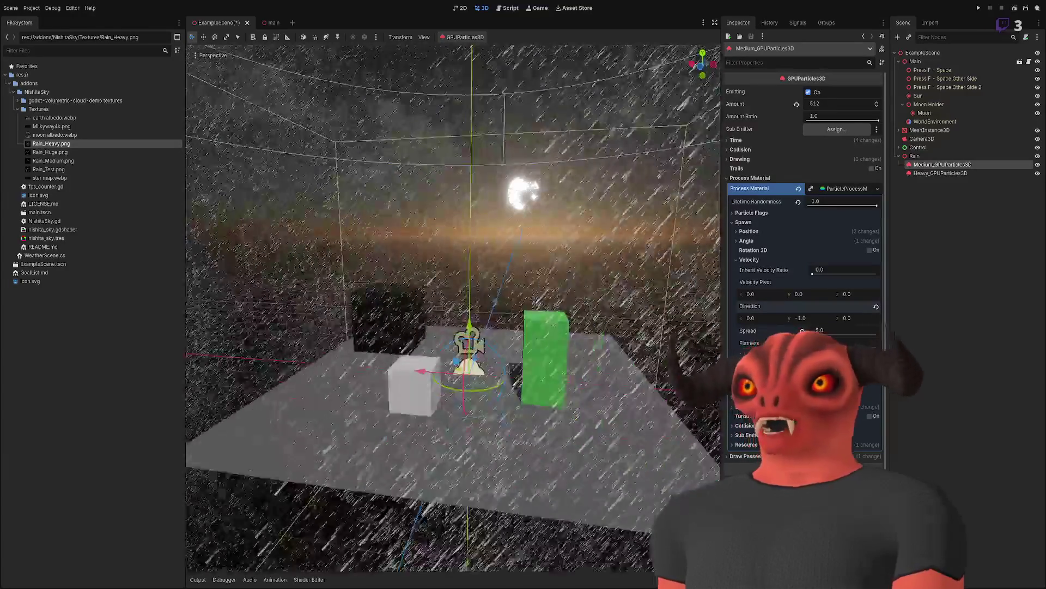
pyautogui.click(747, 240)
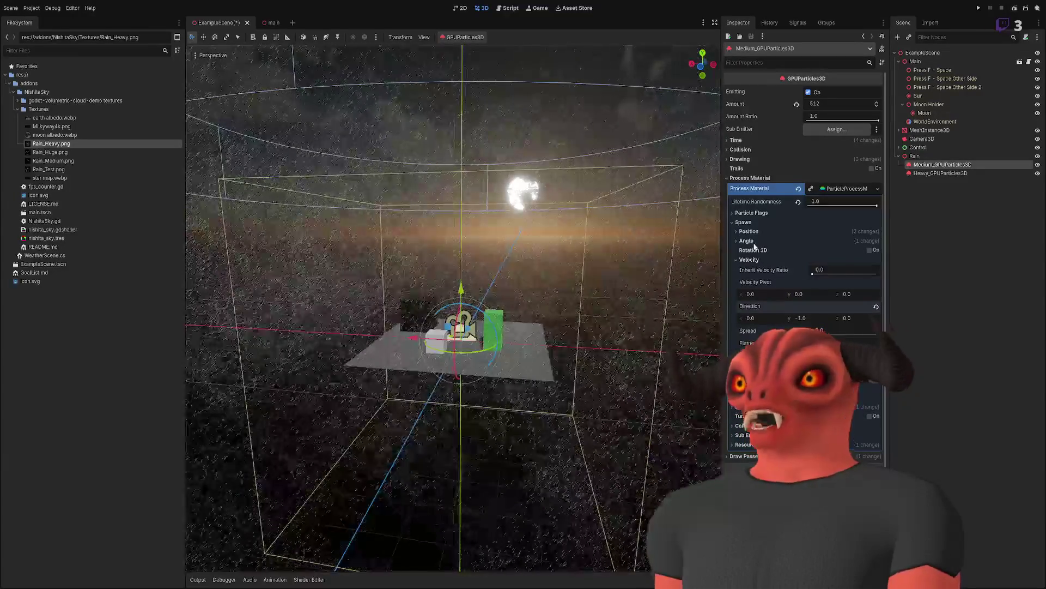
pyautogui.moveTo(820, 272); pyautogui.dragTo(833, 276)
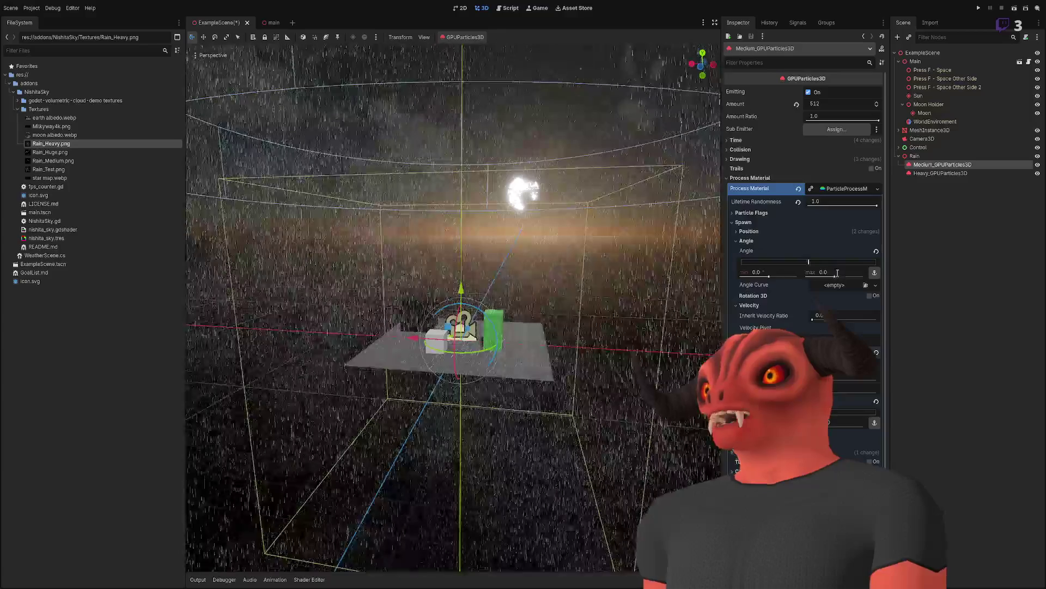
pyautogui.hotkey('ctrl', 'z')
pyautogui.scroll(5, 452, 305)
pyautogui.scroll(5, 542, 280)
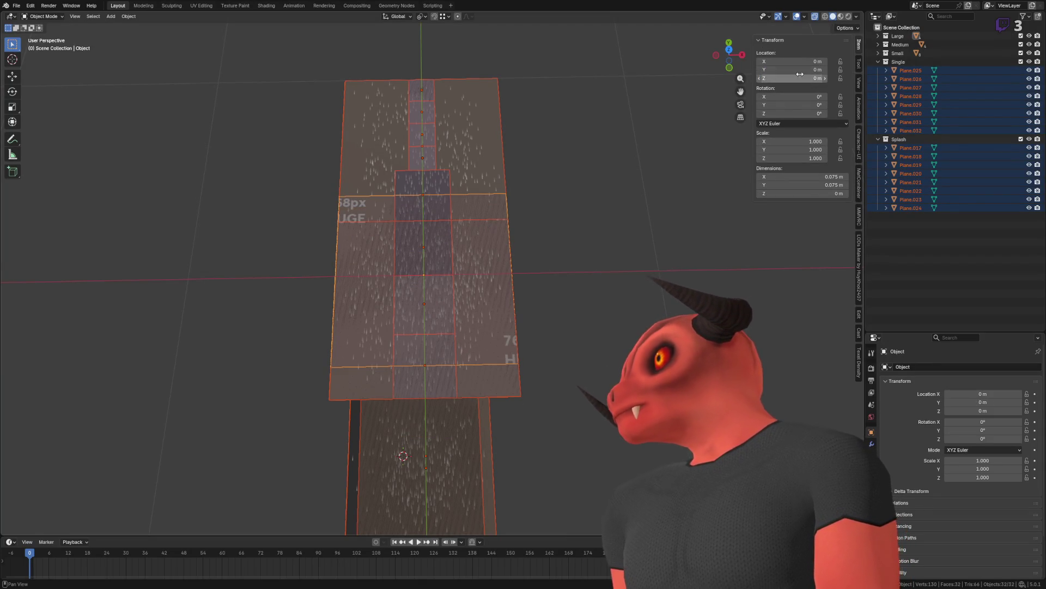
# Step: Activate the Move tool and set Transform Pivot Point to Individual Origins
pyautogui.click(12, 76)
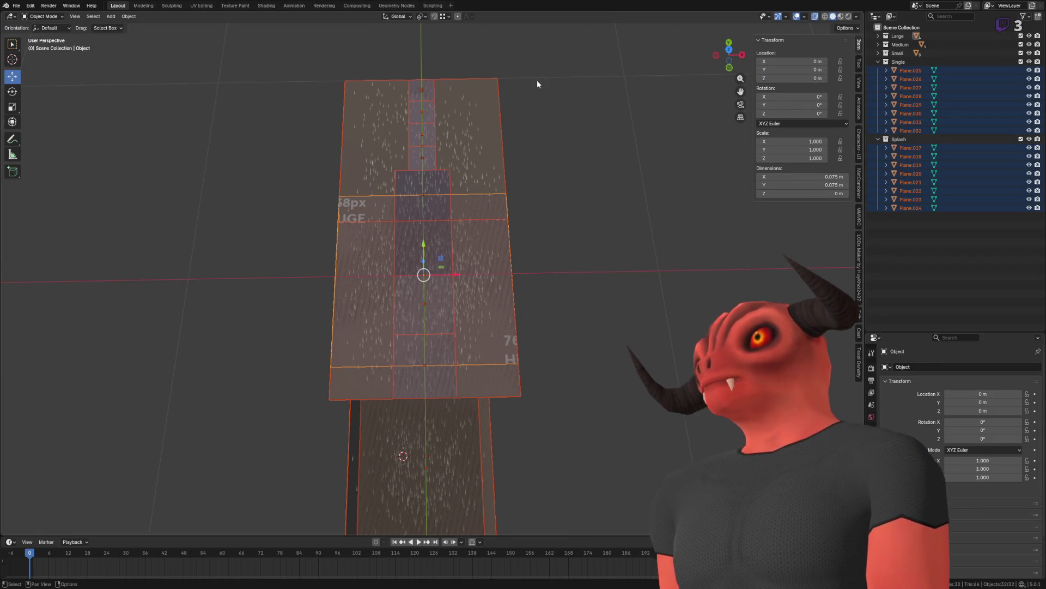
pyautogui.moveTo(456, 275)
pyautogui.mouseDown()
pyautogui.moveTo(473, 275)
pyautogui.moveTo(456, 276)
pyautogui.mouseUp()
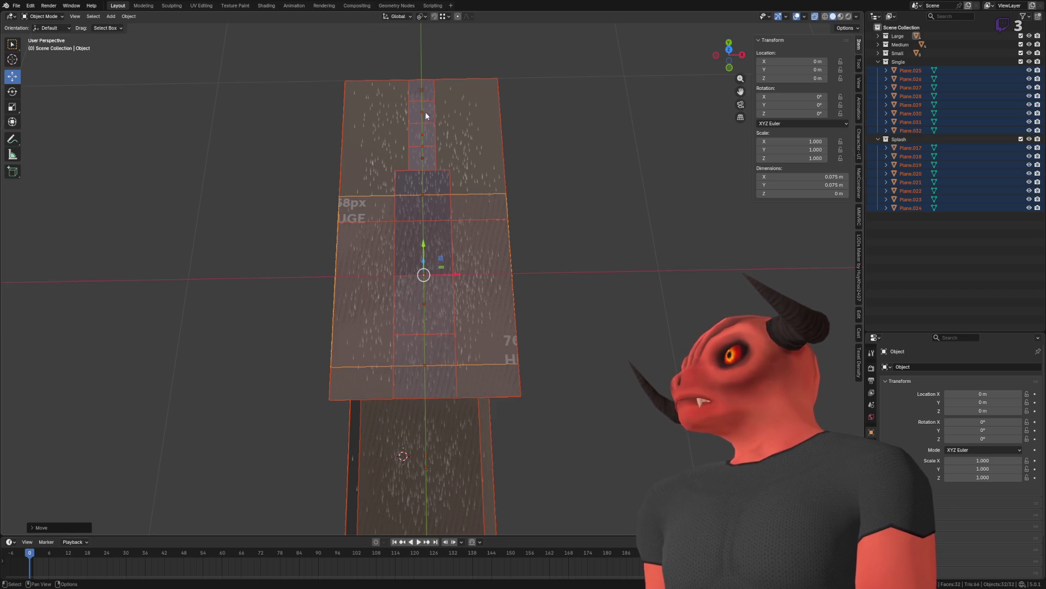
pyautogui.click(425, 17)
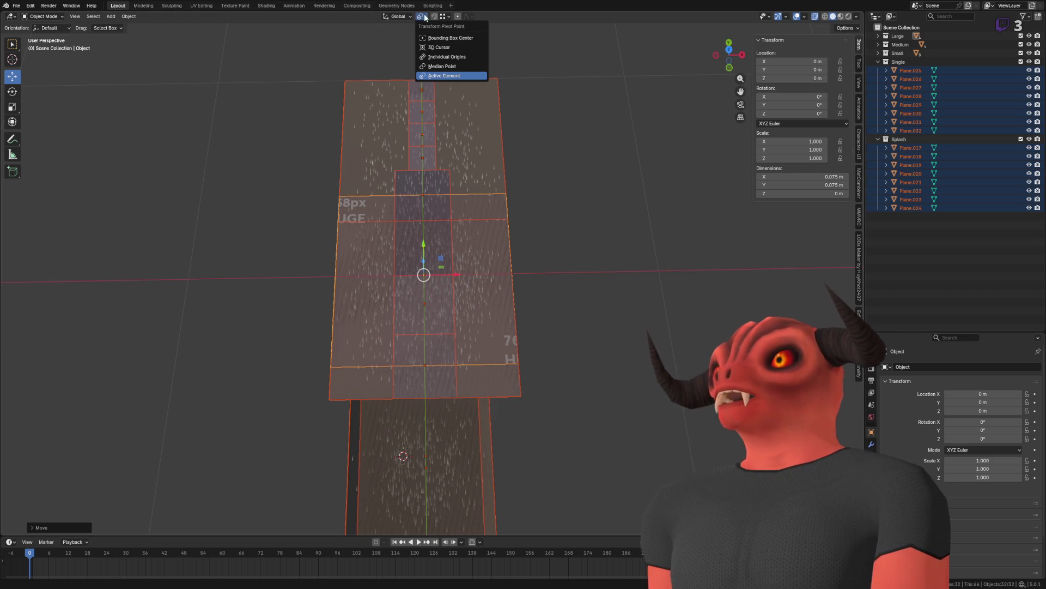
pyautogui.click(455, 57)
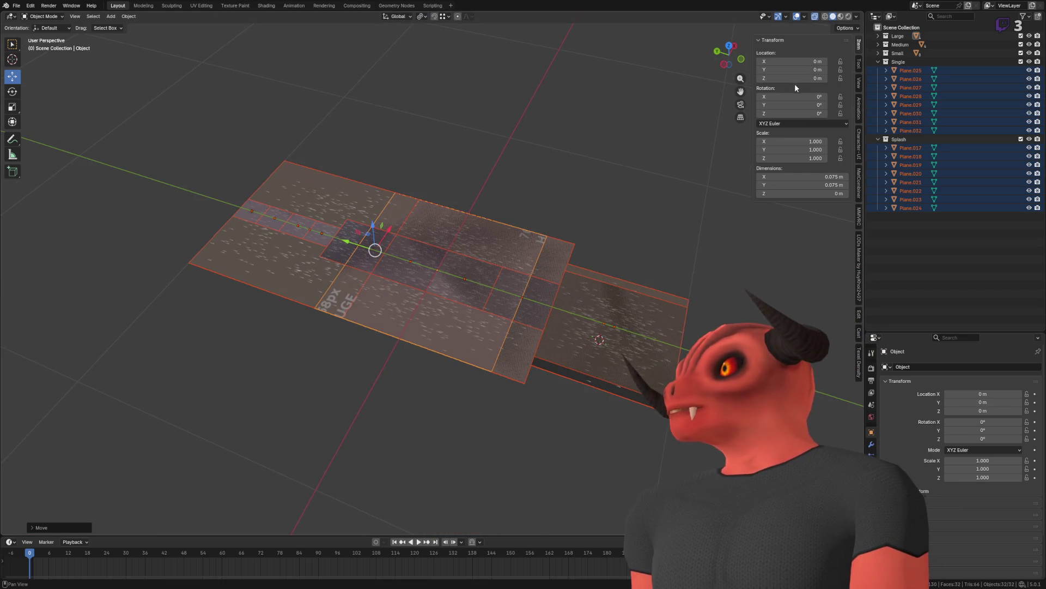
# Step: Test X and Z location drags on the planes and undo them
pyautogui.moveTo(793, 61); pyautogui.dragTo(812, 61)
pyautogui.hotkey('ctrl', 'z')
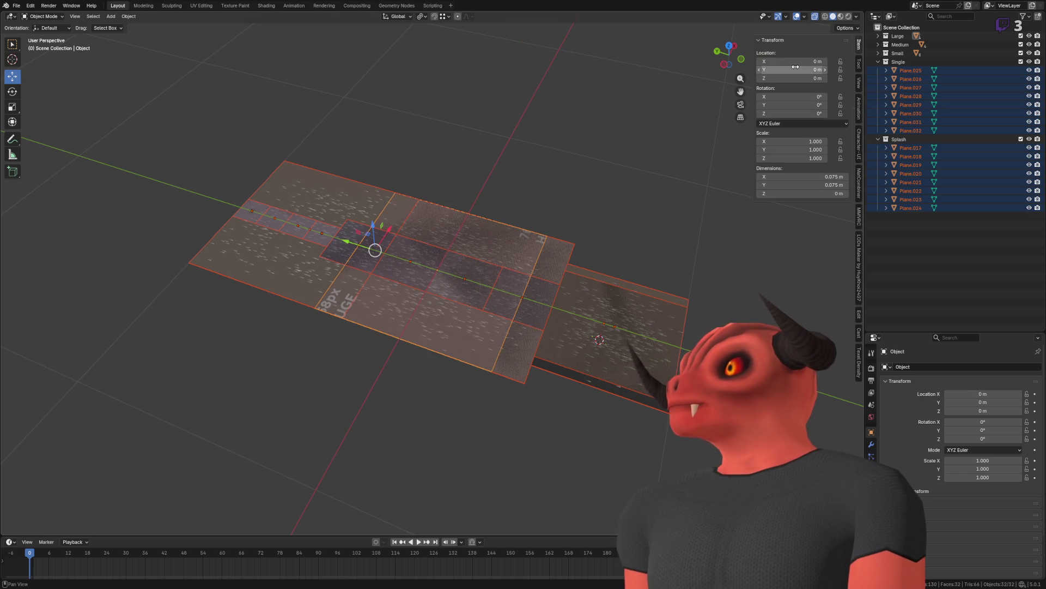
pyautogui.moveTo(810, 79); pyautogui.dragTo(801, 70)
pyautogui.hotkey('ctrl', 'z')
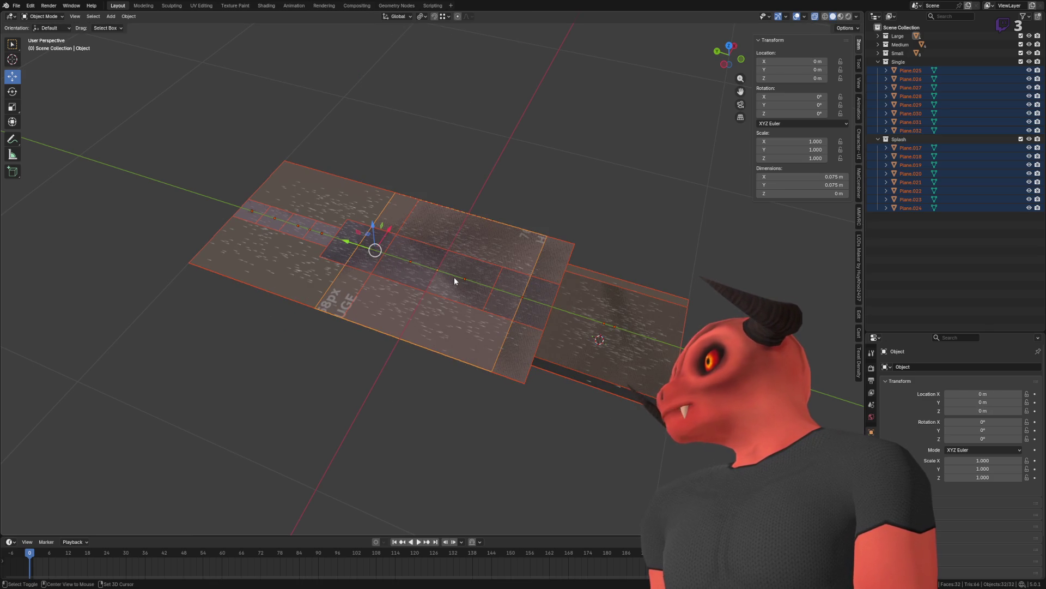
pyautogui.rightClick(465, 244)
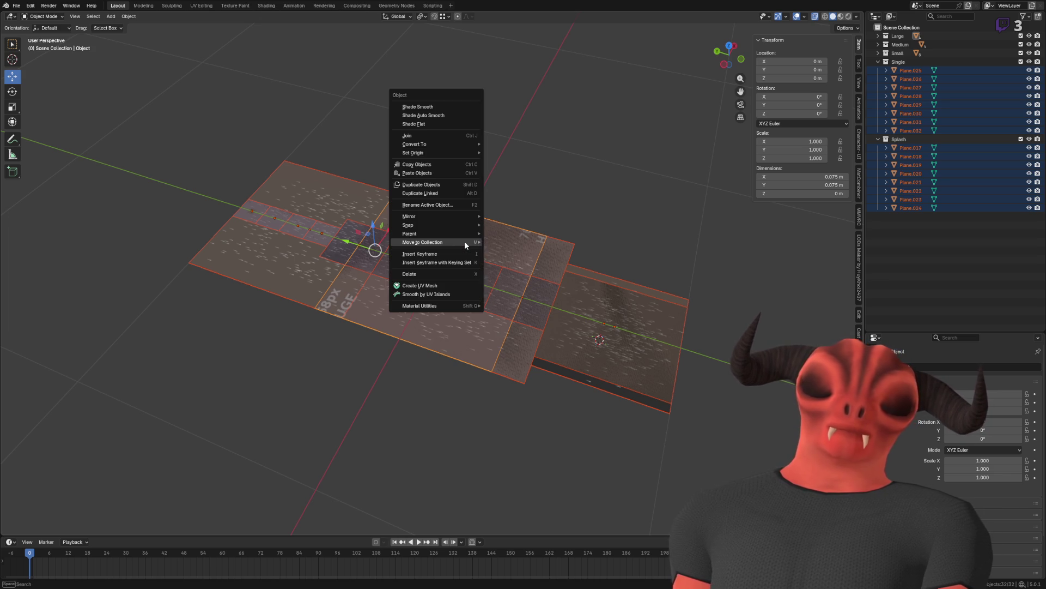
# Step: Dismiss the Object menu and slide the selected planes along X
pyautogui.moveTo(466, 245)
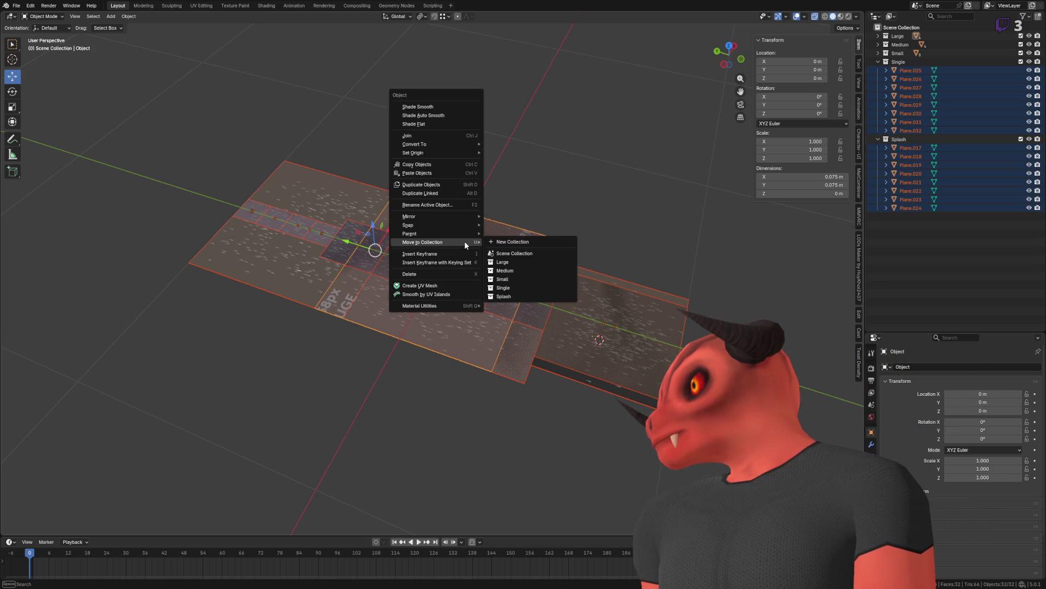
pyautogui.click(807, 60)
pyautogui.moveTo(781, 62); pyautogui.dragTo(733, 62)
pyautogui.scroll(-3, 561, 144)
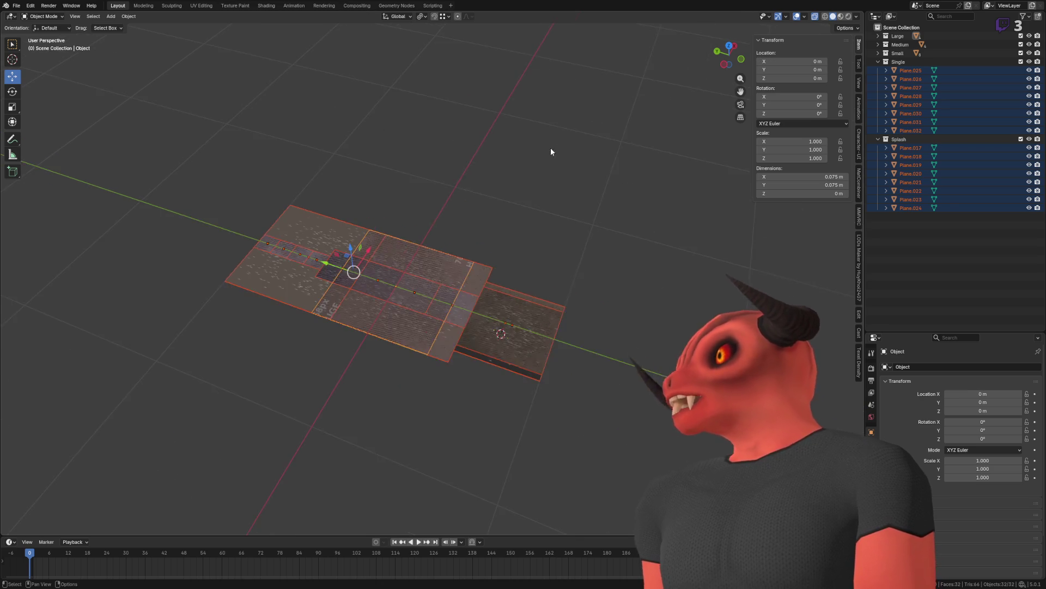
# Step: Set Plane.006's Location Y to 0, then select all the planes again
pyautogui.click(470, 349)
pyautogui.doubleClick(792, 70)
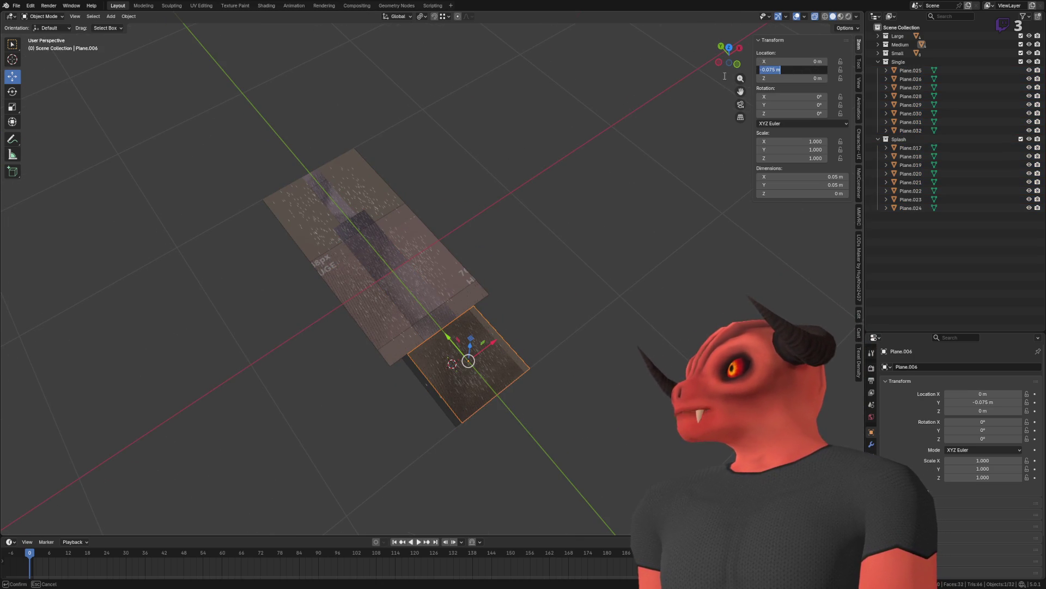
pyautogui.write('0')
pyautogui.press('Return')
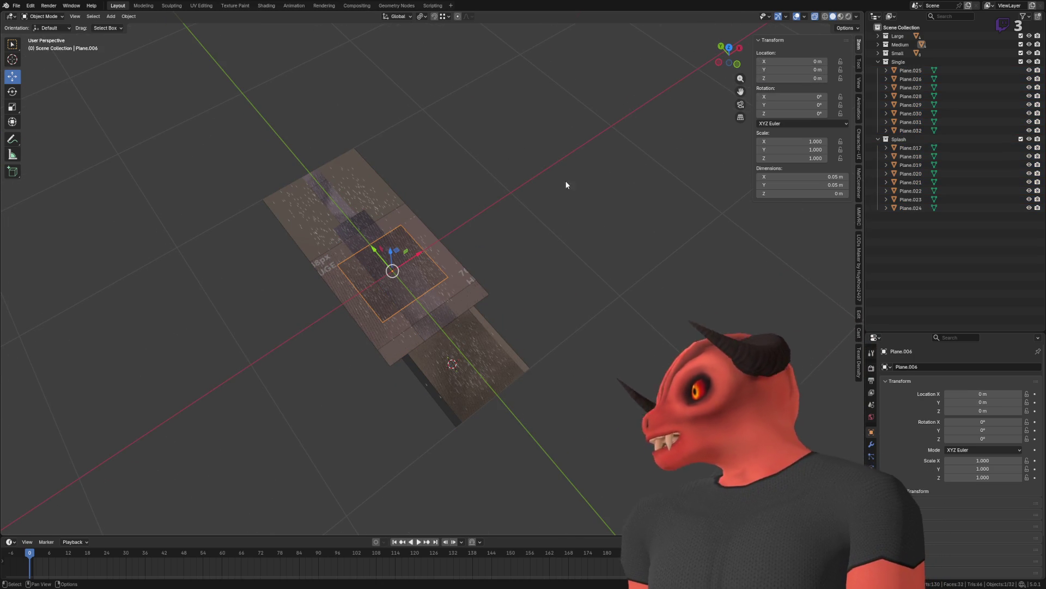
pyautogui.press('a')
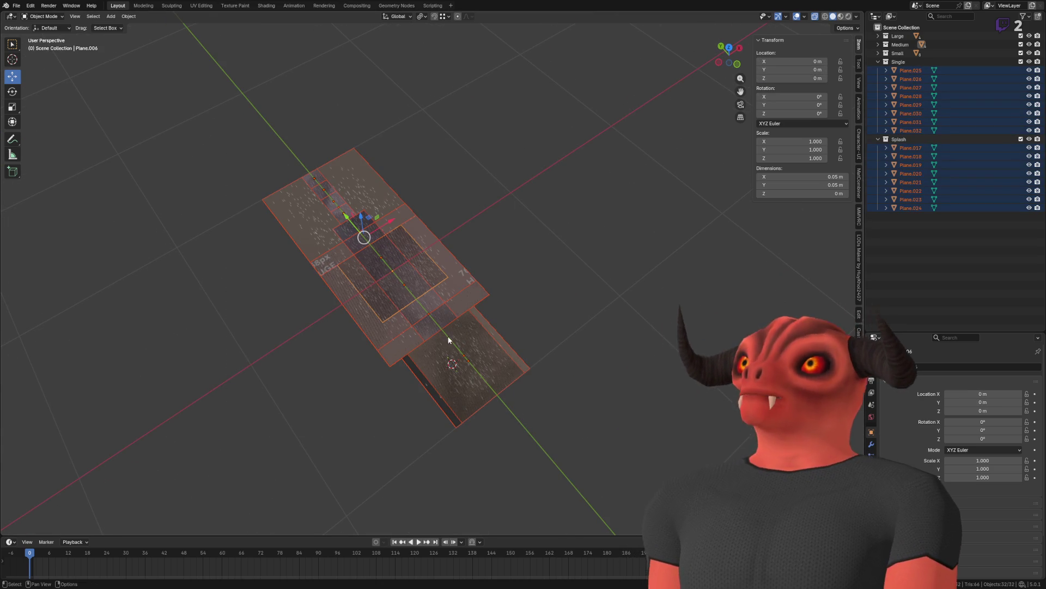
pyautogui.moveTo(792, 61)
pyautogui.mouseDown()
pyautogui.moveTo(810, 61)
pyautogui.moveTo(793, 61)
pyautogui.mouseUp()
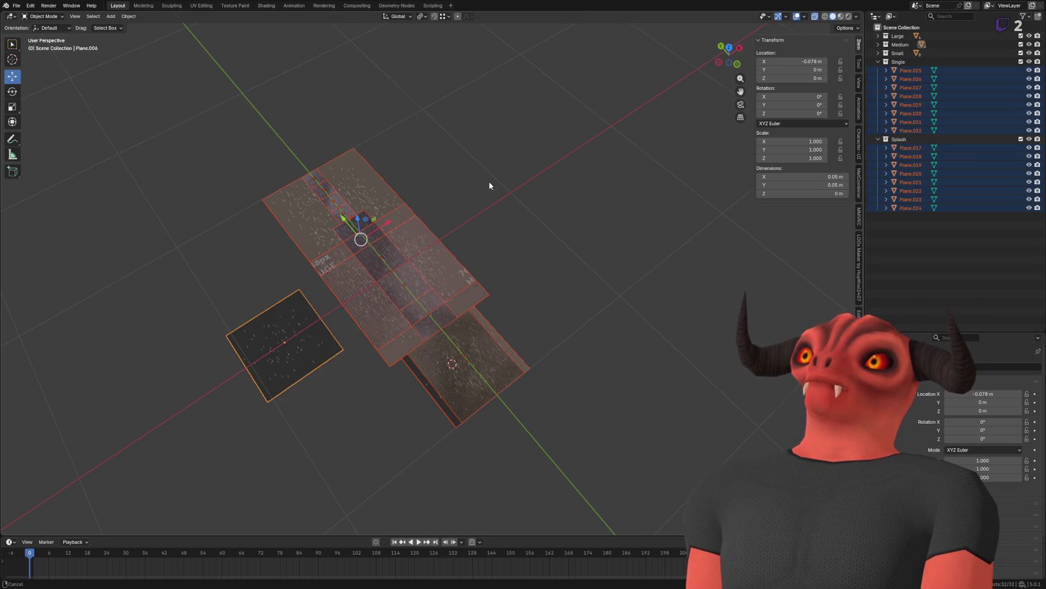
pyautogui.scroll(5, 526, 172)
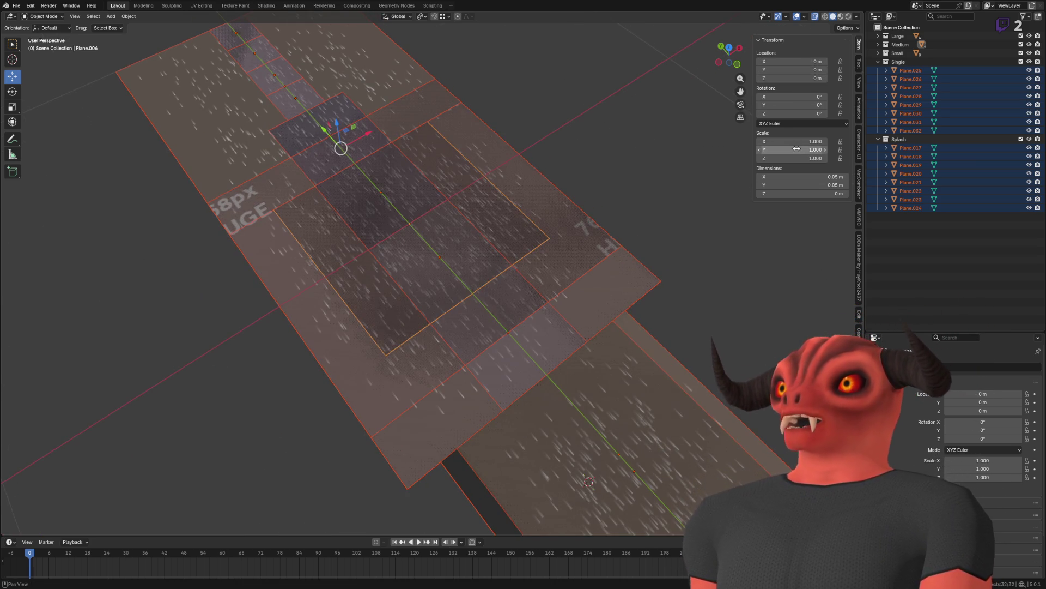
pyautogui.scroll(-5, 628, 134)
pyautogui.scroll(3, 640, 109)
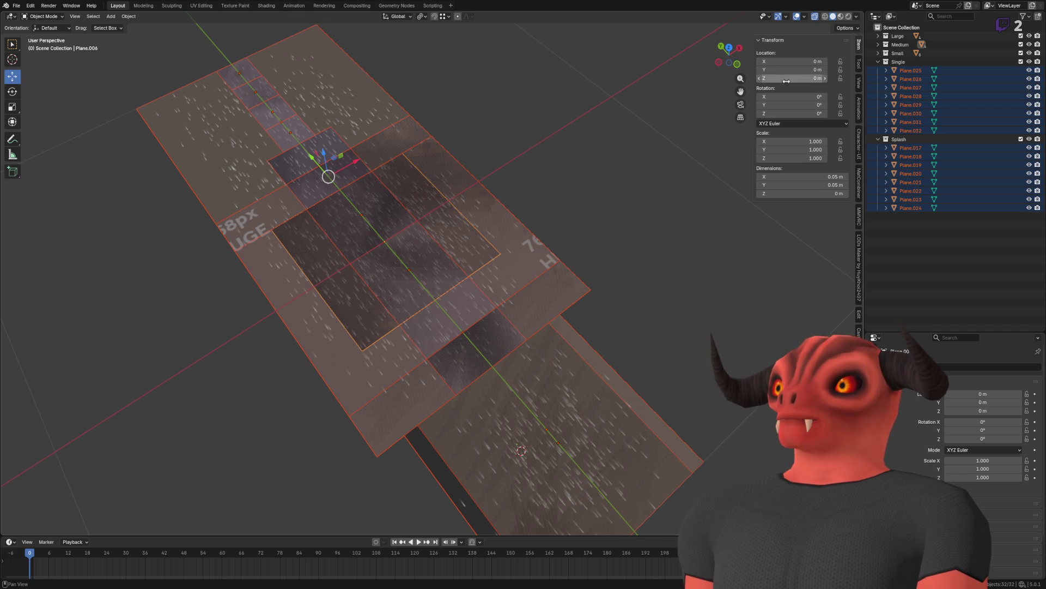
pyautogui.click(859, 65)
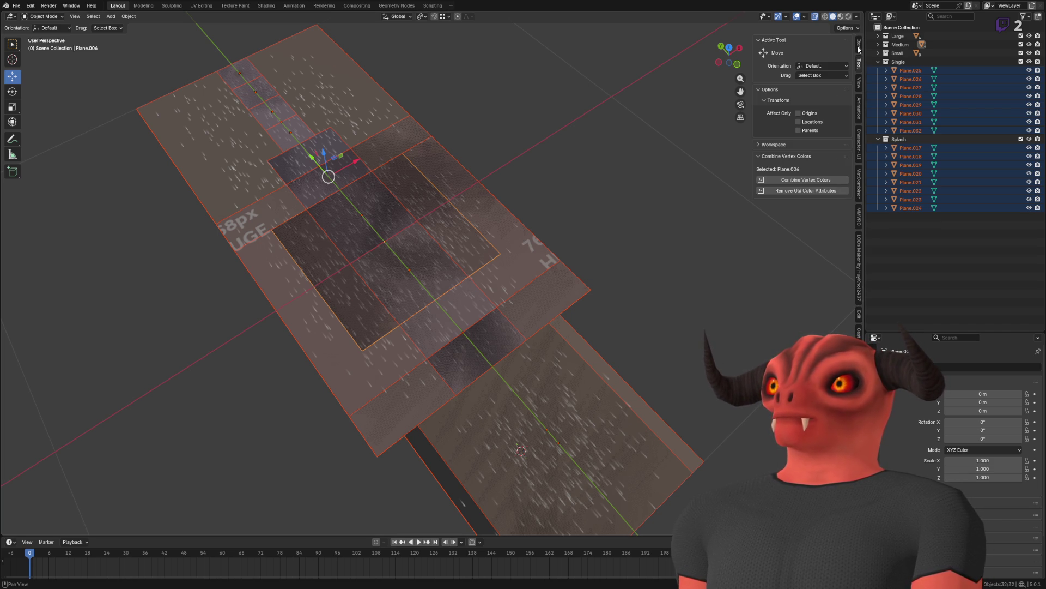
pyautogui.click(859, 48)
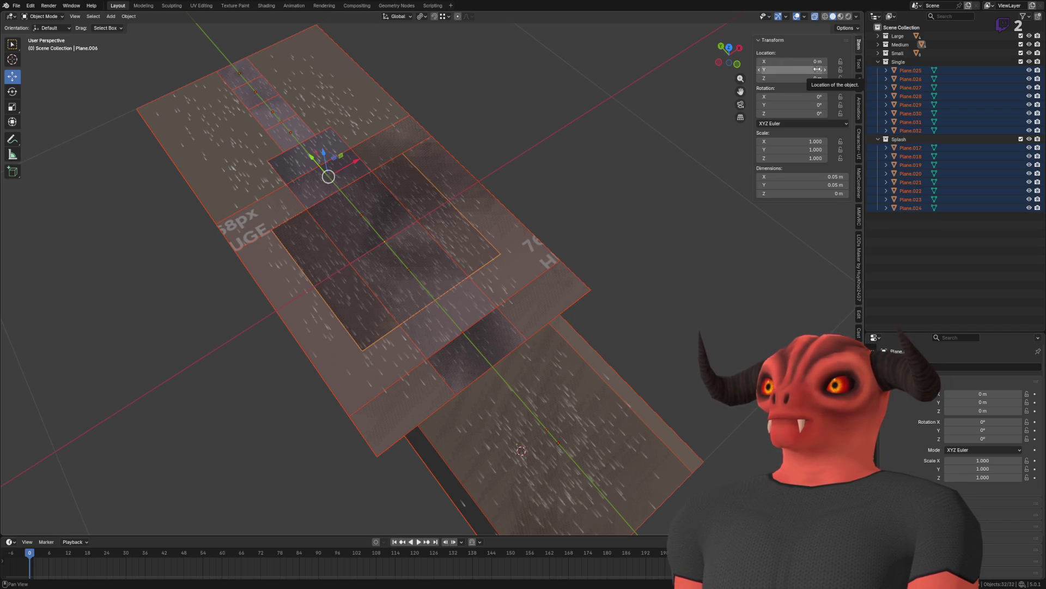
pyautogui.click(54, 28)
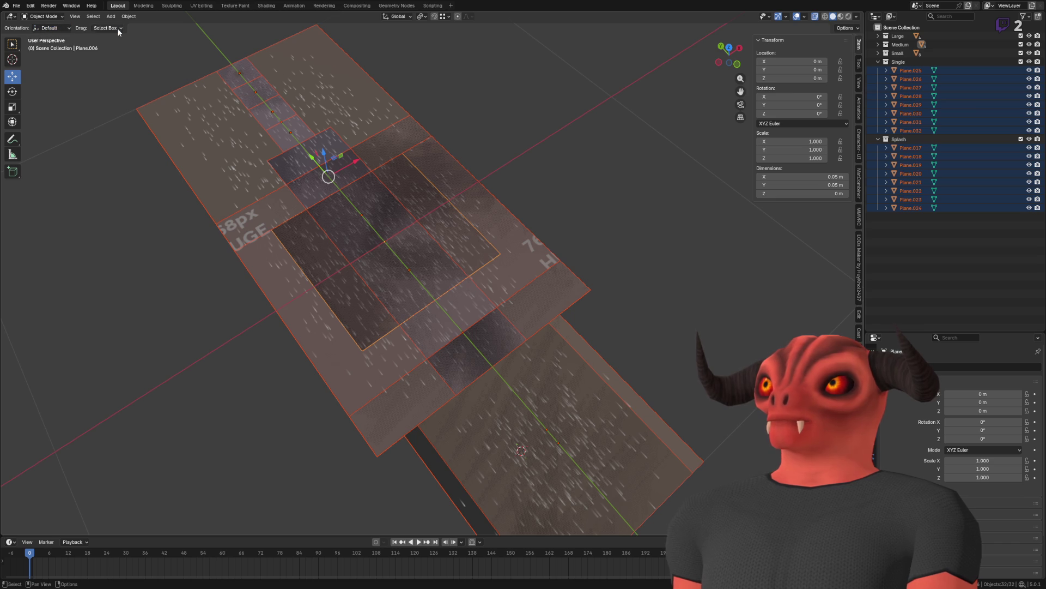
pyautogui.click(43, 17)
pyautogui.click(43, 24)
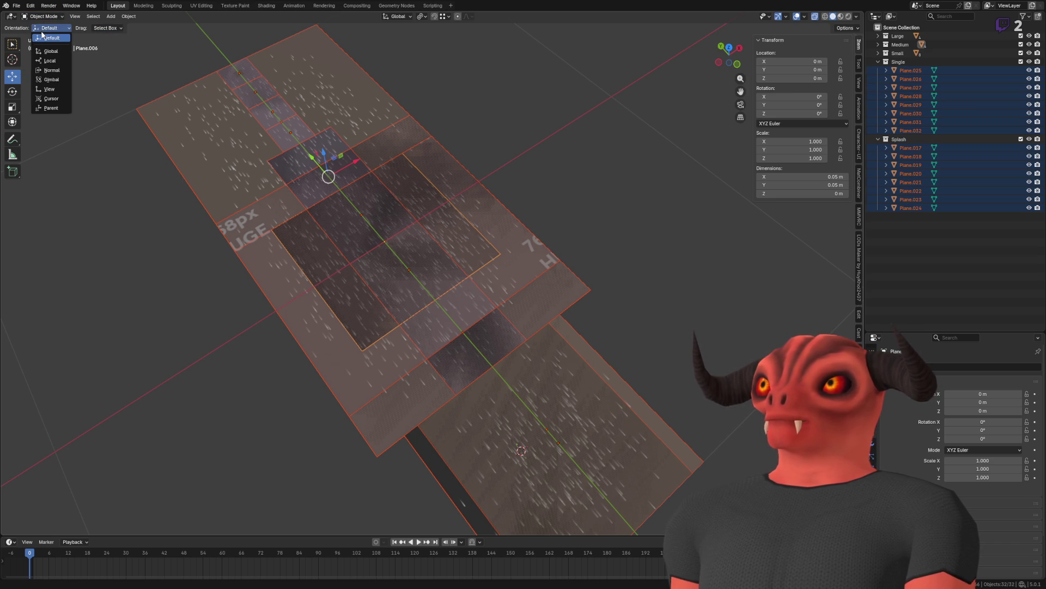
pyautogui.click(397, 16)
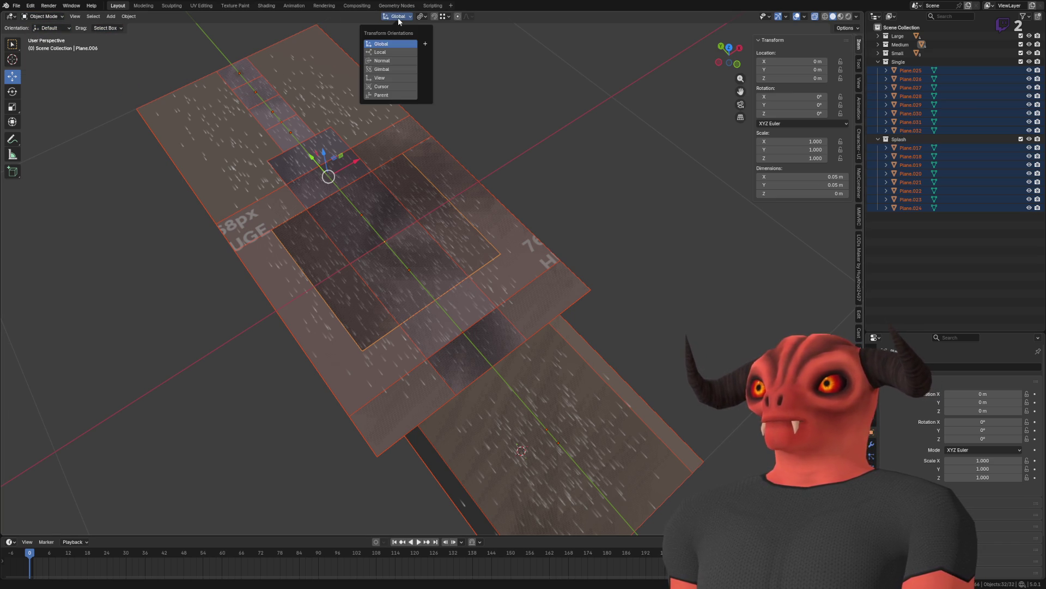
pyautogui.press('Escape')
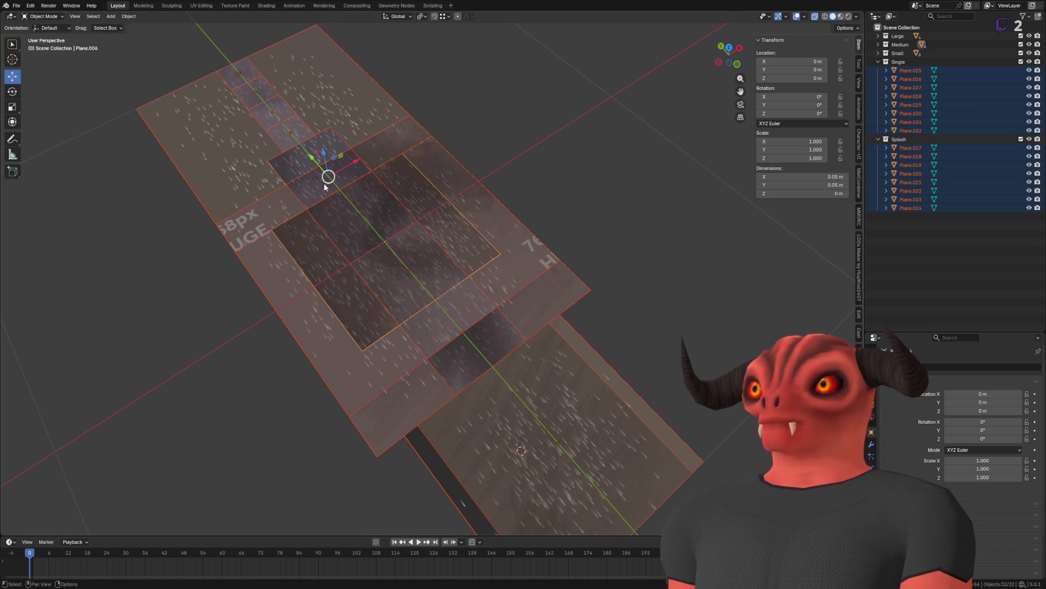
pyautogui.moveTo(317, 167); pyautogui.dragTo(318, 169)
pyautogui.rightClick(540, 219)
pyautogui.scroll(-5, 540, 219)
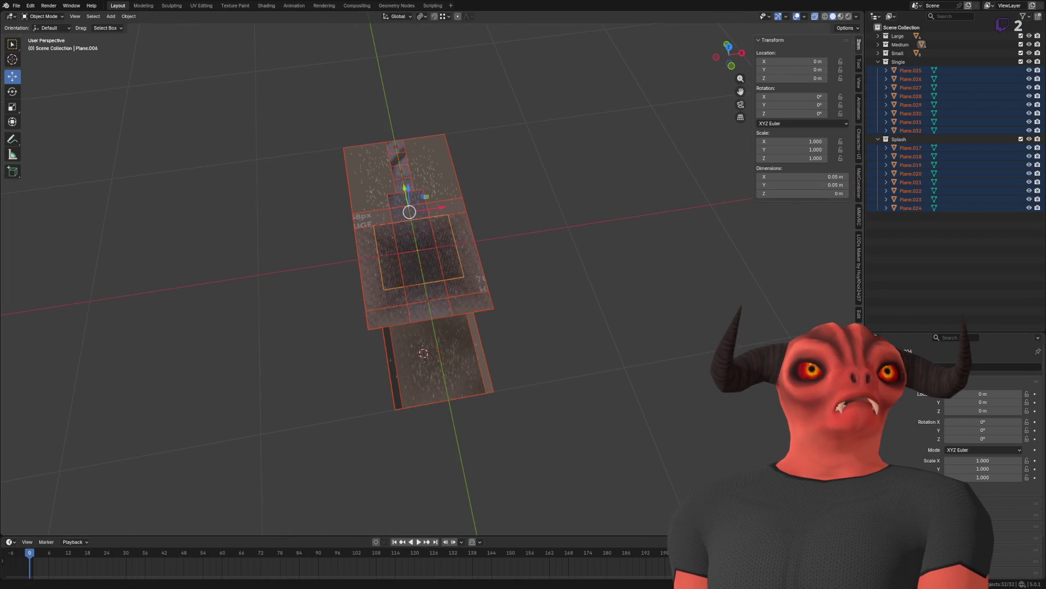
pyautogui.scroll(5, 456, 198)
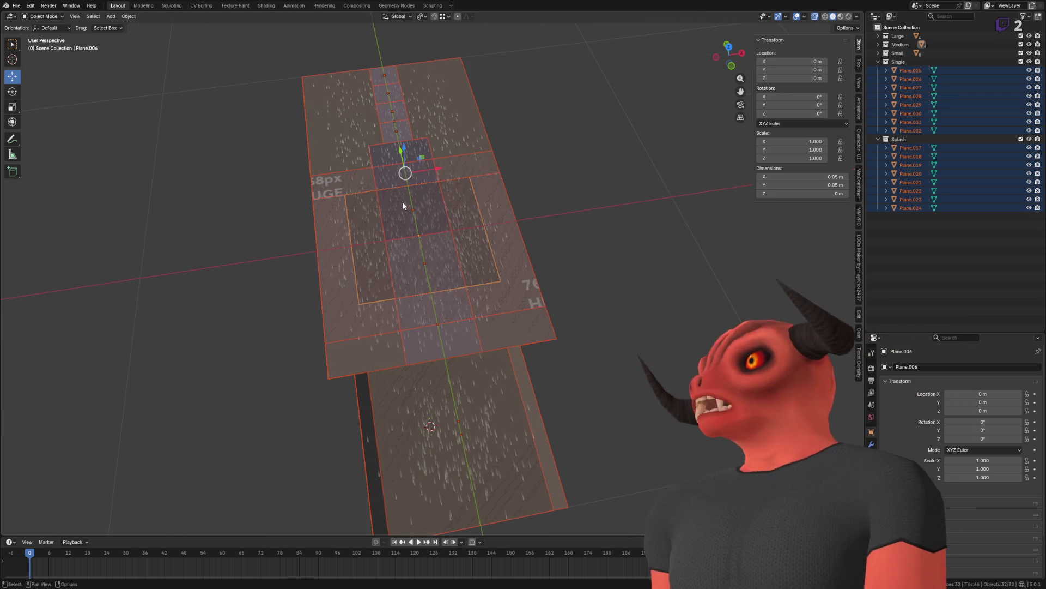
# Step: Select all rain planes, move them along X, and set their Location Y to 0
pyautogui.keyDown('alt'); pyautogui.click(401, 223); pyautogui.keyUp('alt')
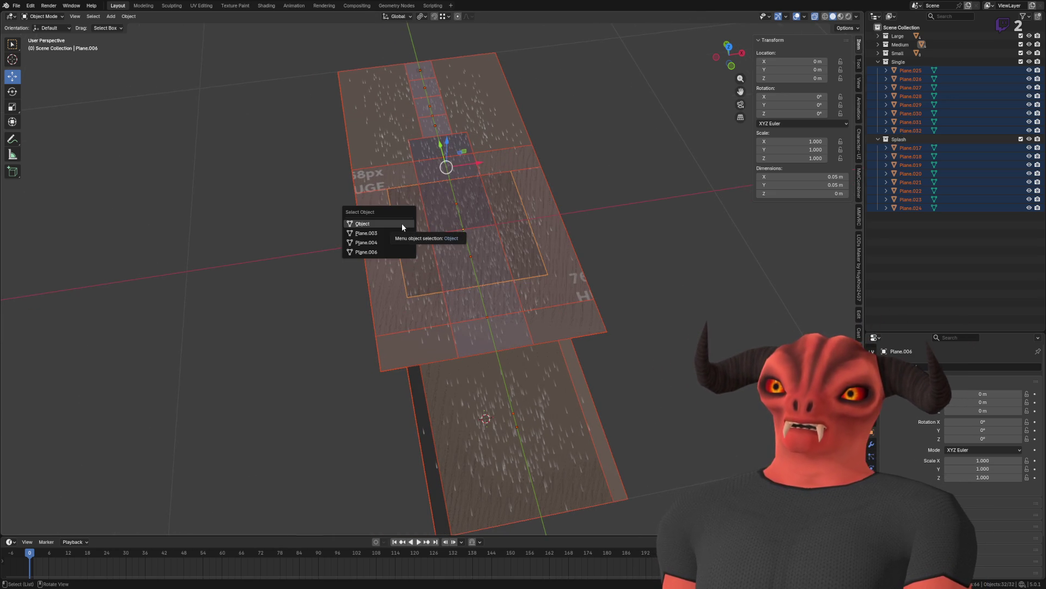
pyautogui.click(401, 224)
pyautogui.press('a')
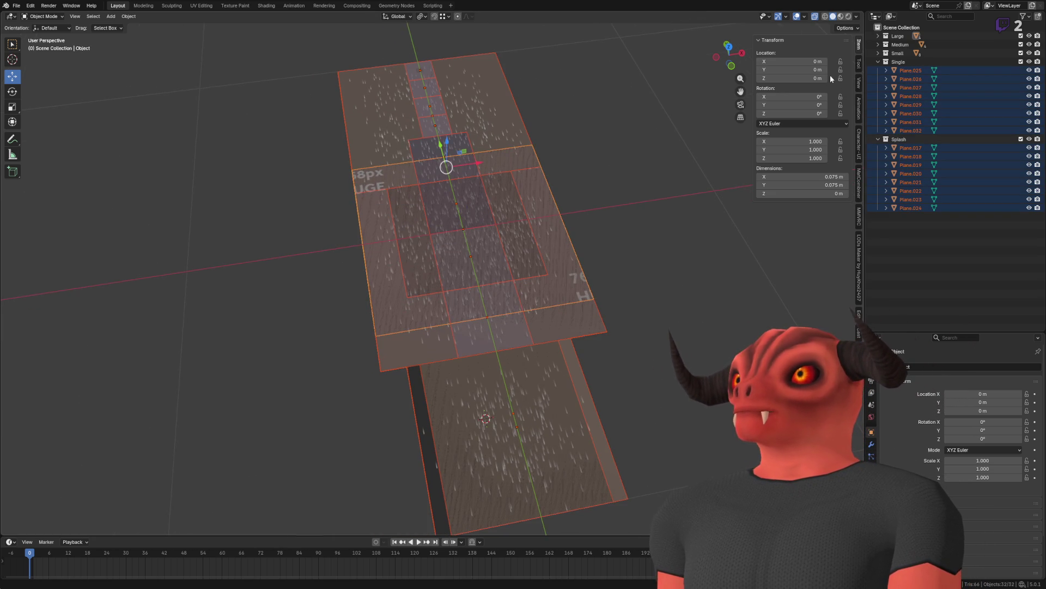
pyautogui.press('g')
pyautogui.press('x')
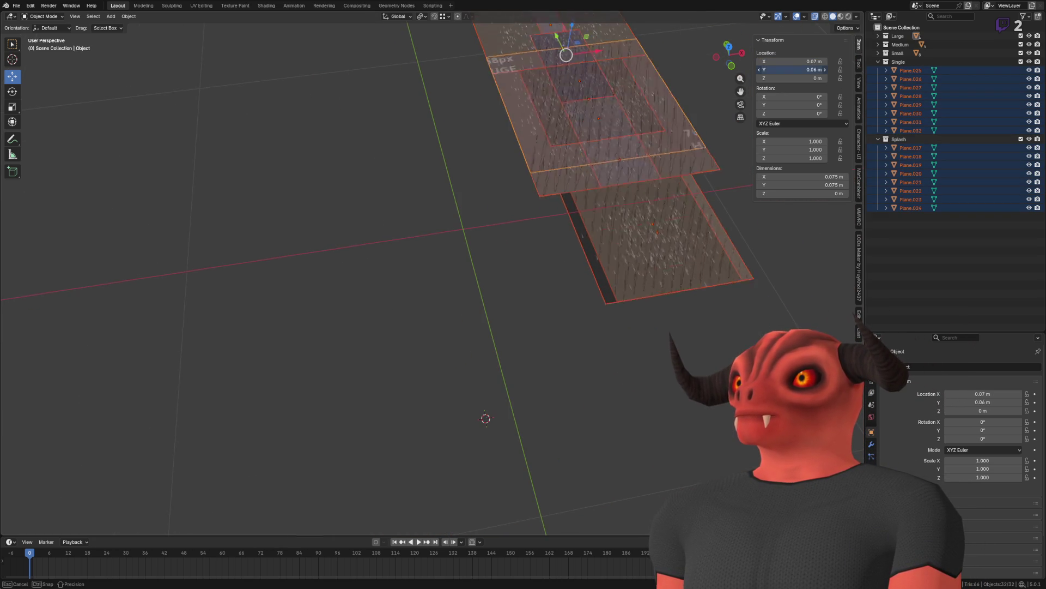
pyautogui.click(811, 67)
pyautogui.click(811, 68)
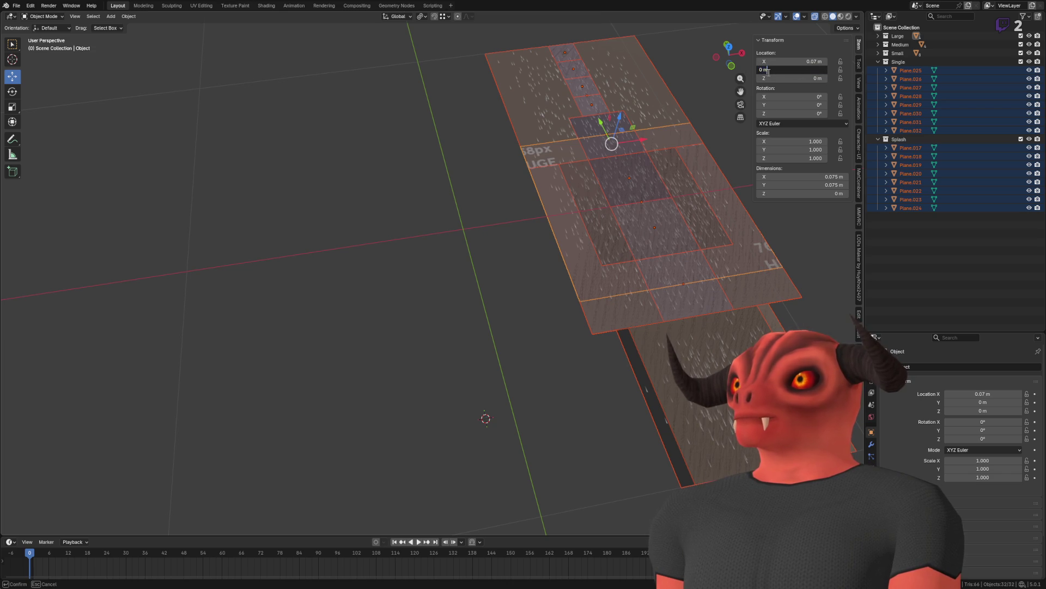
pyautogui.hotkey('alt', 'Return')
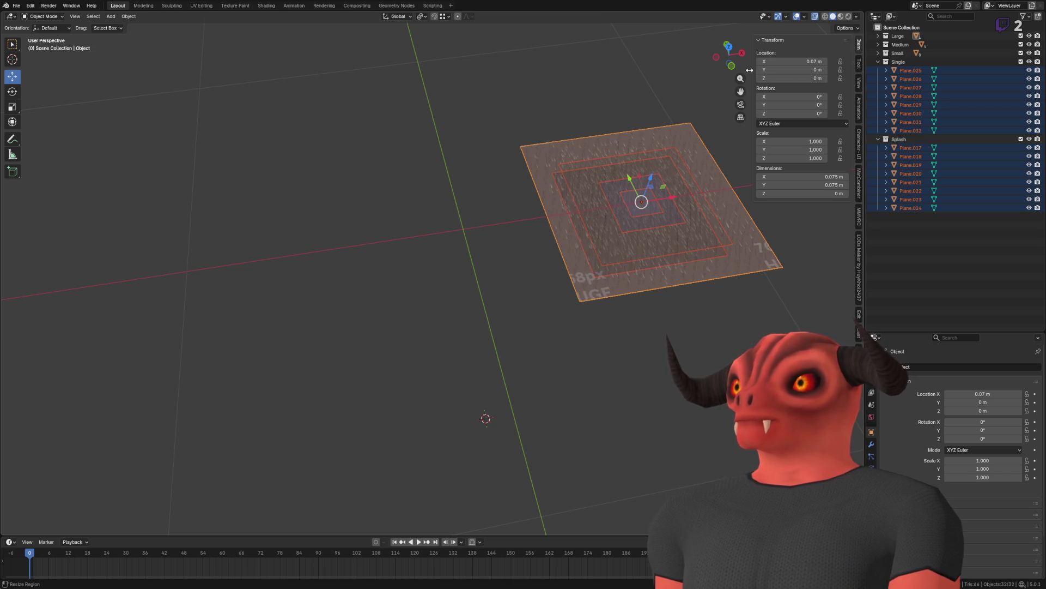
# Step: Set the planes' Location X to 0 and view them from a low side angle
pyautogui.moveTo(782, 60); pyautogui.dragTo(728, 61)
pyautogui.click(783, 60)
pyautogui.write('0')
pyautogui.hotkey('alt', 'Return')
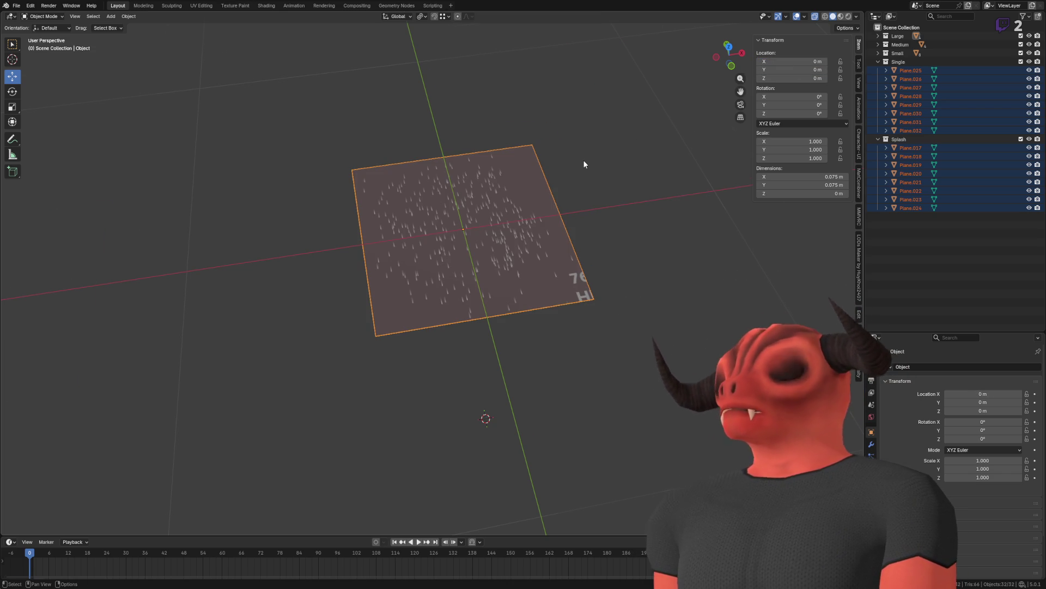
pyautogui.scroll(-5, 583, 163)
pyautogui.moveTo(304, 169)
pyautogui.mouseDown()
pyautogui.moveTo(381, 140)
pyautogui.moveTo(426, 159)
pyautogui.mouseUp()
# Step: Test X 0.27 m and Y 1 m offsets on the plane, returning it to 0
pyautogui.moveTo(782, 61); pyautogui.dragTo(797, 61)
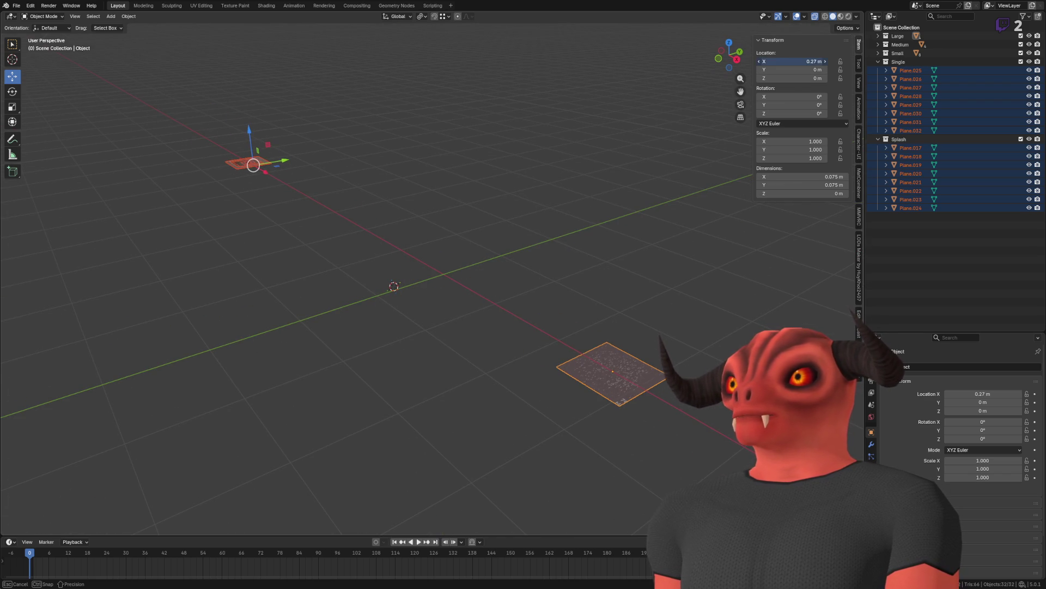
pyautogui.click(807, 62)
pyautogui.press('Return')
pyautogui.press('KP_Decimal')
pyautogui.moveTo(793, 61); pyautogui.dragTo(795, 61)
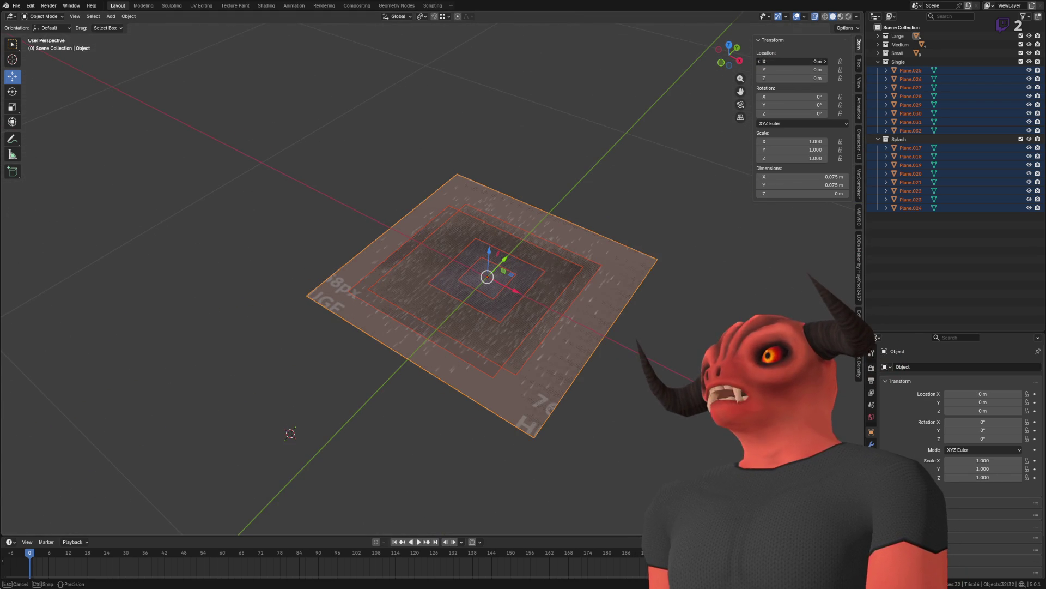
pyautogui.click(800, 68)
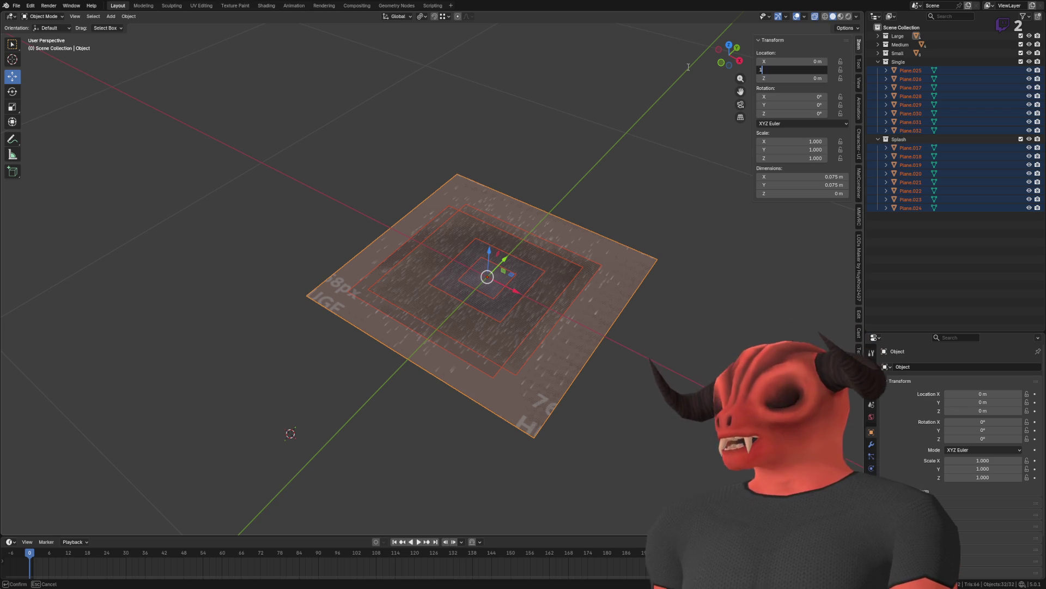
pyautogui.press('Return')
pyautogui.moveTo(509, 174)
pyautogui.mouseDown()
pyautogui.moveTo(436, 176)
pyautogui.moveTo(505, 142)
pyautogui.moveTo(669, 139)
pyautogui.moveTo(590, 178)
pyautogui.moveTo(533, 242)
pyautogui.moveTo(529, 265)
pyautogui.moveTo(540, 262)
pyautogui.mouseUp()
pyautogui.hotkey('ctrl', 'z')
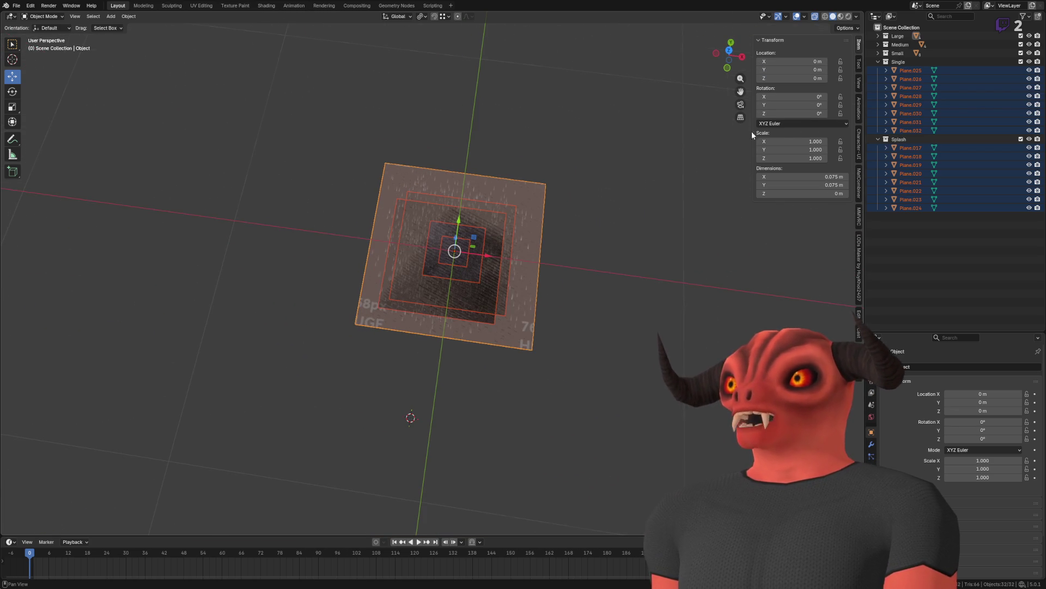
# Step: Cycle through the overlapping planes to select Plane.008 and enter Edit Mode on it
pyautogui.scroll(5, 647, 184)
pyautogui.moveTo(647, 184); pyautogui.dragTo(577, 236)
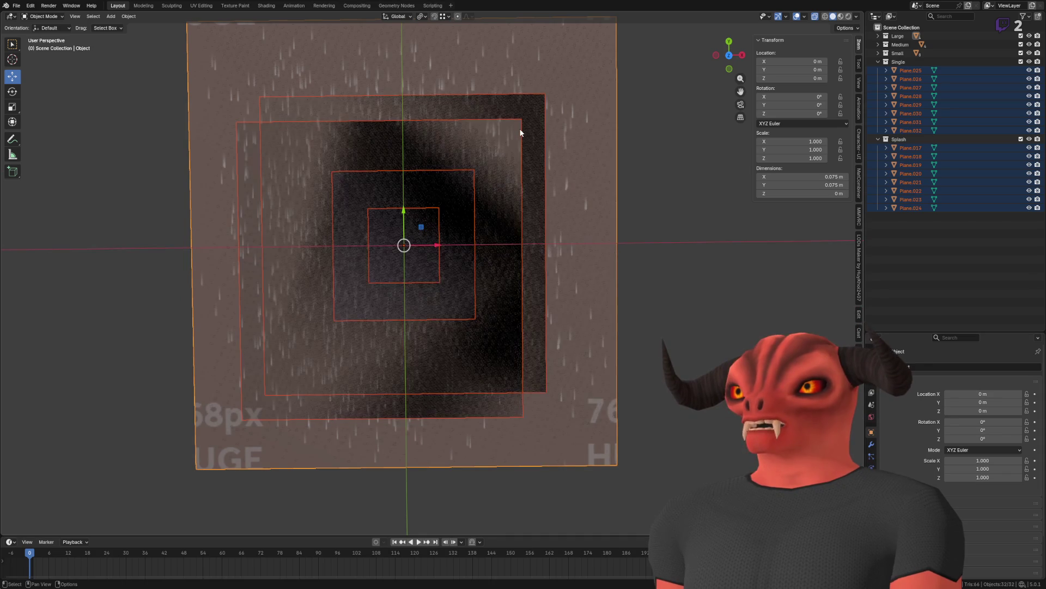
pyautogui.click(534, 101)
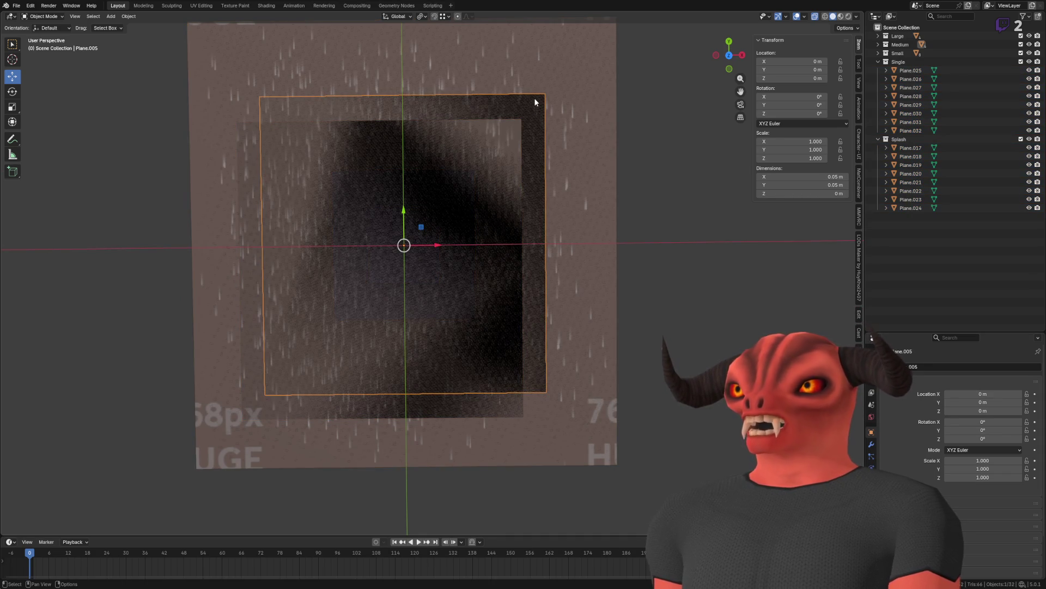
pyautogui.scroll(-2, 469, 178)
pyautogui.click(452, 124)
pyautogui.click(310, 270)
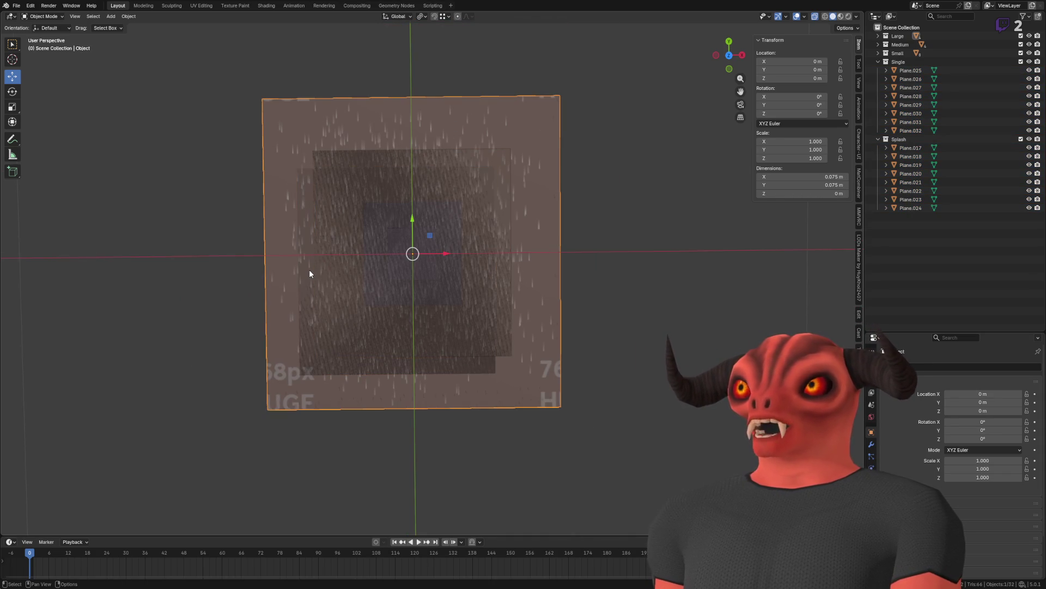
pyautogui.click(310, 274)
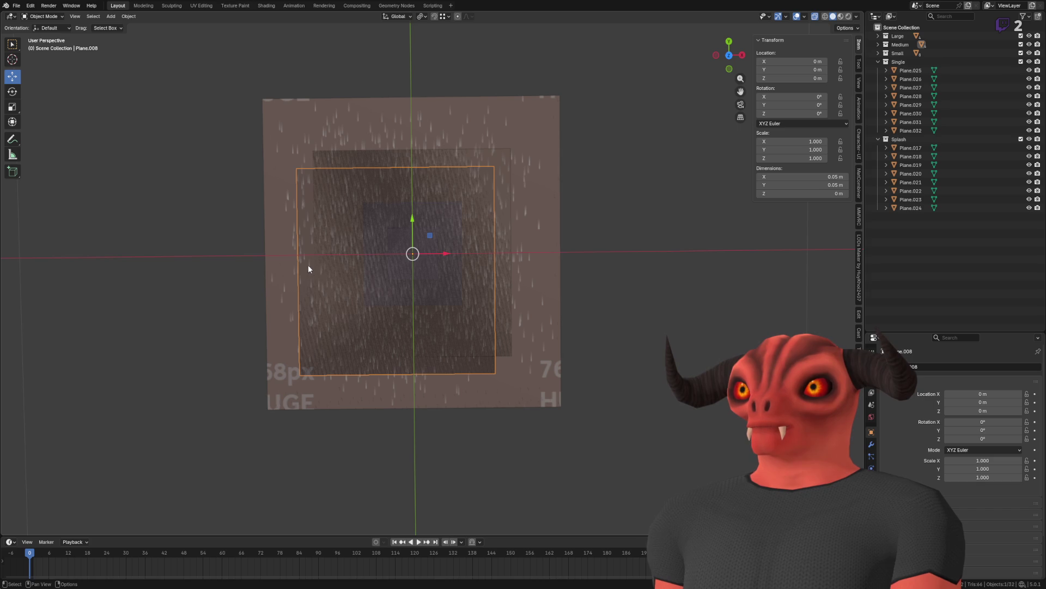
pyautogui.click(129, 16)
pyautogui.press('Tab')
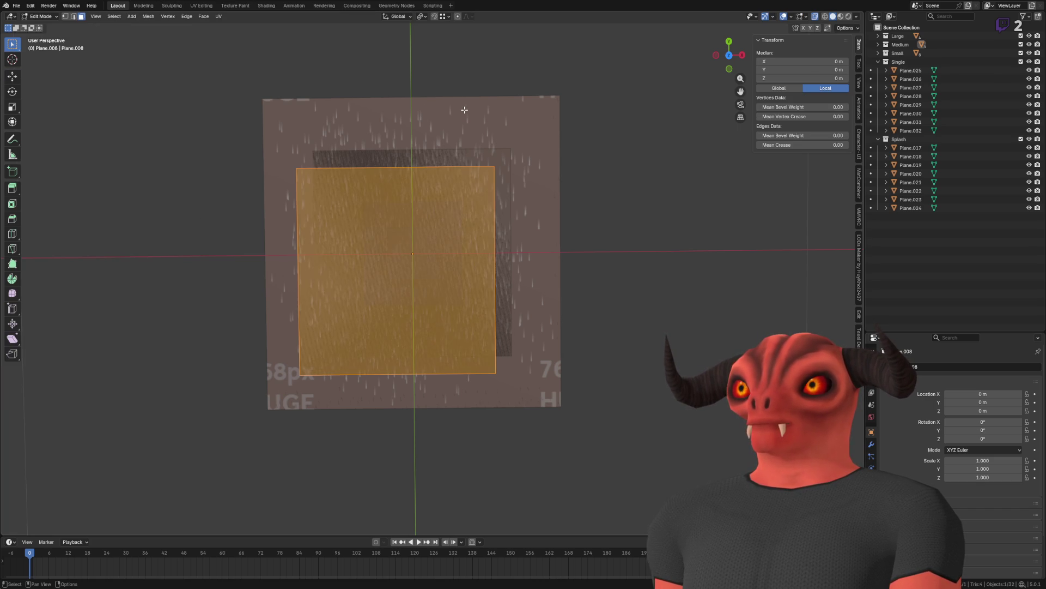
# Step: Dissolve Plane.008's extra top-edge vertices, leaving a plain quad
pyautogui.click(359, 155)
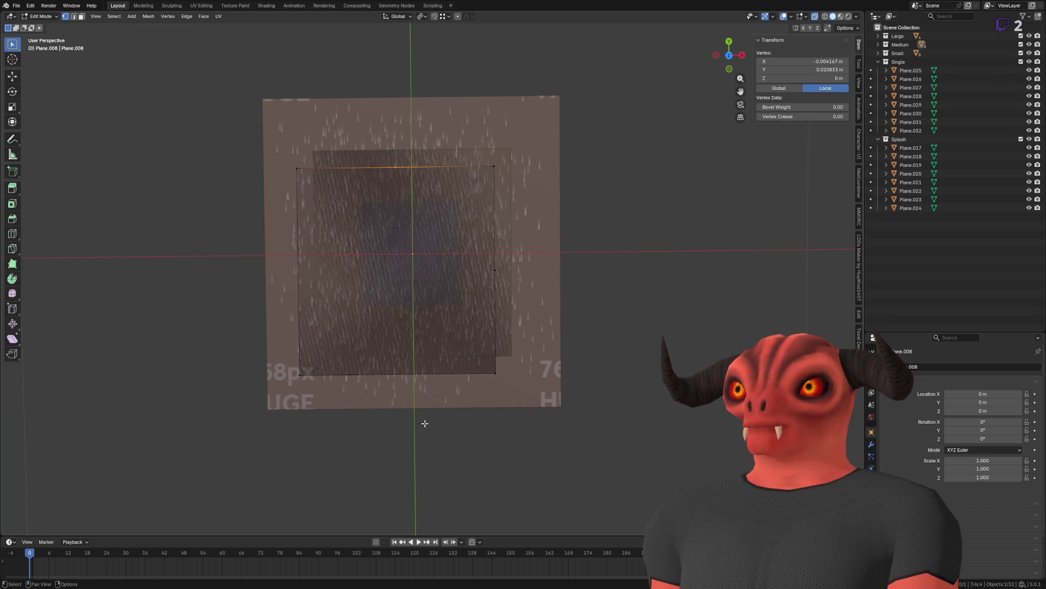
pyautogui.rightClick(561, 225)
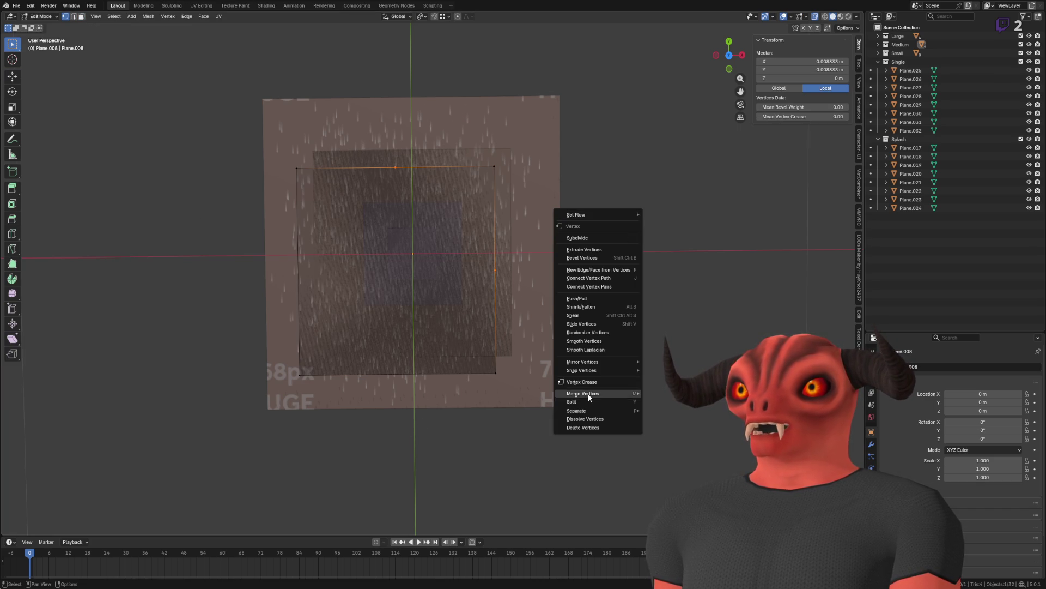
pyautogui.click(583, 419)
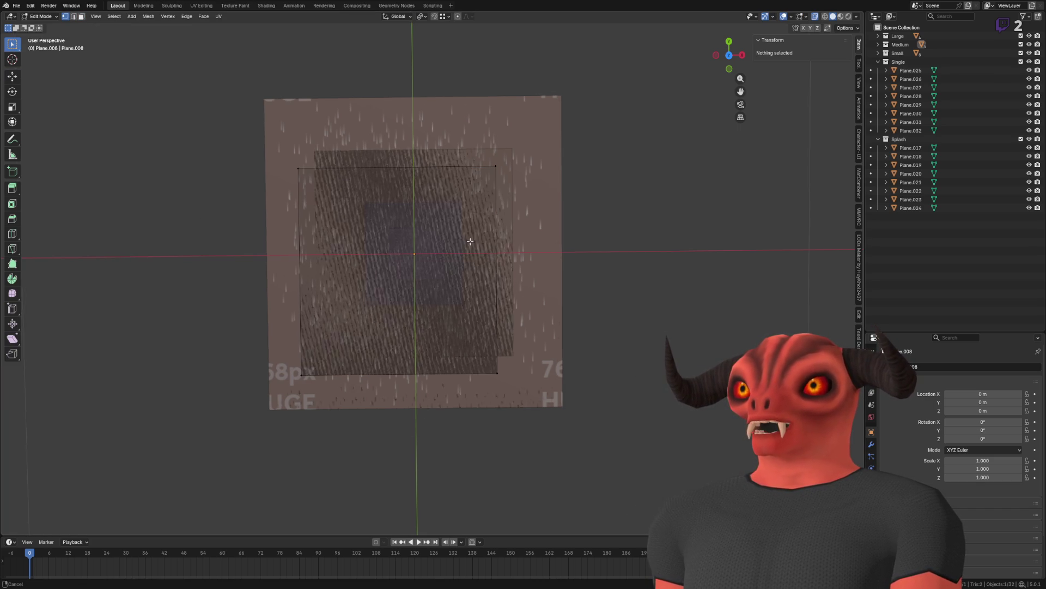
pyautogui.press('Tab')
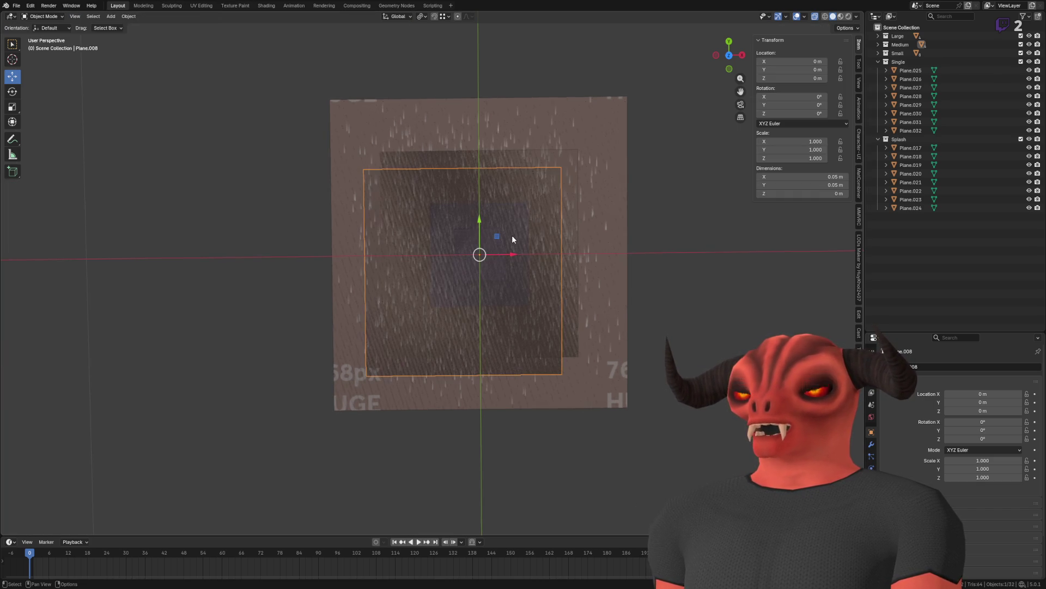
# Step: Apply Set Origin > Geometry to Origin to Plane.008
pyautogui.press('a')
pyautogui.click(362, 182)
pyautogui.click(368, 178)
pyautogui.click(129, 15)
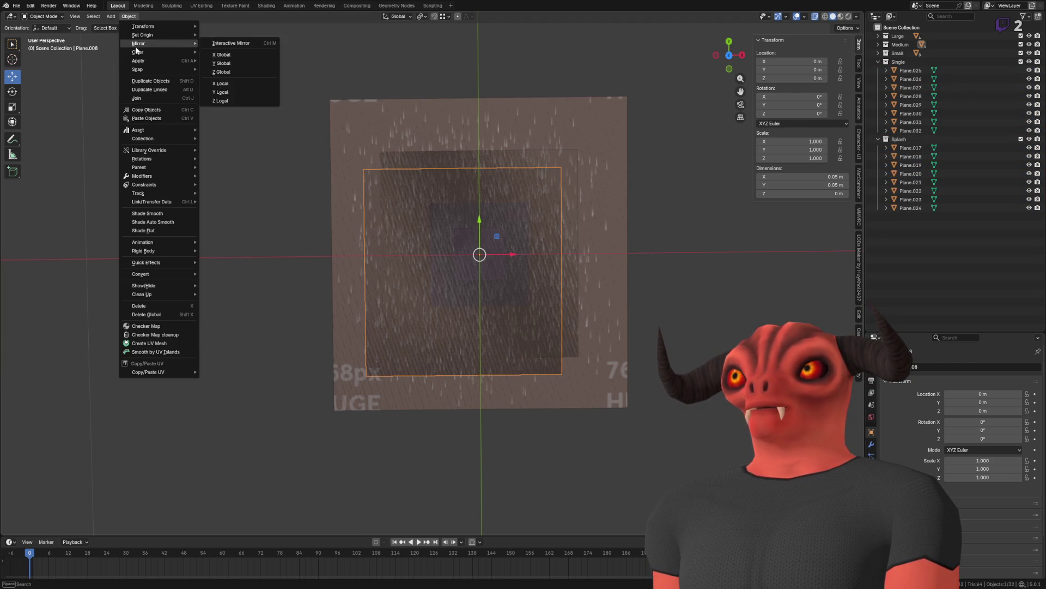
pyautogui.moveTo(141, 61)
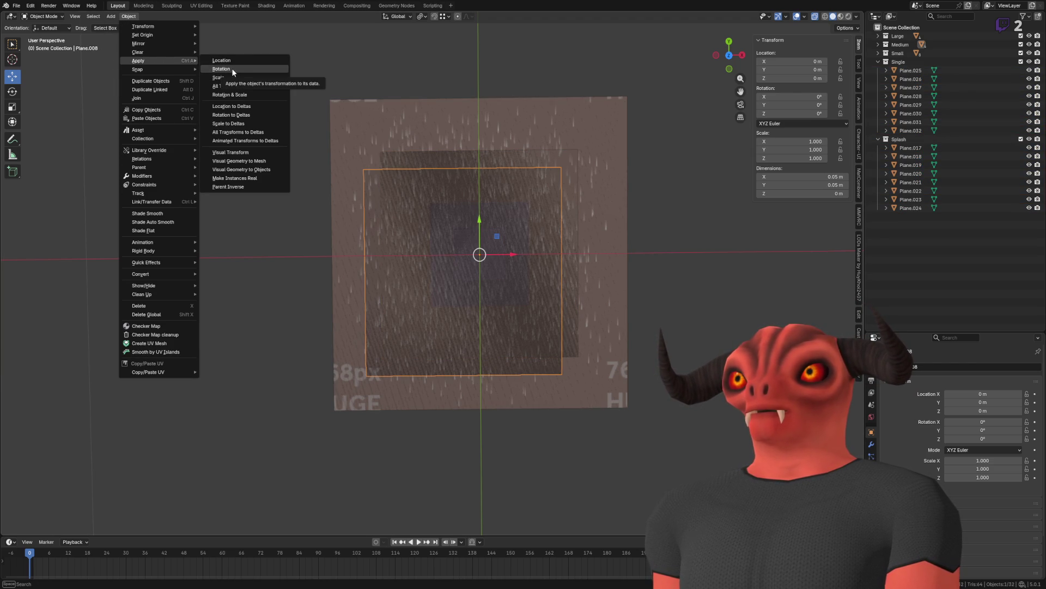
pyautogui.moveTo(169, 32)
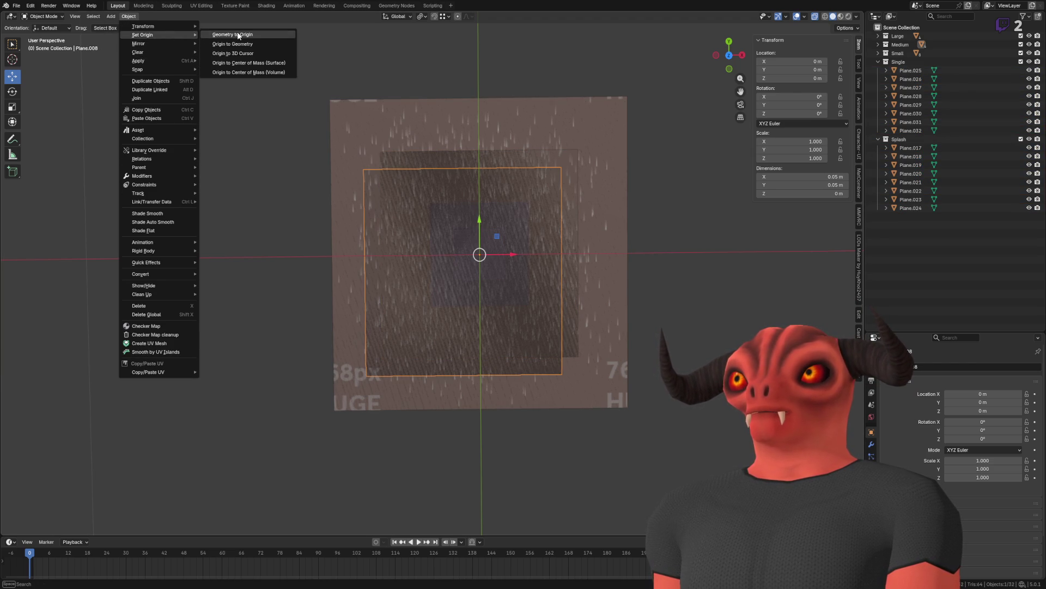
pyautogui.click(224, 35)
pyautogui.moveTo(511, 216)
pyautogui.mouseDown()
pyautogui.moveTo(421, 229)
pyautogui.moveTo(402, 103)
pyautogui.moveTo(369, 159)
pyautogui.moveTo(407, 160)
pyautogui.moveTo(365, 210)
pyautogui.moveTo(360, 201)
pyautogui.mouseUp()
pyautogui.click(878, 61)
# Step: Expand the Large collection and rename the Object plane to Large_X
pyautogui.click(878, 36)
pyautogui.click(906, 44)
pyautogui.doubleClick(906, 44)
pyautogui.write('Large_')
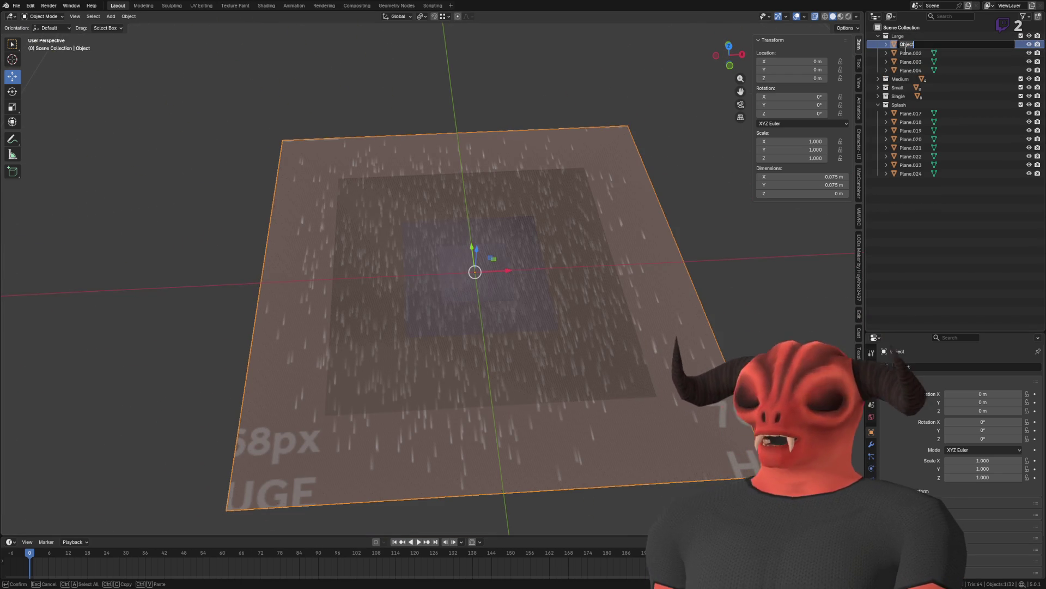
pyautogui.write('X')
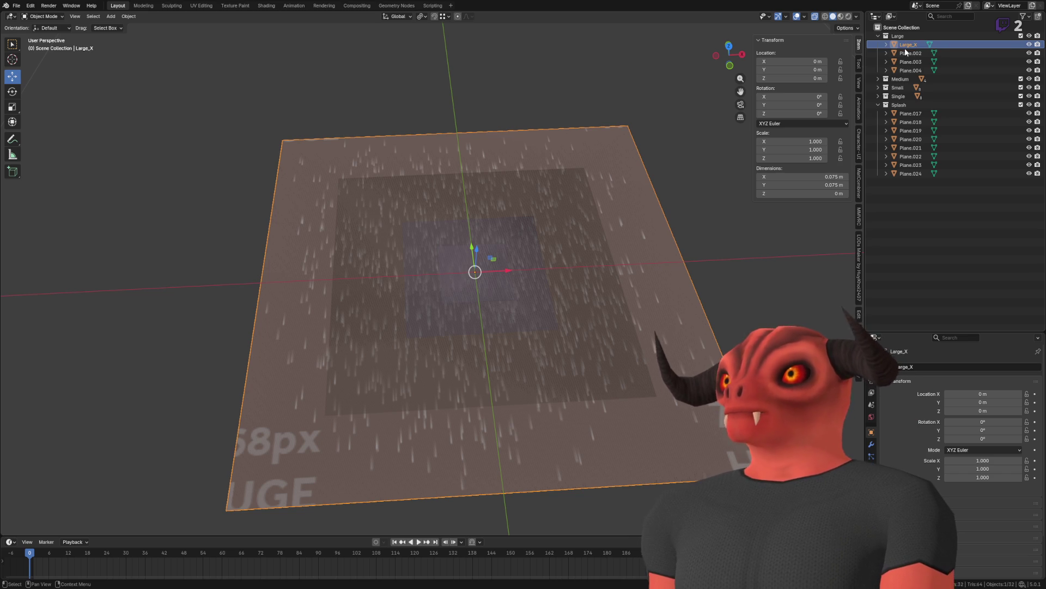
pyautogui.press('Return')
pyautogui.moveTo(511, 171); pyautogui.dragTo(430, 185)
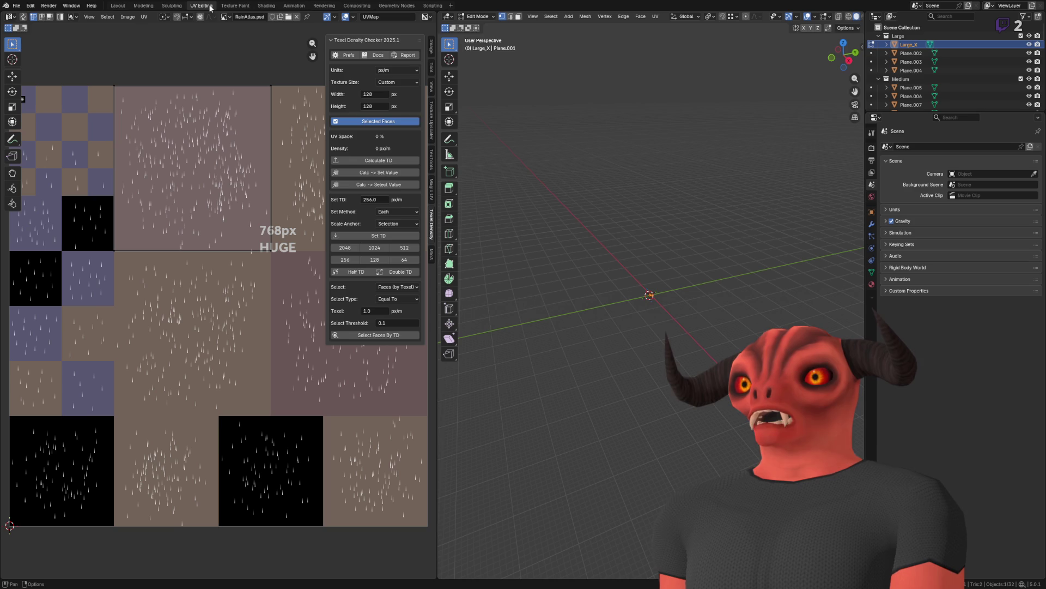
# Step: In the UV Editing workspace, rename Large_X to Rain_Large_0
pyautogui.click(209, 6)
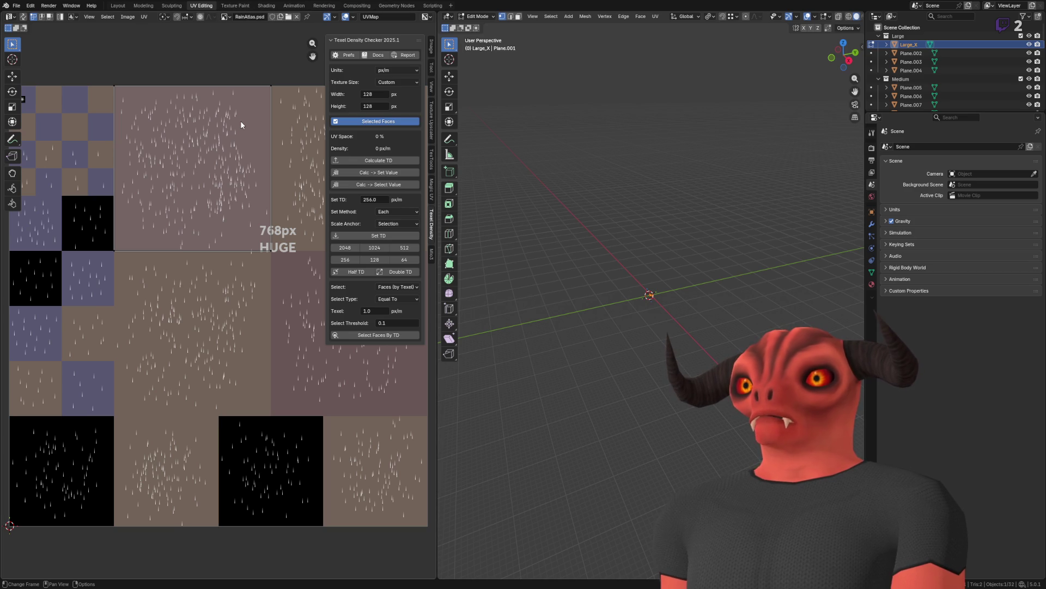
pyautogui.press('Tab')
pyautogui.press('Tab')
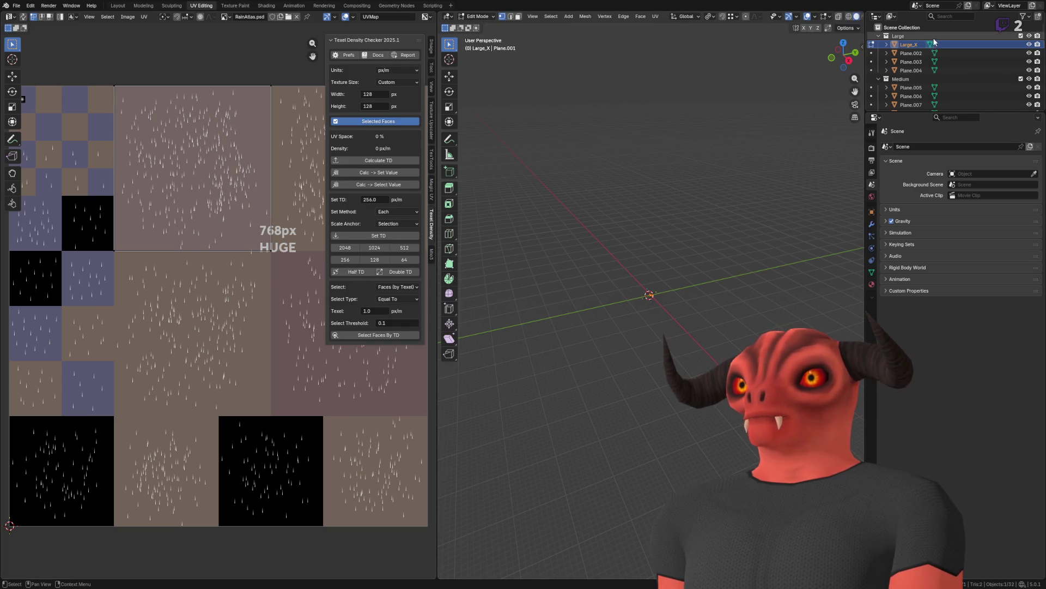
pyautogui.doubleClick(909, 44)
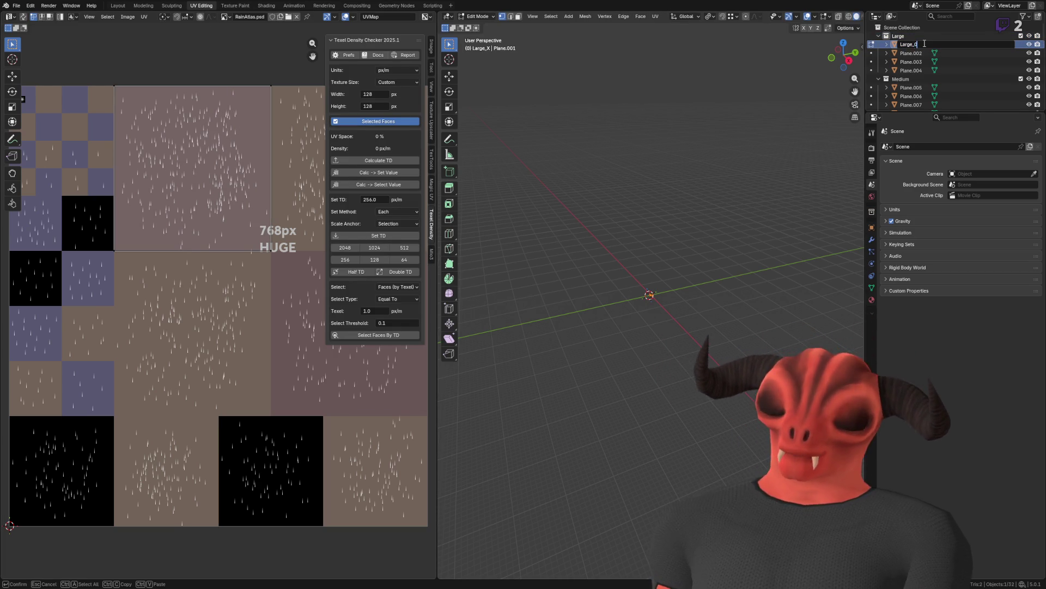
pyautogui.write('0')
pyautogui.press('Return')
pyautogui.doubleClick(924, 43)
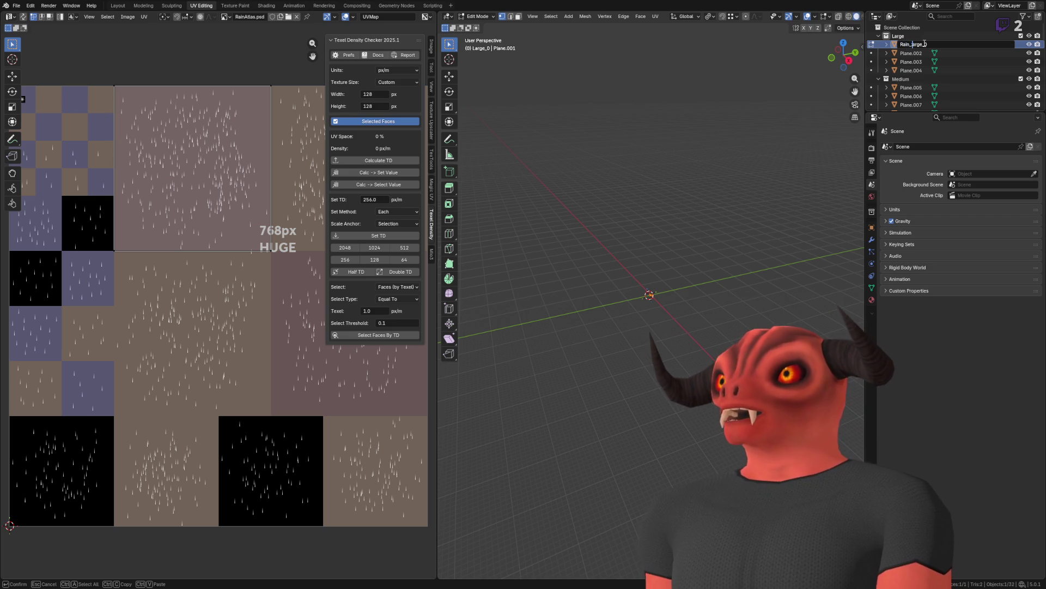
pyautogui.press('Return')
pyautogui.press('F2')
# Step: Rename the plane's mesh data to Rain_Large_0_Mesh
pyautogui.press('Return')
pyautogui.press('Right')
pyautogui.press('Down')
pyautogui.press('F2')
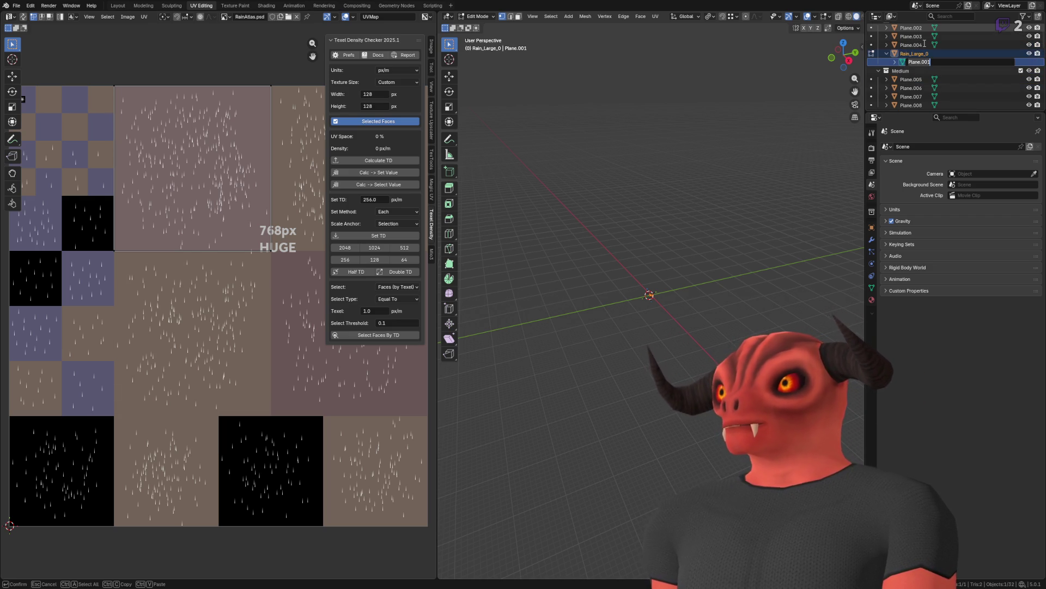
pyautogui.write('mesh')
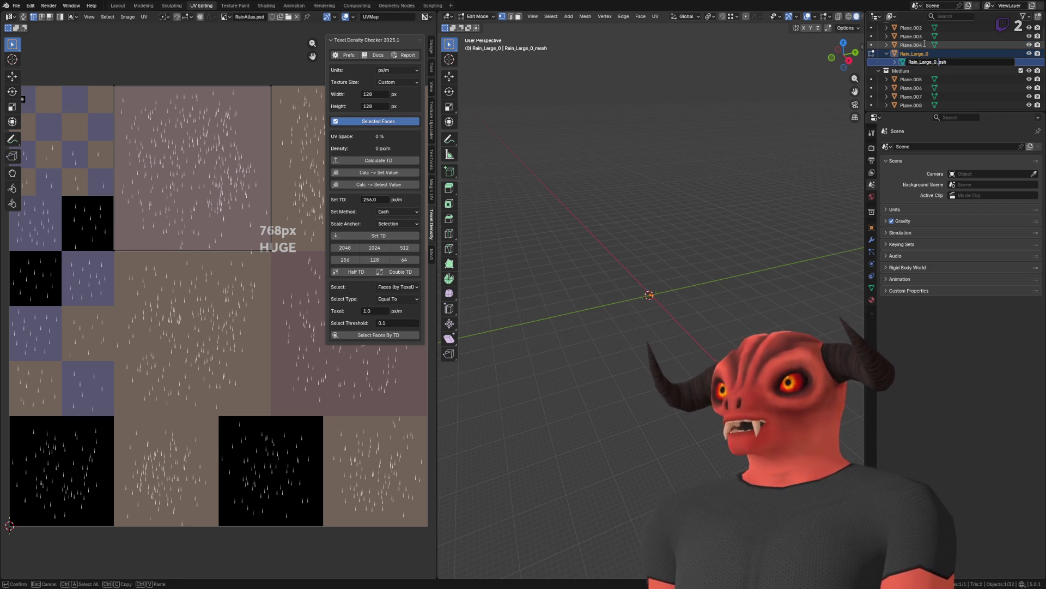
pyautogui.write('M')
pyautogui.press('Return')
pyautogui.press('Left')
# Step: Select Plane.004, clear its face selection, then select and frame Plane.002
pyautogui.click(925, 46)
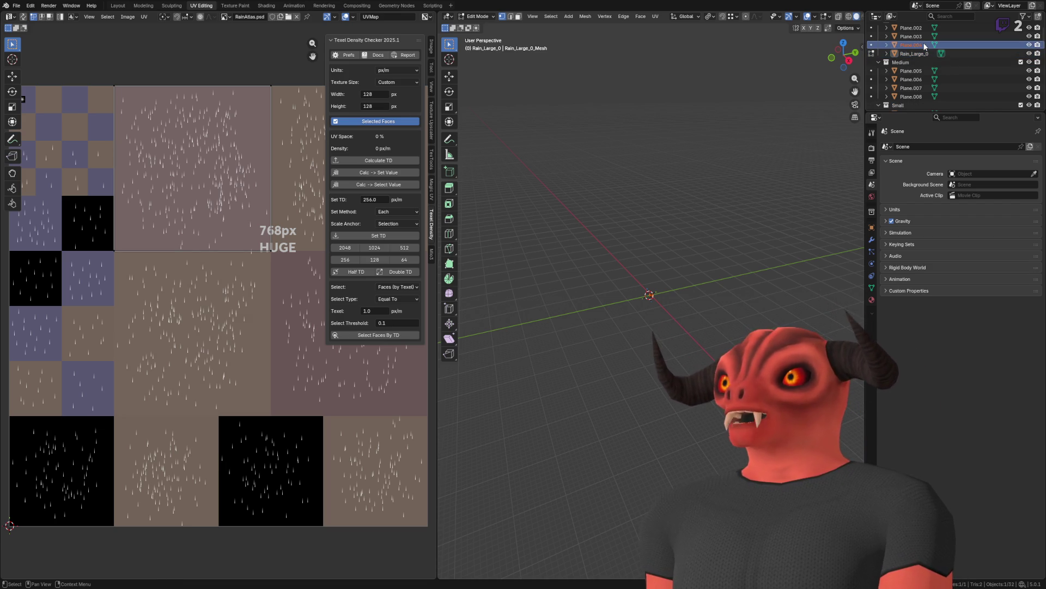
pyautogui.click(752, 116)
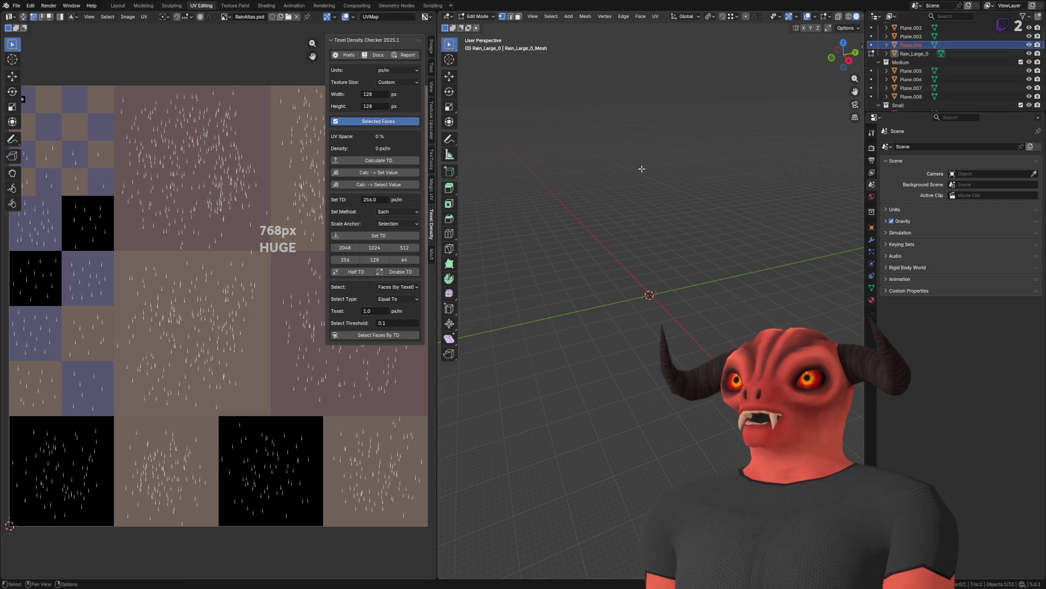
pyautogui.press('KP_Decimal')
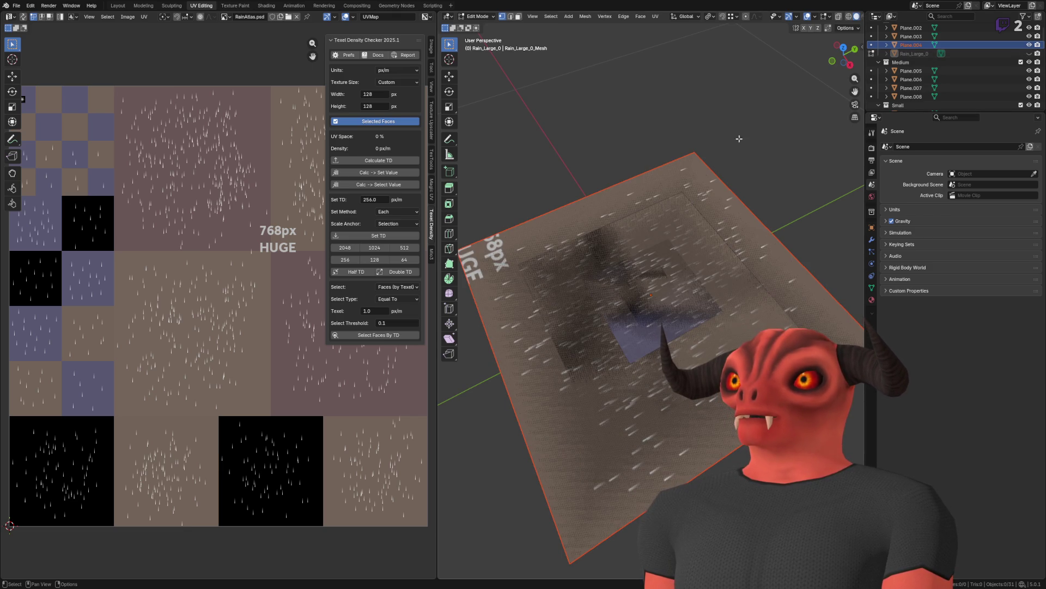
pyautogui.press('Tab')
pyautogui.click(620, 194)
pyautogui.press('KP_Decimal')
# Step: Select all of Plane.002's faces in Edit Mode, then begin renaming it Rain_Large_
pyautogui.moveTo(689, 166); pyautogui.dragTo(504, 182)
pyautogui.press('Tab')
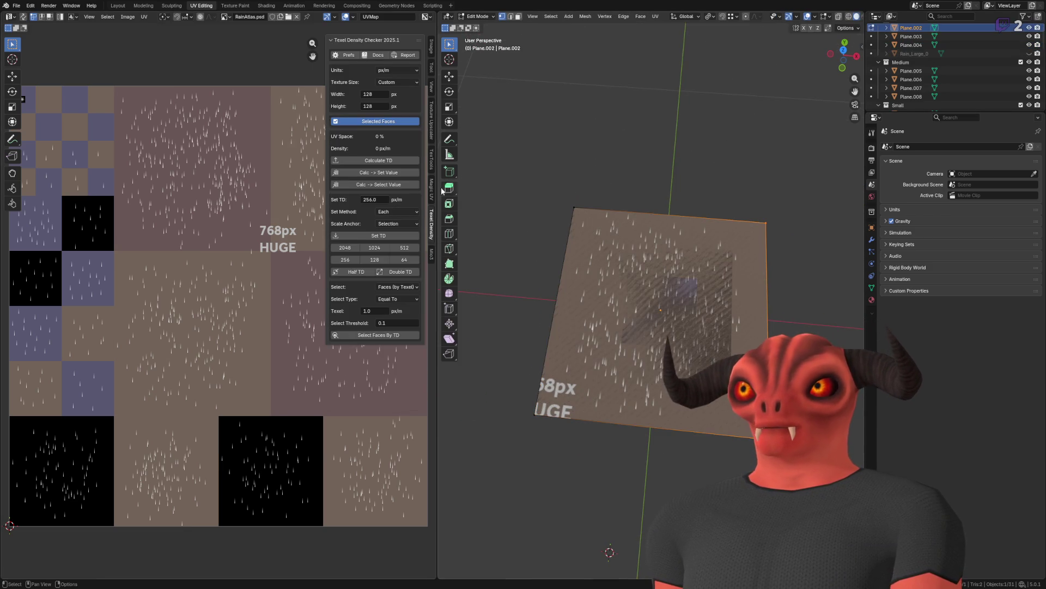
pyautogui.press('a')
pyautogui.scroll(-3, 205, 218)
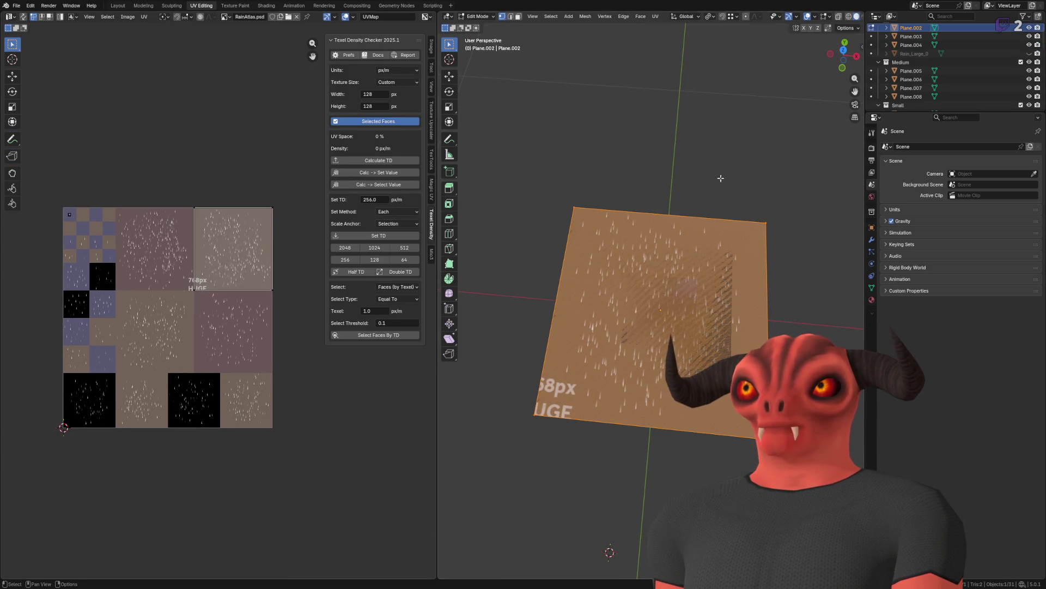
pyautogui.press('Tab')
pyautogui.doubleClick(910, 32)
pyautogui.scroll(1, 915, 29)
pyautogui.write('Rain_Large_1')
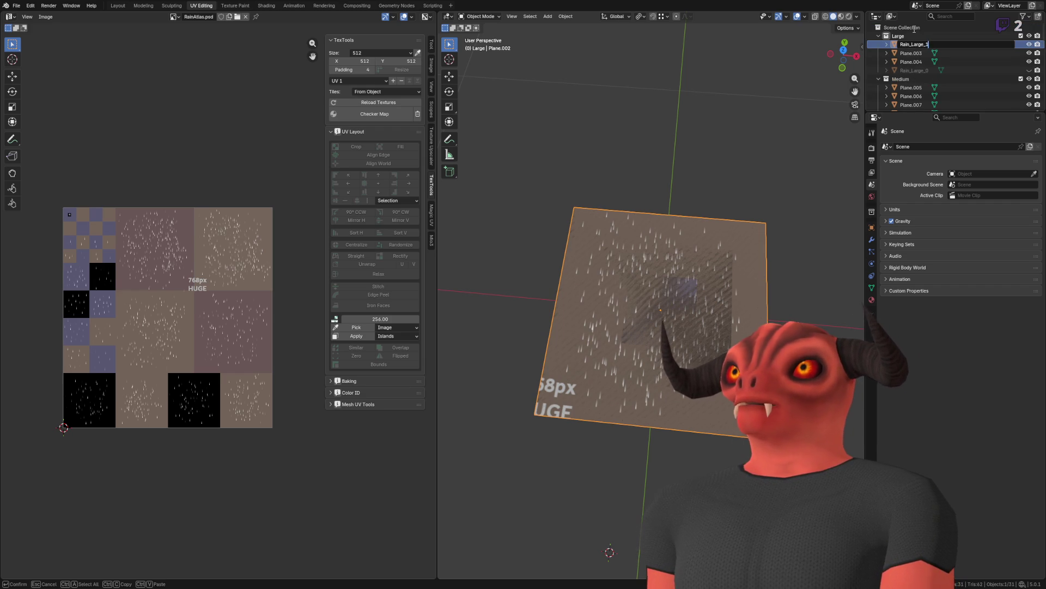
# Step: Finish naming Rain_Large_1 and its mesh data, then hide it from the viewport
pyautogui.press('Tab')
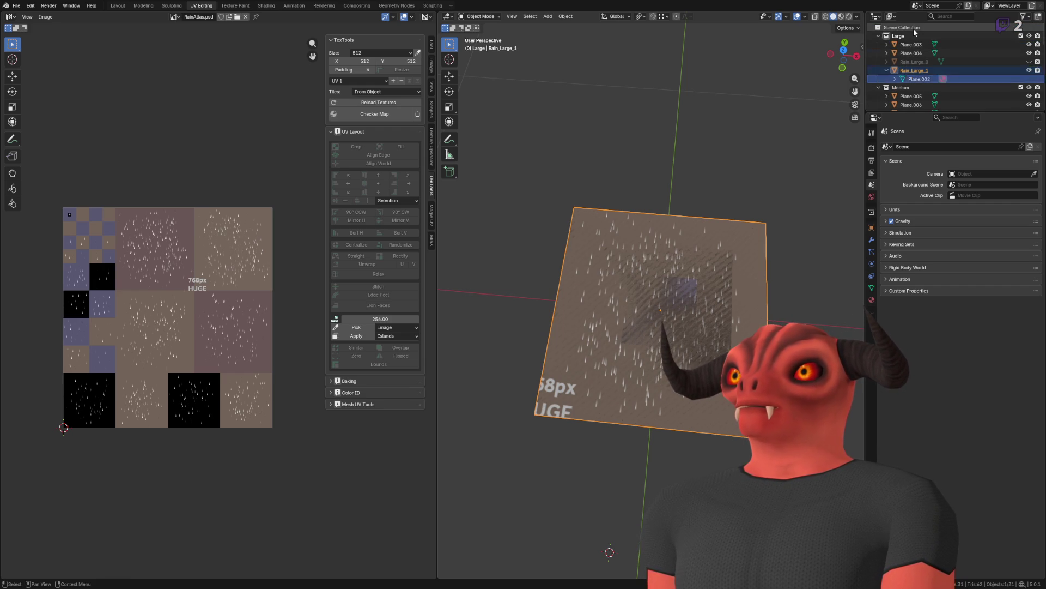
pyautogui.scroll(-2, 913, 29)
pyautogui.write('Rain_Large_1_Mesh')
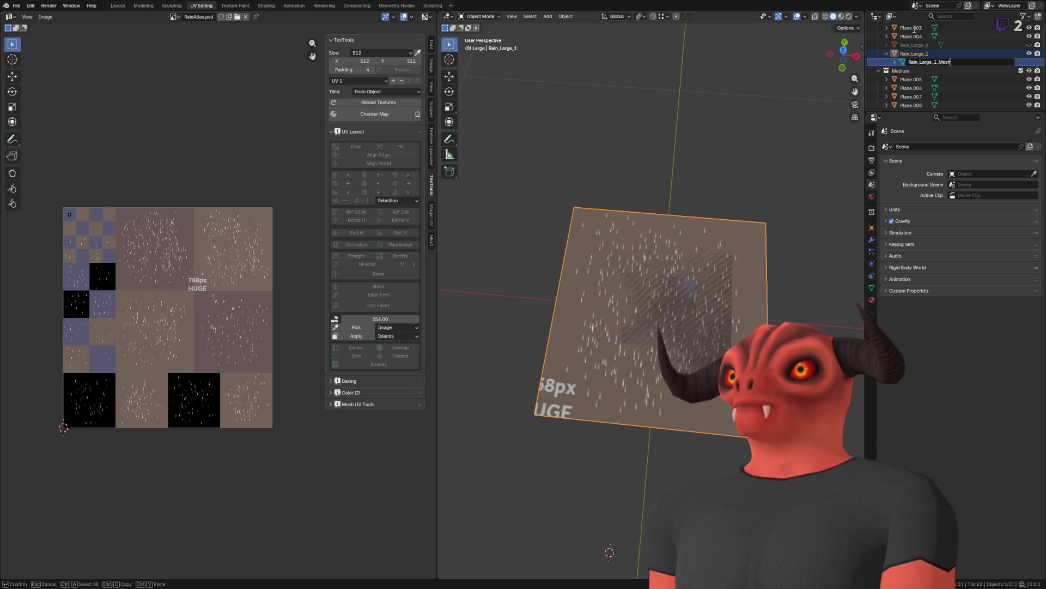
pyautogui.press('Return')
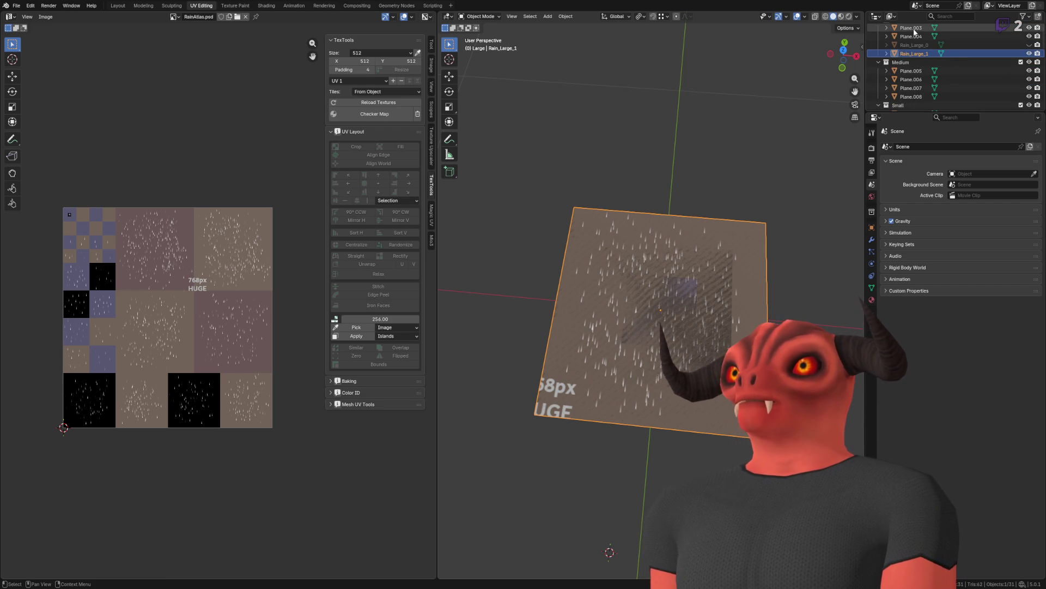
pyautogui.click(1030, 53)
# Step: Rename Plane.004 to Rain_Large_2 and its mesh data to Rain_Large_2_Mesh
pyautogui.click(911, 36)
pyautogui.press('Tab')
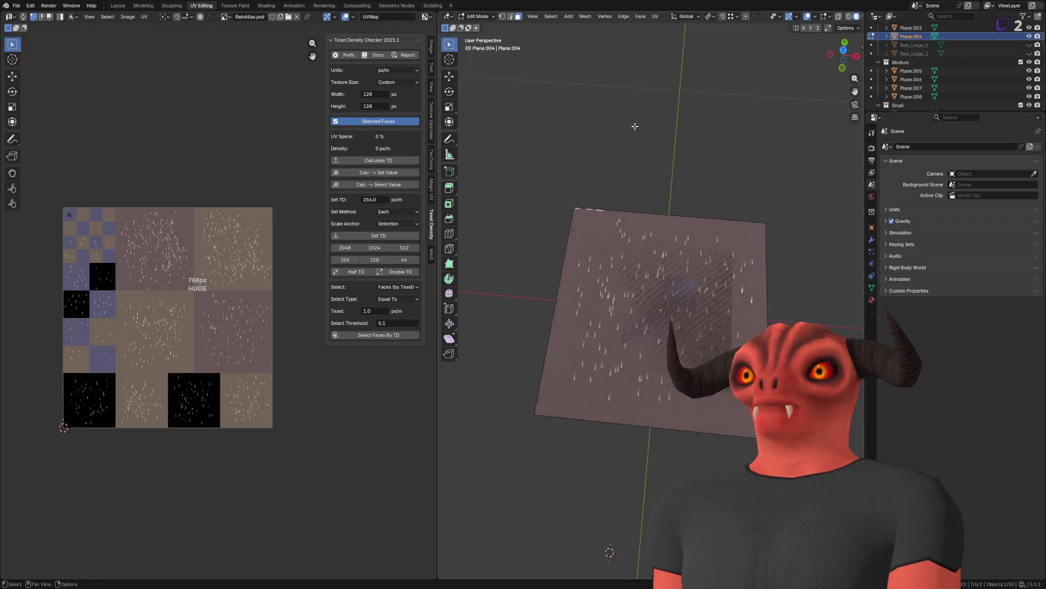
pyautogui.press('Tab')
pyautogui.doubleClick(919, 35)
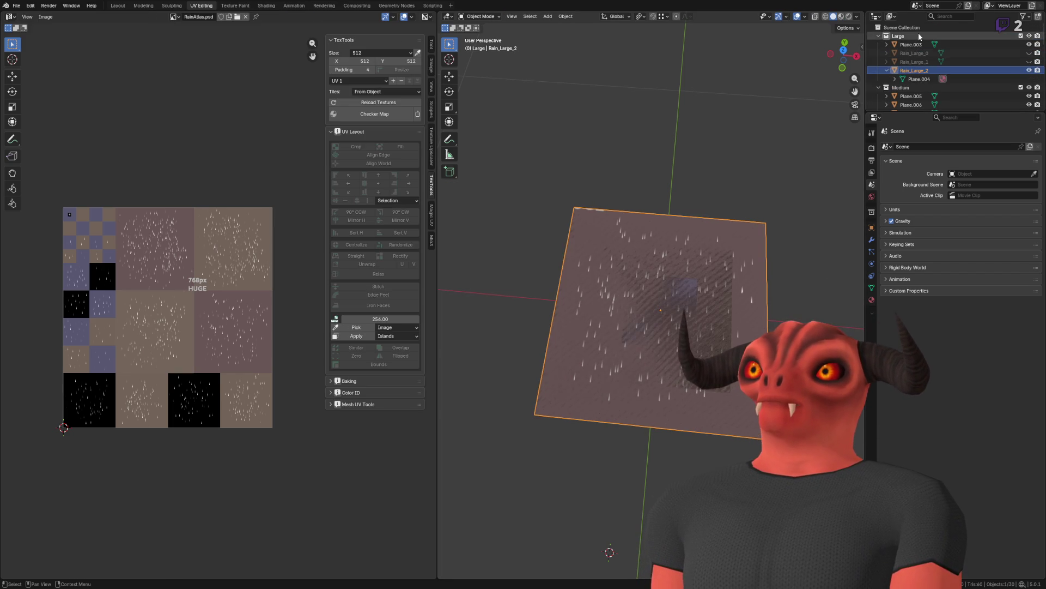
pyautogui.press('Tab')
pyautogui.write('Rain_Large_0')
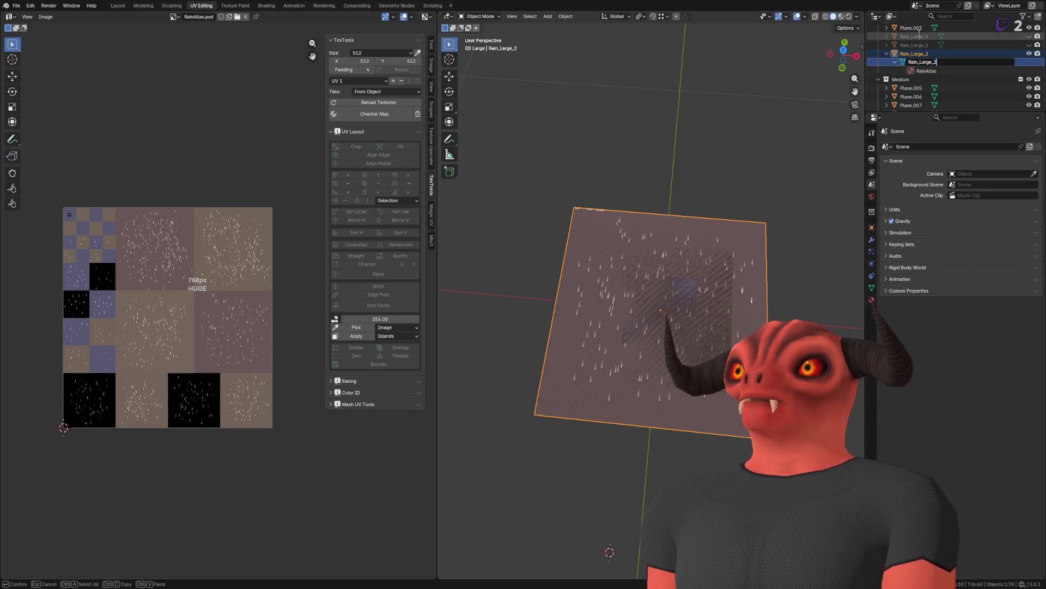
pyautogui.write('_M')
pyautogui.press('Return')
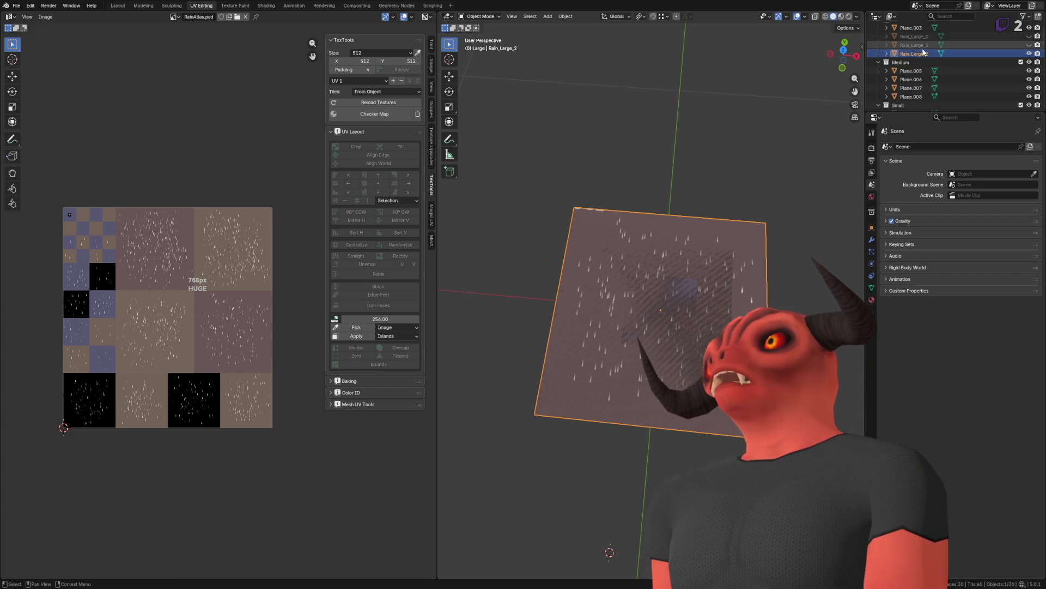
# Step: Rename Plane.003 to Rain_Large_4 and its mesh data to Rain_Large_4_Mesh
pyautogui.click(915, 31)
pyautogui.press('F2')
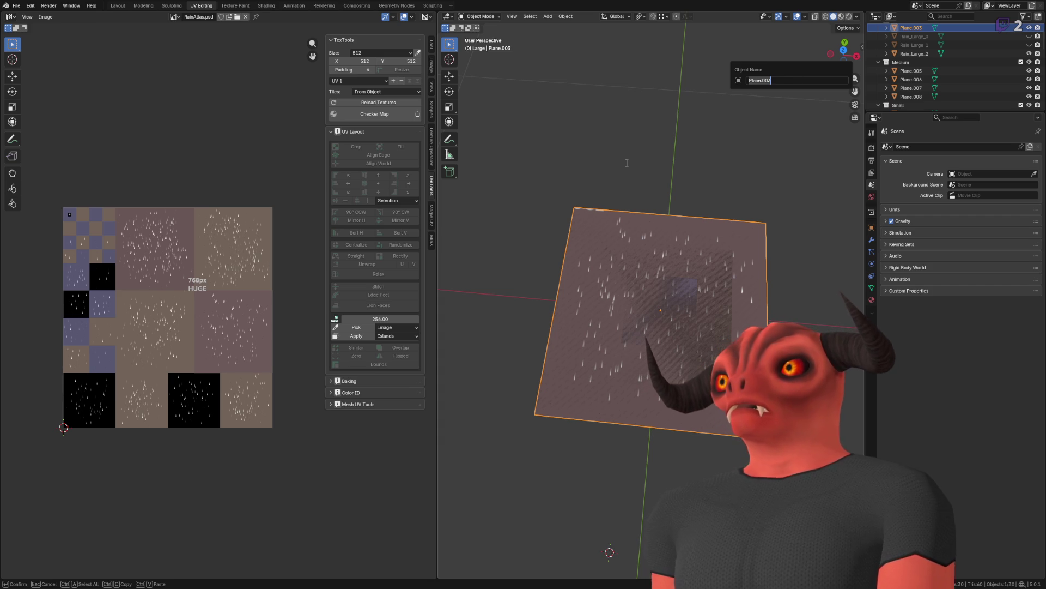
pyautogui.write('4')
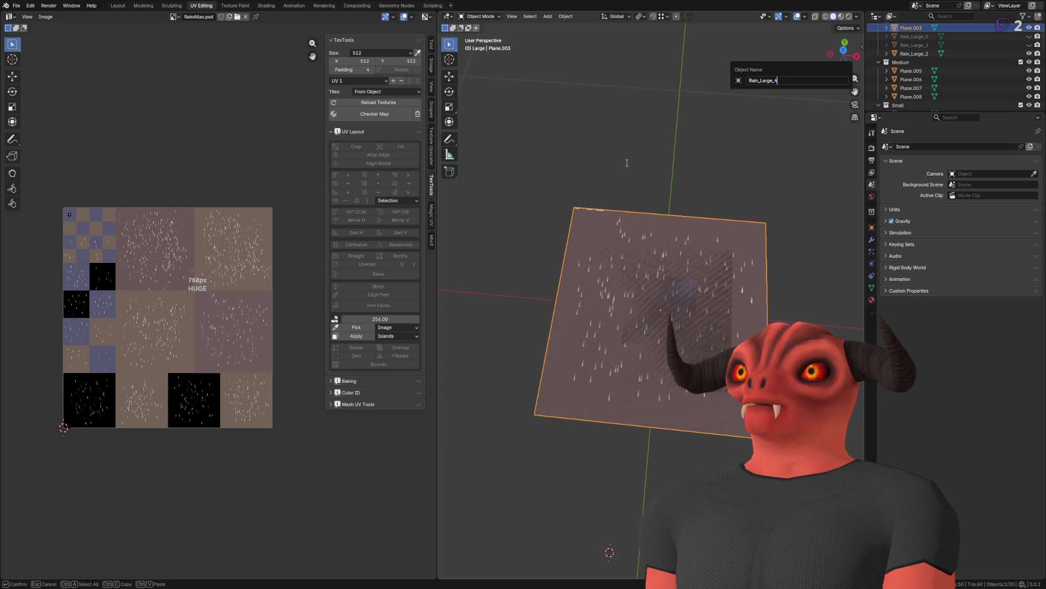
pyautogui.press('Return')
pyautogui.press('Up')
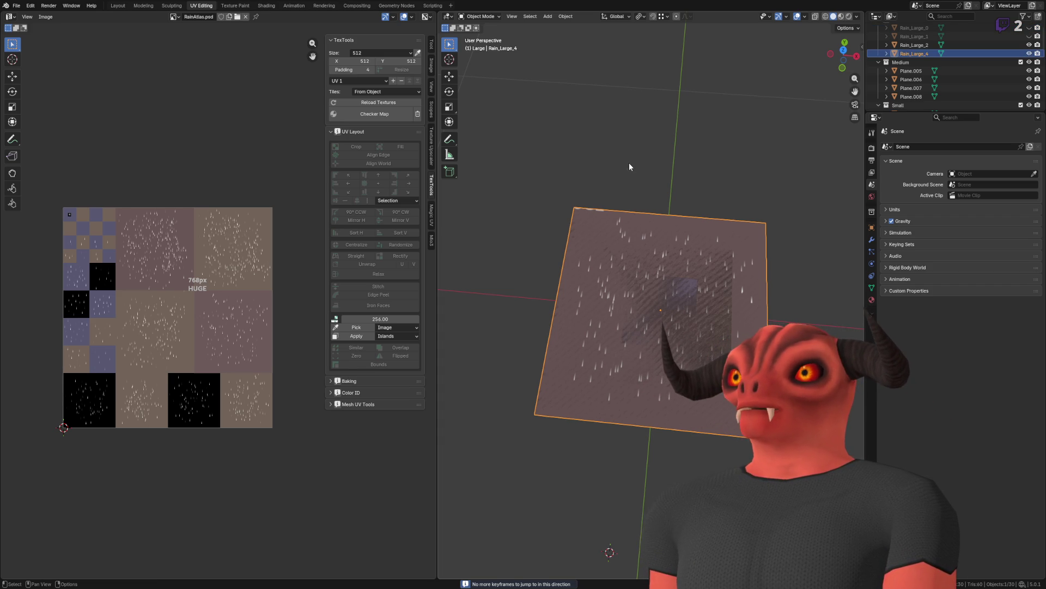
pyautogui.click(626, 161)
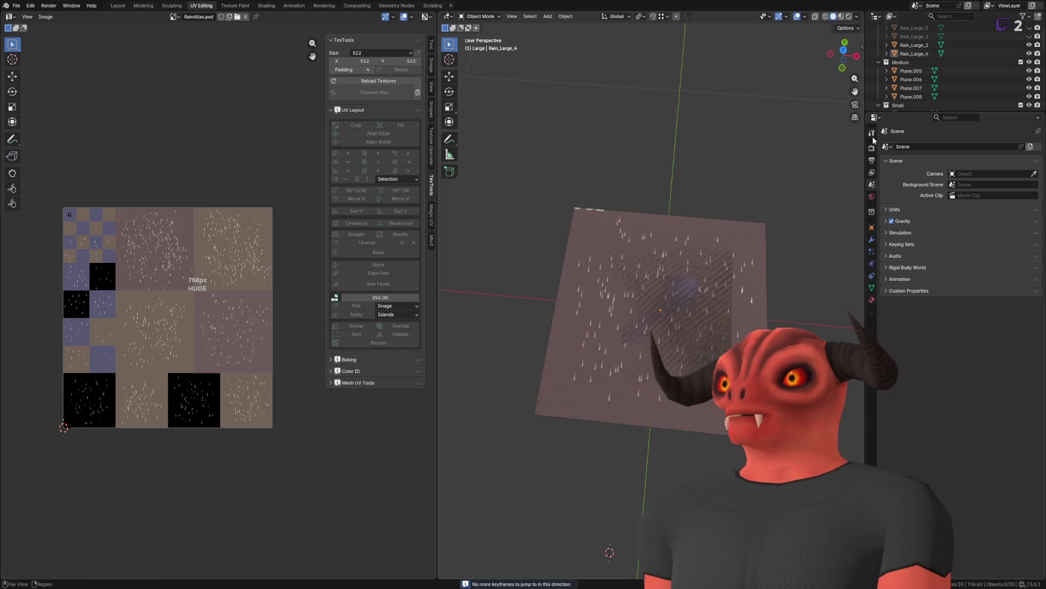
pyautogui.doubleClick(910, 50)
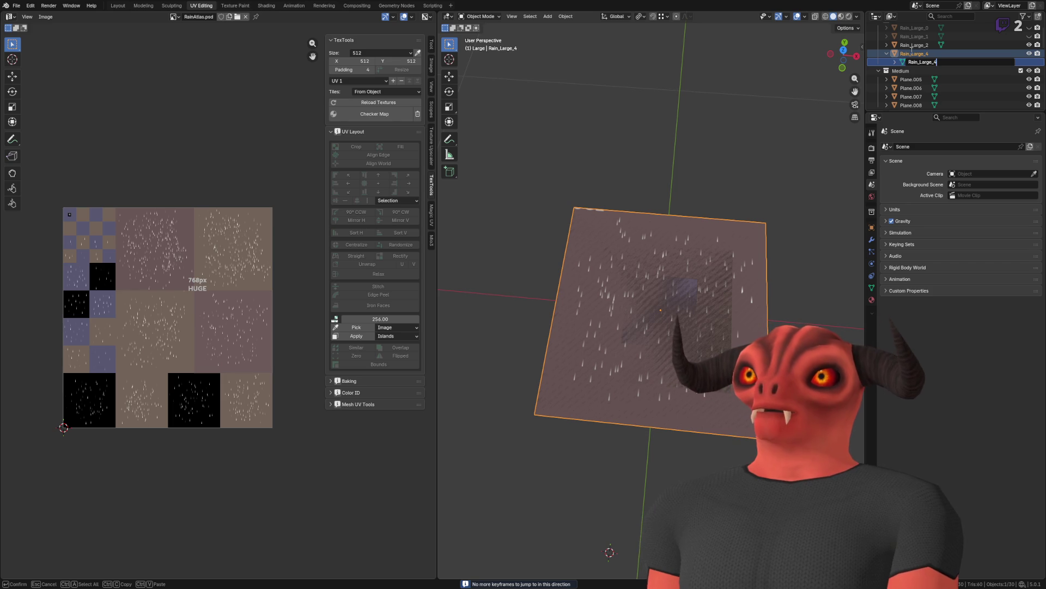
pyautogui.write('_Mesh')
pyautogui.press('Return')
# Step: Deselect everything and exclude the Large collection from the scene
pyautogui.click(710, 98)
pyautogui.scroll(2, 1011, 61)
pyautogui.click(1021, 35)
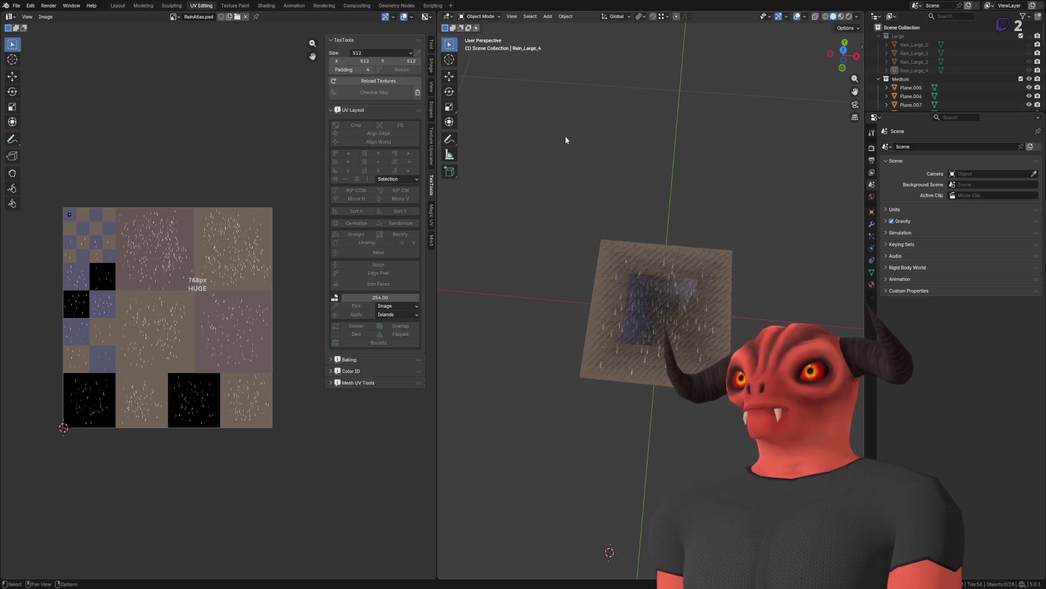
# Step: Rename Plane.005 to Rain_Med_1 and give its mesh data a matching name
pyautogui.click(602, 186)
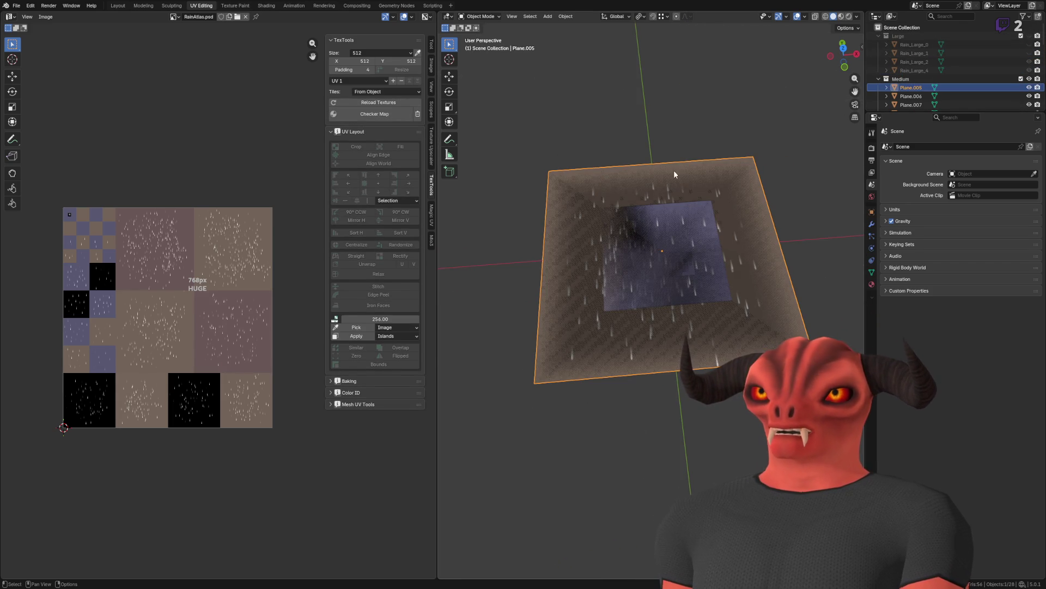
pyautogui.press('Tab')
pyautogui.press('Tab')
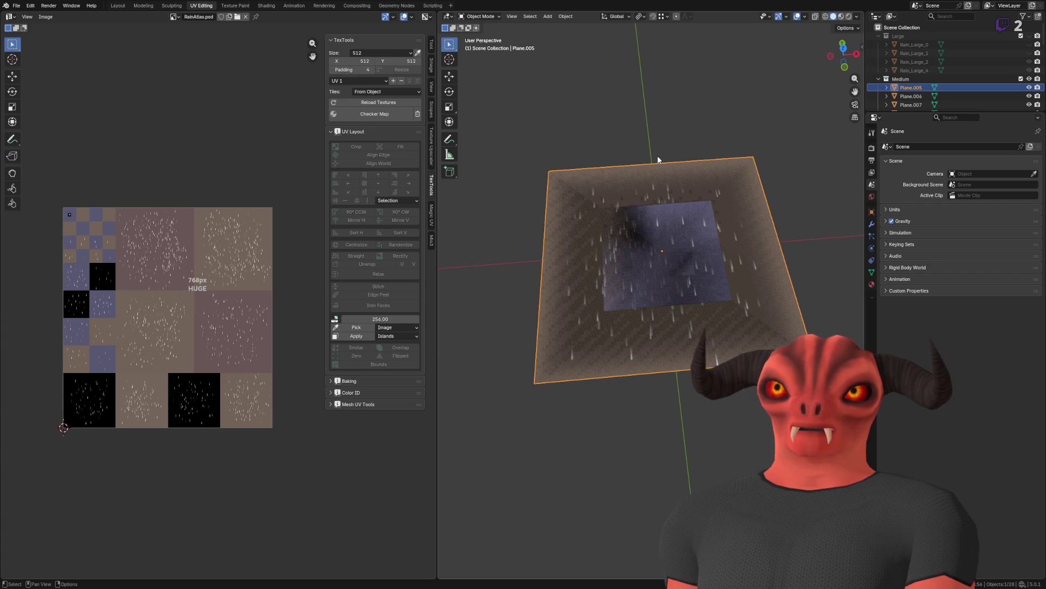
pyautogui.scroll(-1, 917, 91)
pyautogui.press('F2')
pyautogui.write('Rain_Med_')
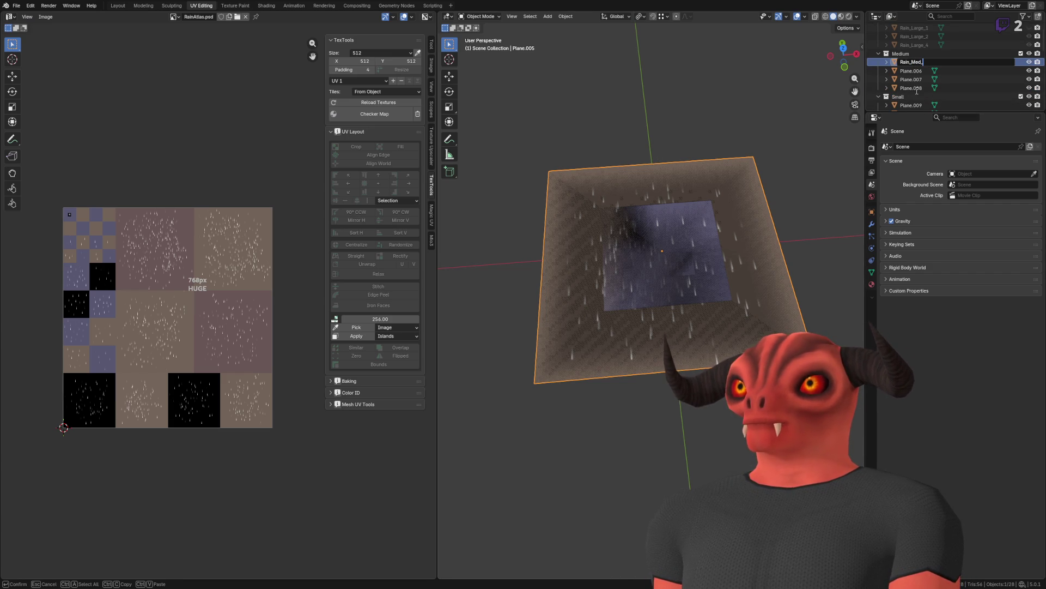
pyautogui.write('1')
pyautogui.press('Return')
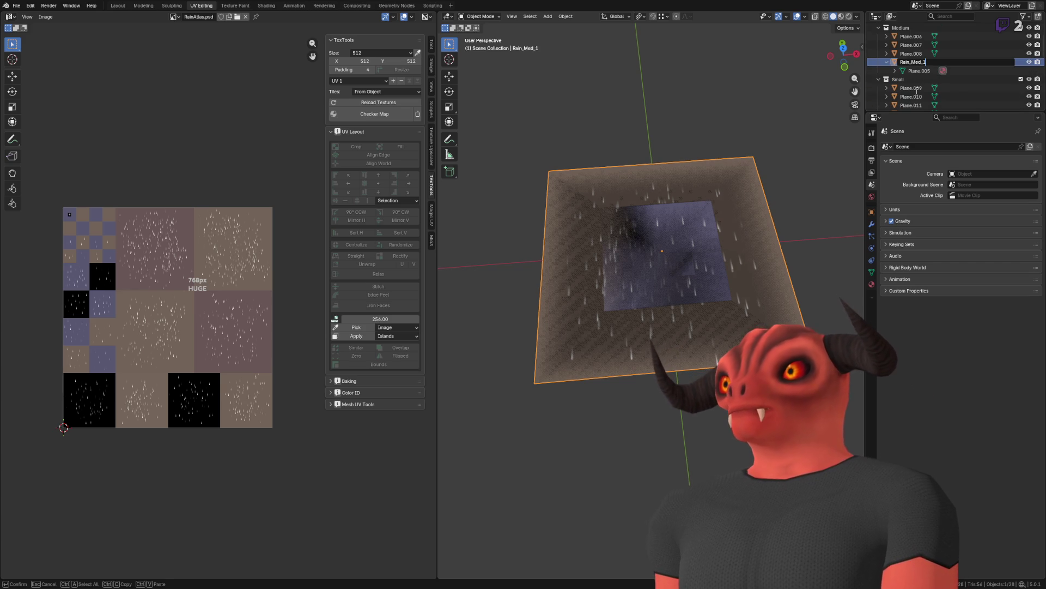
pyautogui.press('F2')
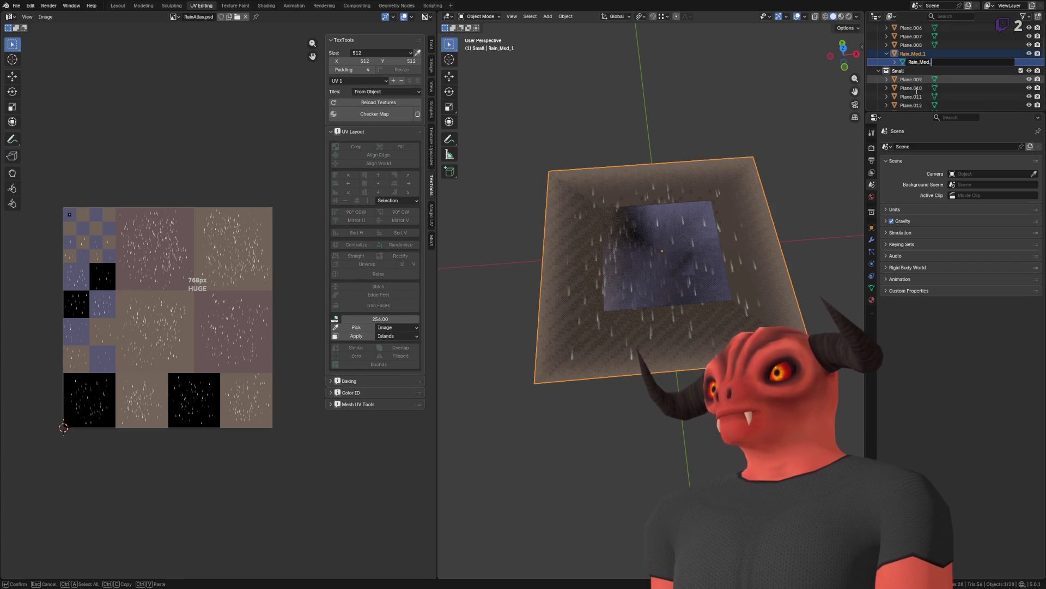
pyautogui.press('Return')
# Step: Rename Plane.006 to Rain_Med_2 and its mesh data to Rain_Med_2_Mesh
pyautogui.press('Up')
pyautogui.press('Up')
pyautogui.press('Up')
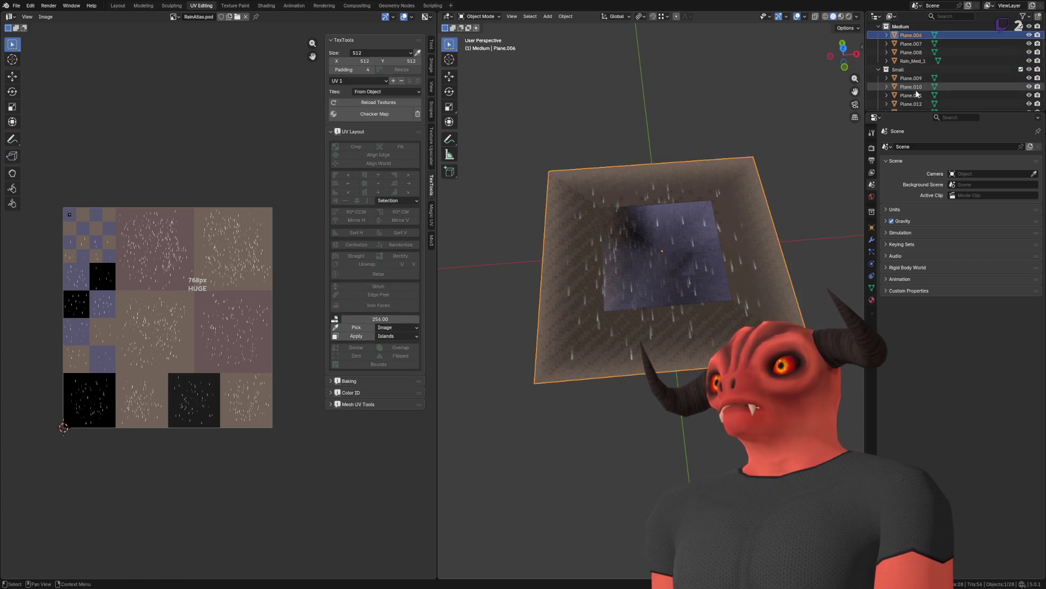
pyautogui.press('.')
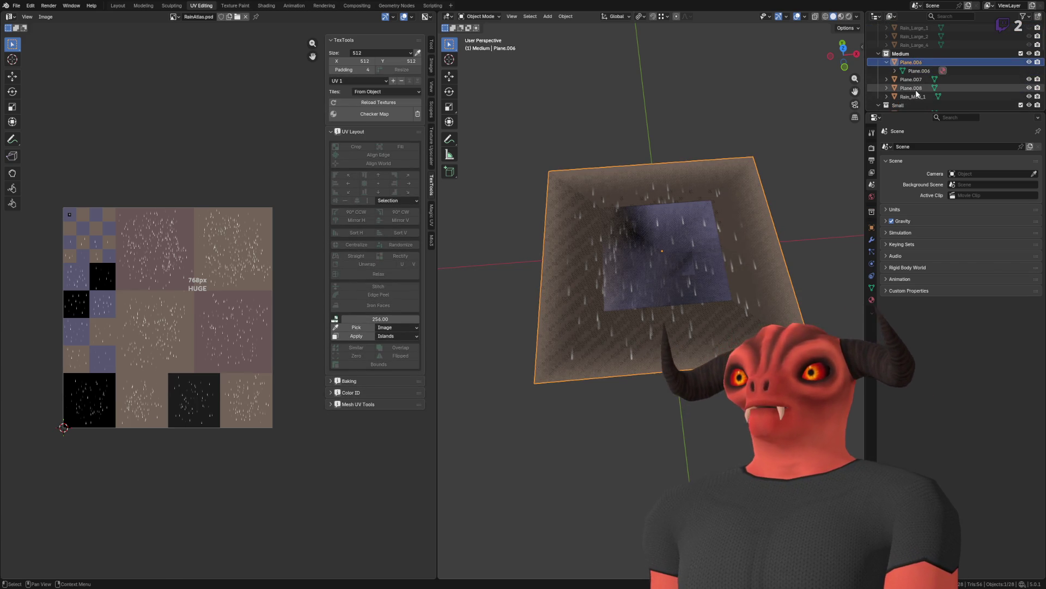
pyautogui.press('Tab')
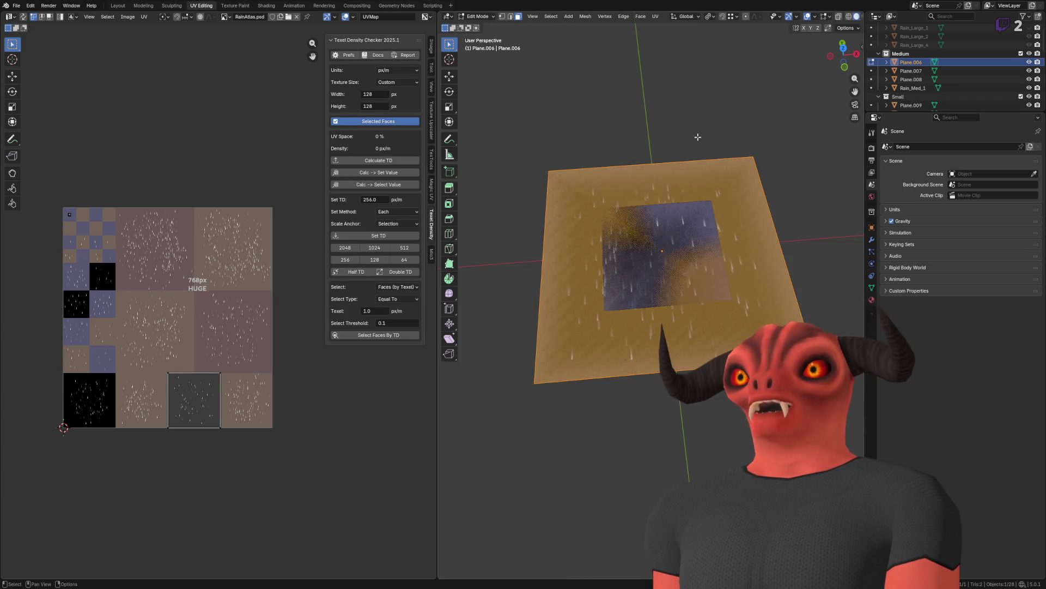
pyautogui.scroll(2, 681, 163)
pyautogui.press('Tab')
pyautogui.doubleClick(920, 61)
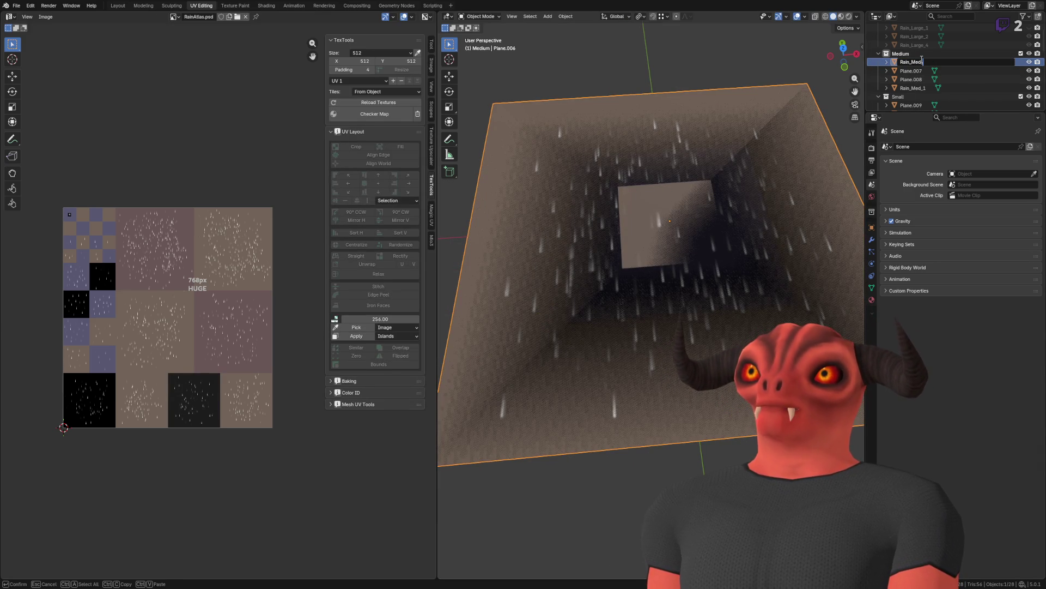
pyautogui.write('2')
pyautogui.press('Return')
pyautogui.doubleClick(922, 62)
pyautogui.write('2')
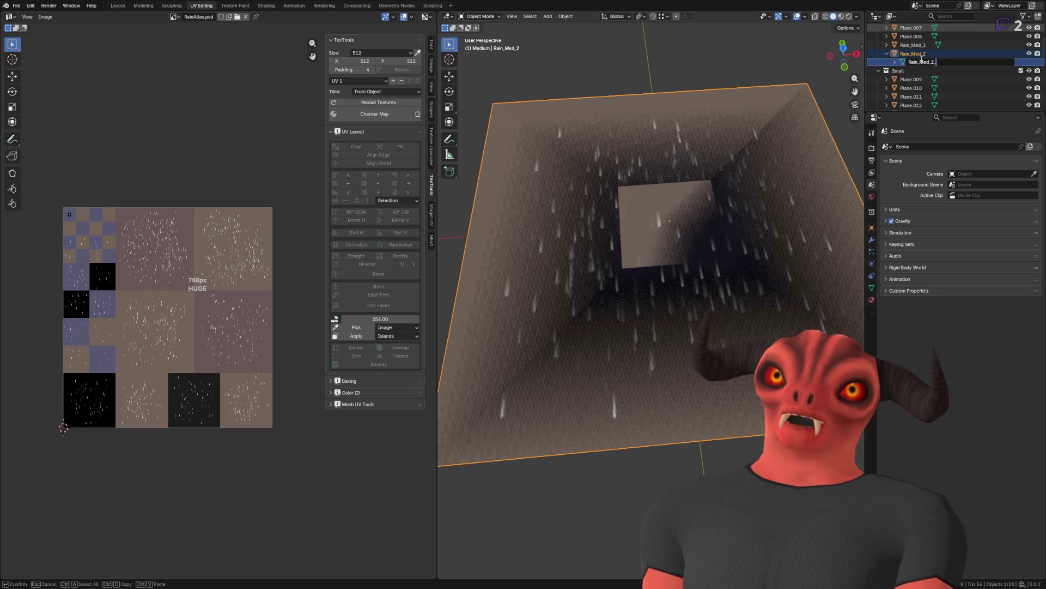
pyautogui.press('Return')
# Step: Frame Rain_Med_2 in the view, then hide Rain_Med_1 and Rain_Med_2
pyautogui.press('Left')
pyautogui.press('Up')
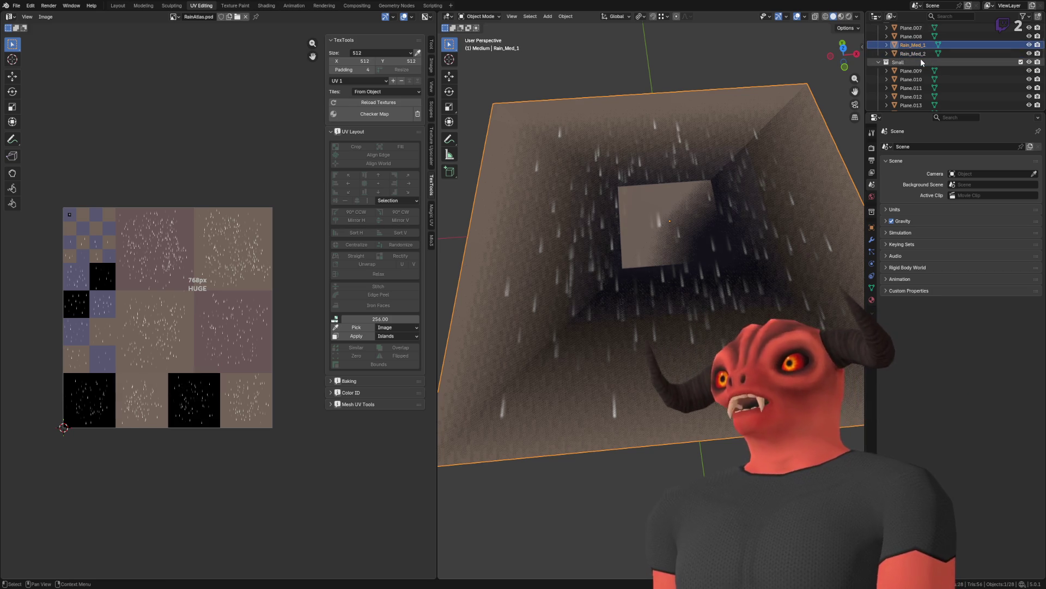
pyautogui.press('Down')
pyautogui.press('KP_Decimal')
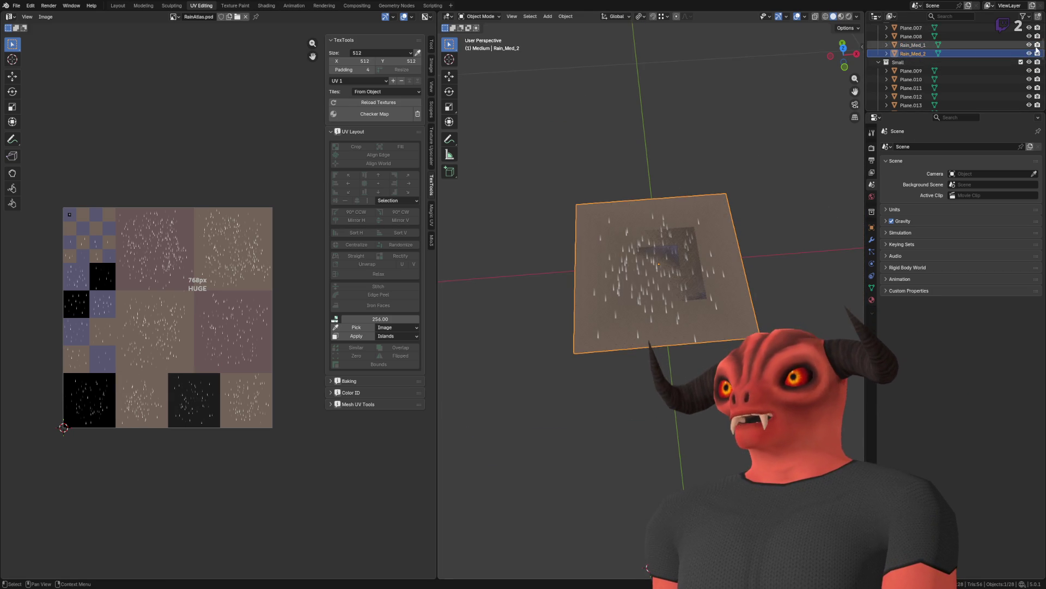
pyautogui.click(1029, 45)
pyautogui.click(1030, 53)
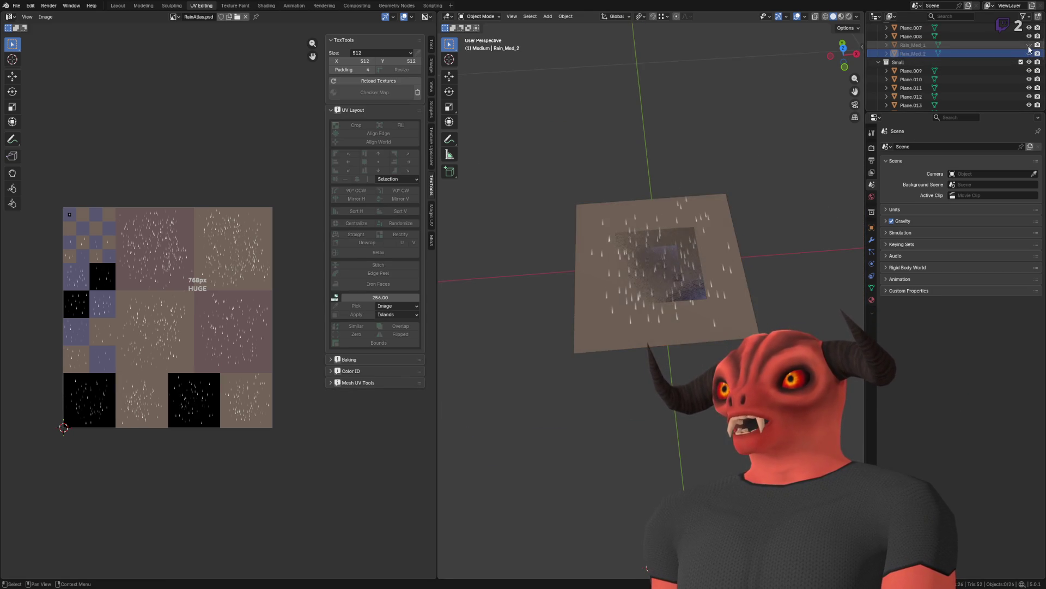
pyautogui.scroll(4, 702, 158)
# Step: Rename Plane.007 to Rain_Med_4 and its mesh data to Rain_Med_4_Mesh
pyautogui.click(911, 28)
pyautogui.press('Tab')
pyautogui.press('Tab')
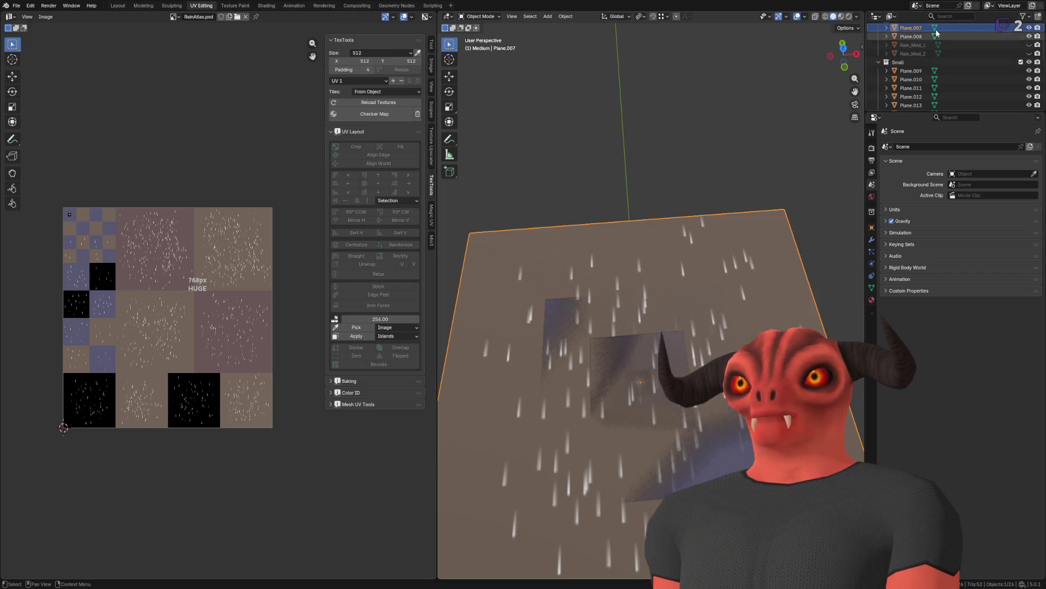
pyautogui.doubleClick(913, 28)
pyautogui.write('Rain_Med_')
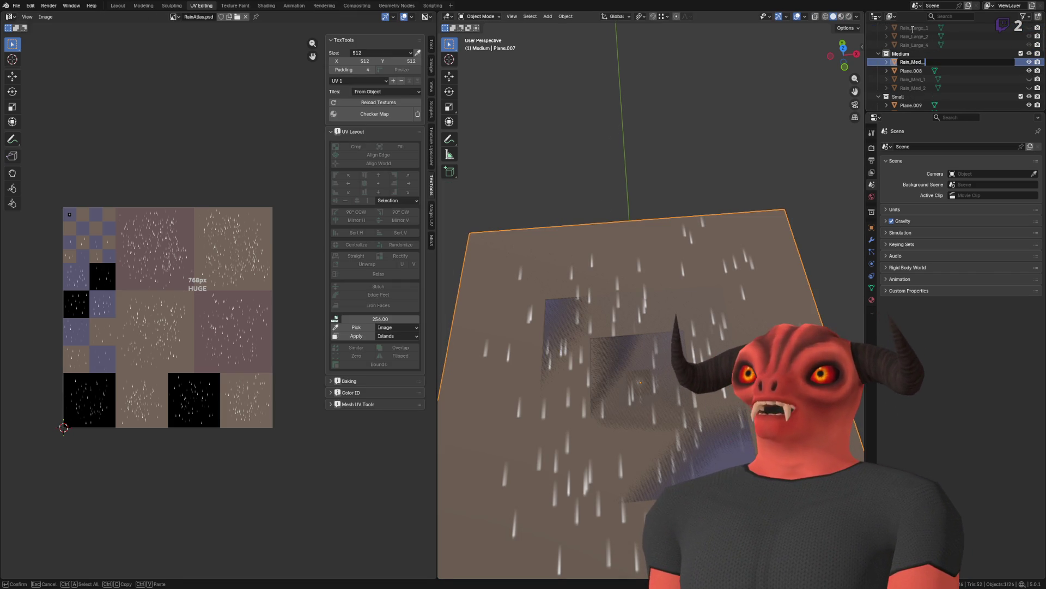
pyautogui.press('Return')
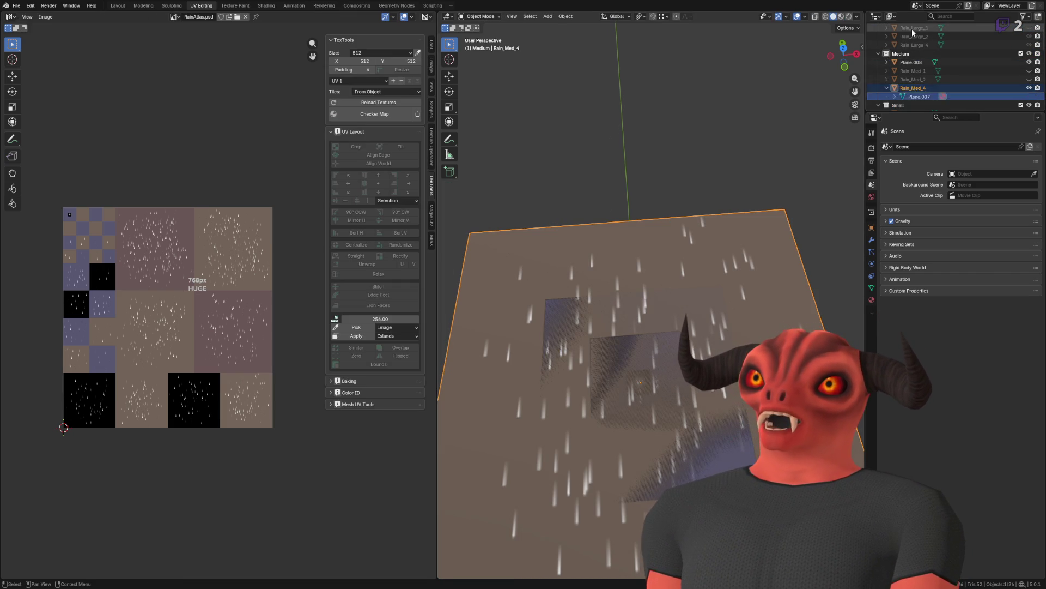
pyautogui.press('Right')
pyautogui.press('Down')
pyautogui.press('F2')
pyautogui.write('Rain_Med_')
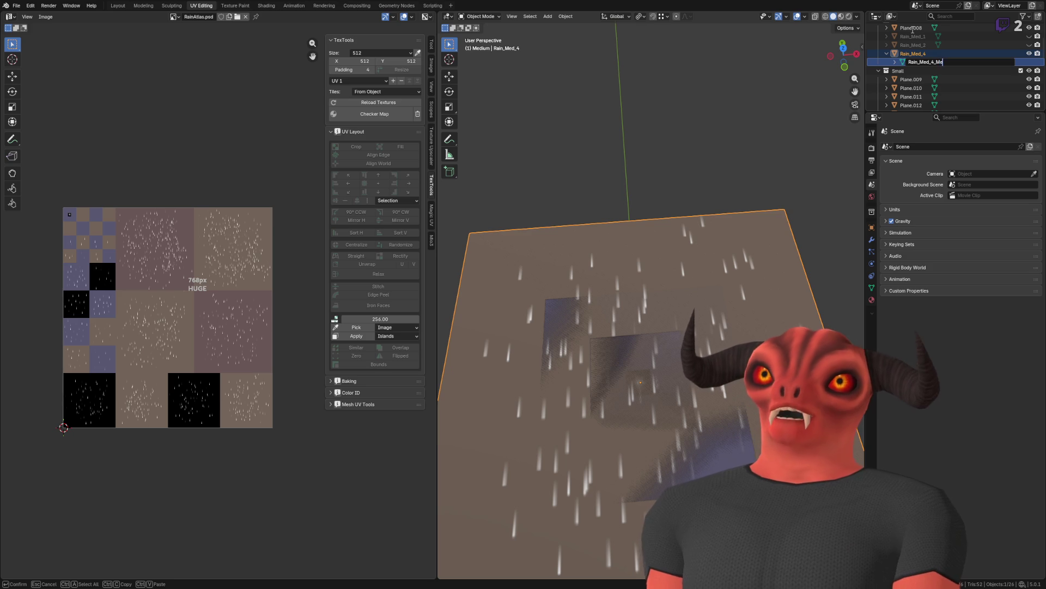
pyautogui.write('esh')
pyautogui.press('Return')
pyautogui.press('Left')
# Step: Rename Plane.008 to Rain_Med_0 with mesh Rain_Med_0_Mesh, then hide it
pyautogui.click(913, 29)
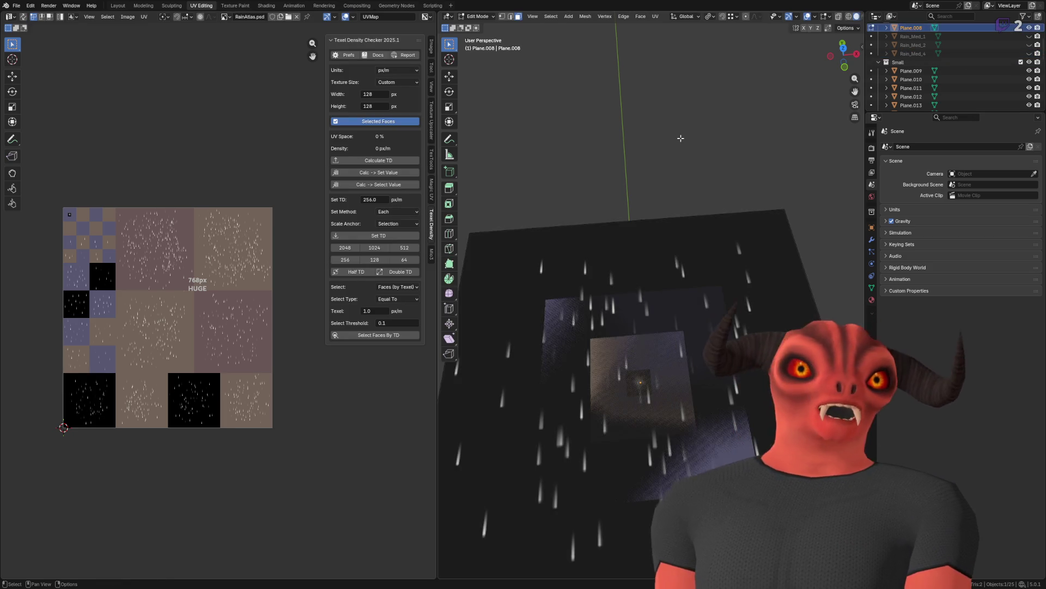
pyautogui.doubleClick(921, 29)
pyautogui.write('Rain_Med_')
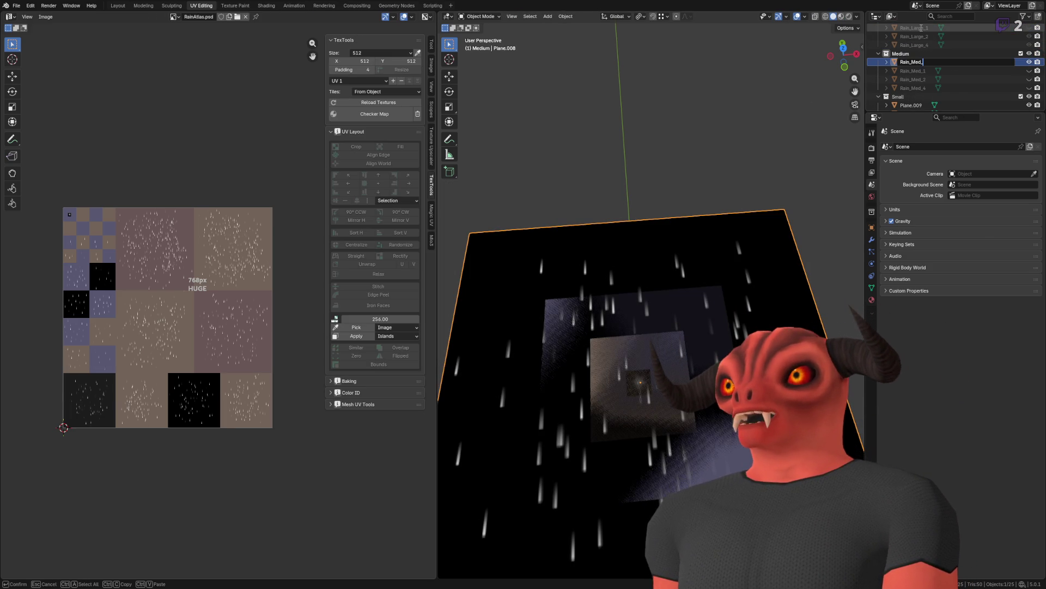
pyautogui.press('Return')
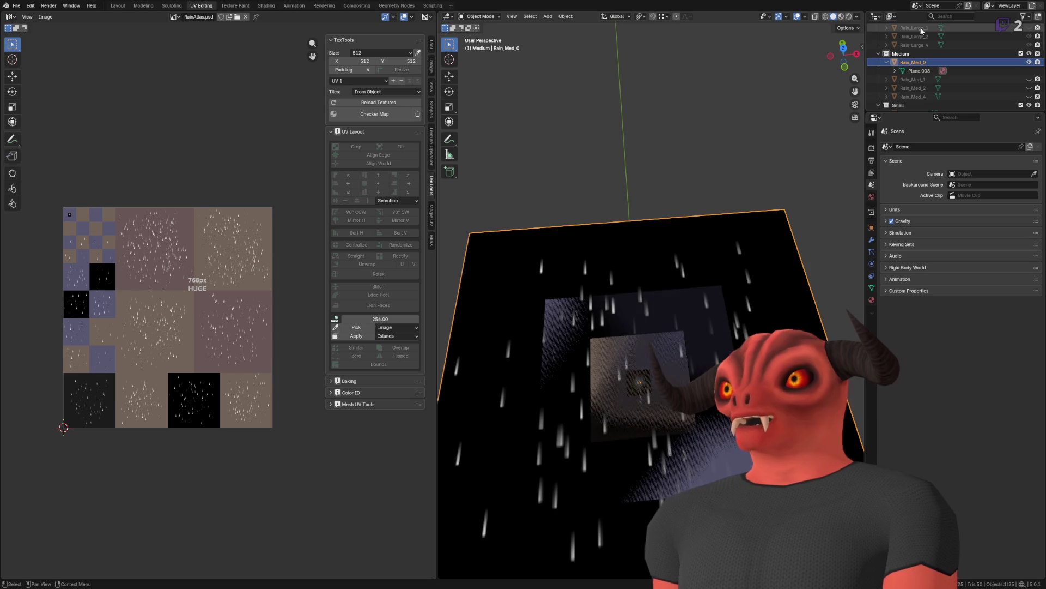
pyautogui.press('Tab')
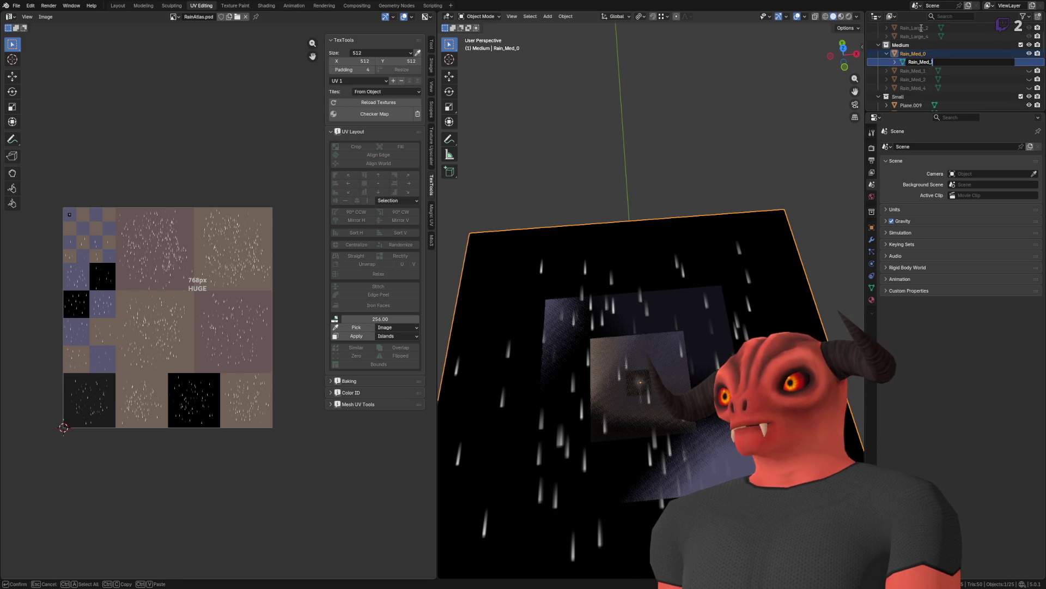
pyautogui.write('Rain_Med_0_MMes')
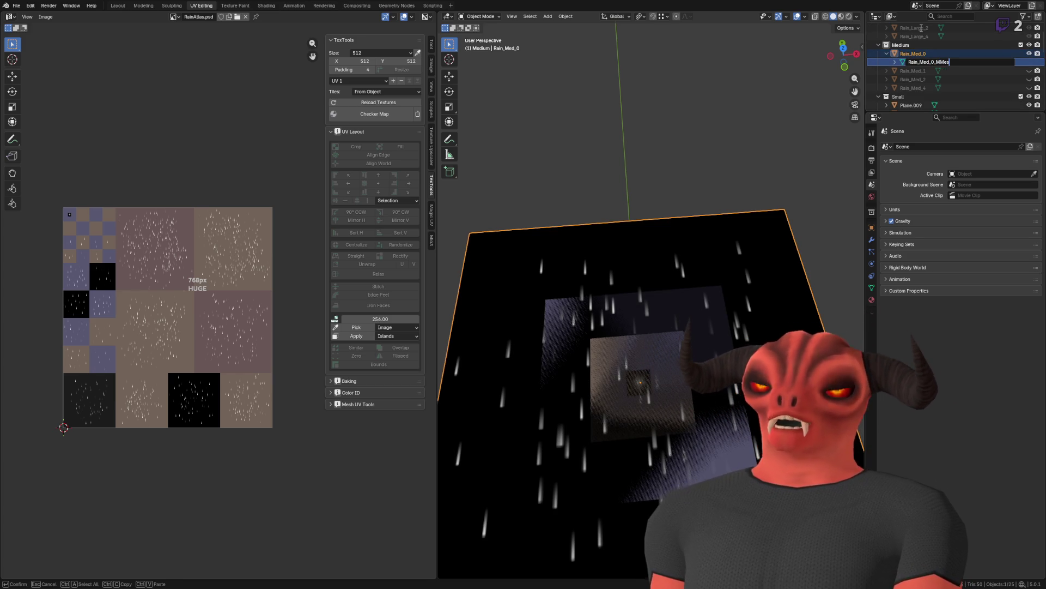
pyautogui.press('BackSpace')
pyautogui.press('BackSpace')
pyautogui.press('Return')
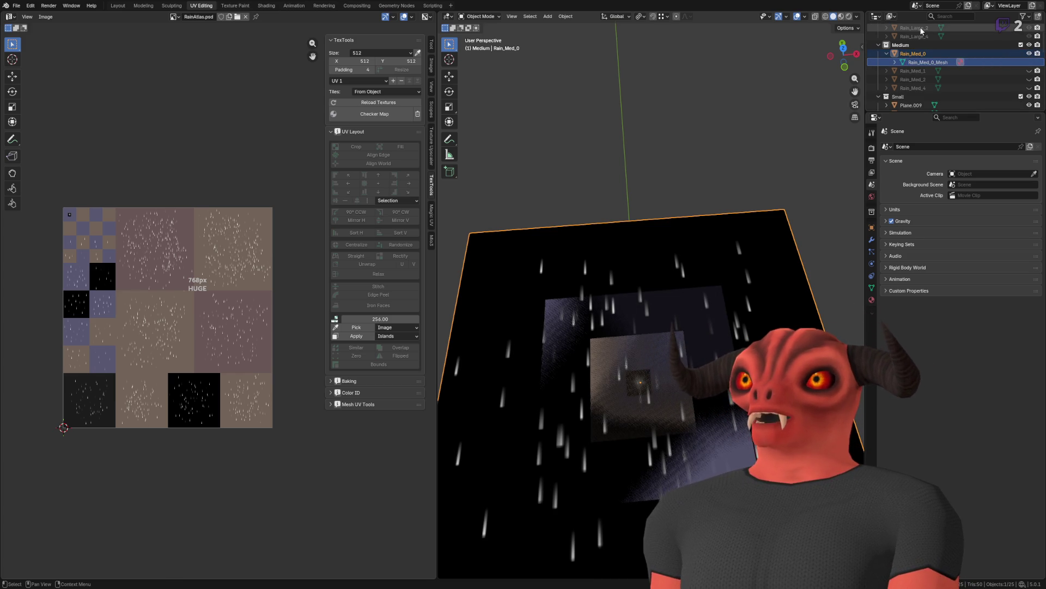
pyautogui.click(961, 85)
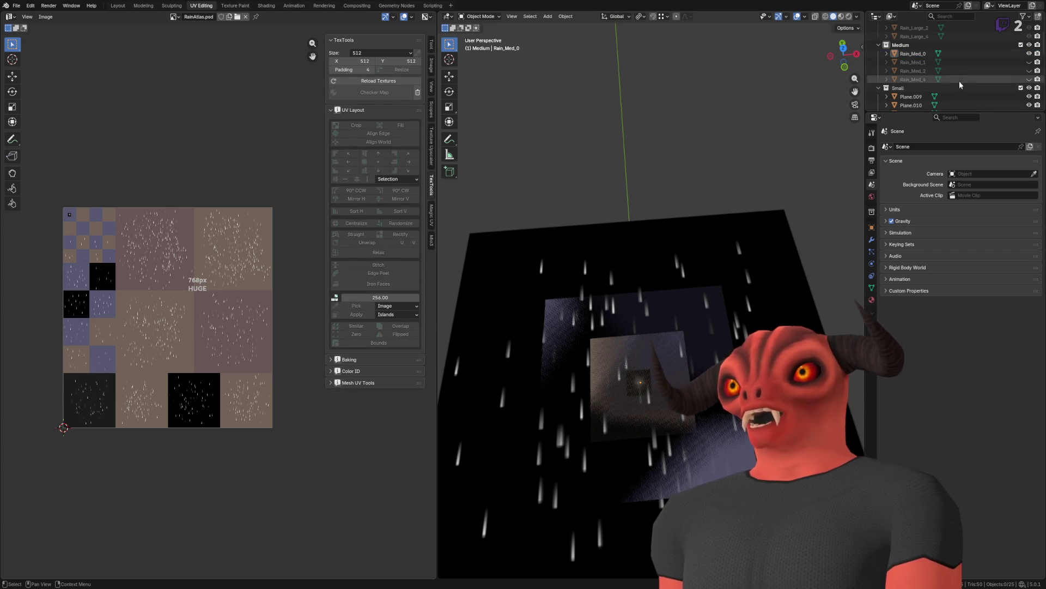
pyautogui.click(1029, 54)
# Step: Reset the eye toggles so the renamed Medium planes are hidden together, then collapse the Medium collection
pyautogui.scroll(3, 1009, 55)
pyautogui.click(1029, 44)
pyautogui.click(1029, 53)
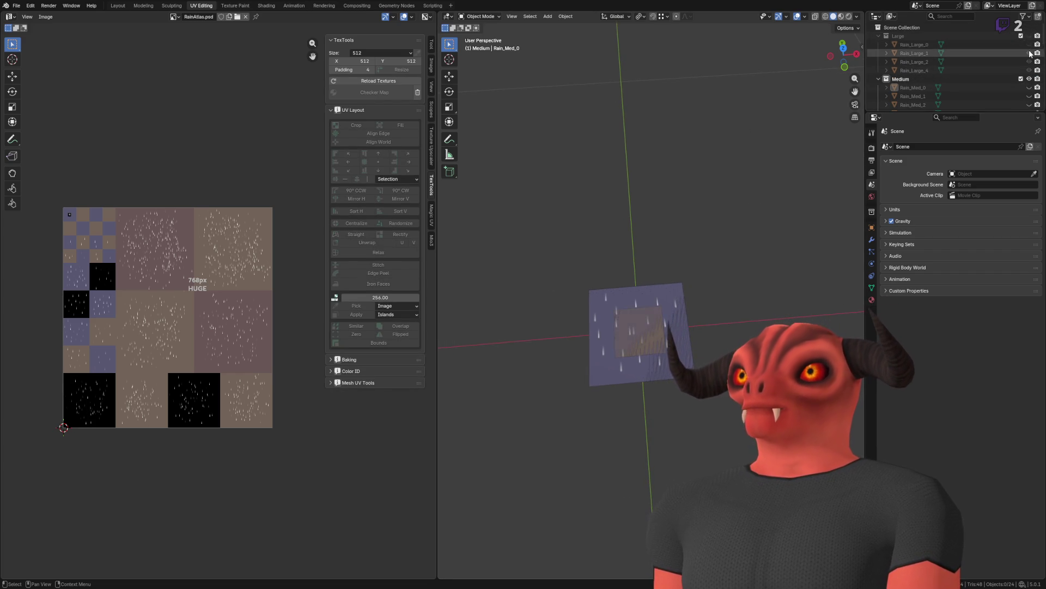
pyautogui.scroll(-3, 1013, 81)
pyautogui.click(1029, 61)
pyautogui.click(1029, 53)
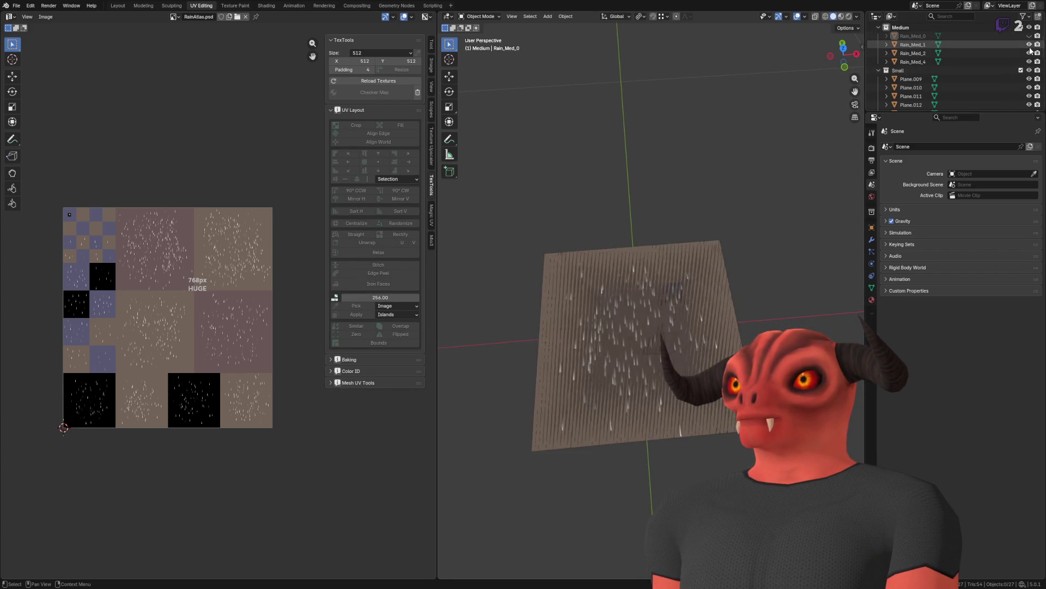
pyautogui.click(1029, 36)
pyautogui.moveTo(1029, 36); pyautogui.dragTo(1029, 61)
pyautogui.click(888, 26)
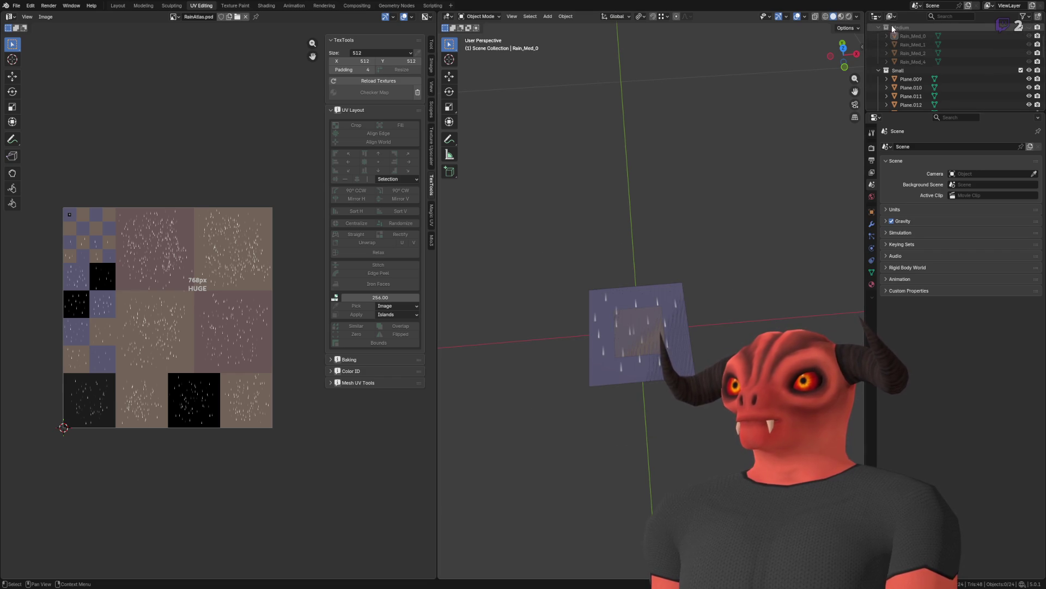
pyautogui.click(879, 27)
# Step: Select the Small collection planes Plane.009 through Plane.016
pyautogui.click(910, 44)
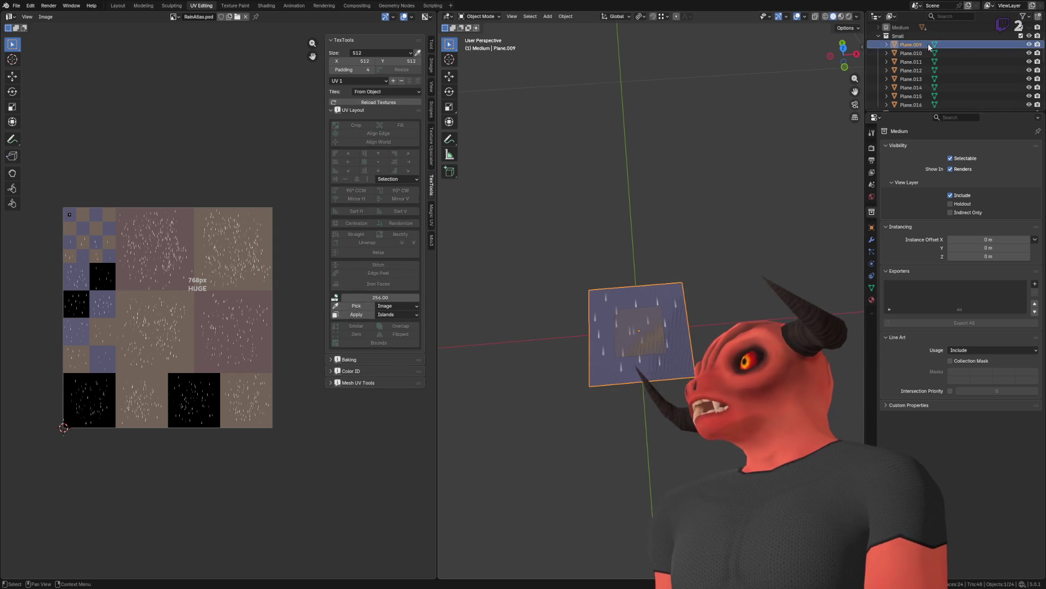
pyautogui.scroll(-3, 927, 43)
pyautogui.keyDown('shift'); pyautogui.click(916, 70); pyautogui.keyUp('shift')
pyautogui.scroll(2, 622, 171)
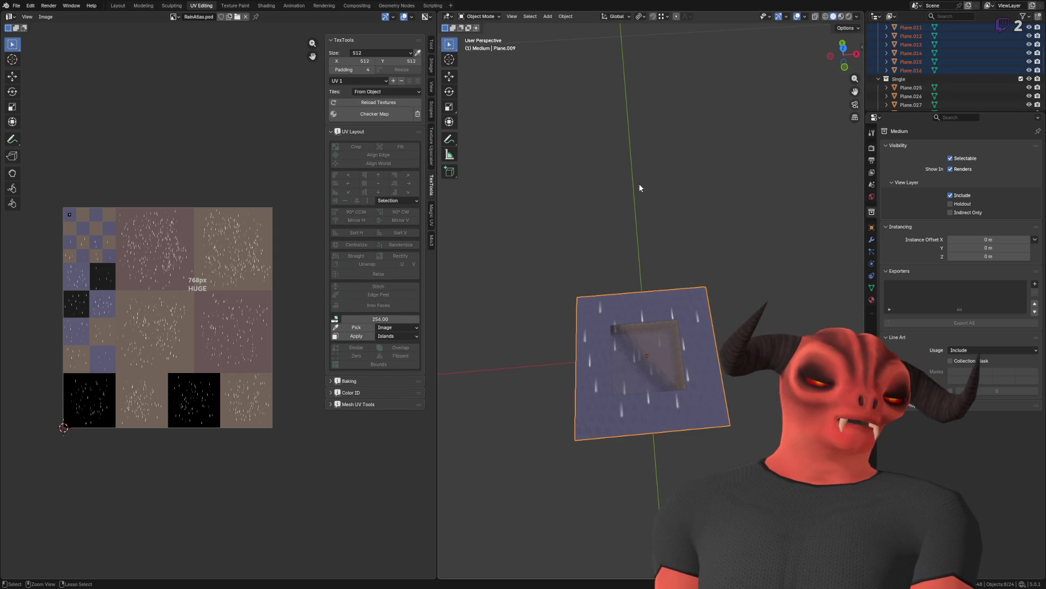
# Step: Batch rename the eight selected planes with Set Name to Rain_Small_
pyautogui.hotkey('ctrl', 'F2')
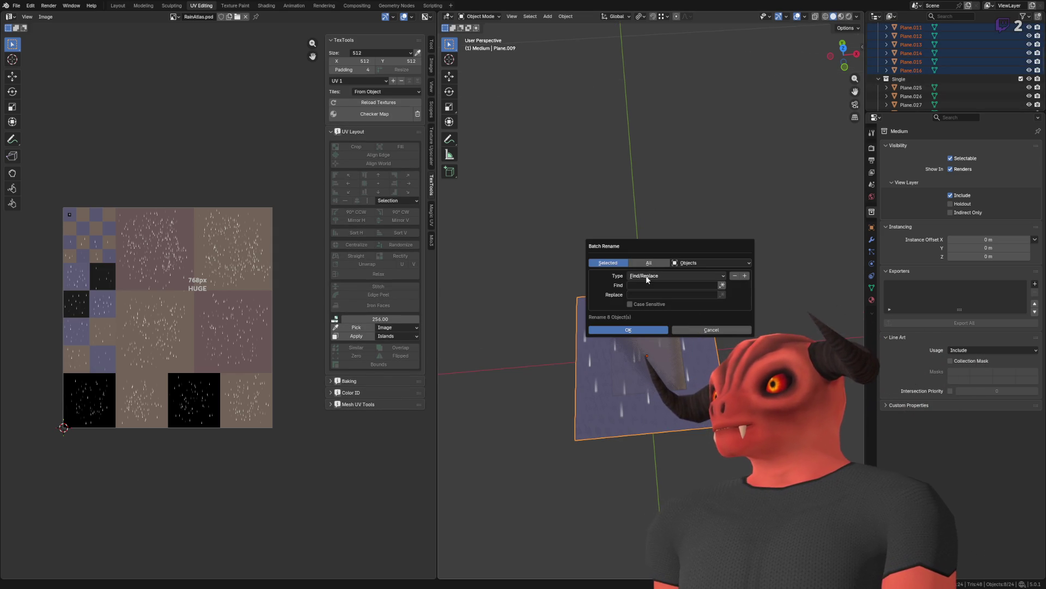
pyautogui.click(650, 263)
pyautogui.click(611, 263)
pyautogui.click(650, 263)
pyautogui.click(616, 263)
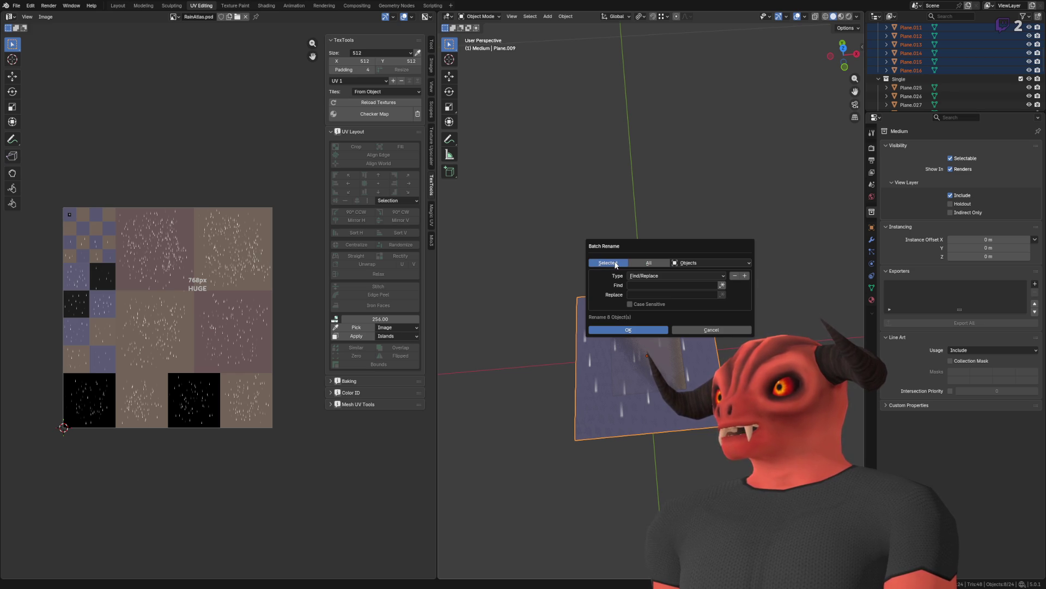
pyautogui.click(666, 276)
pyautogui.click(664, 285)
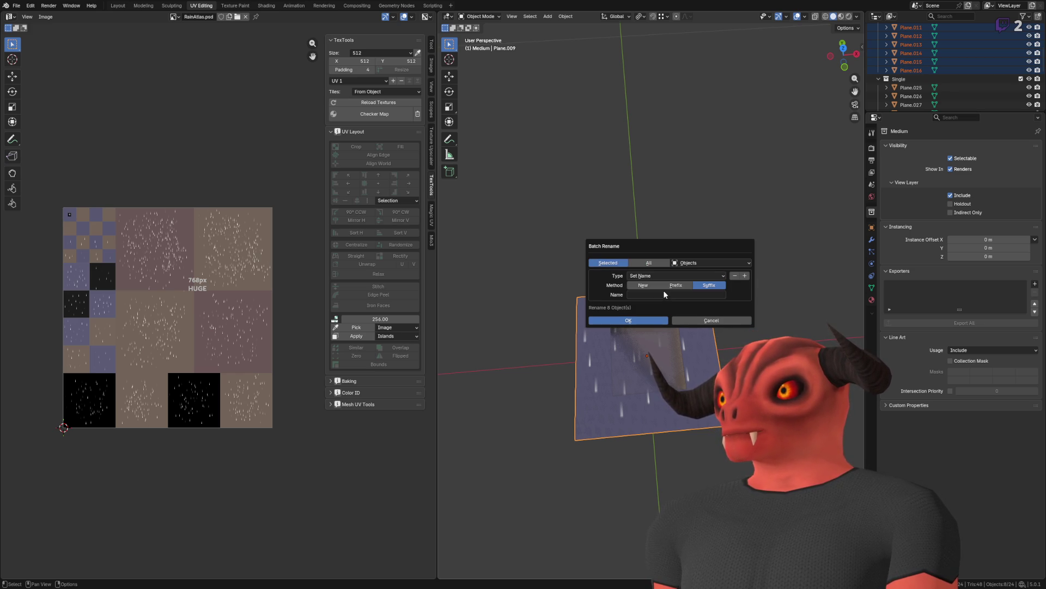
pyautogui.click(632, 293)
pyautogui.write('Rain_Med_')
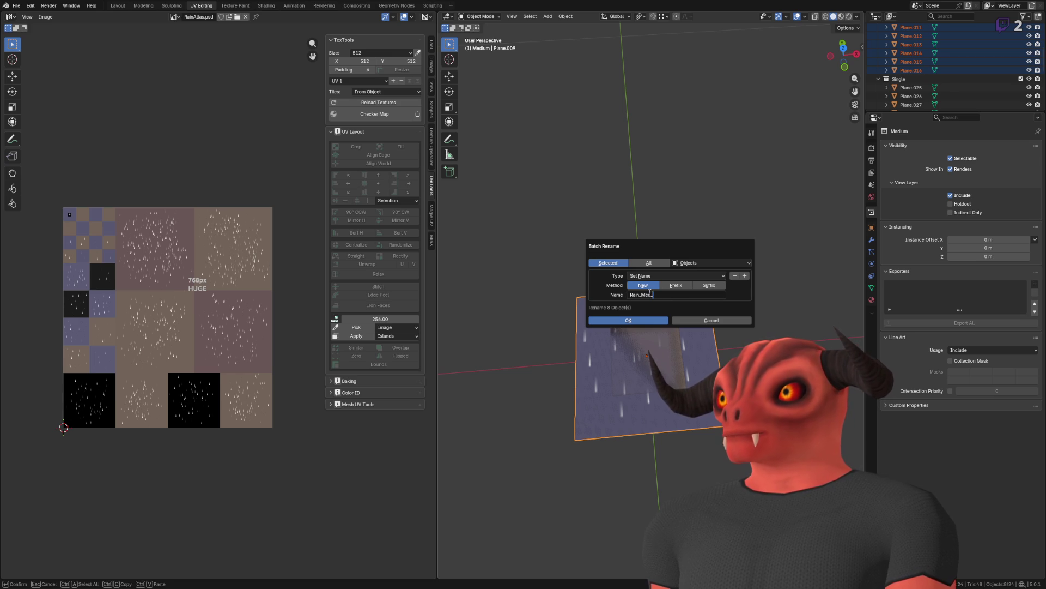
pyautogui.press('BackSpace')
pyautogui.press('BackSpace')
pyautogui.press('BackSpace')
pyautogui.write('Small_')
pyautogui.press('Return')
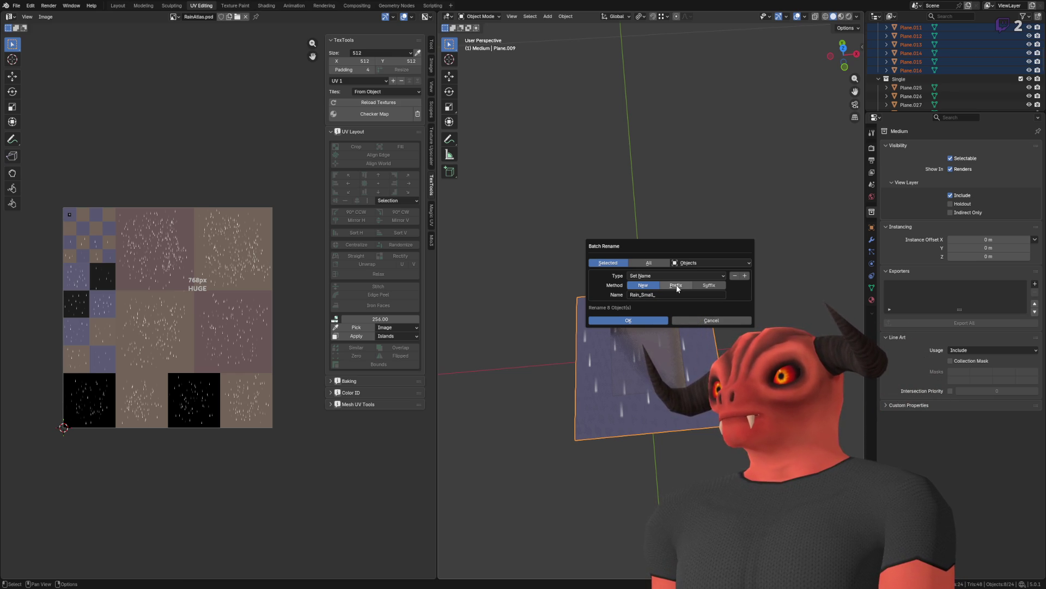
pyautogui.click(642, 322)
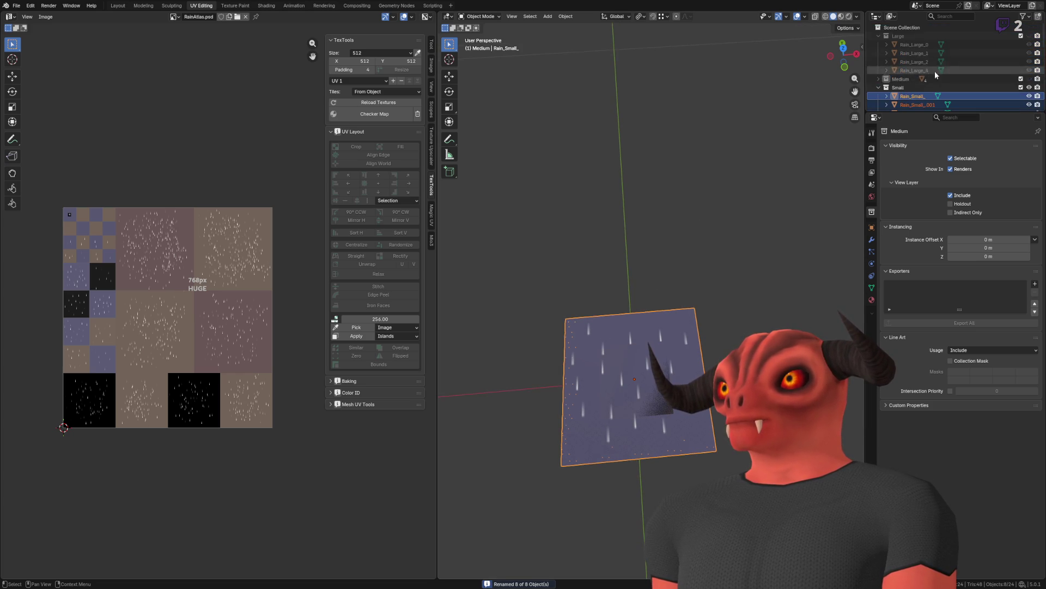
# Step: Drag the Outliner border down to make the object list taller
pyautogui.scroll(2, 960, 68)
pyautogui.moveTo(923, 112); pyautogui.dragTo(923, 373)
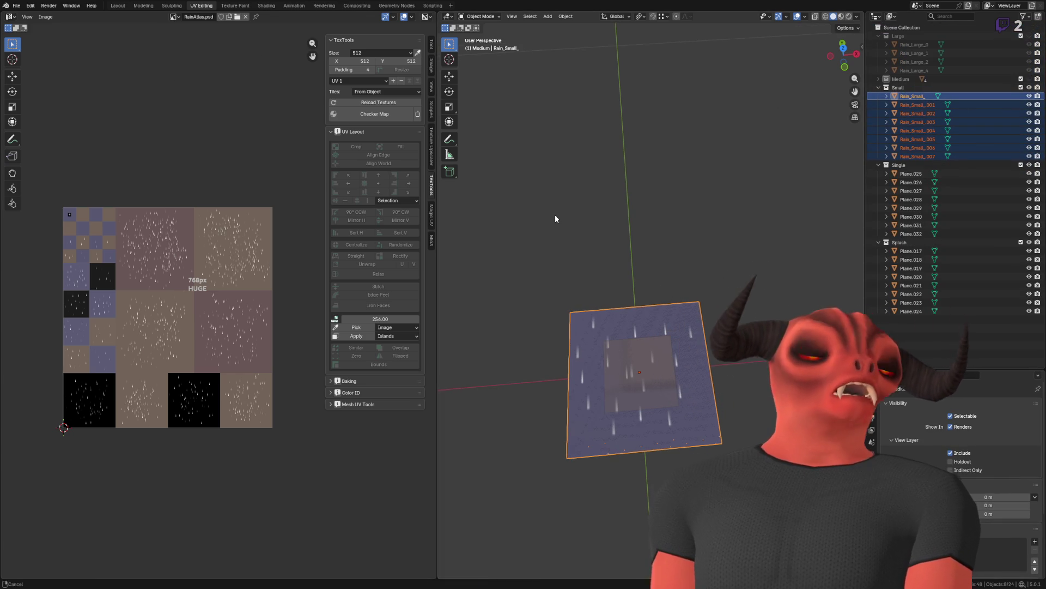
pyautogui.hotkey('ctrl', 'F2')
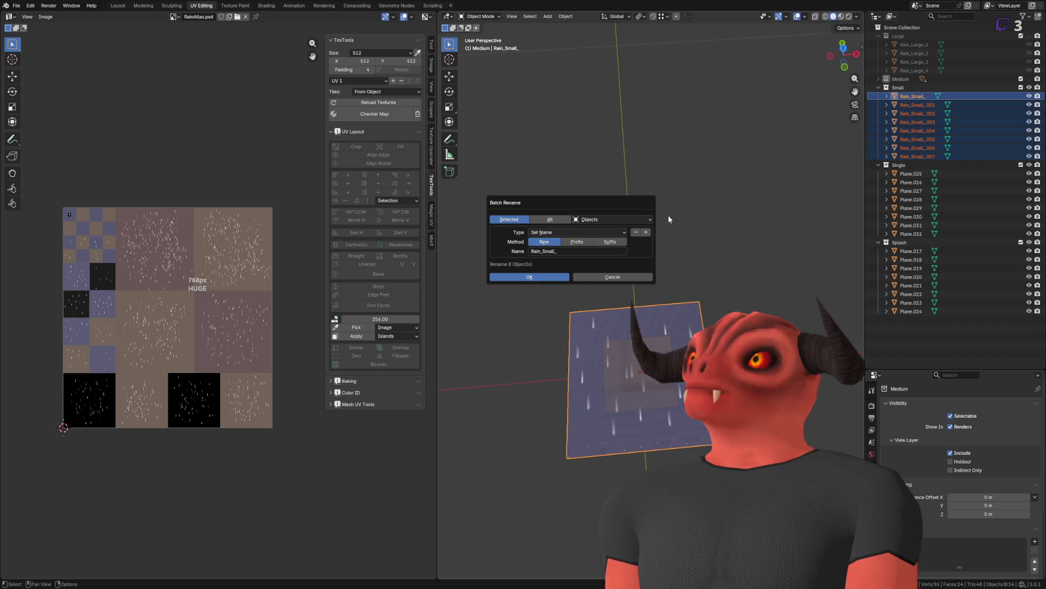
# Step: Cancel the batch rename and renumber Rain_Small_.001, .007 and .006 as Rain_Small_1, 7 and 6
pyautogui.click(630, 274)
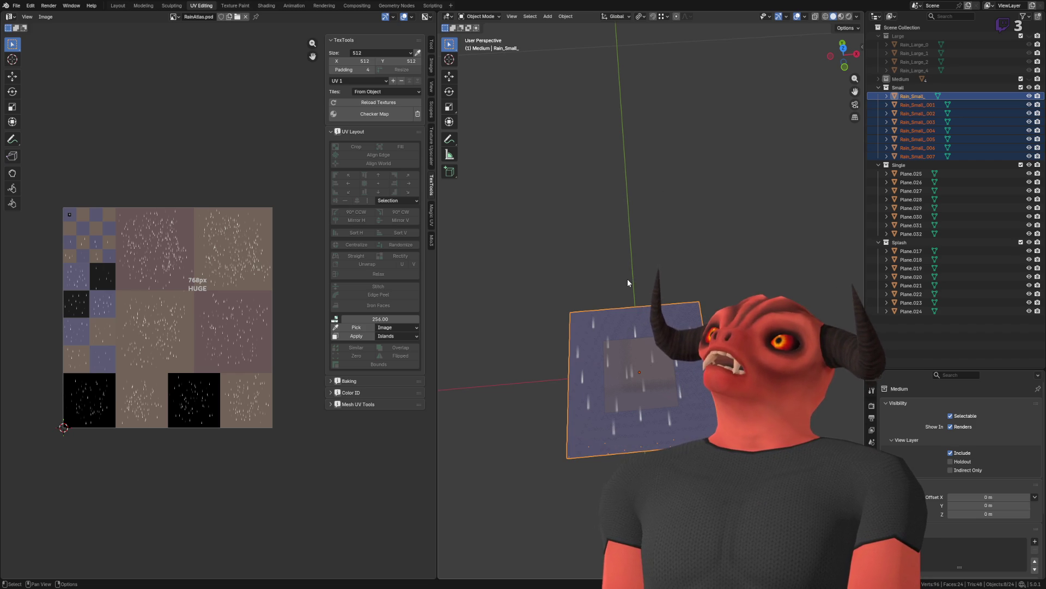
pyautogui.click(931, 113)
pyautogui.click(931, 105)
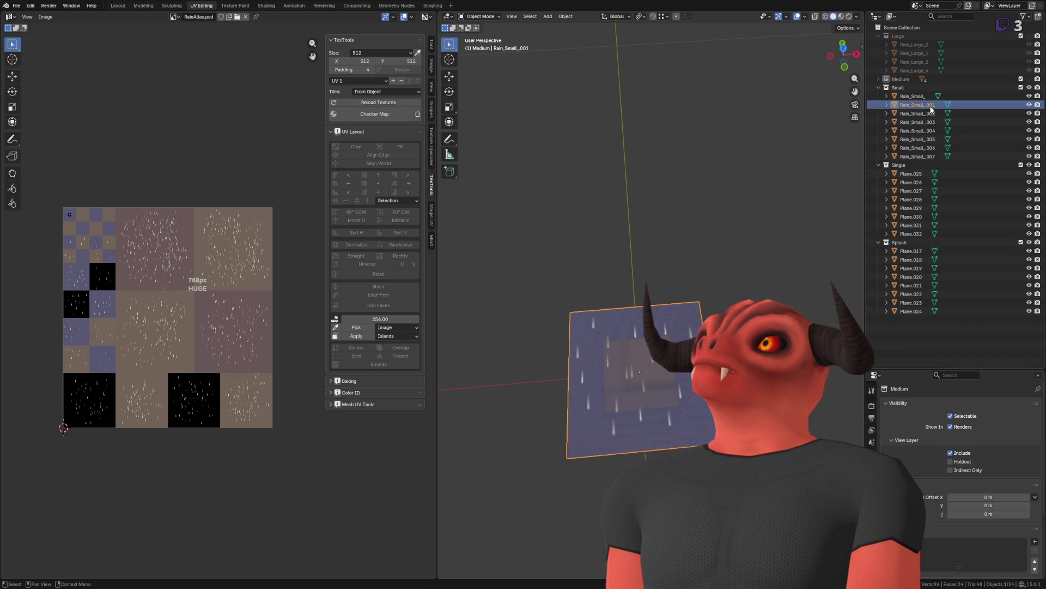
pyautogui.doubleClick(930, 106)
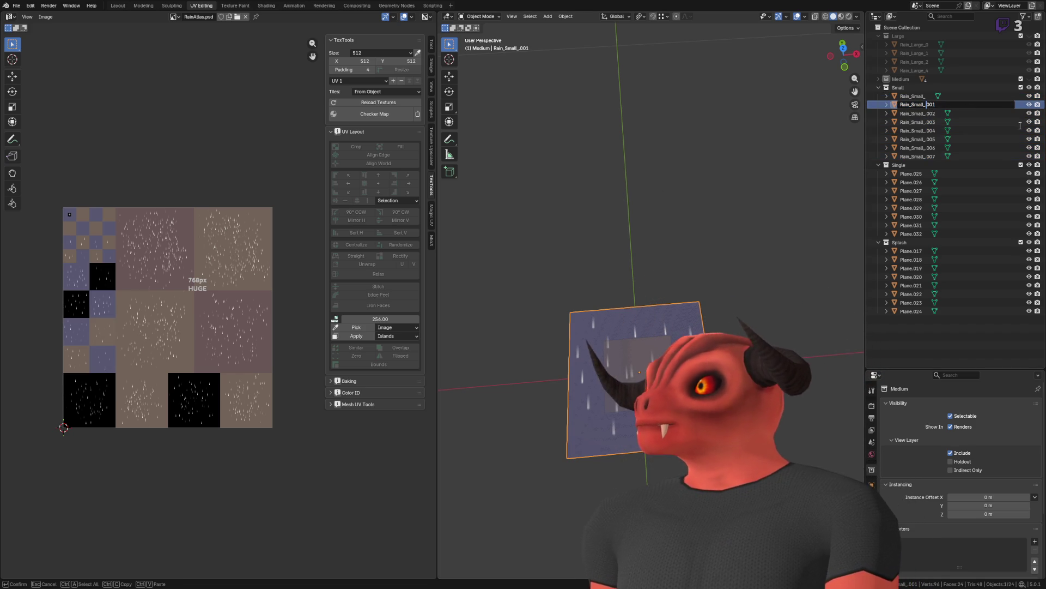
pyautogui.press('Return')
pyautogui.press('Up')
pyautogui.press('F2')
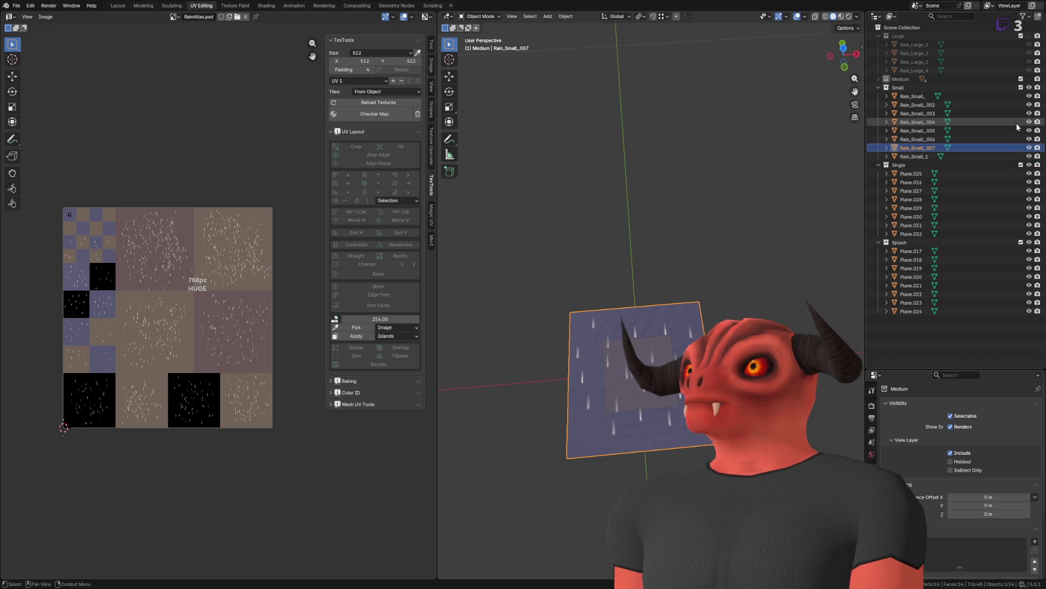
pyautogui.press('Right')
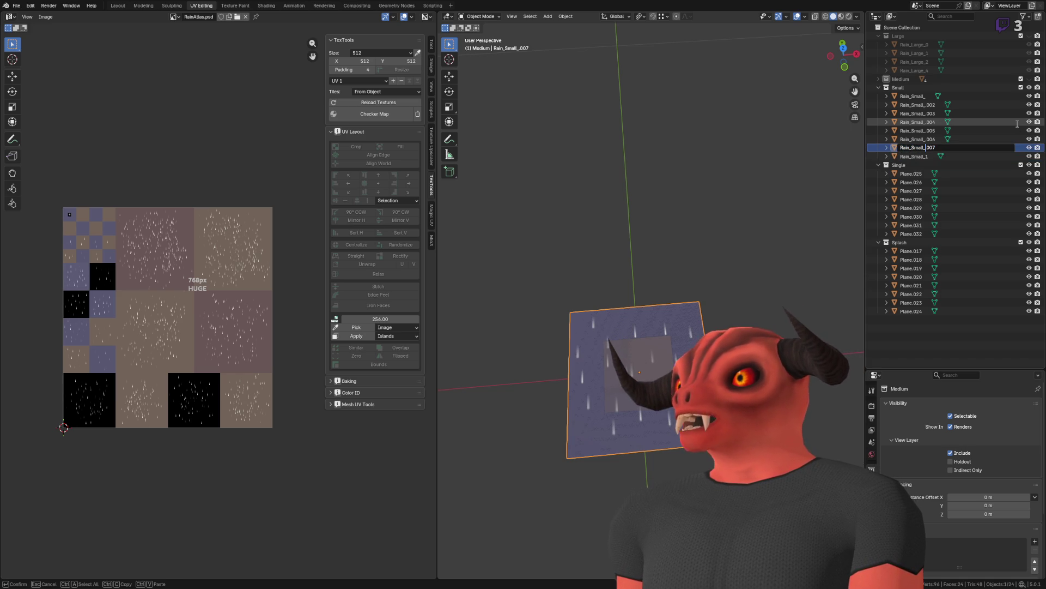
pyautogui.press('Return')
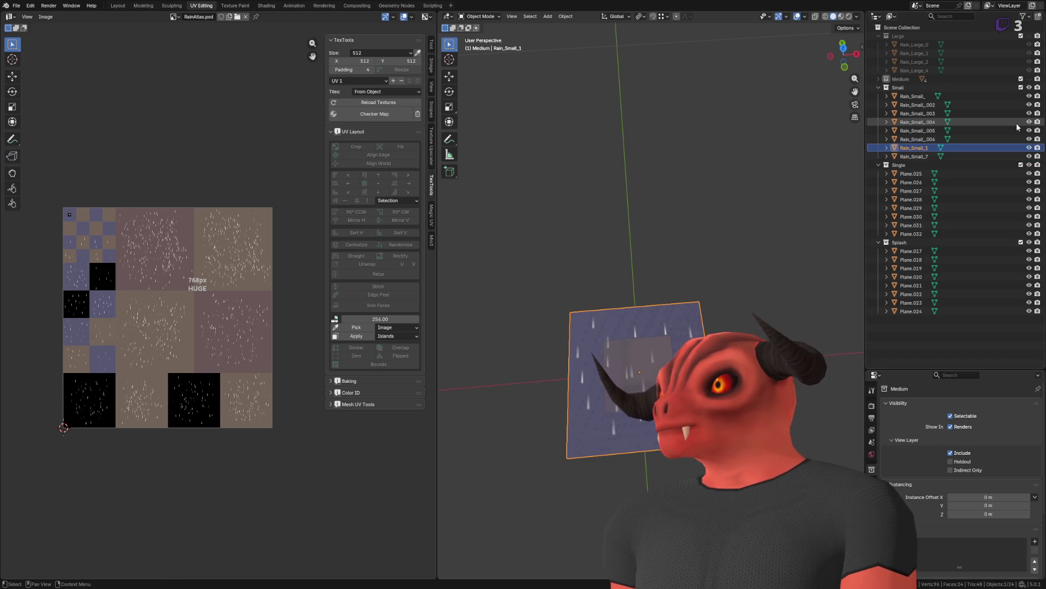
pyautogui.press('Up')
pyautogui.press('F2')
pyautogui.press('Right')
pyautogui.press('Return')
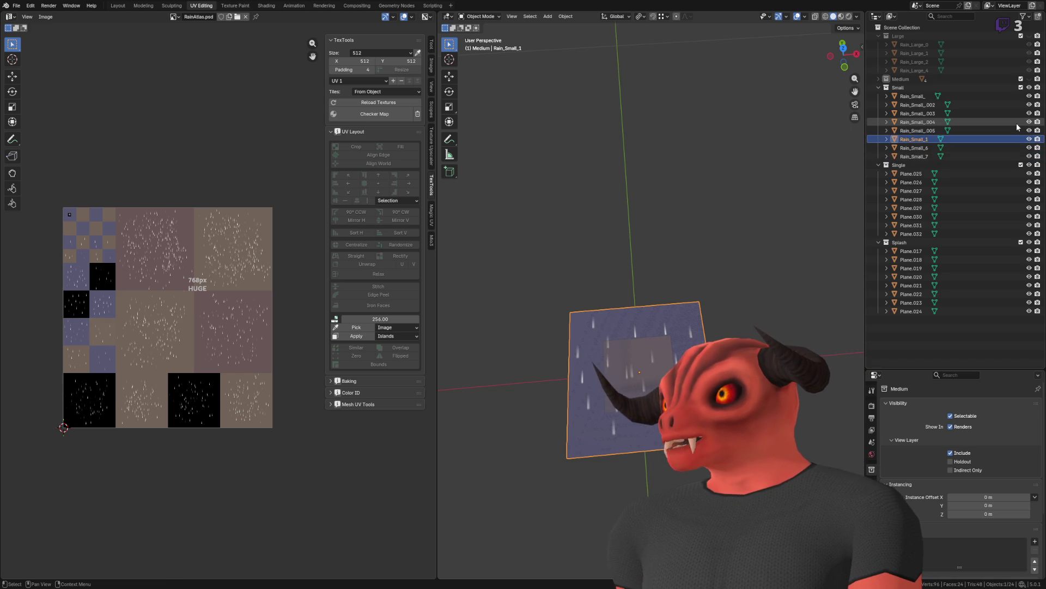
pyautogui.press('Up')
# Step: Renumber the remaining Small objects as Rain_Small_5, 4, 3, 2 and 0
pyautogui.press('Right')
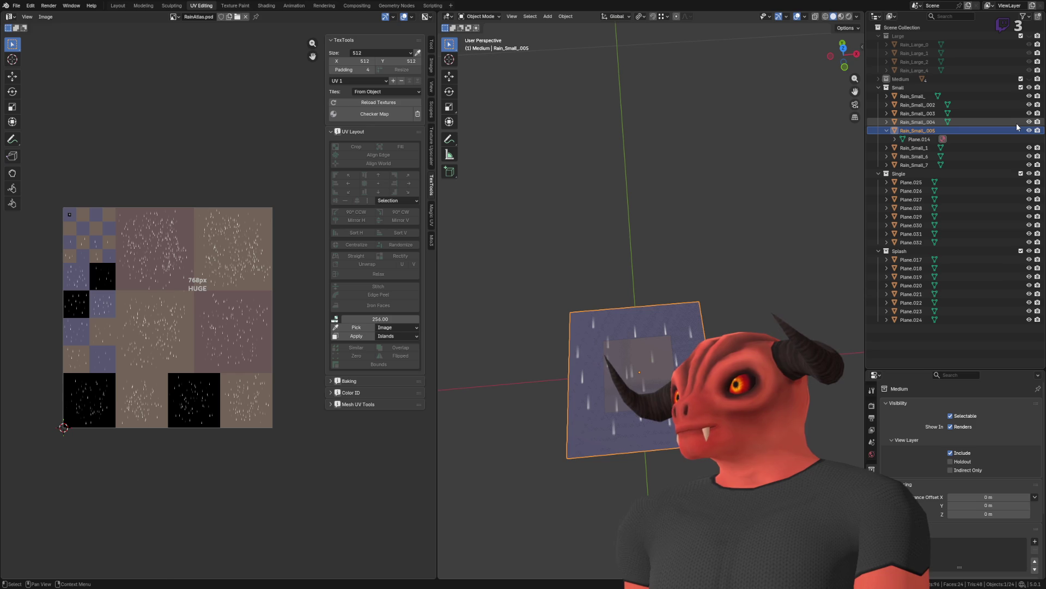
pyautogui.press('F2')
pyautogui.press('BackSpace')
pyautogui.press('BackSpace')
pyautogui.press('BackSpace')
pyautogui.press('Return')
pyautogui.press('Left')
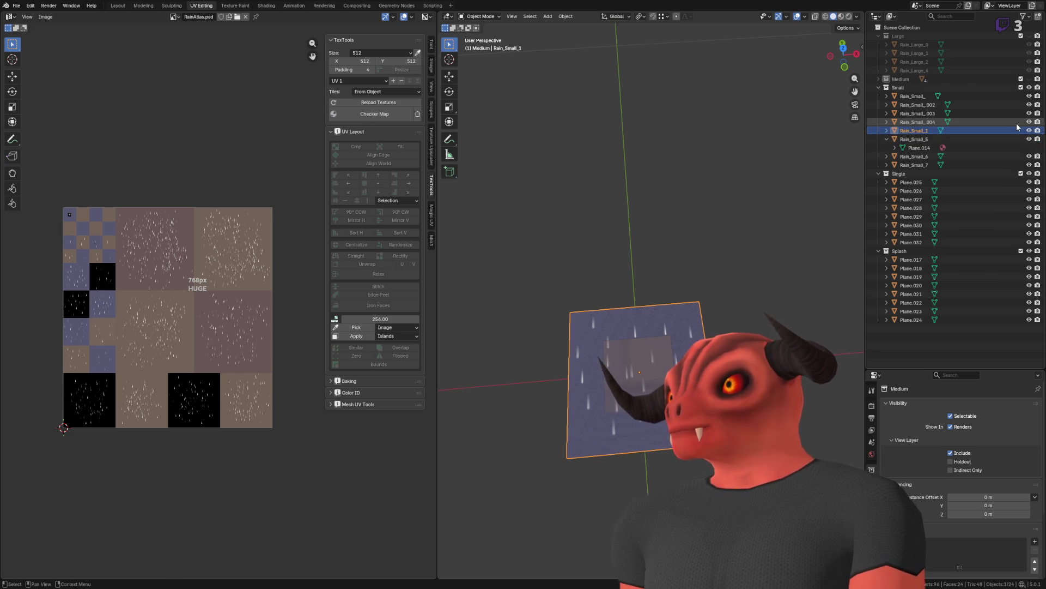
pyautogui.press('Up')
pyautogui.press('Up')
pyautogui.press('Right')
pyautogui.press('F2')
pyautogui.press('Right')
pyautogui.press('Return')
pyautogui.press('Up')
pyautogui.press('Up')
pyautogui.press('F2')
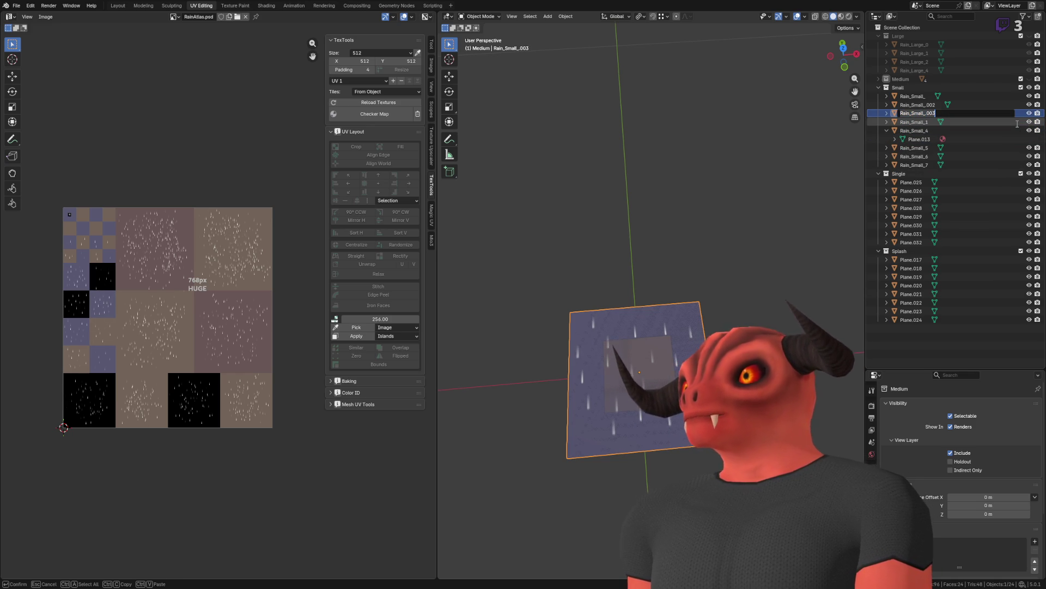
pyautogui.press('Right')
pyautogui.press('Return')
pyautogui.press('Up')
pyautogui.press('Up')
pyautogui.press('F2')
pyautogui.press('Right')
pyautogui.press('Return')
pyautogui.press('Up')
pyautogui.press('Up')
pyautogui.press('F2')
pyautogui.press('Right')
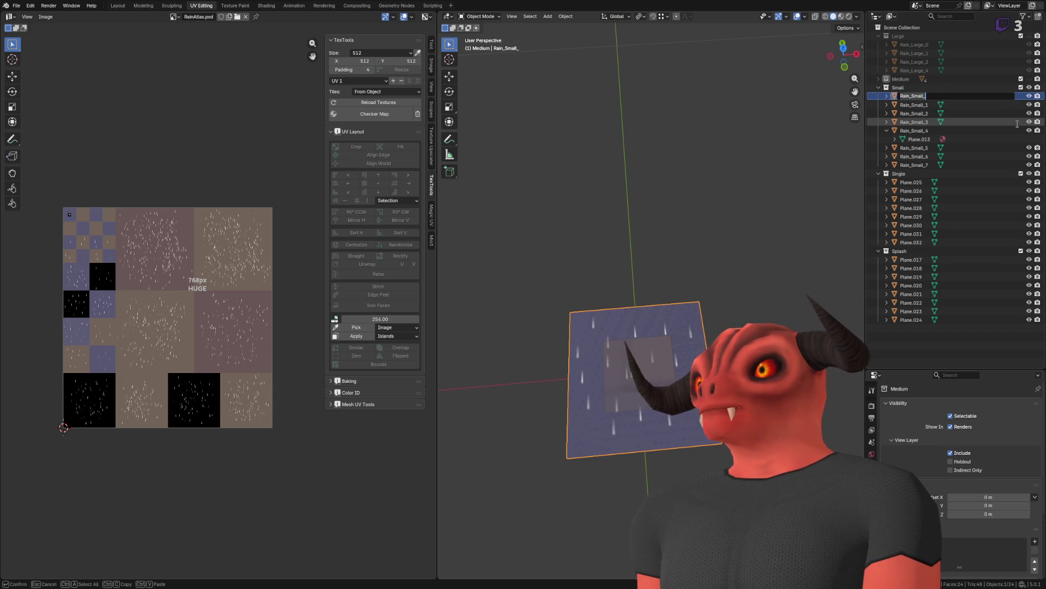
pyautogui.write('0')
pyautogui.press('Return')
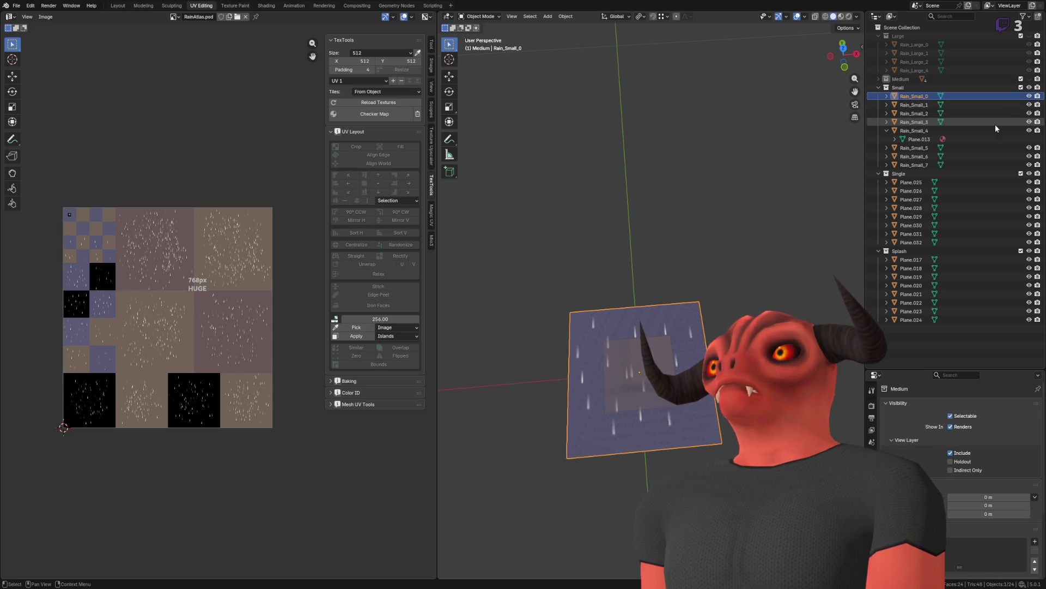
# Step: Rename Rain_Small_0's mesh data to Rain_Small_0_Mesh
pyautogui.click(933, 131)
pyautogui.press('Up')
pyautogui.press('Up')
pyautogui.press('Up')
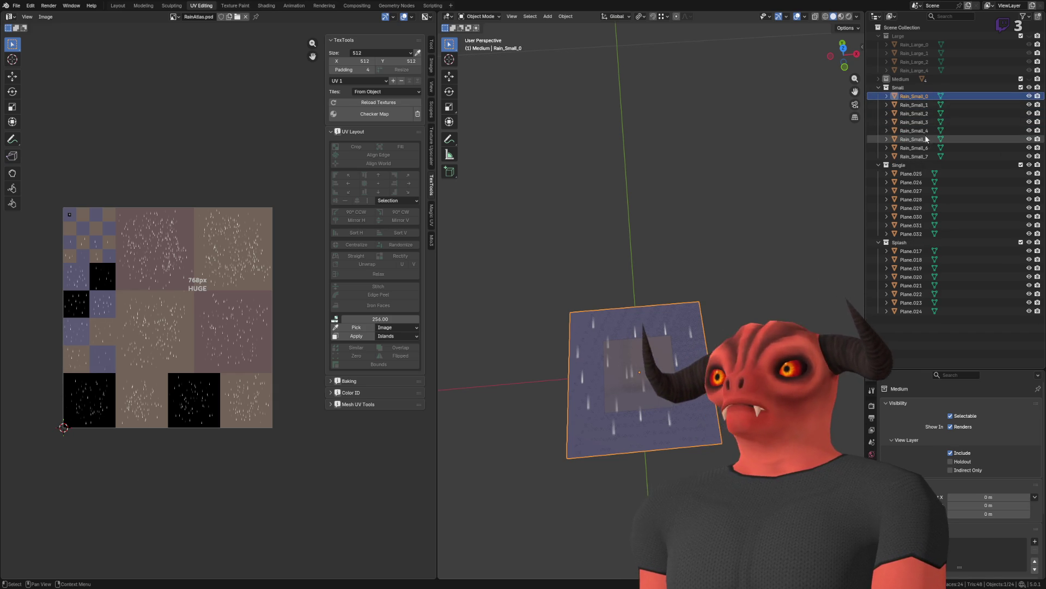
pyautogui.click(823, 117)
pyautogui.click(924, 96)
pyautogui.write('Rain_Small_0_Mesh')
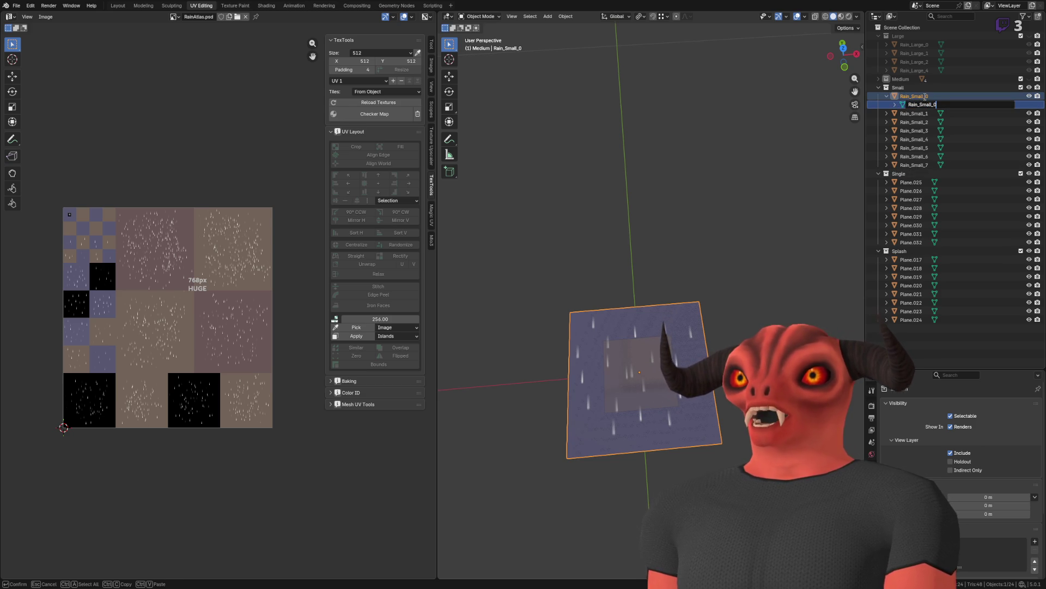
pyautogui.press('Return')
# Step: Collapse Rain_Small_0, deselect everything, and select Plane.025, the first Single plane
pyautogui.click(887, 95)
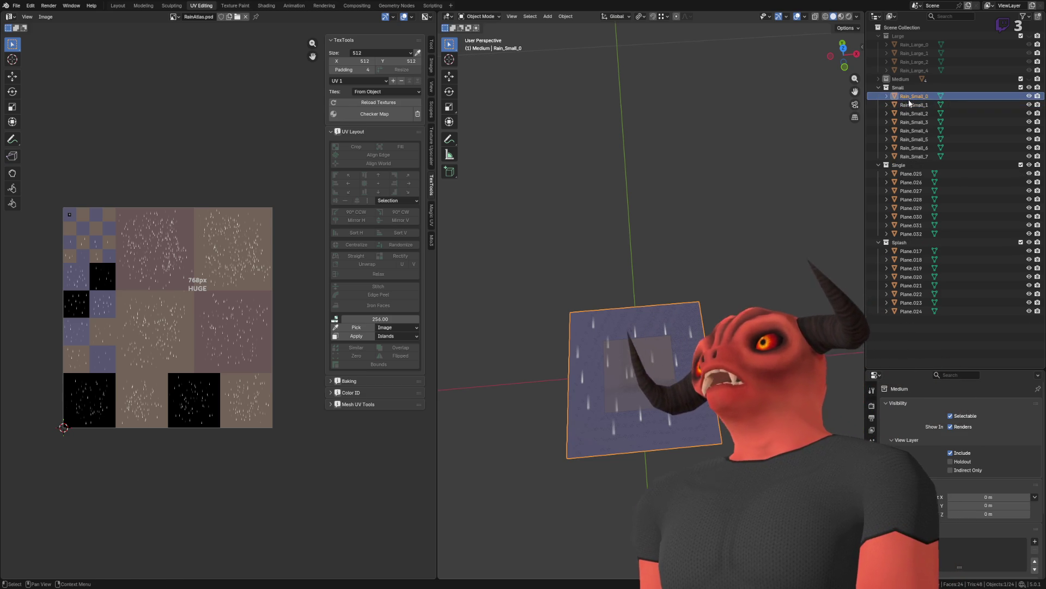
pyautogui.click(676, 188)
pyautogui.moveTo(676, 188); pyautogui.dragTo(681, 145)
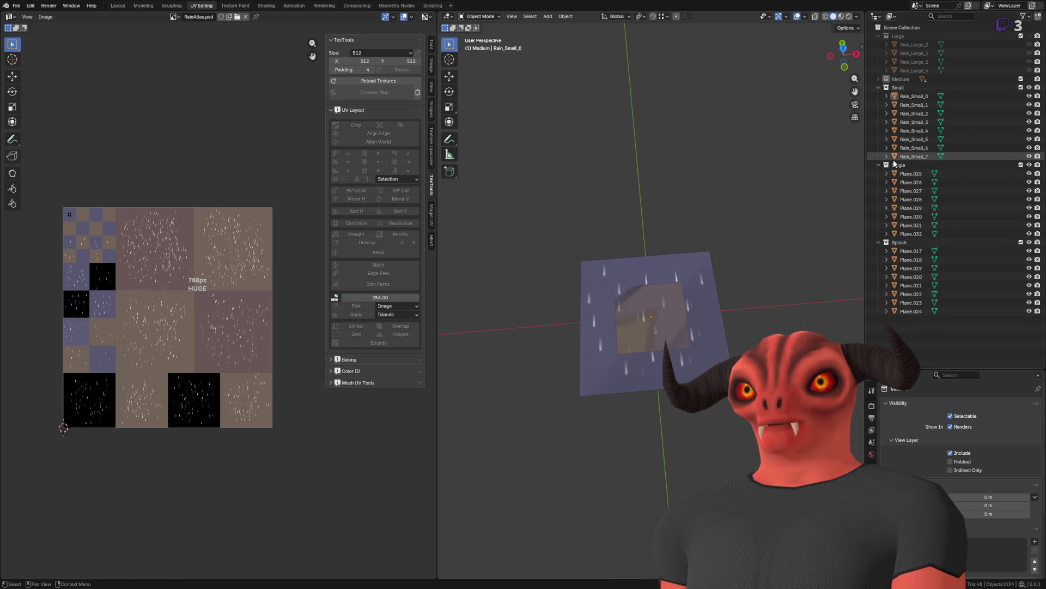
pyautogui.click(911, 173)
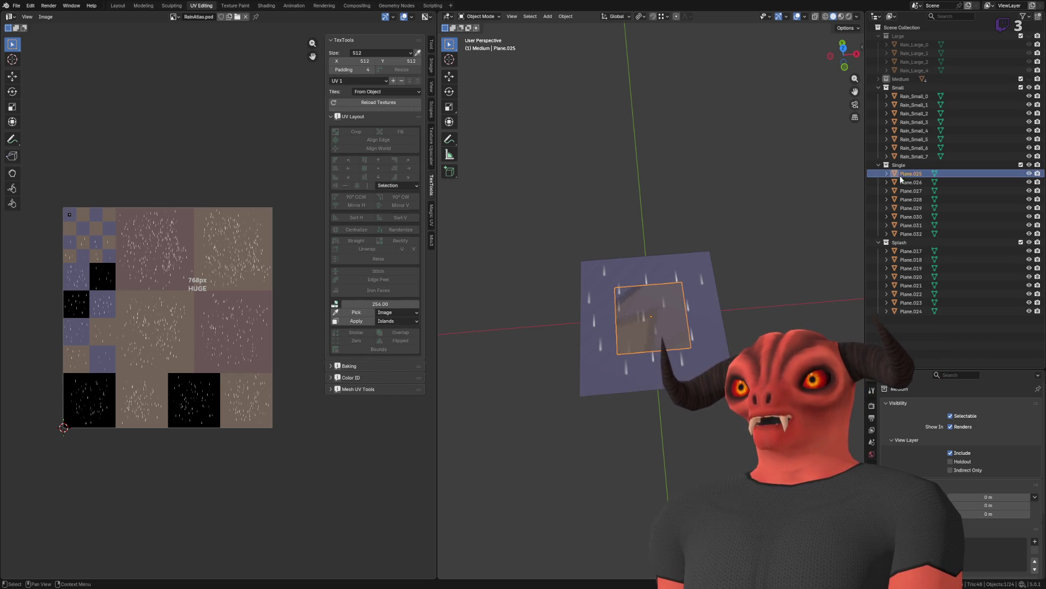
# Step: Batch-rename Plane.025 through Plane.032 as objects with the base name Rain_Single_
pyautogui.keyDown('shift'); pyautogui.click(914, 234); pyautogui.keyUp('shift')
pyautogui.hotkey('ctrl', 'F2')
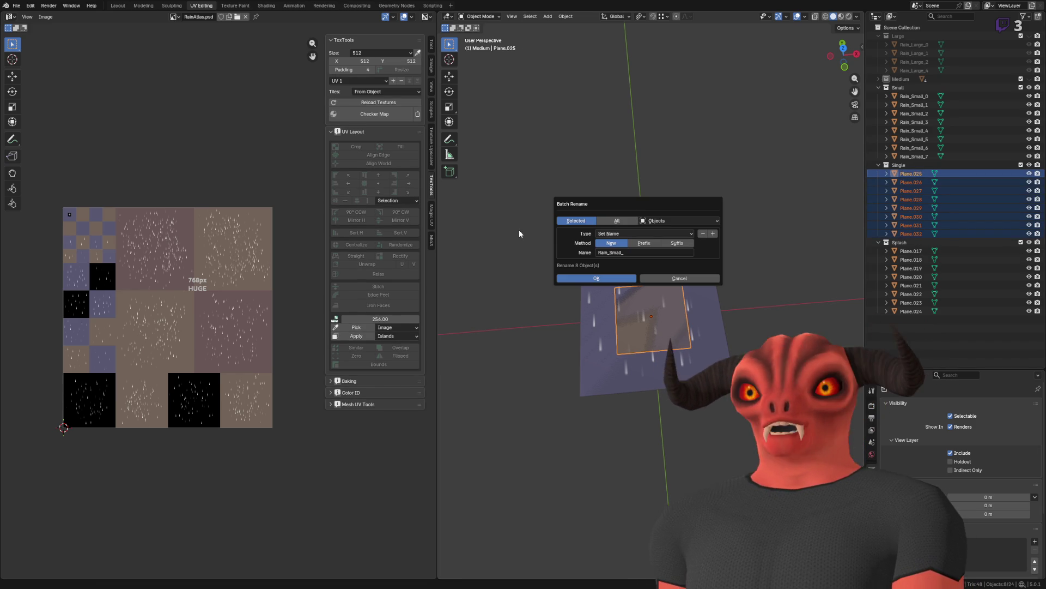
pyautogui.click(614, 252)
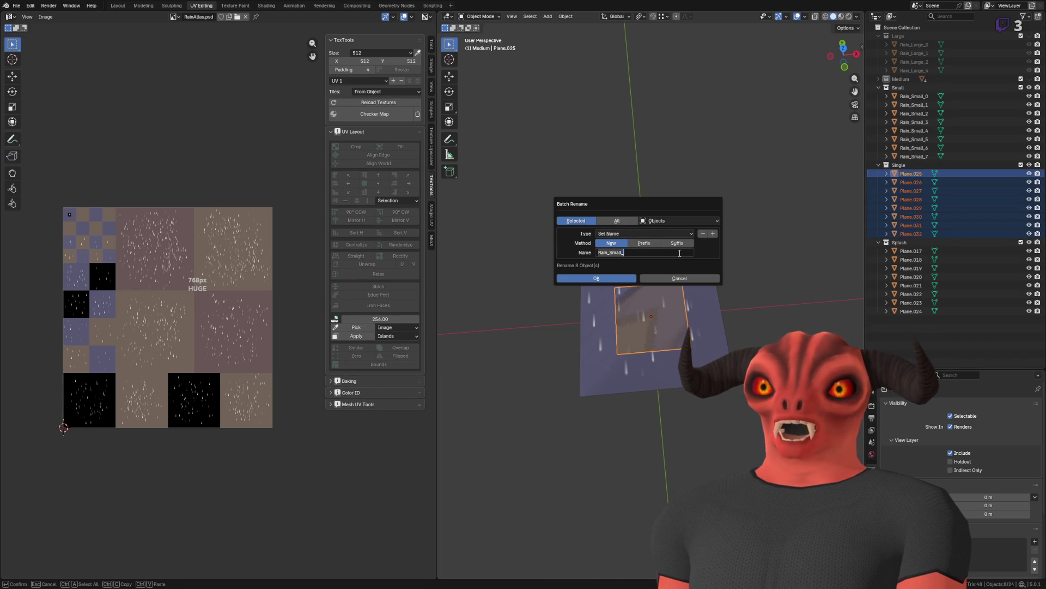
pyautogui.press('BackSpace')
pyautogui.press('BackSpace')
pyautogui.press('BackSpace')
pyautogui.write('Single_')
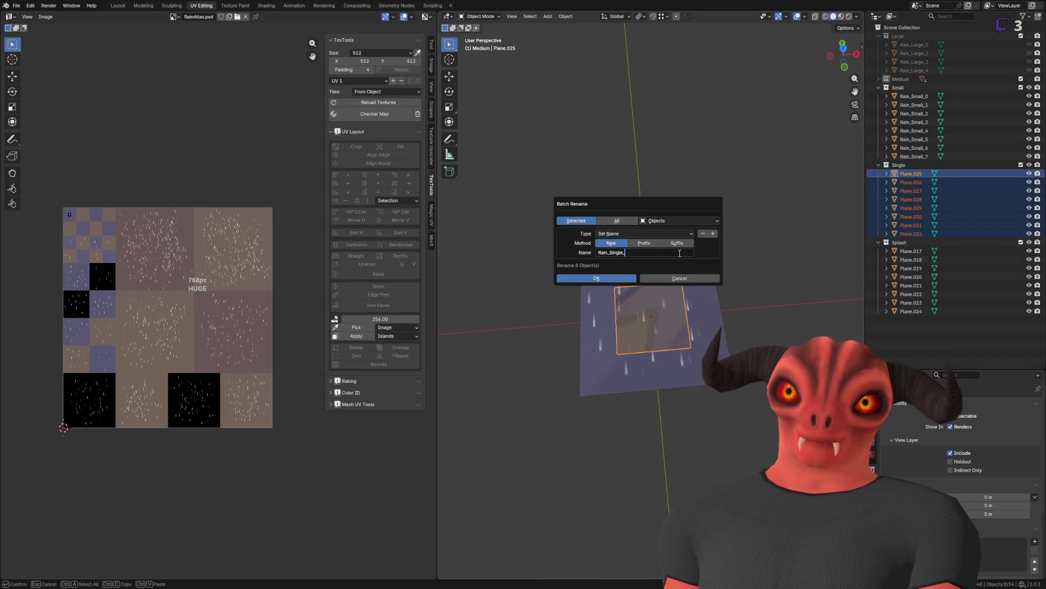
pyautogui.click(695, 221)
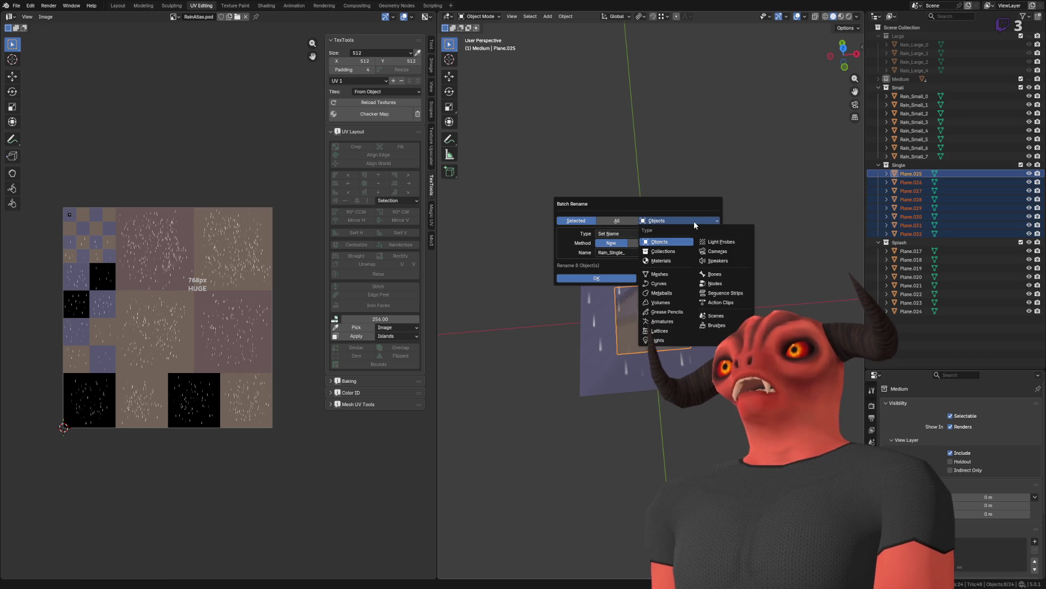
pyautogui.click(654, 220)
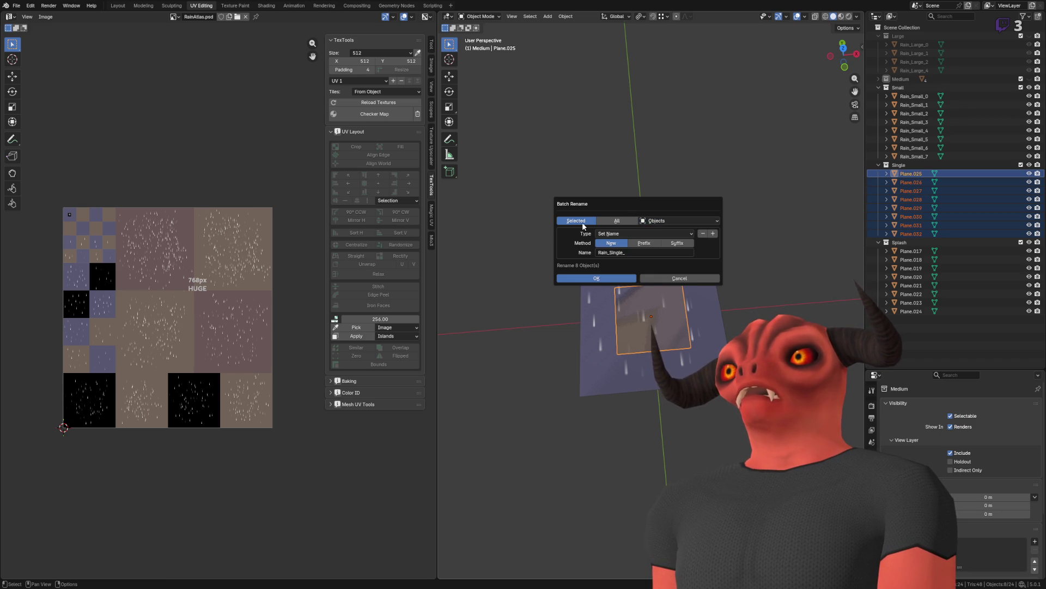
pyautogui.click(606, 279)
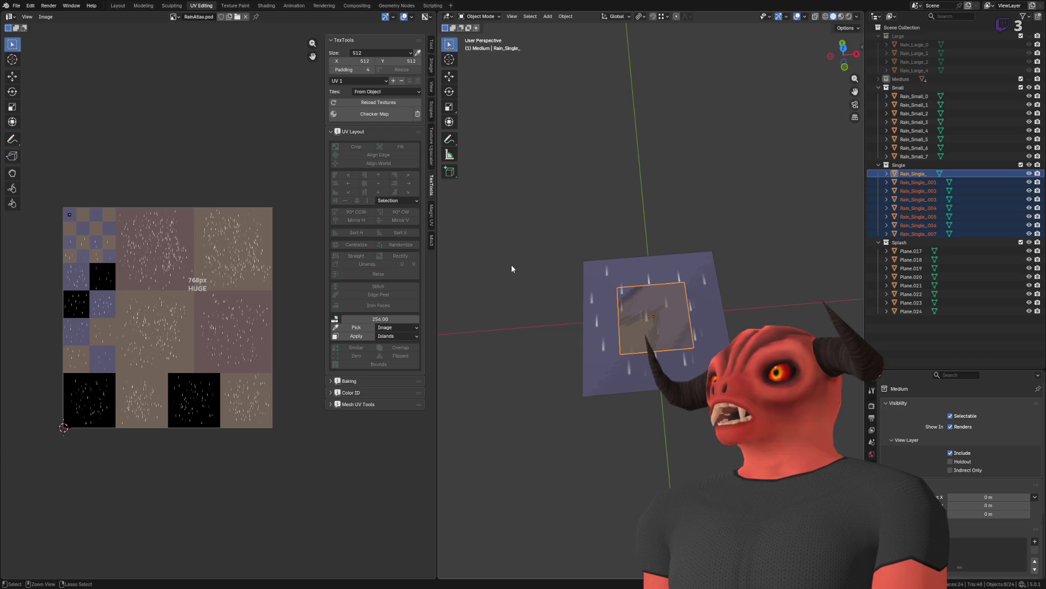
pyautogui.hotkey('ctrl', 'F2')
pyautogui.click(537, 269)
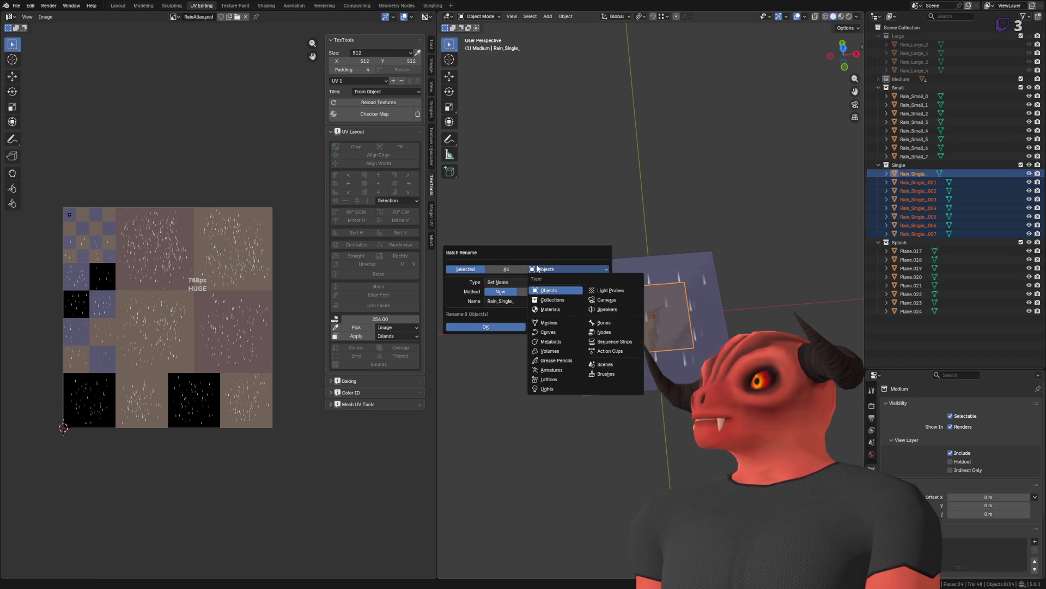
pyautogui.click(536, 268)
pyautogui.click(537, 268)
pyautogui.click(538, 269)
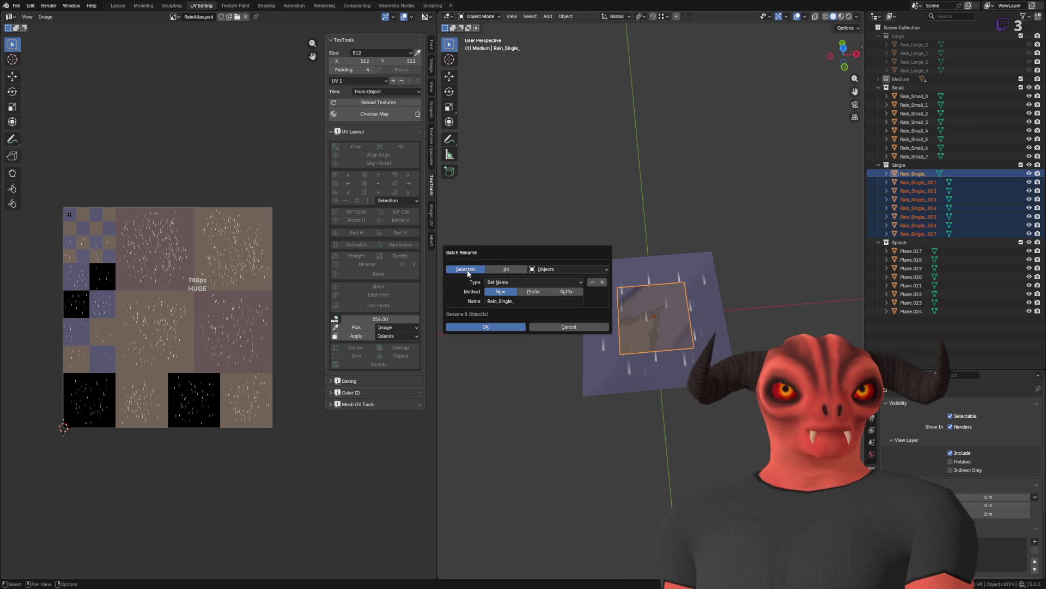
pyautogui.click(586, 271)
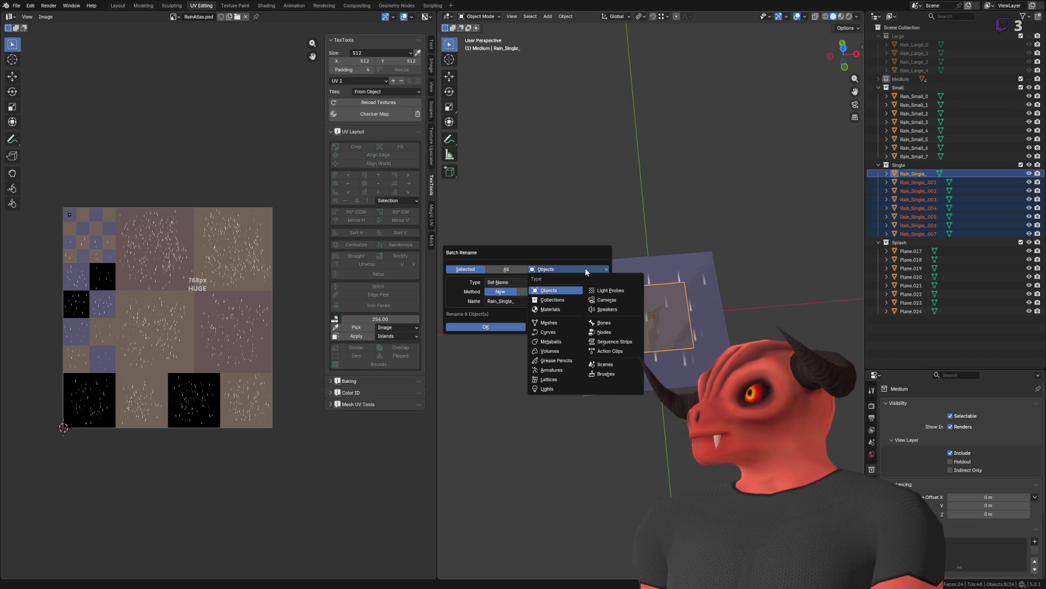
pyautogui.click(584, 267)
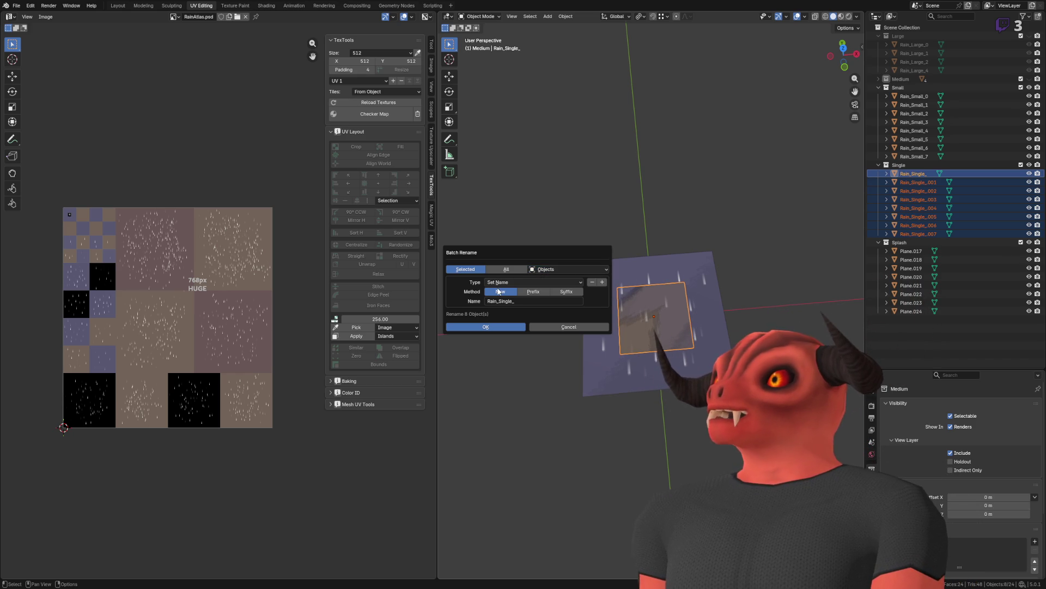
pyautogui.click(581, 282)
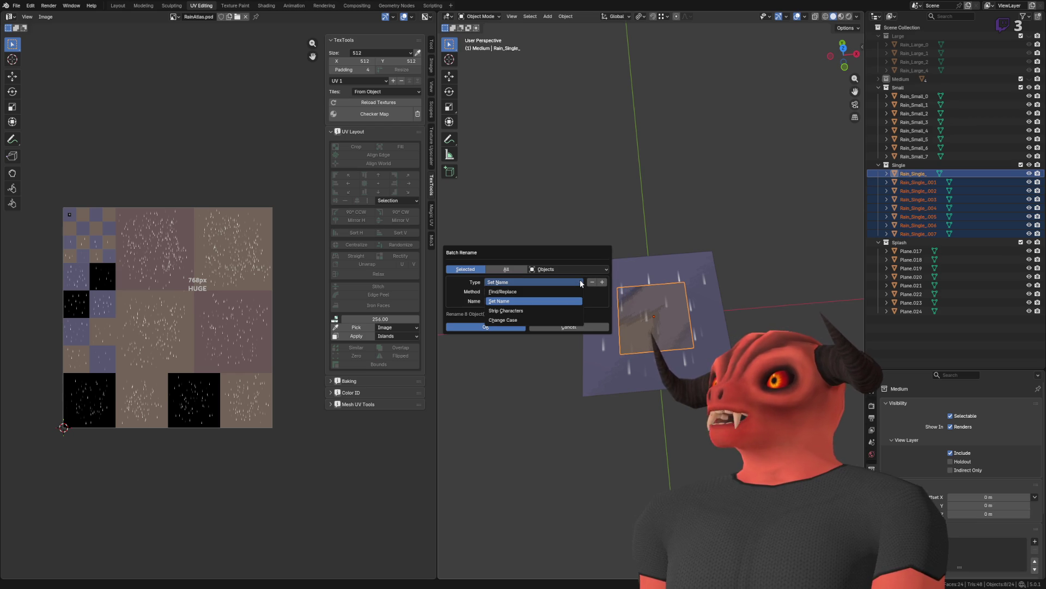
pyautogui.click(553, 303)
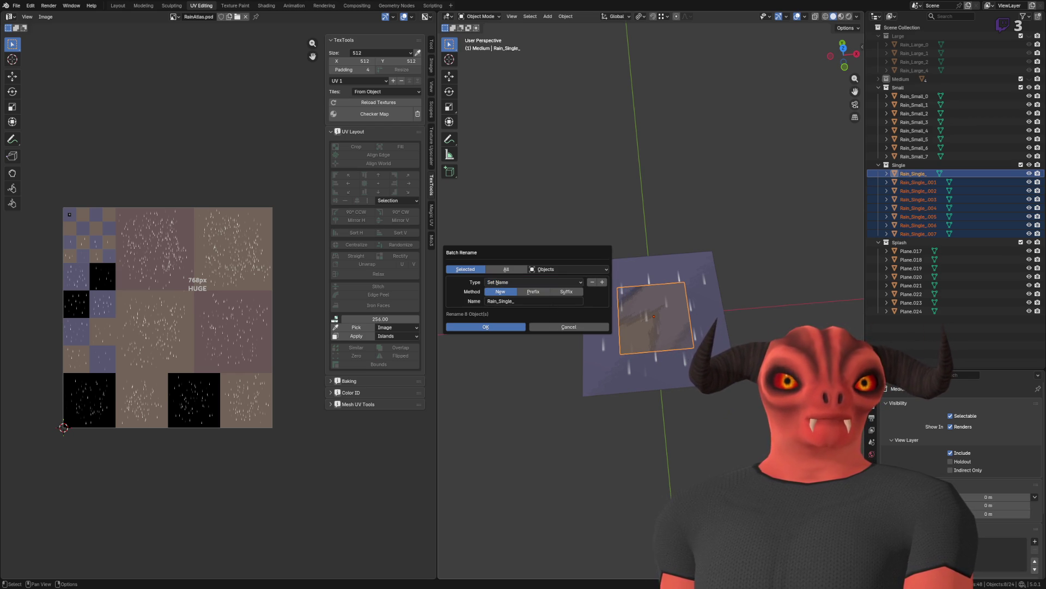
pyautogui.click(558, 292)
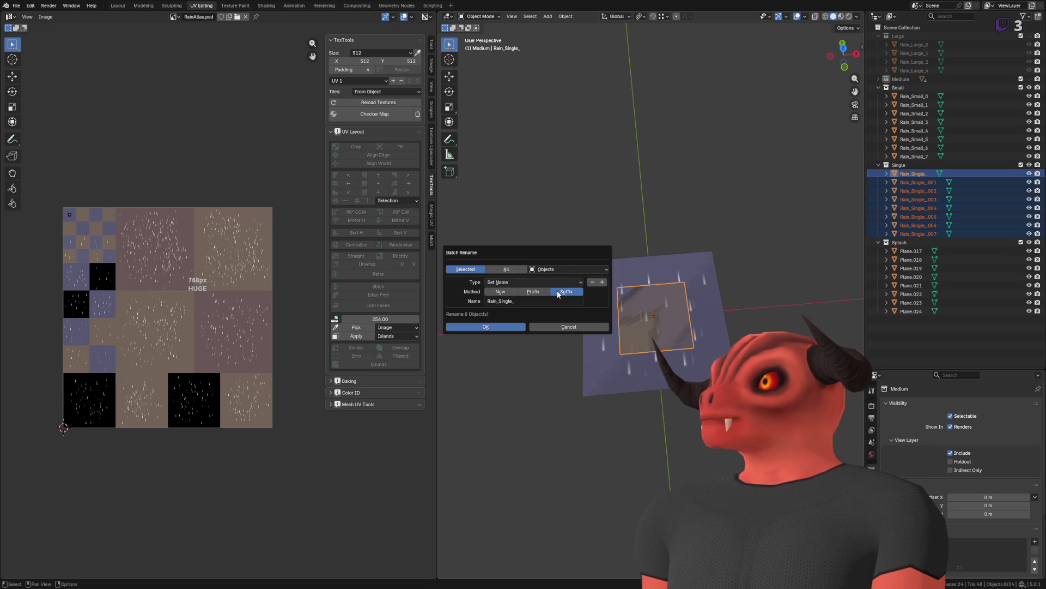
pyautogui.click(557, 325)
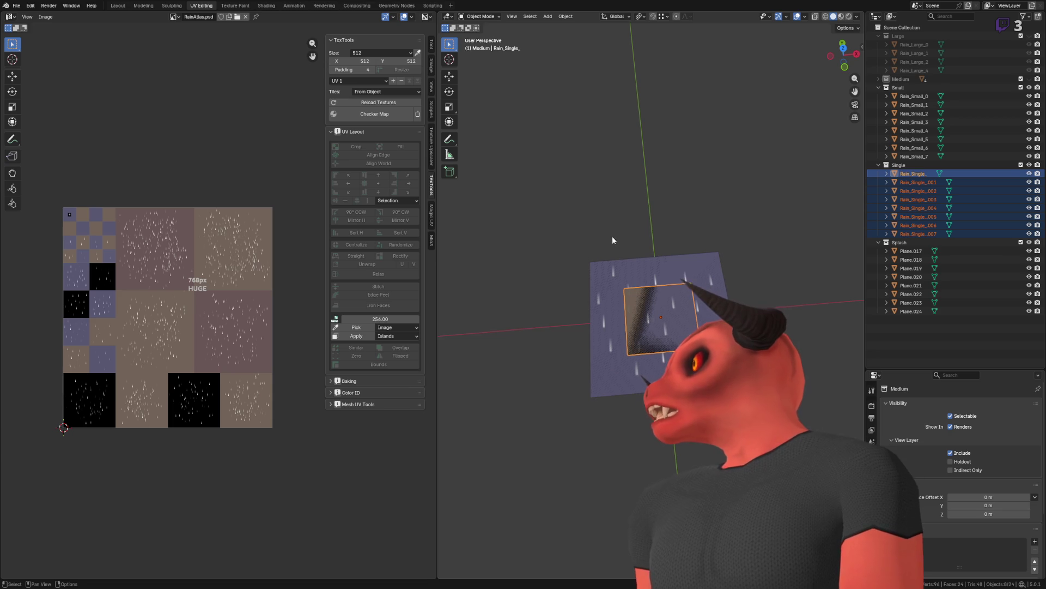
# Step: Try batch-renaming the eight streaks with base names Rain_Single_0, then Rain_Single.0
pyautogui.hotkey('ctrl', 'F2')
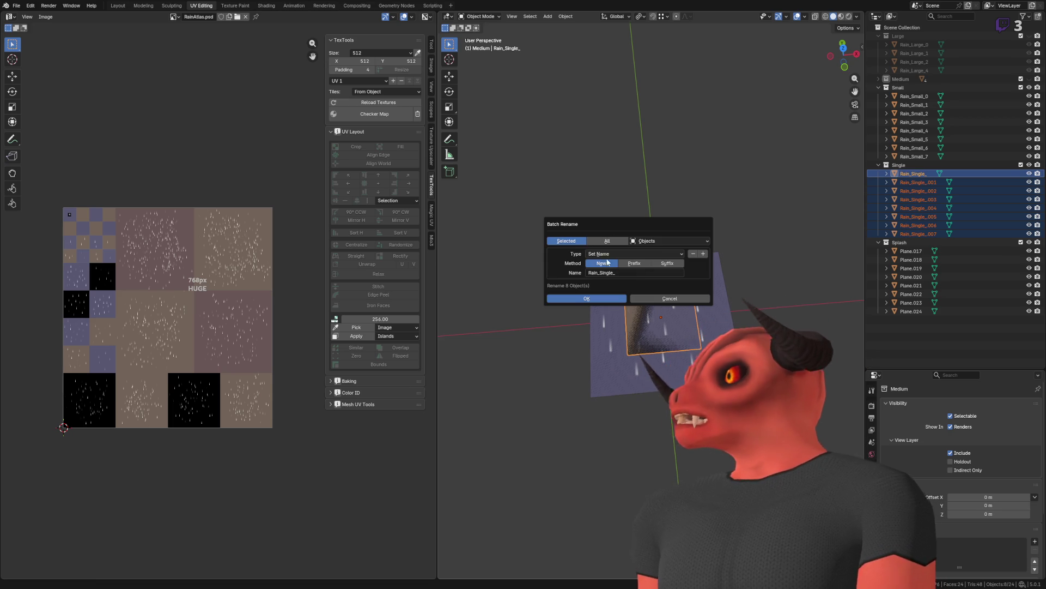
pyautogui.write('0')
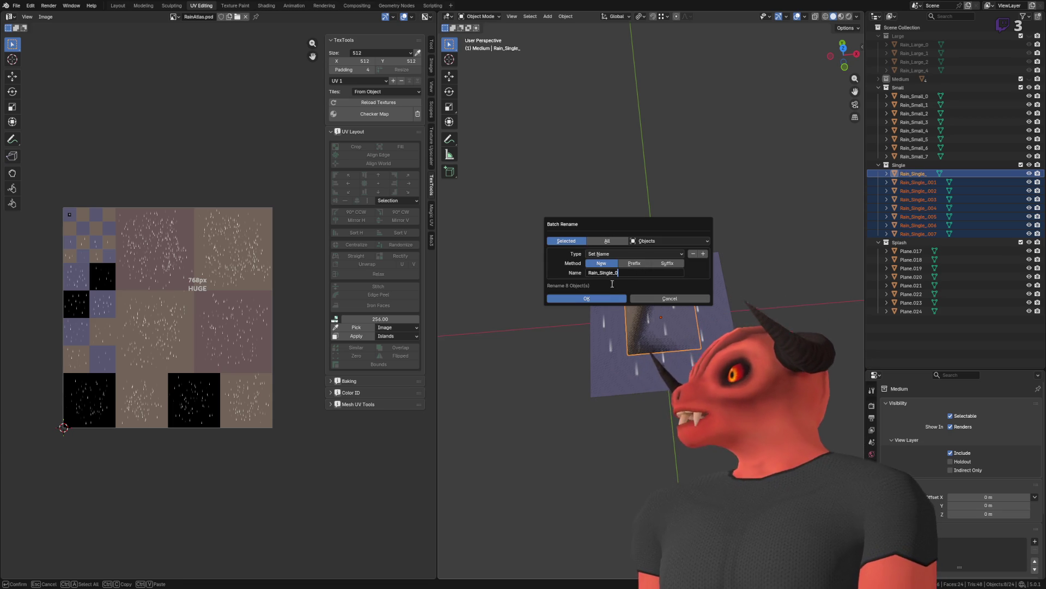
pyautogui.click(603, 297)
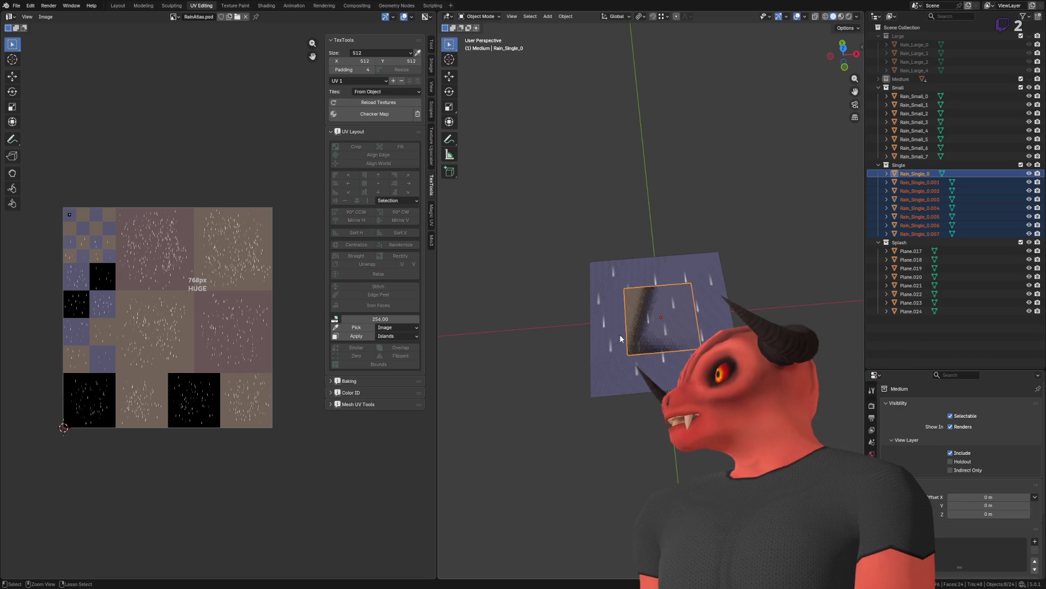
pyautogui.click(626, 372)
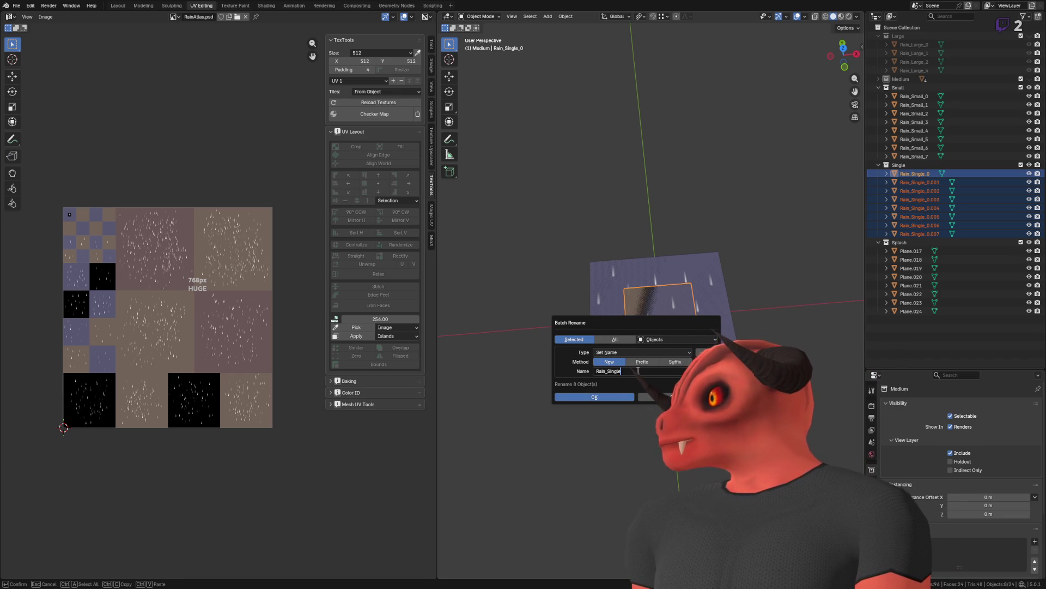
pyautogui.write('.0')
pyautogui.press('Return')
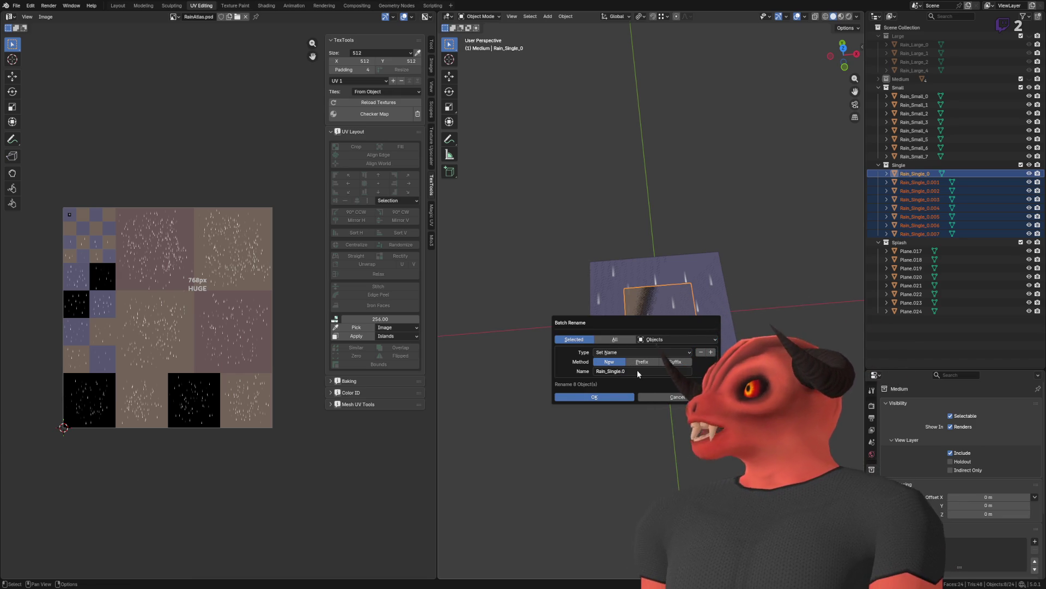
pyautogui.click(622, 398)
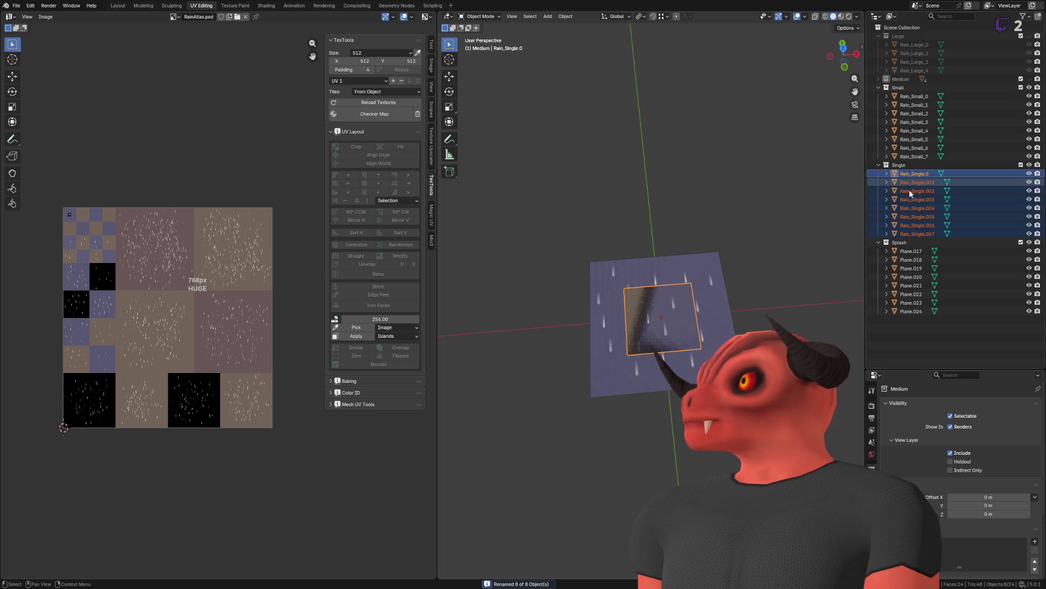
# Step: Batch-rename all eight streaks back to base name Rain_Single_, then select Rain_Single_ for renaming
pyautogui.hotkey('ctrl', 'F2')
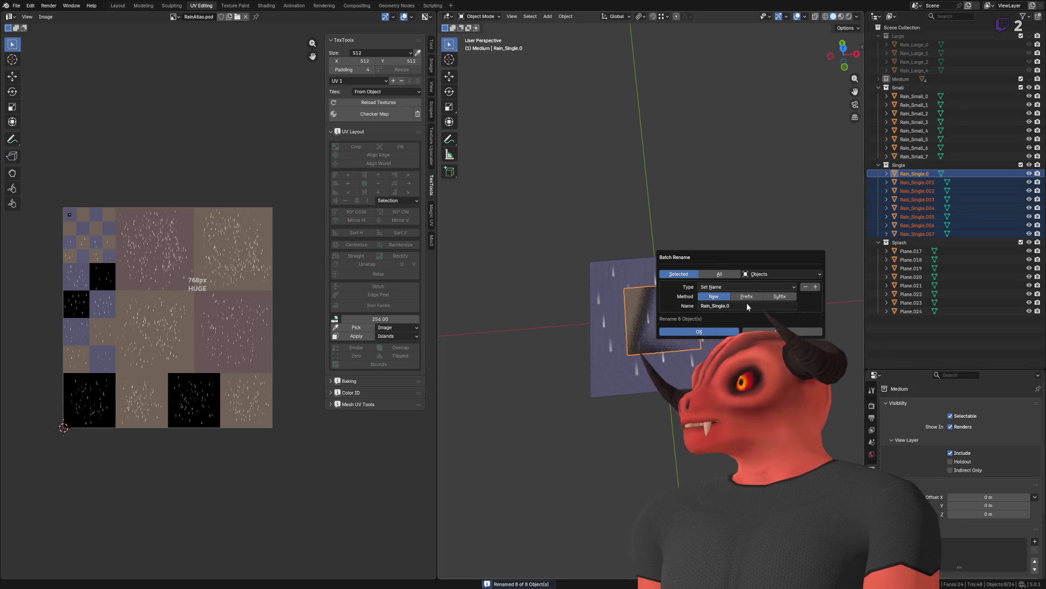
pyautogui.click(747, 306)
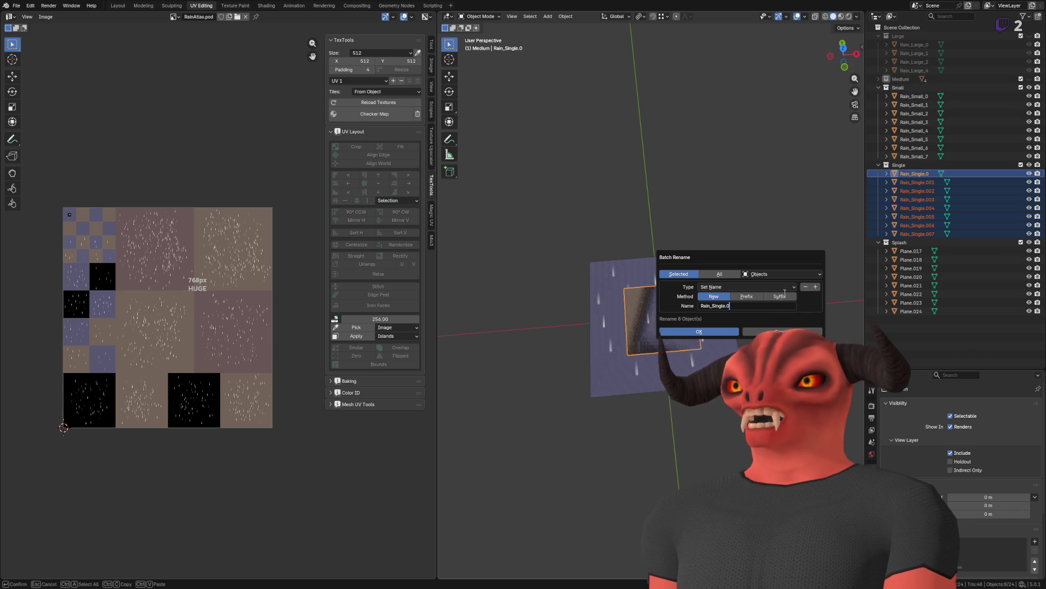
pyautogui.press('BackSpace')
pyautogui.press('BackSpace')
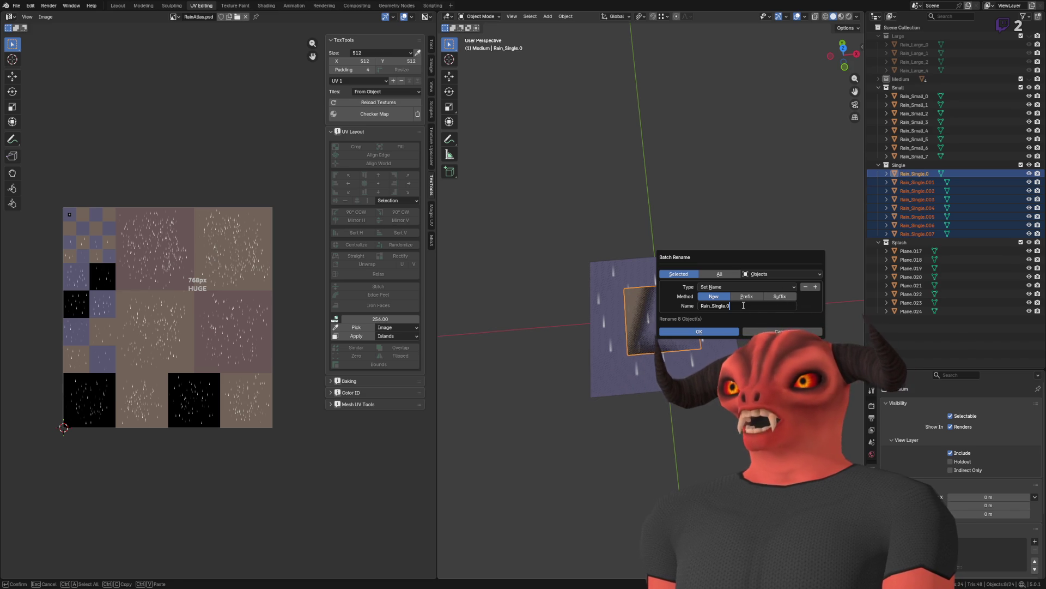
pyautogui.write('_')
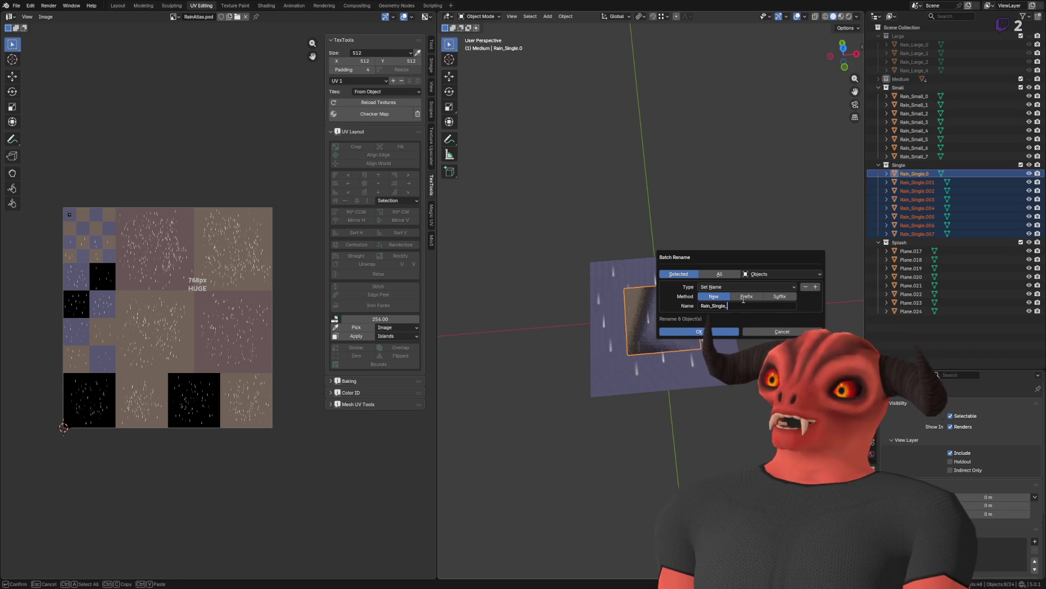
pyautogui.press('Return')
pyautogui.click(720, 283)
pyautogui.click(931, 174)
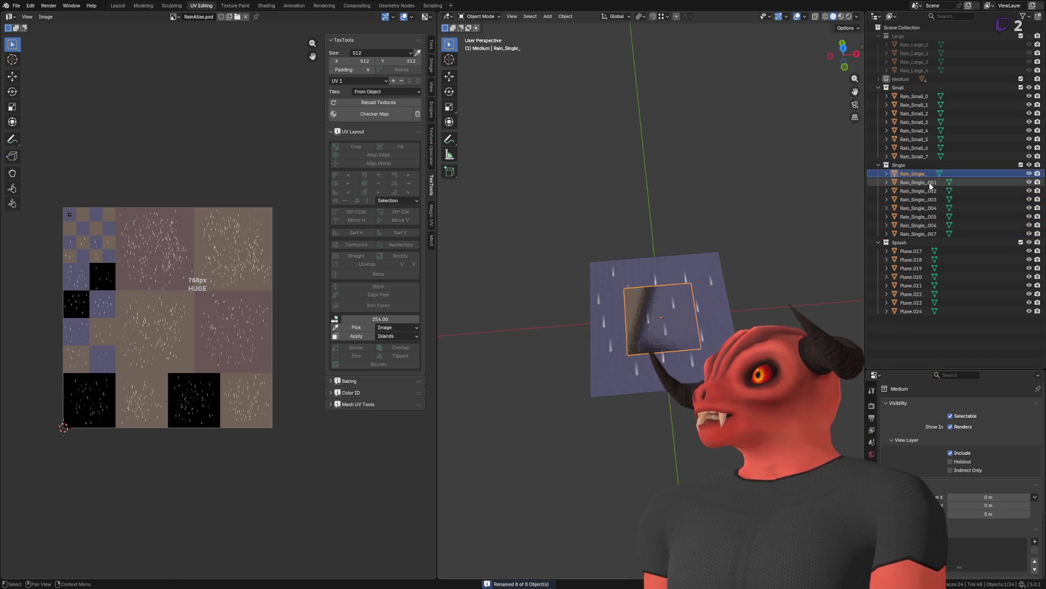
pyautogui.doubleClick(932, 173)
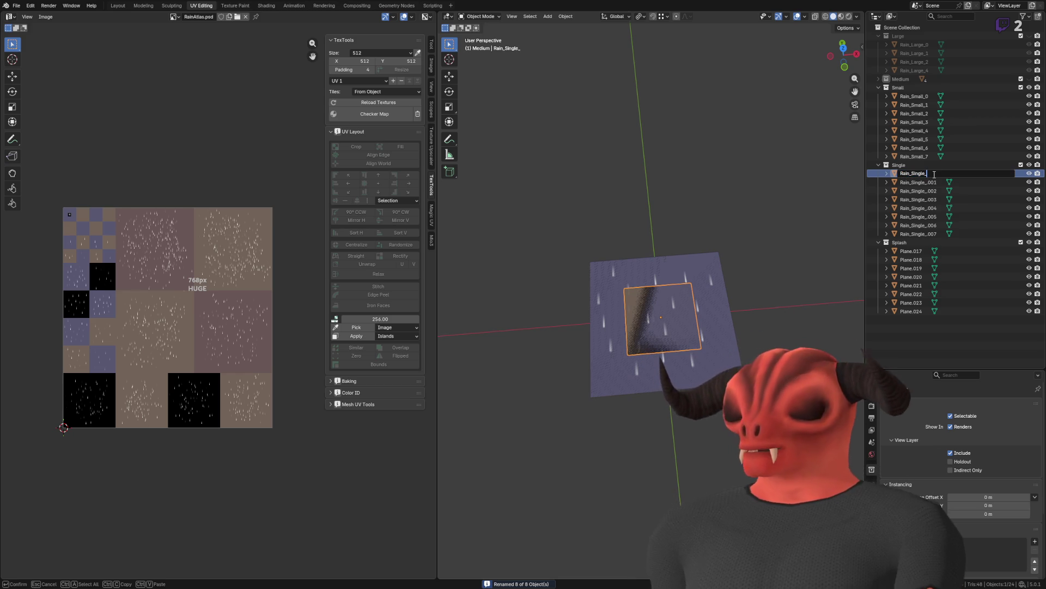
pyautogui.write('0')
# Step: Rename Rain_Single_ to Rain_Single_0 and select Rain_Single_001 through Rain_Single_007
pyautogui.press('Return')
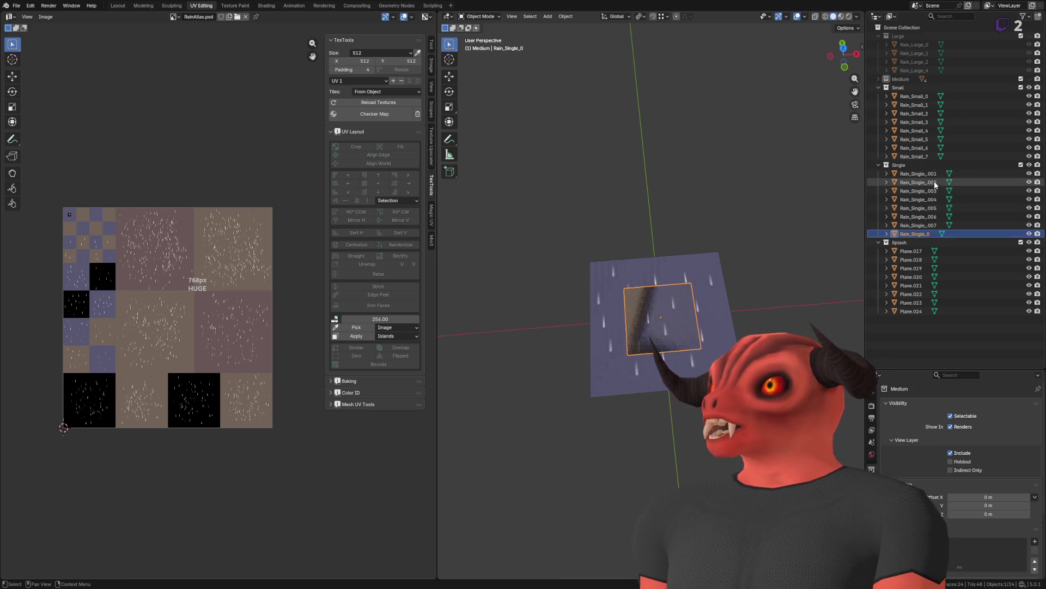
pyautogui.click(933, 225)
pyautogui.keyDown('shift'); pyautogui.click(918, 173); pyautogui.keyUp('shift')
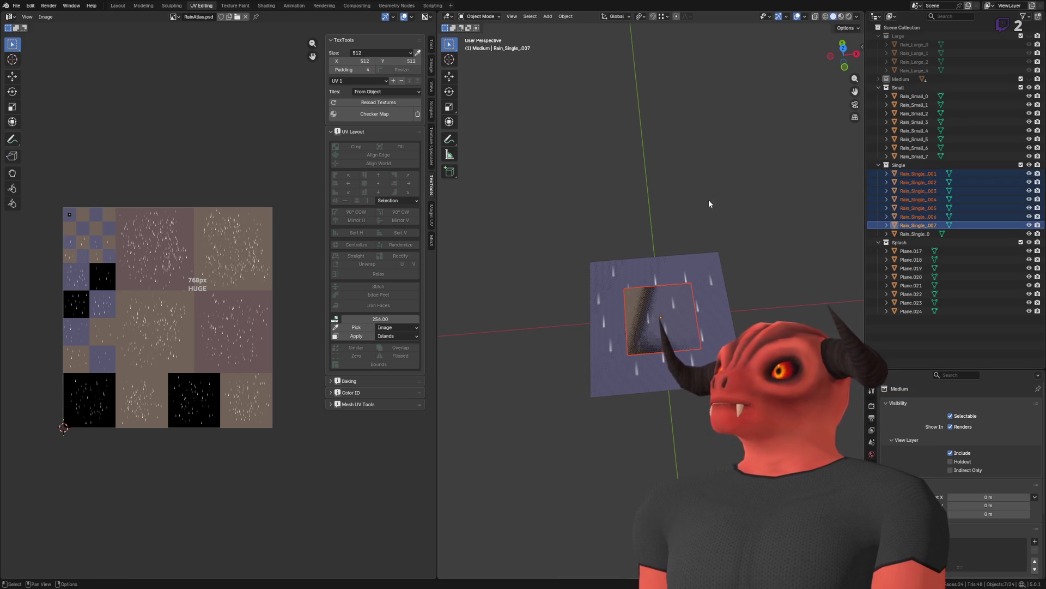
# Step: Find-and-replace '.00' with nothing in the seven names, giving Rain_Single_1 through Rain_Single_7
pyautogui.hotkey('ctrl', 'F2')
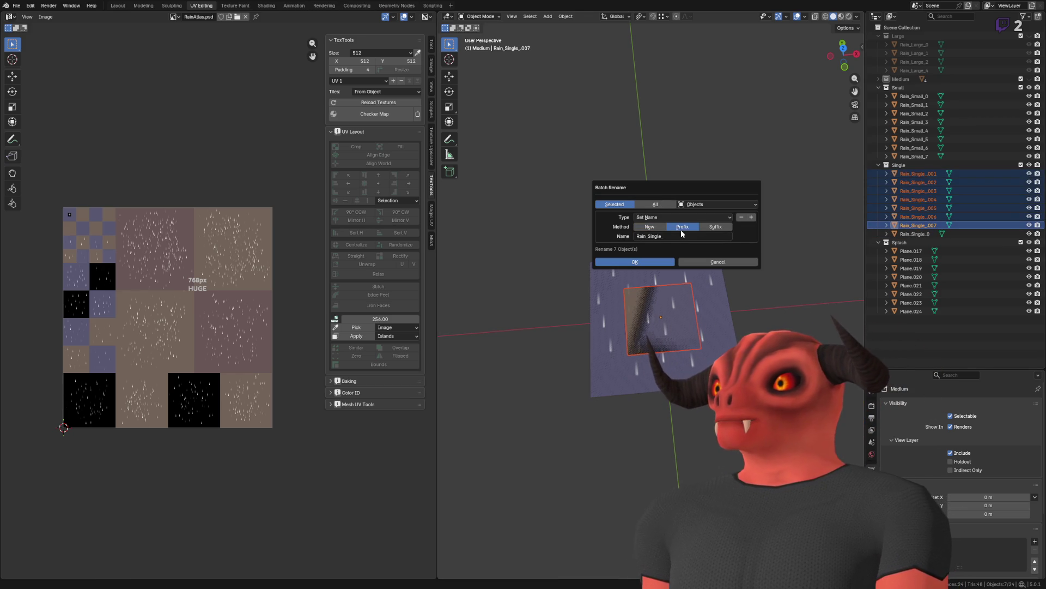
pyautogui.click(664, 217)
pyautogui.click(666, 227)
pyautogui.click(671, 235)
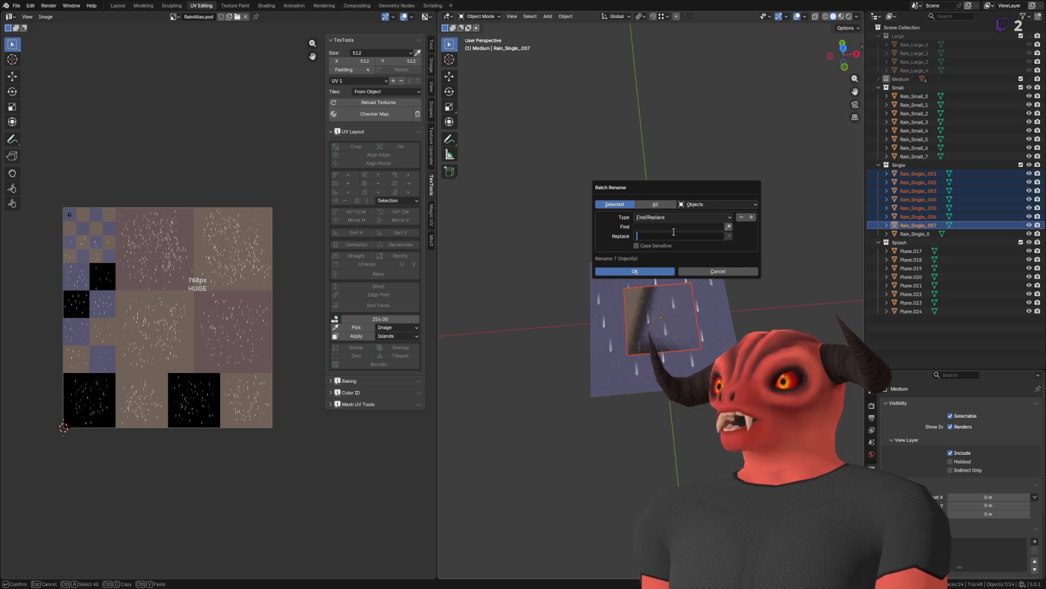
pyautogui.press('Escape')
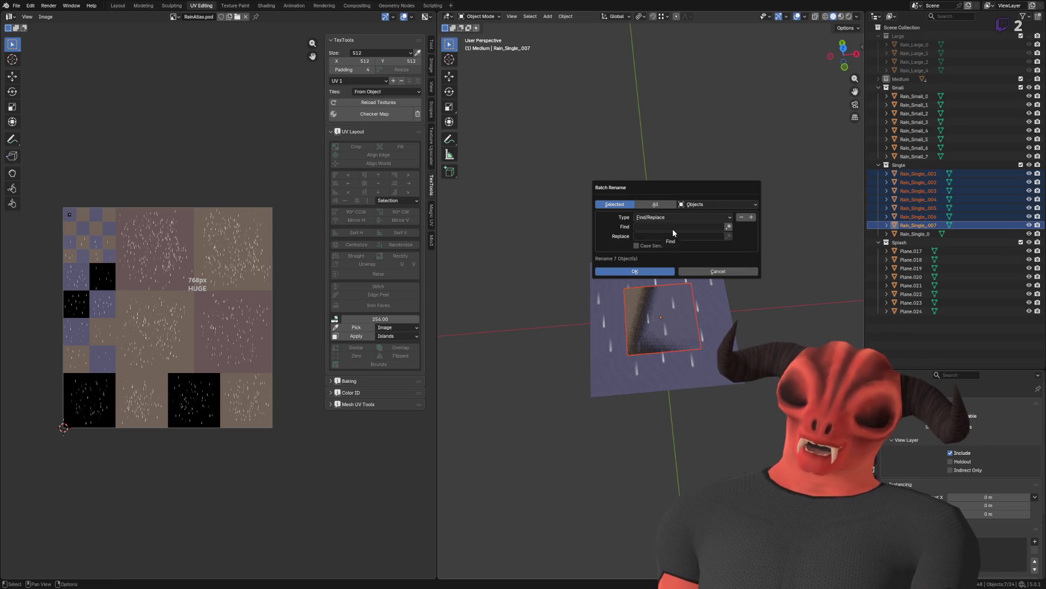
pyautogui.click(674, 224)
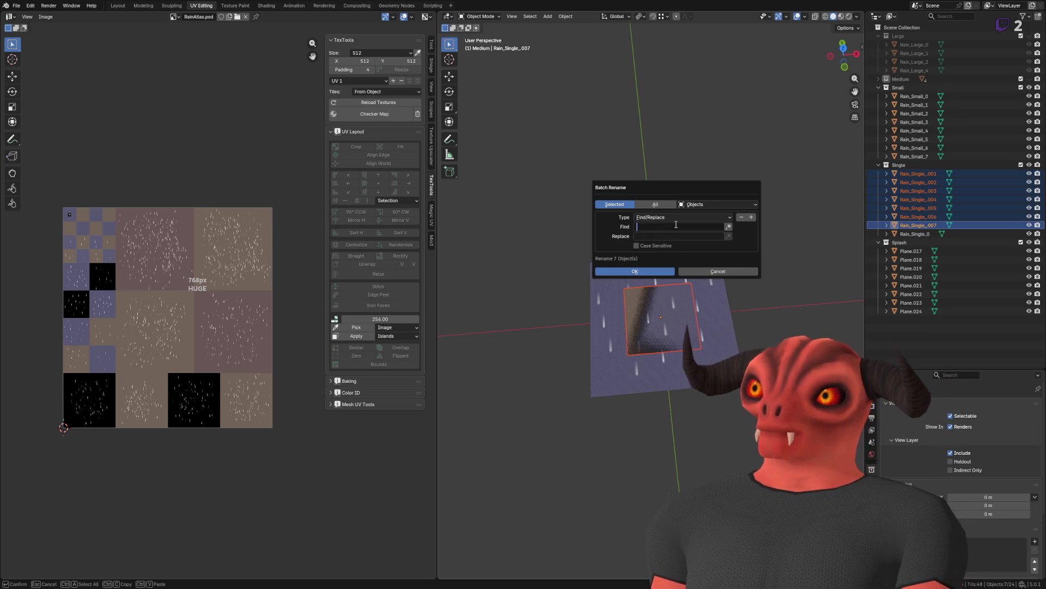
pyautogui.write('.00')
pyautogui.click(676, 235)
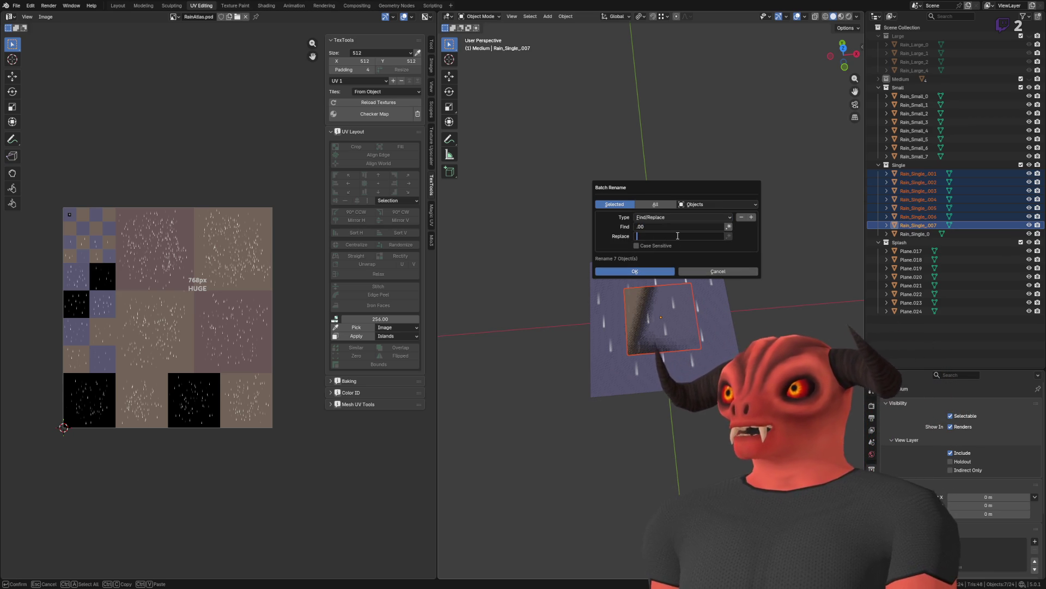
pyautogui.click(645, 270)
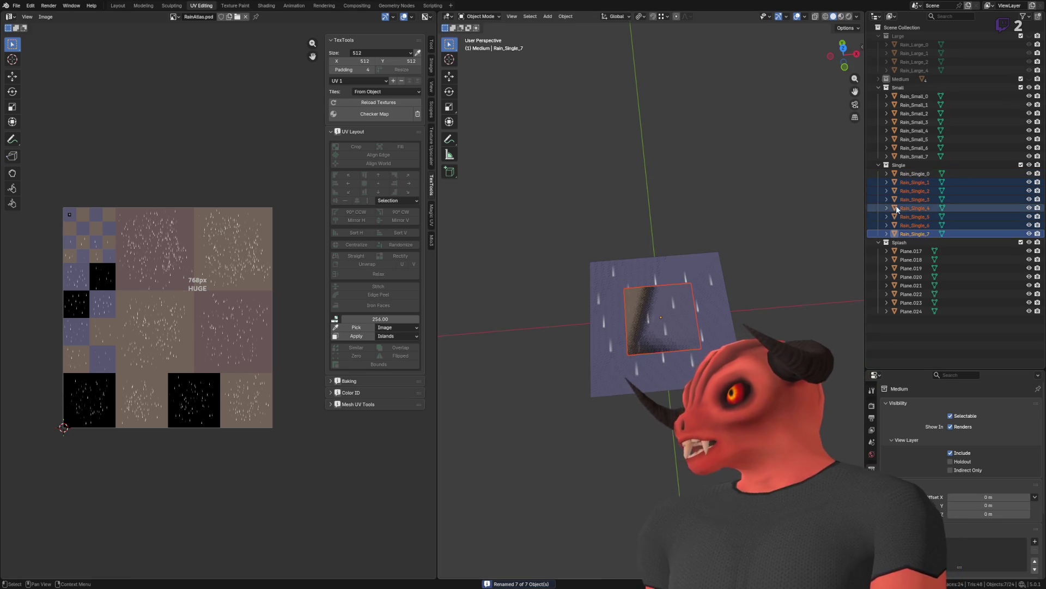
pyautogui.press('KP_Decimal')
pyautogui.click(921, 174)
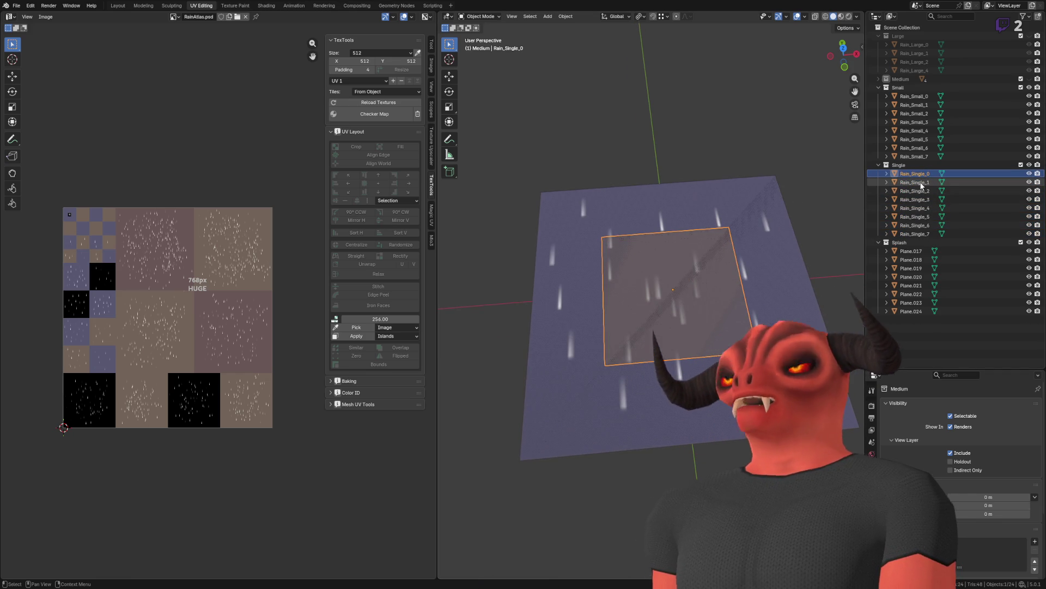
# Step: Open Rain_Single_7's name for editing and leave it unchanged
pyautogui.click(923, 234)
pyautogui.press('KP_Add')
pyautogui.doubleClick(924, 233)
pyautogui.press('Escape')
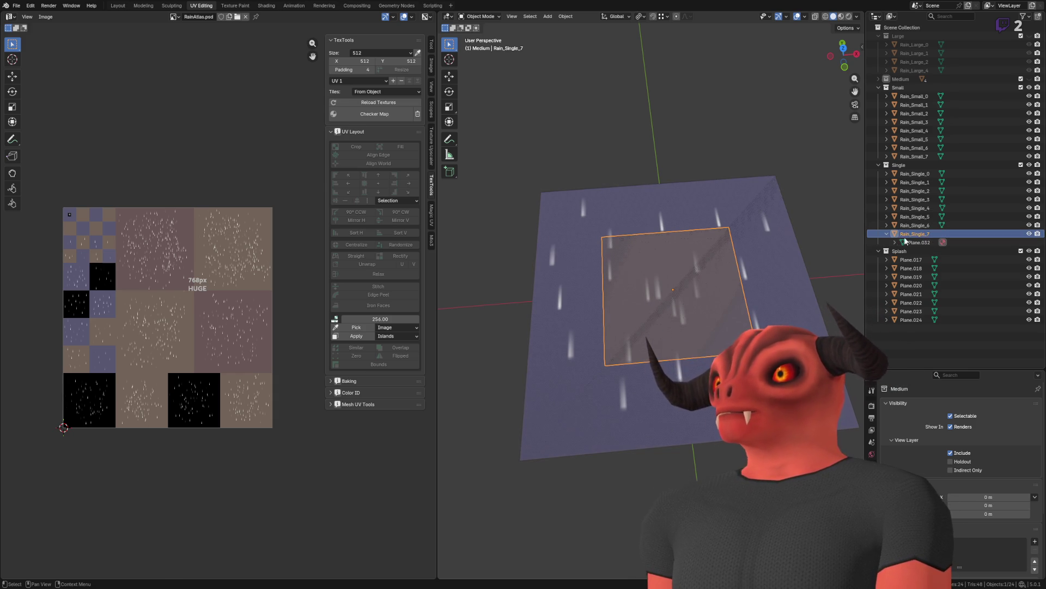
# Step: Expand the Single objects, select their meshes, and apply a Set Name batch rename
pyautogui.keyDown('shift'); pyautogui.click(878, 165); pyautogui.keyUp('shift')
pyautogui.click(918, 183)
pyautogui.scroll(-3, 914, 189)
pyautogui.keyDown('shift'); pyautogui.click(914, 286); pyautogui.keyUp('shift')
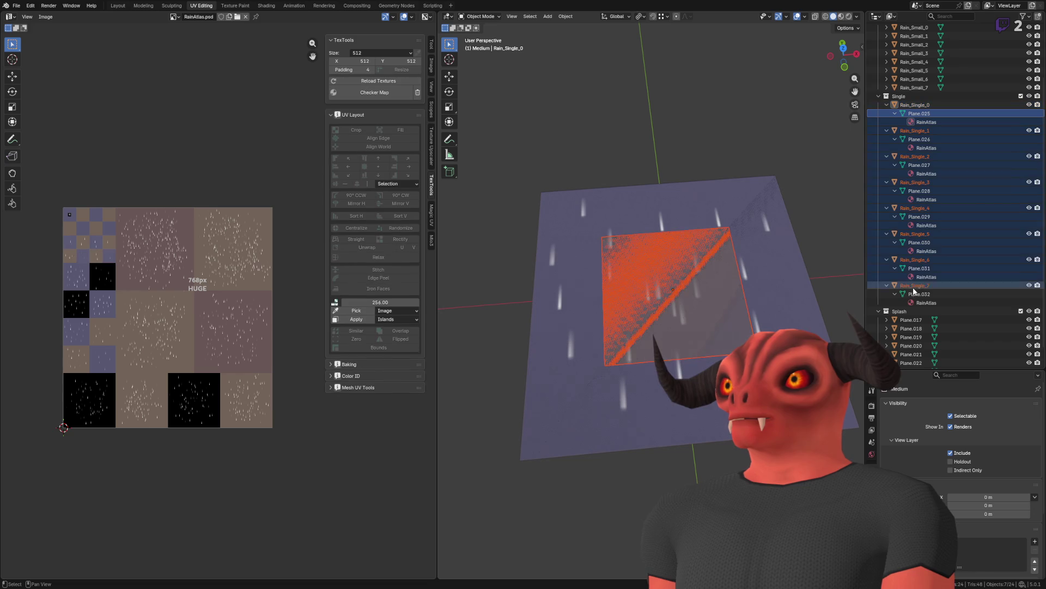
pyautogui.hotkey('ctrl', 'F2')
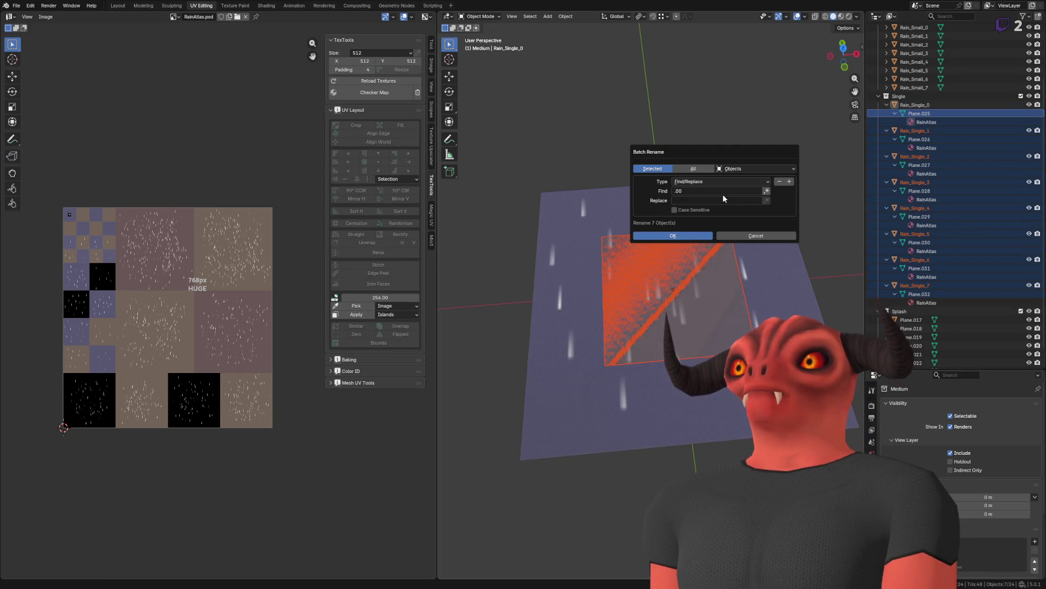
pyautogui.click(724, 191)
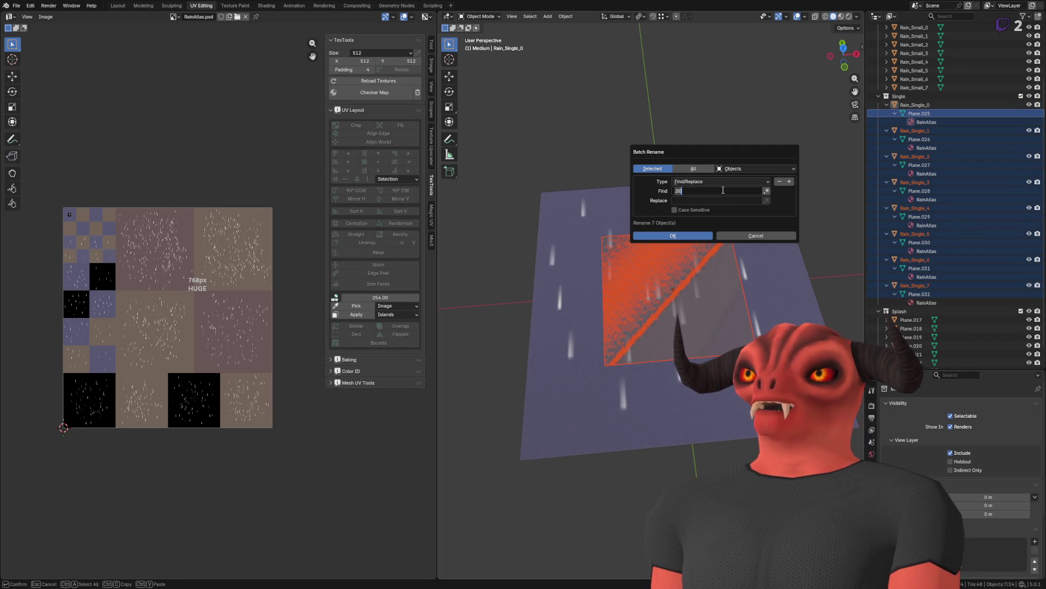
pyautogui.click(717, 182)
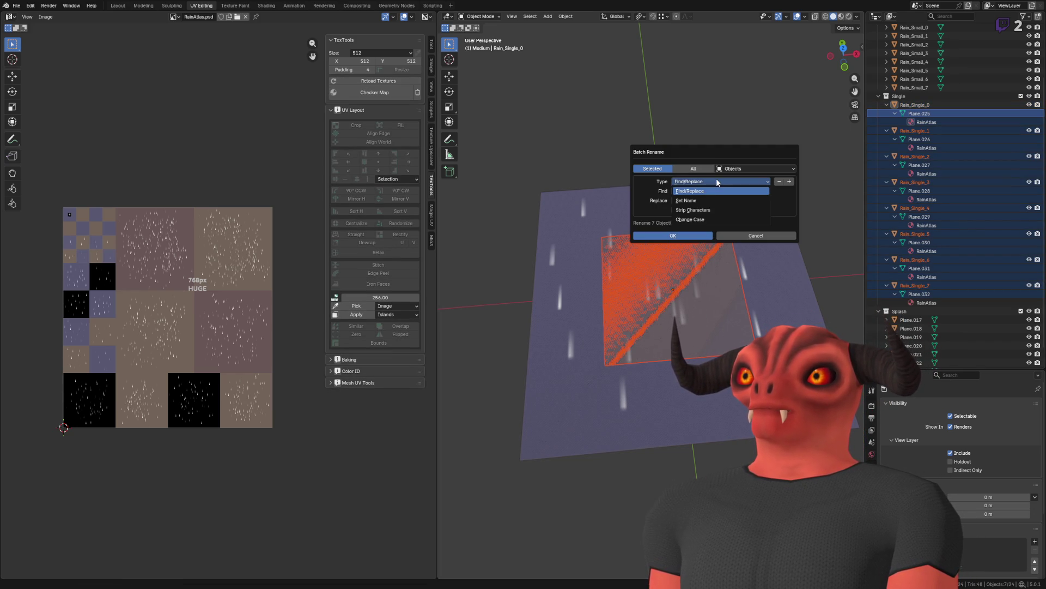
pyautogui.click(701, 200)
pyautogui.write('Rain_Single_')
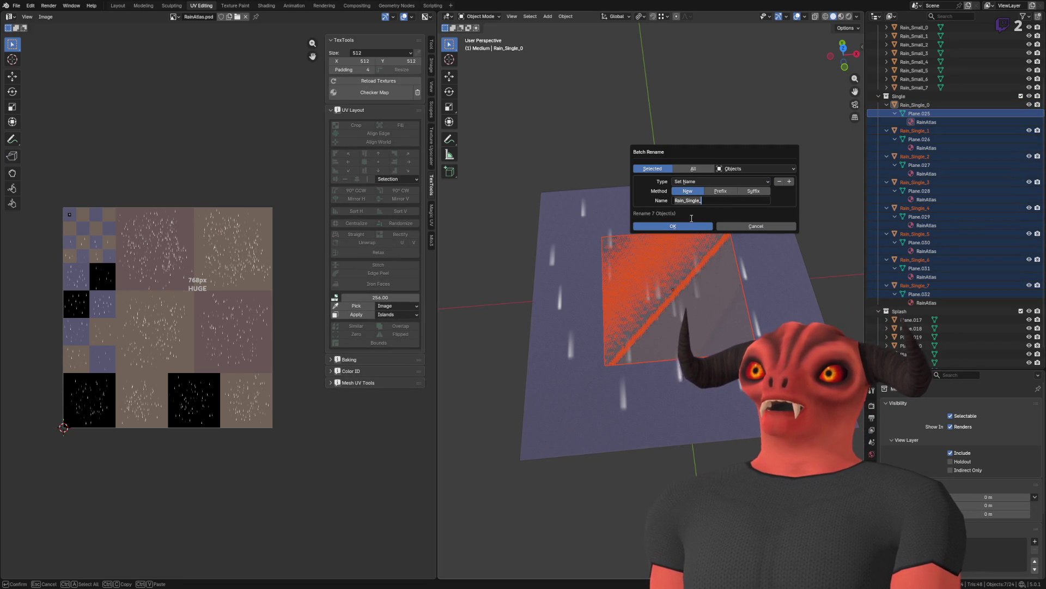
pyautogui.click(695, 228)
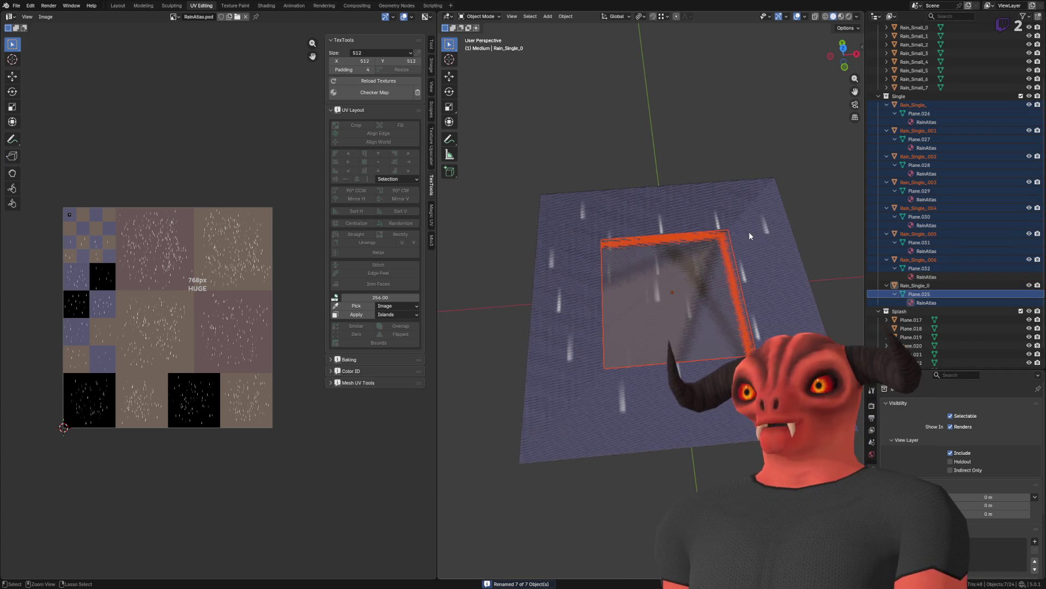
# Step: Confirm the name Rain_Single_0, then select the meshes of Rain_Single_0 through Rain_Single_3
pyautogui.press('F2')
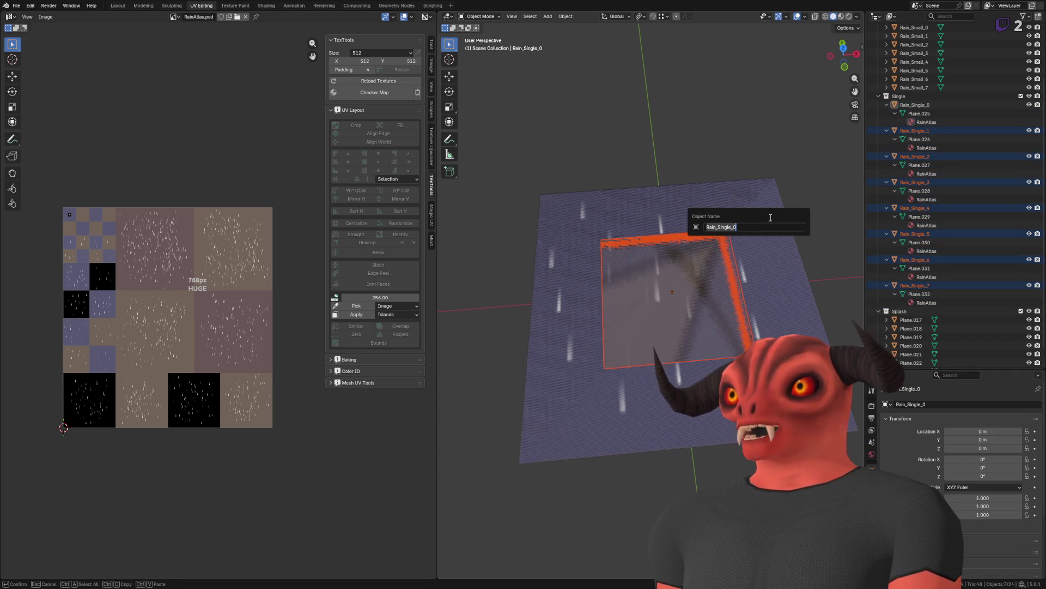
pyautogui.click(920, 113)
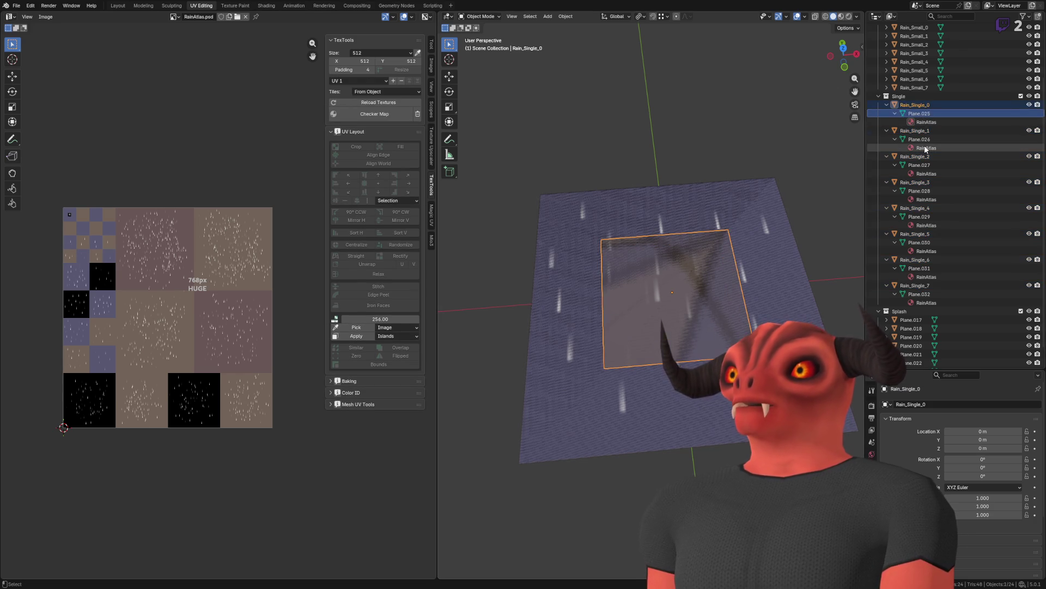
pyautogui.click(921, 140)
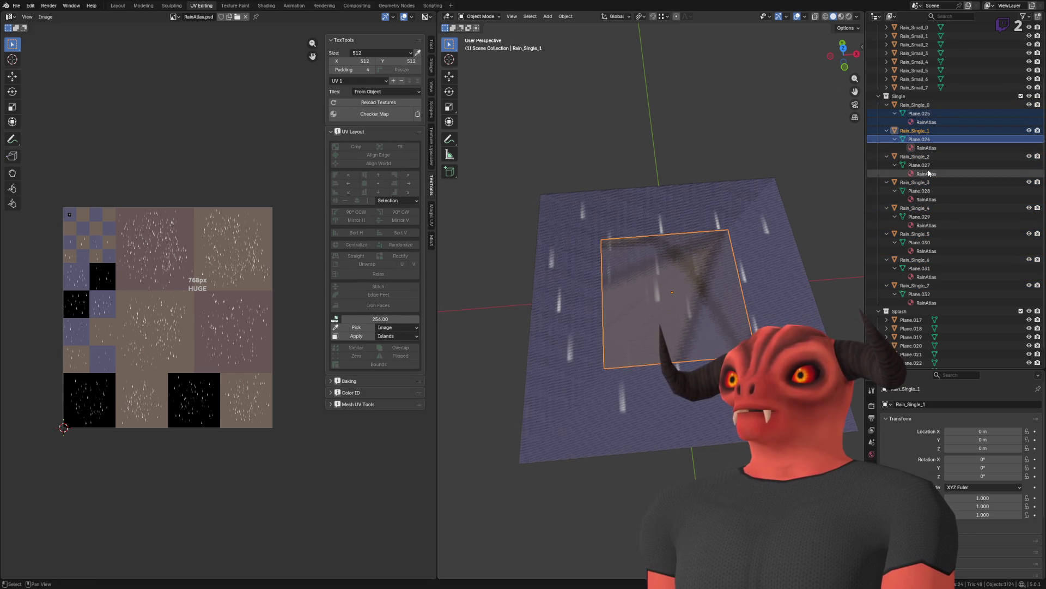
pyautogui.press('Up')
pyautogui.press('Up')
pyautogui.press('Up')
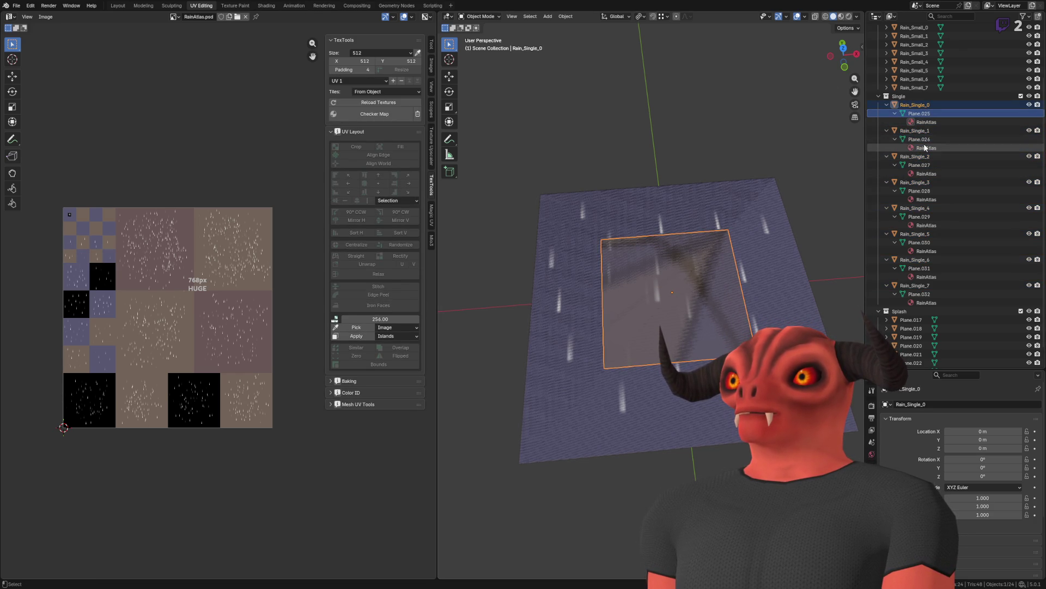
pyautogui.hotkey('shift', 'Down')
pyautogui.hotkey('shift', 'Down')
pyautogui.hotkey('shift', 'Down')
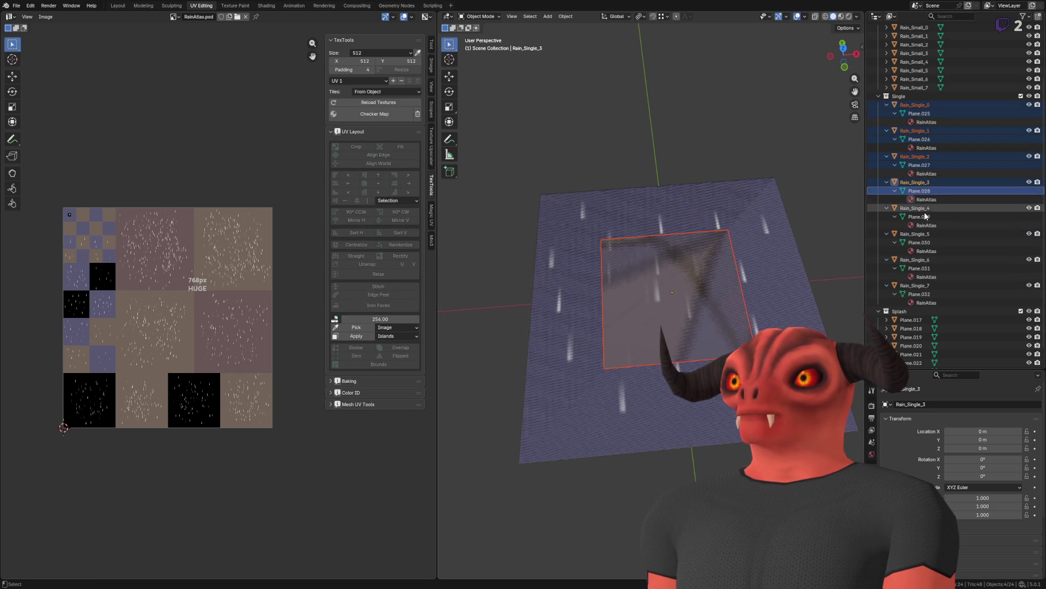
# Step: Batch-rename all eight Single meshes, with data type Meshes, to the Rain_Single_ series
pyautogui.hotkey('shift', 'Down')
pyautogui.hotkey('shift', 'Down')
pyautogui.keyDown('ctrl'); pyautogui.click(914, 294); pyautogui.keyUp('ctrl')
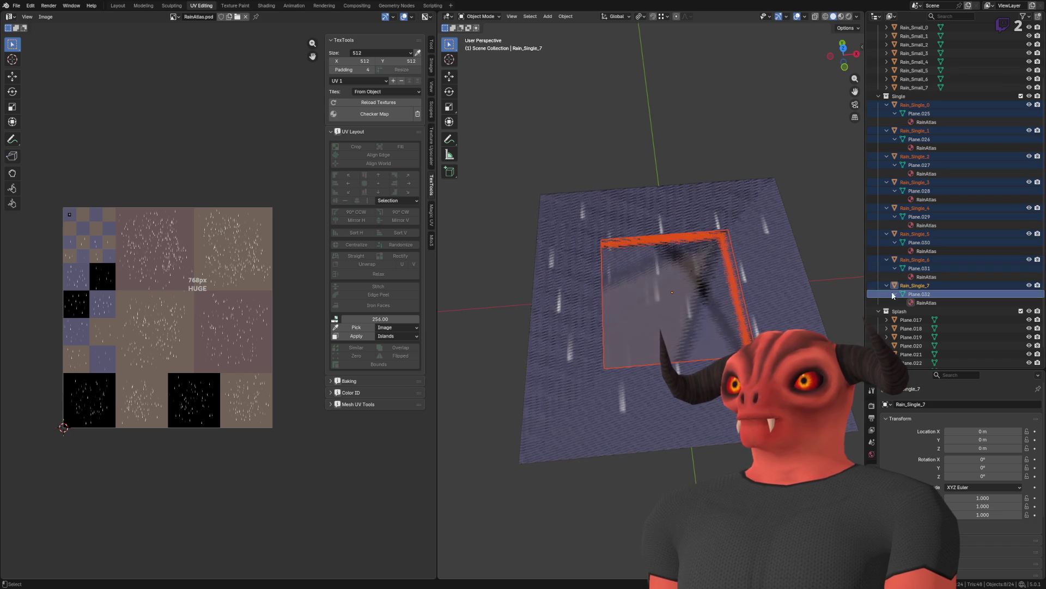
pyautogui.hotkey('ctrl', 'F2')
pyautogui.click(727, 231)
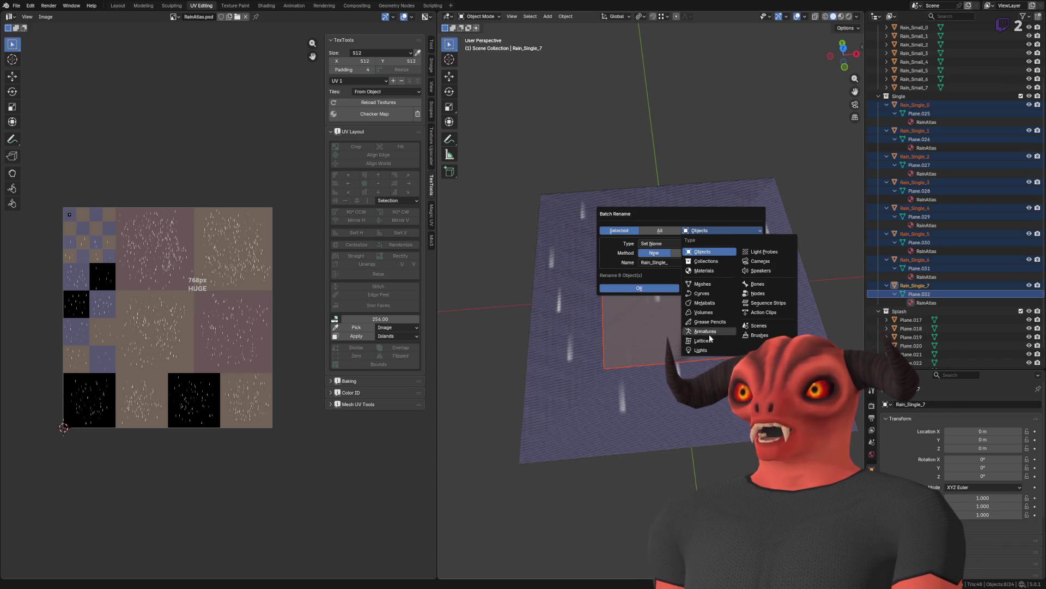
pyautogui.click(703, 284)
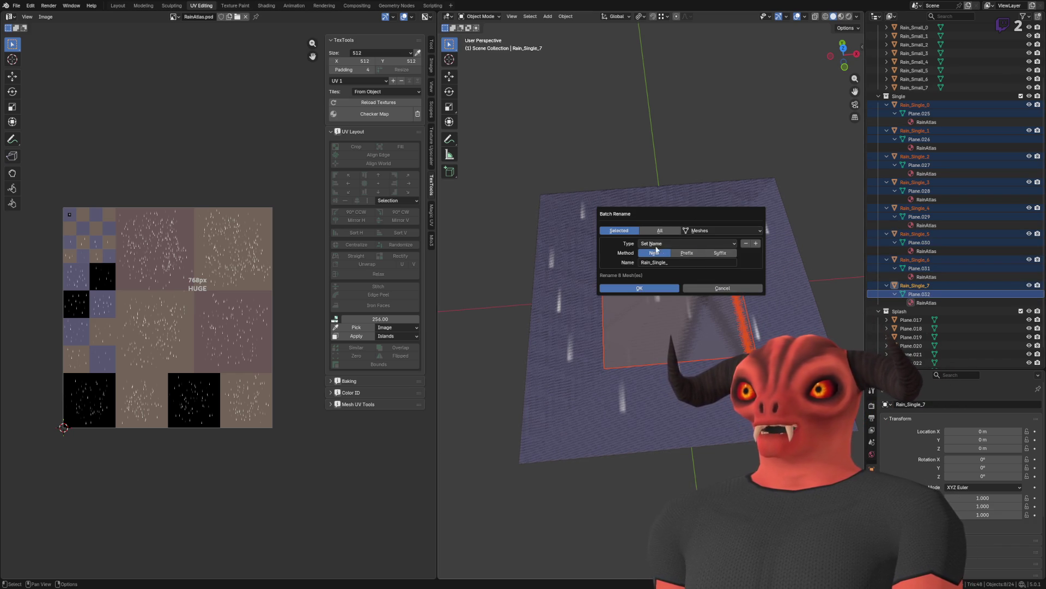
pyautogui.click(657, 288)
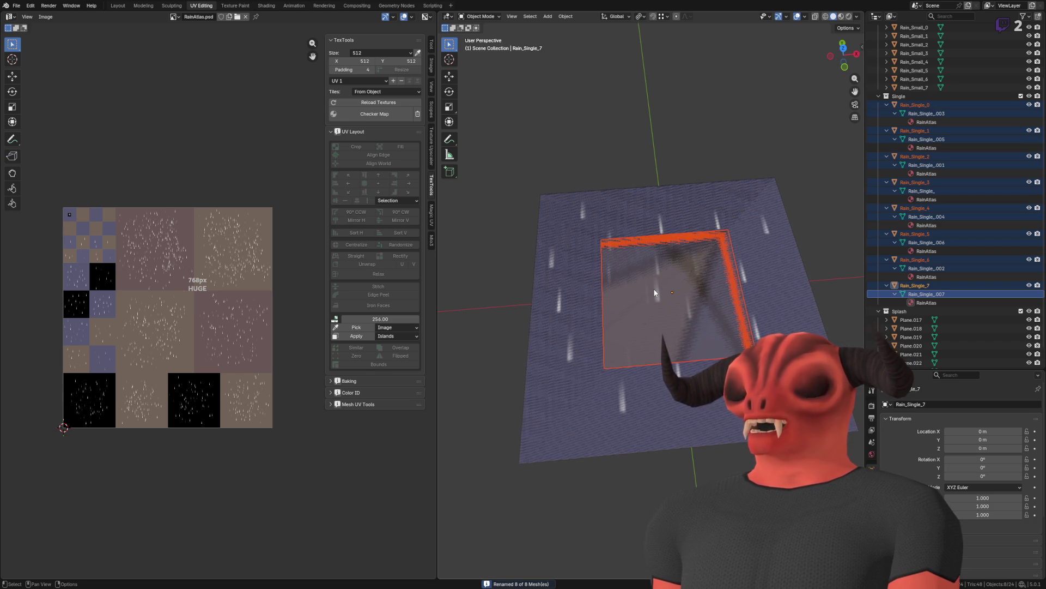
# Step: Rename Rain_Single_0's mesh data to Rain_Single_0_Mesh
pyautogui.click(955, 113)
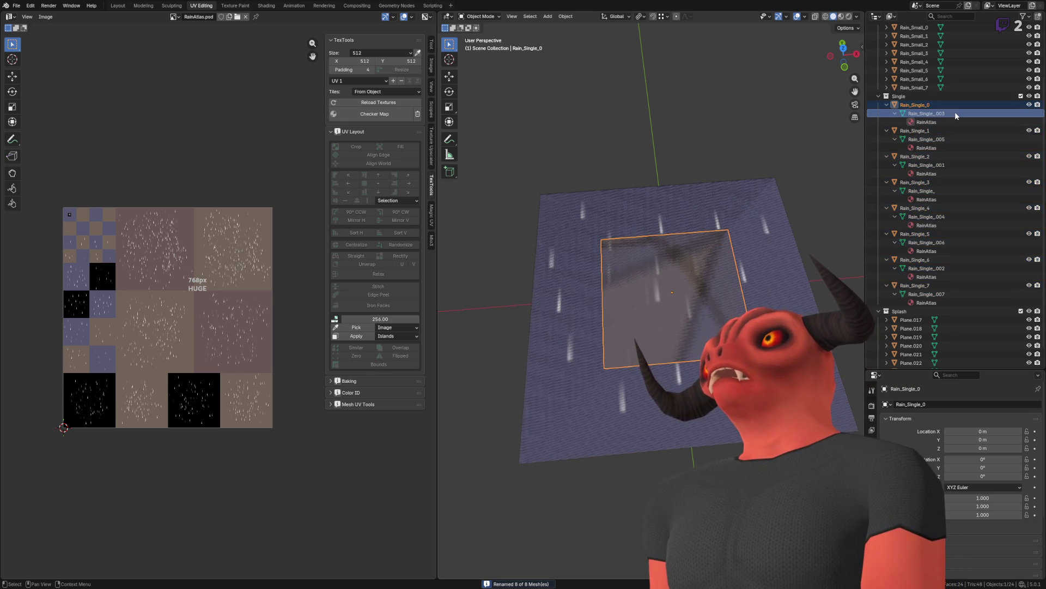
pyautogui.scroll(3, 955, 113)
pyautogui.doubleClick(948, 182)
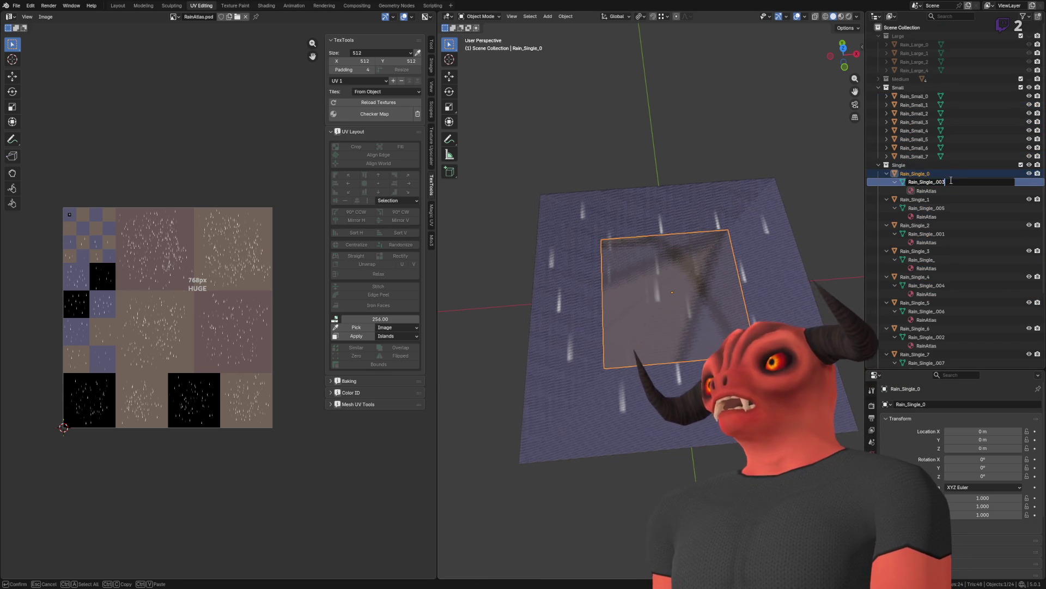
pyautogui.press('BackSpace')
pyautogui.press('BackSpace')
pyautogui.press('Return')
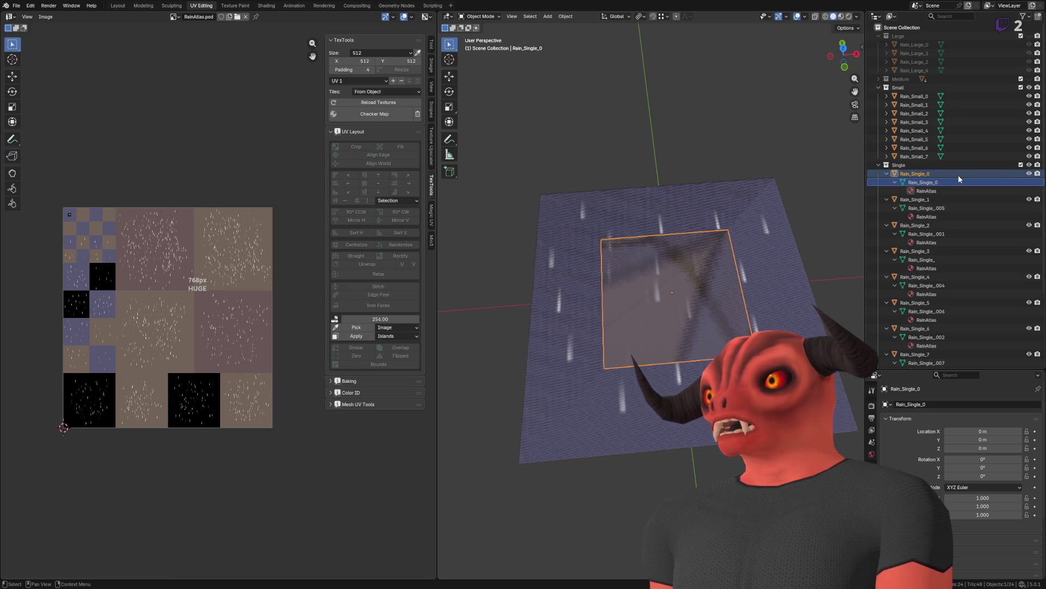
pyautogui.press('F2')
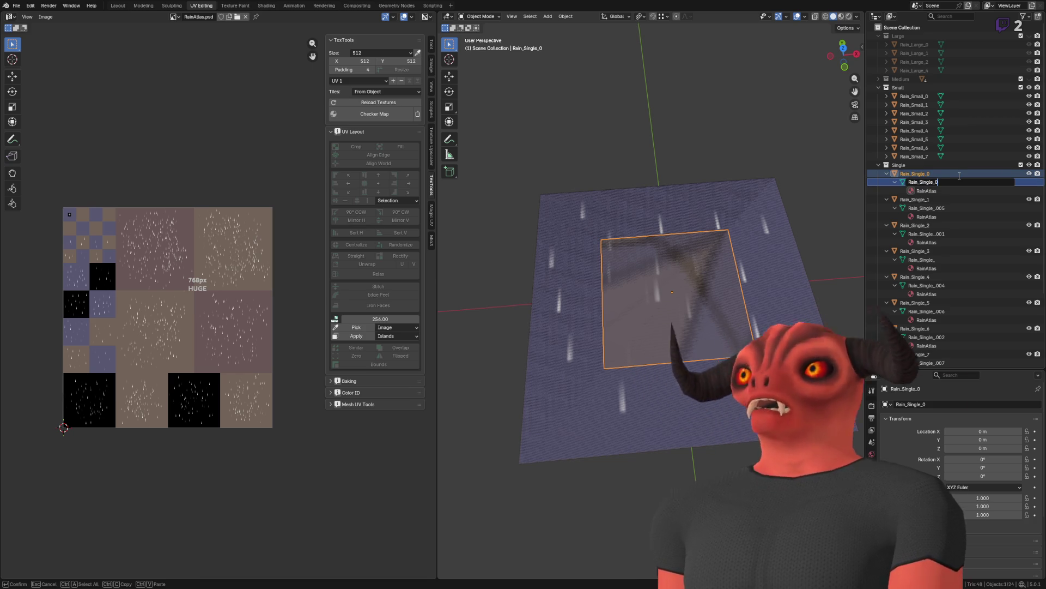
pyautogui.write('_Mesh')
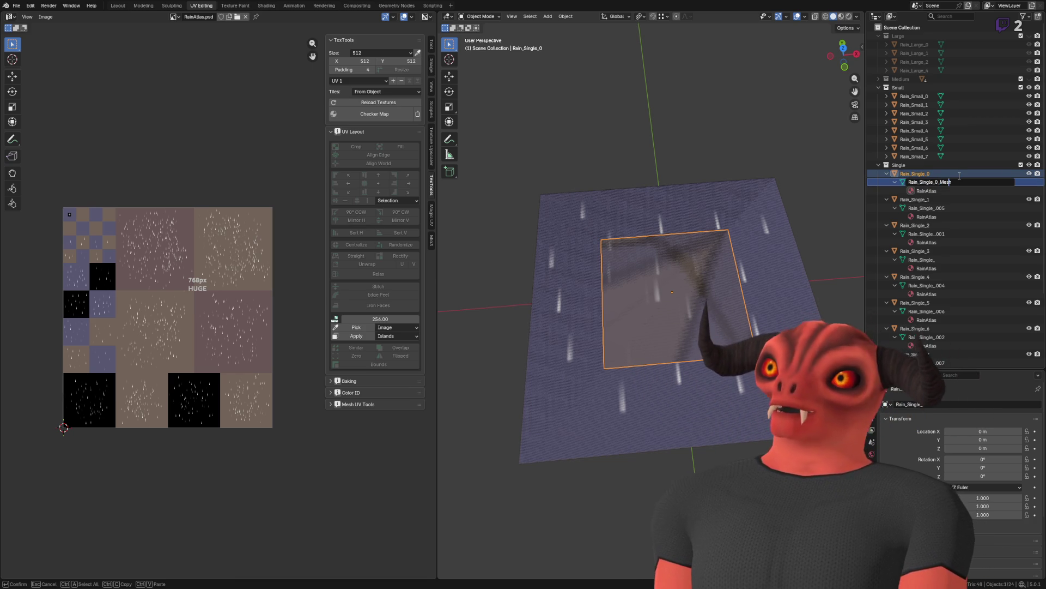
pyautogui.press('Return')
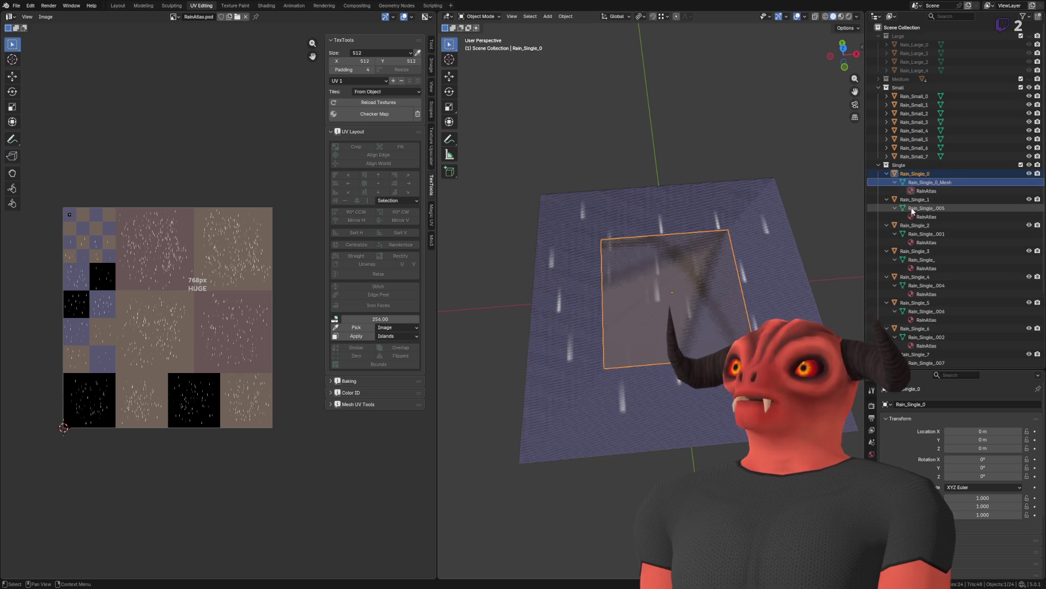
# Step: Select objects Rain_Single_1 through Rain_Single_7 together
pyautogui.click(912, 207)
pyautogui.keyDown('ctrl'); pyautogui.click(939, 234); pyautogui.keyUp('ctrl')
pyautogui.keyDown('ctrl'); pyautogui.click(939, 260); pyautogui.keyUp('ctrl')
pyautogui.keyDown('ctrl'); pyautogui.click(941, 284); pyautogui.keyUp('ctrl')
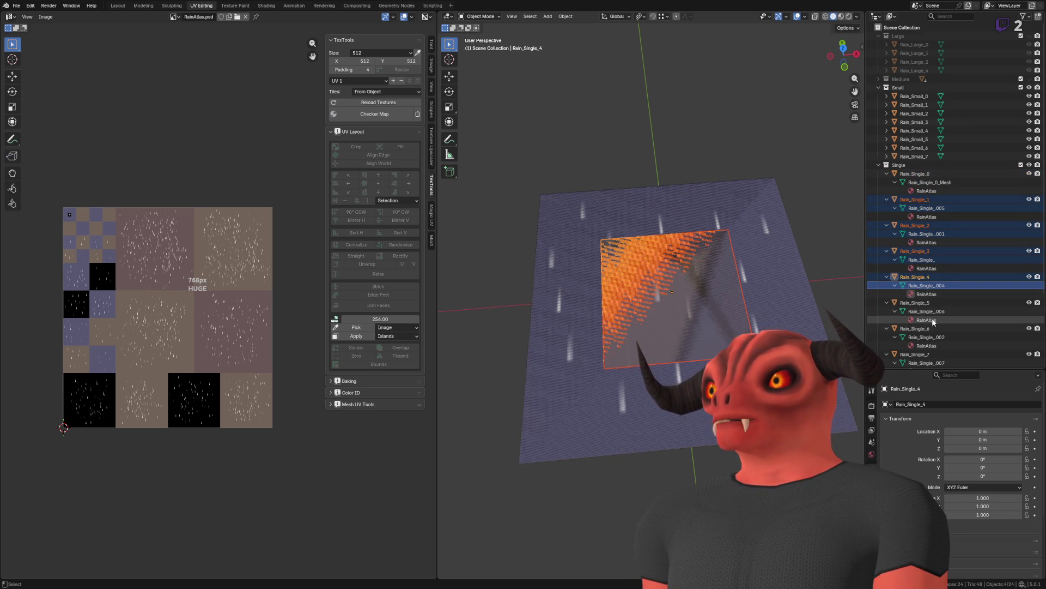
pyautogui.keyDown('ctrl'); pyautogui.click(935, 312); pyautogui.keyUp('ctrl')
pyautogui.keyDown('ctrl'); pyautogui.click(937, 338); pyautogui.keyUp('ctrl')
pyautogui.keyDown('ctrl'); pyautogui.click(932, 363); pyautogui.keyUp('ctrl')
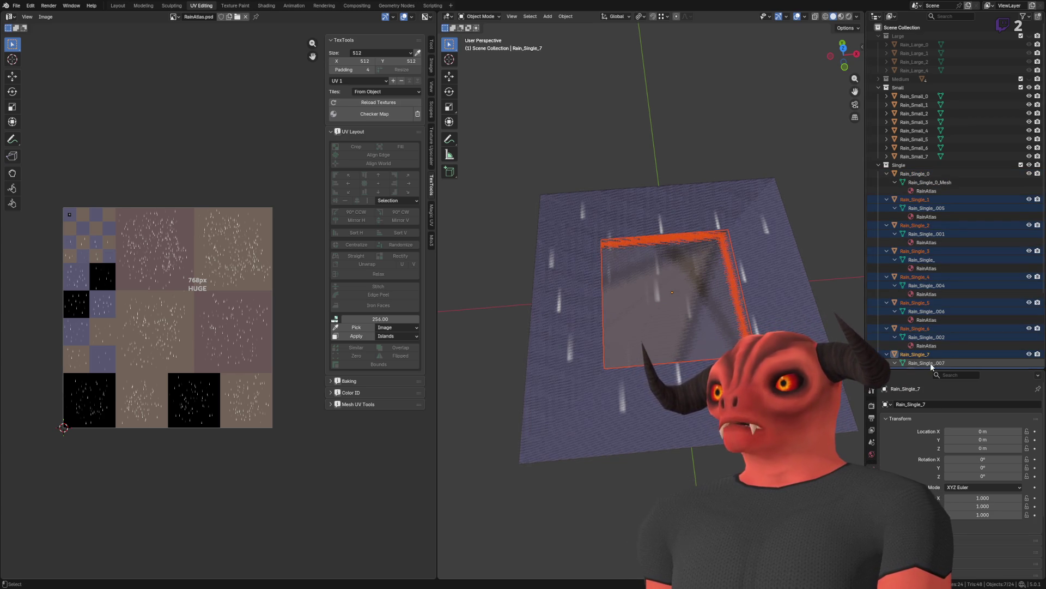
pyautogui.scroll(-3, 930, 362)
pyautogui.click(927, 302)
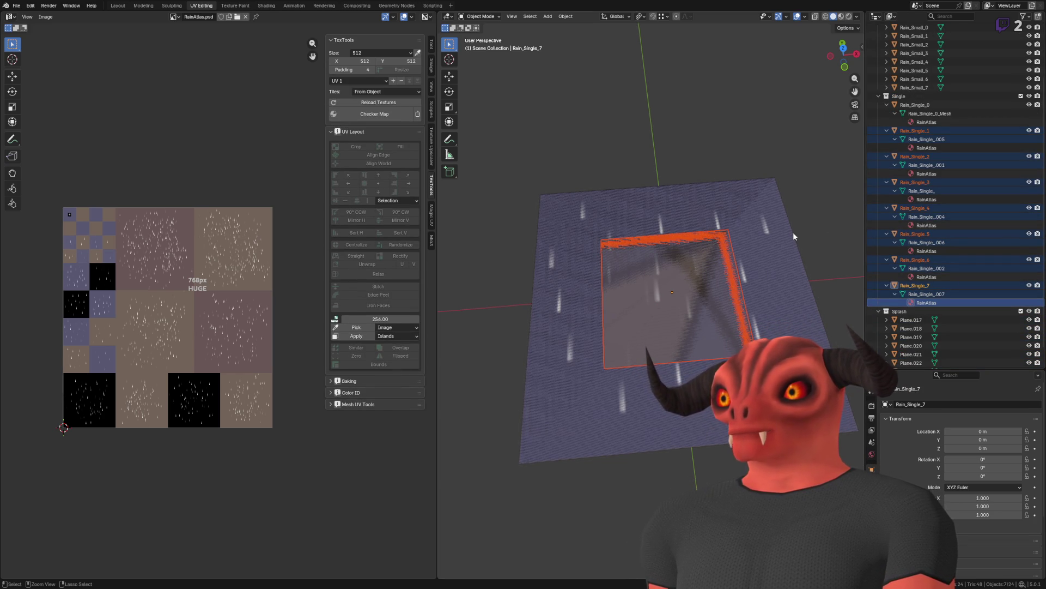
# Step: Add the _Mesh suffix to the seven meshes, then select Rain_Single_1 through Rain_Single_7
pyautogui.hotkey('ctrl', 'F2')
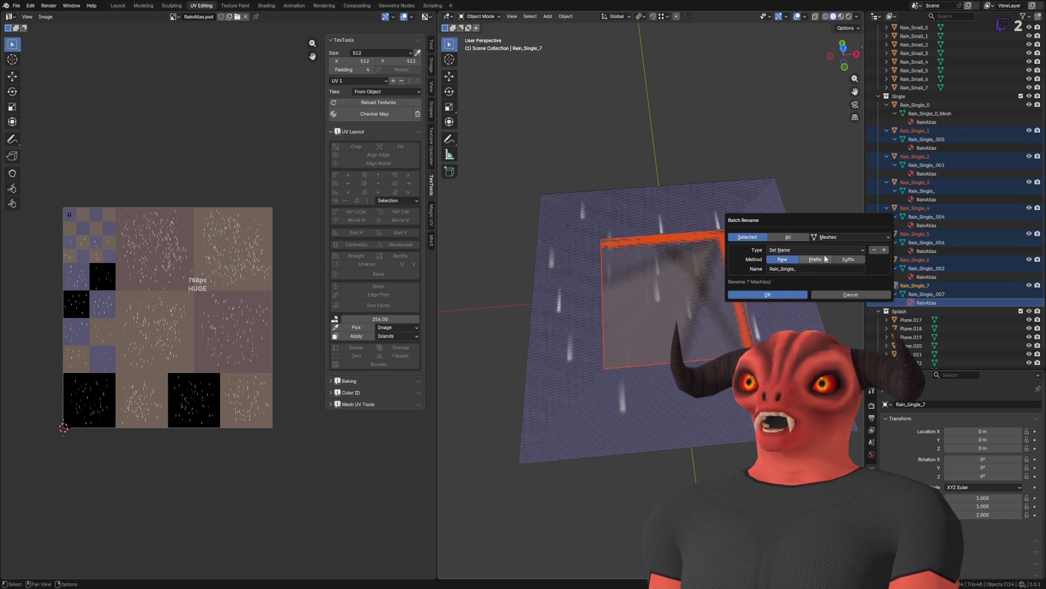
pyautogui.click(778, 294)
pyautogui.click(945, 139)
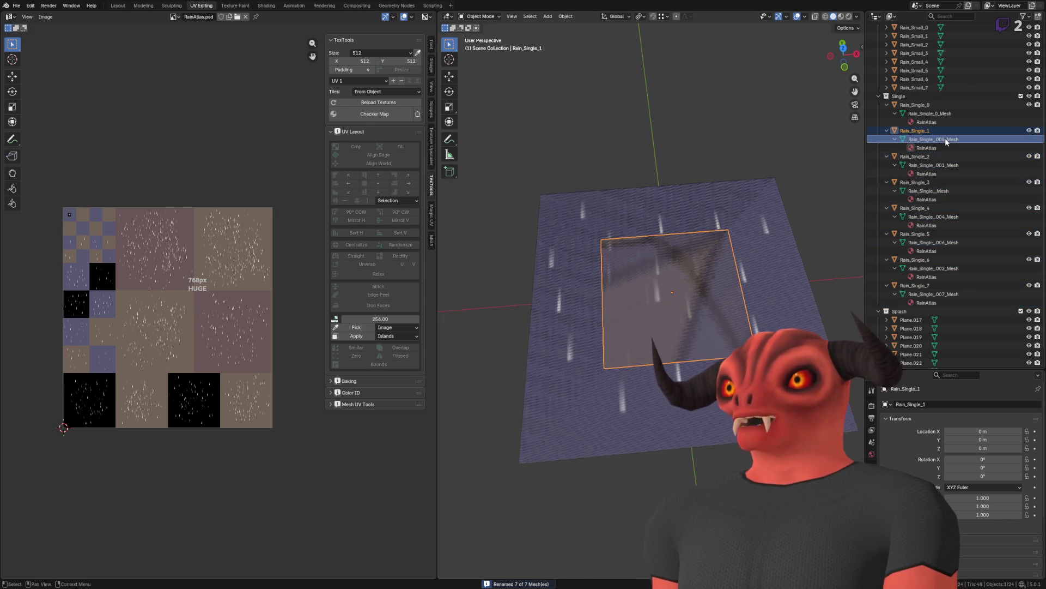
pyautogui.click(947, 165)
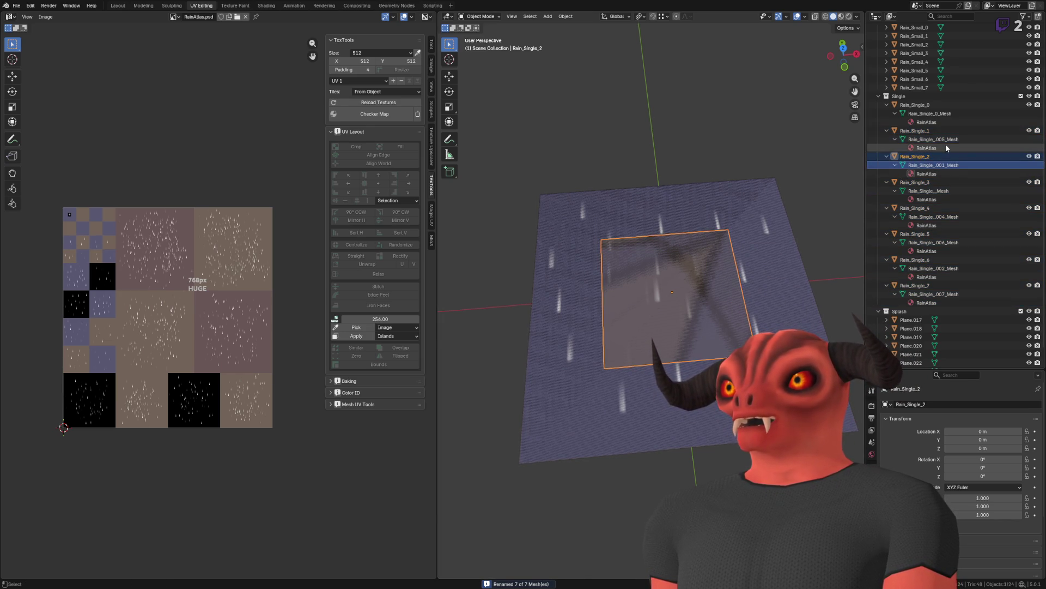
pyautogui.keyDown('ctrl'); pyautogui.click(946, 140); pyautogui.keyUp('ctrl')
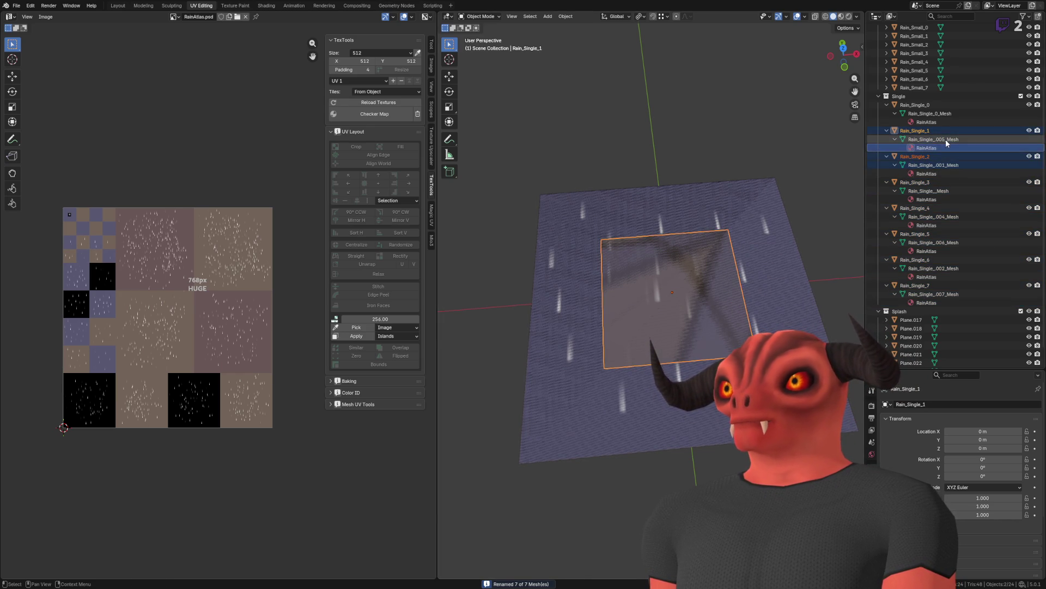
pyautogui.keyDown('ctrl'); pyautogui.click(950, 192); pyautogui.keyUp('ctrl')
pyautogui.keyDown('ctrl'); pyautogui.click(945, 217); pyautogui.keyUp('ctrl')
pyautogui.keyDown('ctrl'); pyautogui.click(940, 243); pyautogui.keyUp('ctrl')
pyautogui.keyDown('ctrl'); pyautogui.click(940, 268); pyautogui.keyUp('ctrl')
pyautogui.keyDown('ctrl'); pyautogui.click(940, 294); pyautogui.keyUp('ctrl')
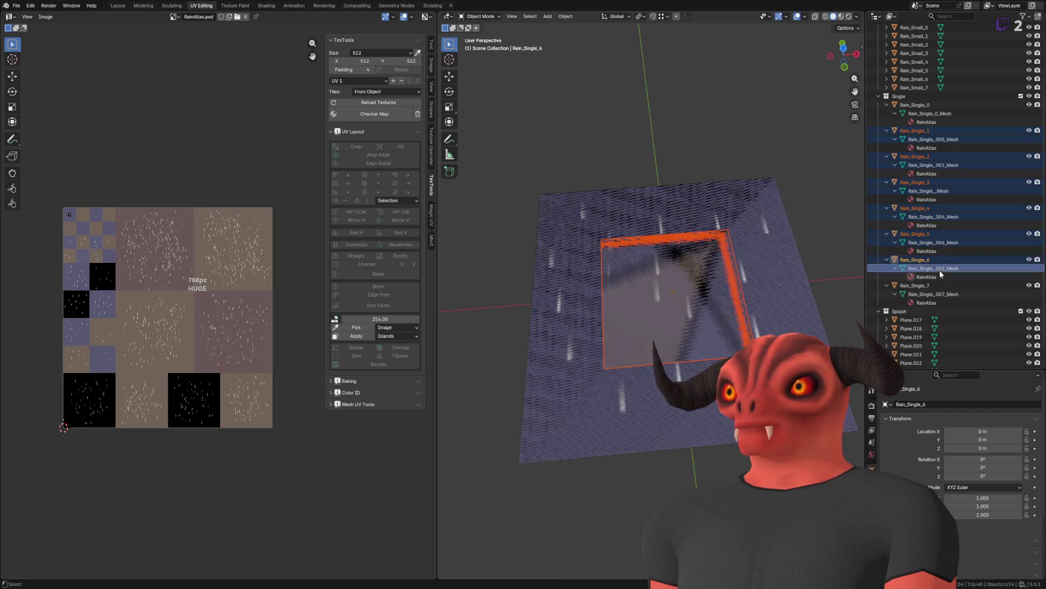
# Step: Strip .00 from the selected mesh names with a find-and-replace batch rename
pyautogui.press('F2')
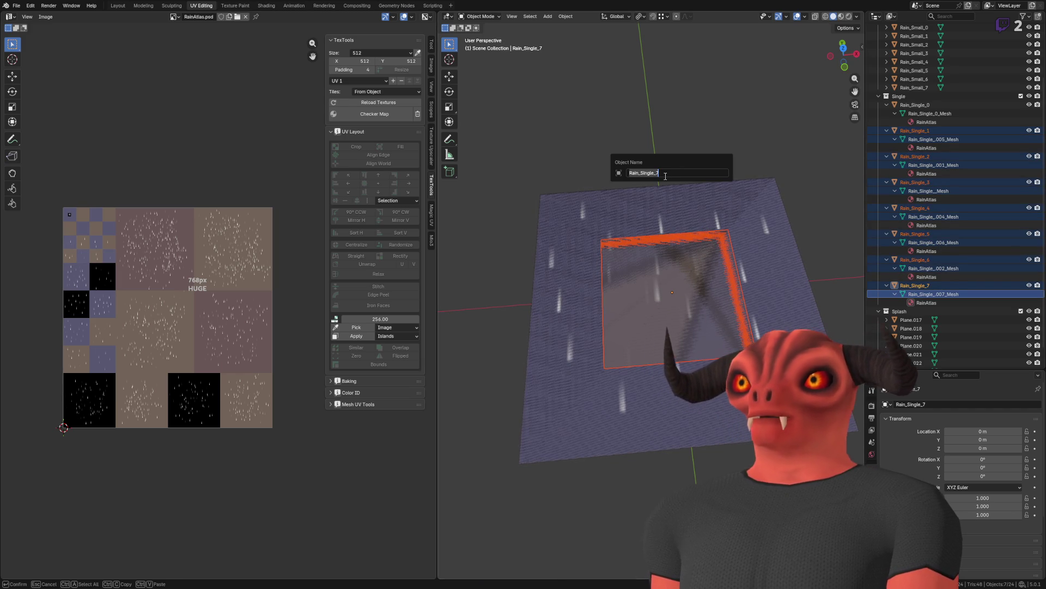
pyautogui.press('Escape')
pyautogui.hotkey('ctrl', 'F2')
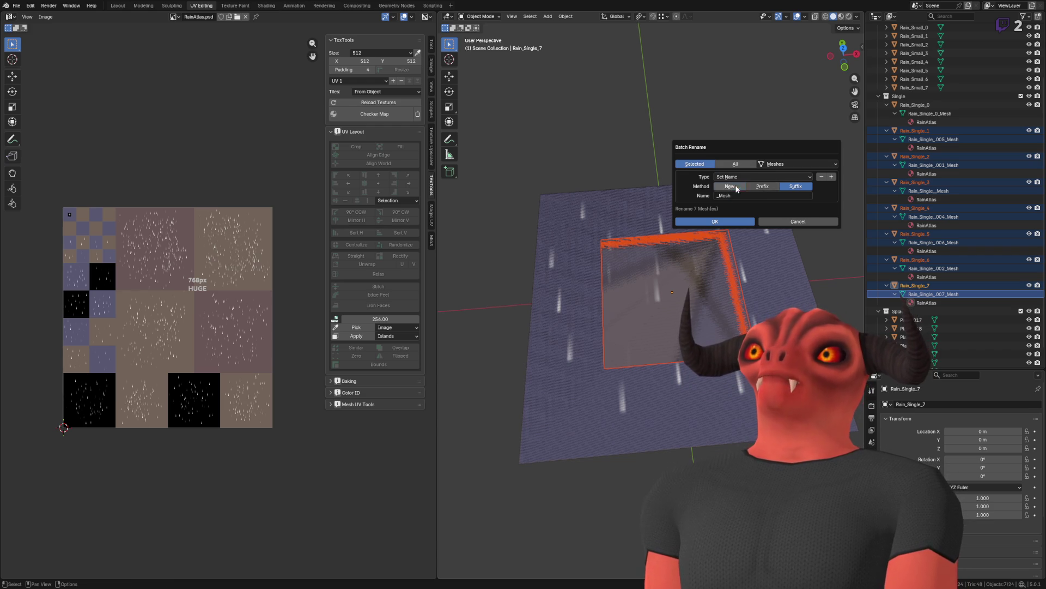
pyautogui.click(751, 178)
pyautogui.click(739, 187)
pyautogui.click(754, 186)
pyautogui.write('.00')
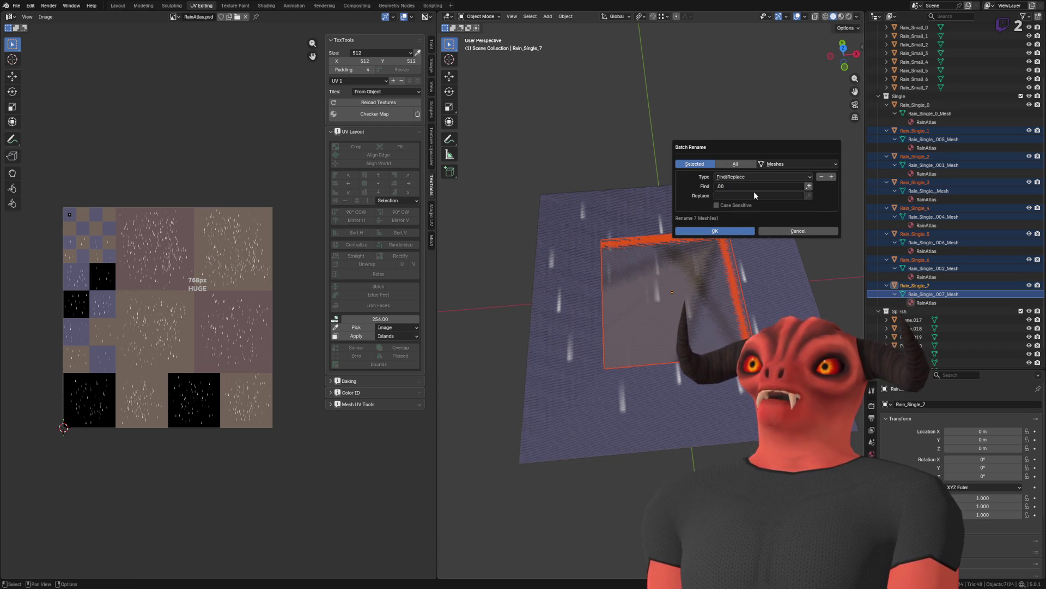
pyautogui.click(735, 231)
pyautogui.doubleClick(940, 139)
pyautogui.scroll(2, 940, 140)
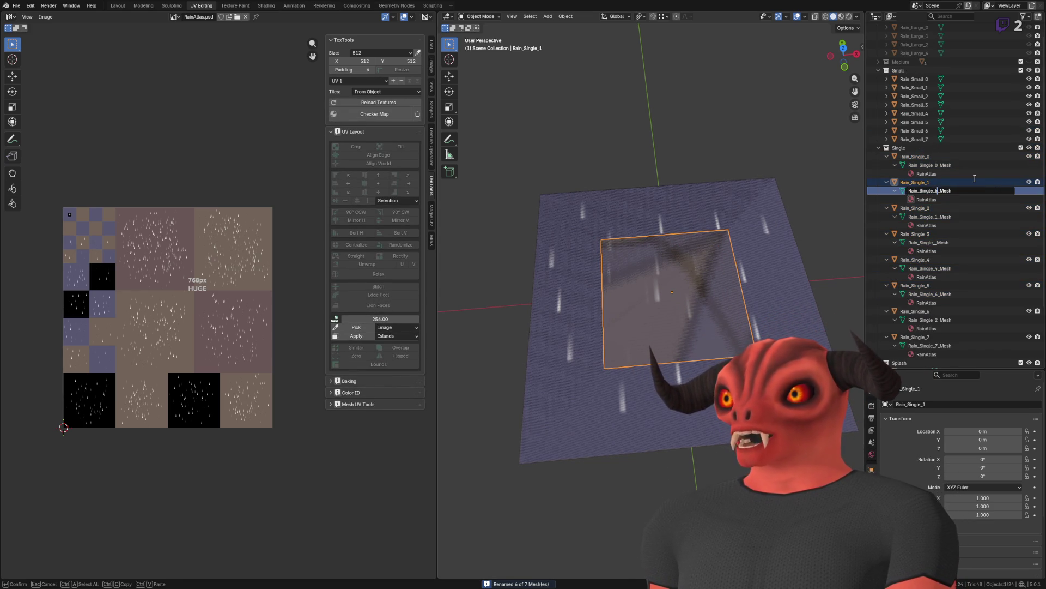
# Step: Correct the numbers in the Rain_Single_1, 2 and 3 mesh names, e.g. Rain_Single_3_Mesh
pyautogui.press('BackSpace')
pyautogui.write('1')
pyautogui.press('Tab')
pyautogui.press('Home')
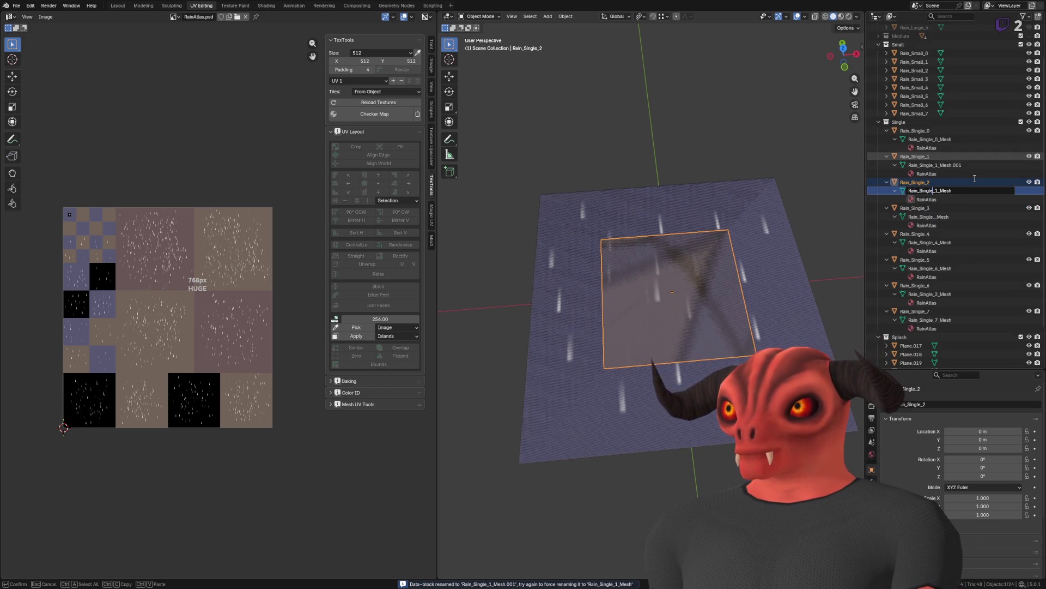
pyautogui.write('2')
pyautogui.press('Delete')
pyautogui.press('Tab')
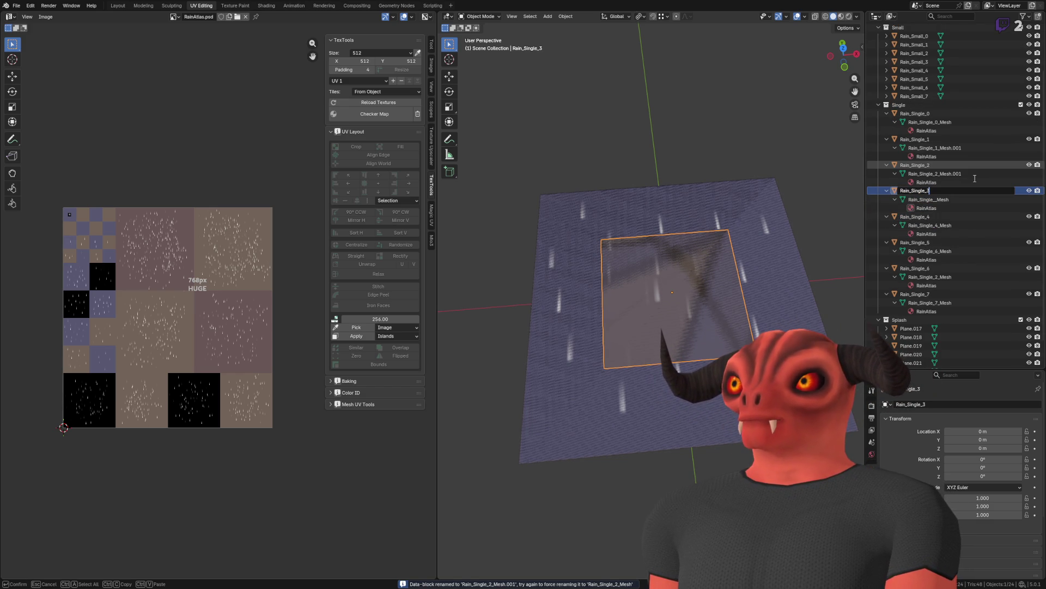
pyautogui.press('Tab')
pyautogui.press('Home')
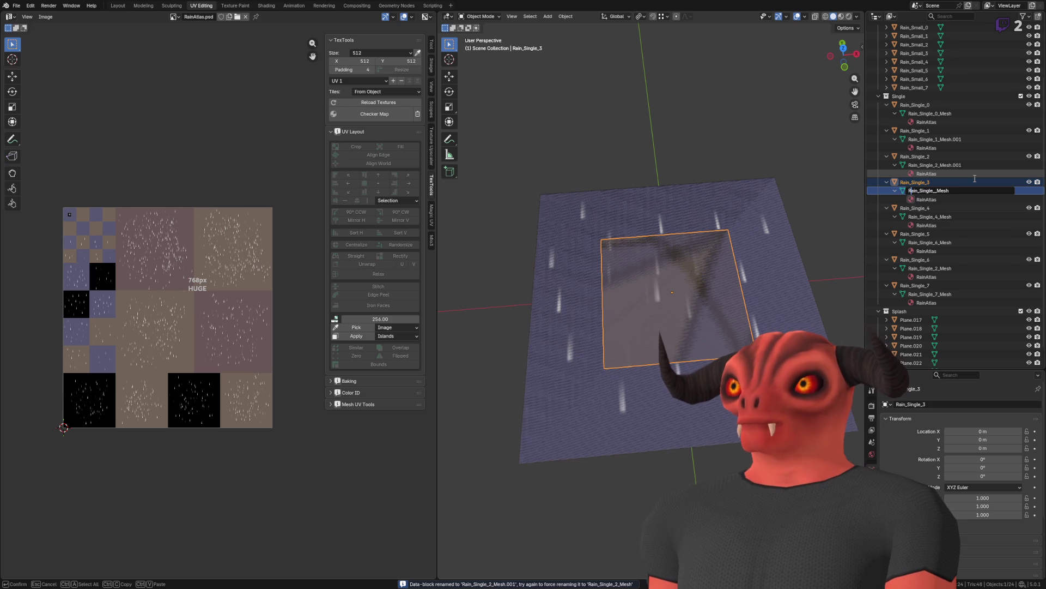
pyautogui.write('3')
pyautogui.press('Return')
# Step: Fix the numbers in the Rain_Single_5 and Rain_Single_6 mesh names
pyautogui.press('Down')
pyautogui.press('Down')
pyautogui.press('Down')
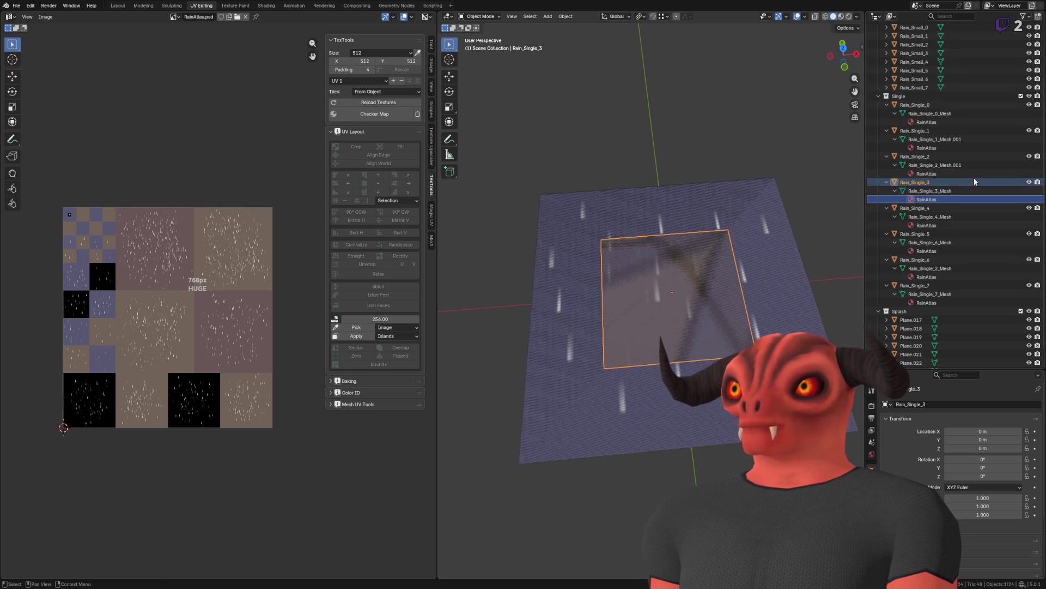
pyautogui.press('Down')
pyautogui.press('Down')
pyautogui.press('Down')
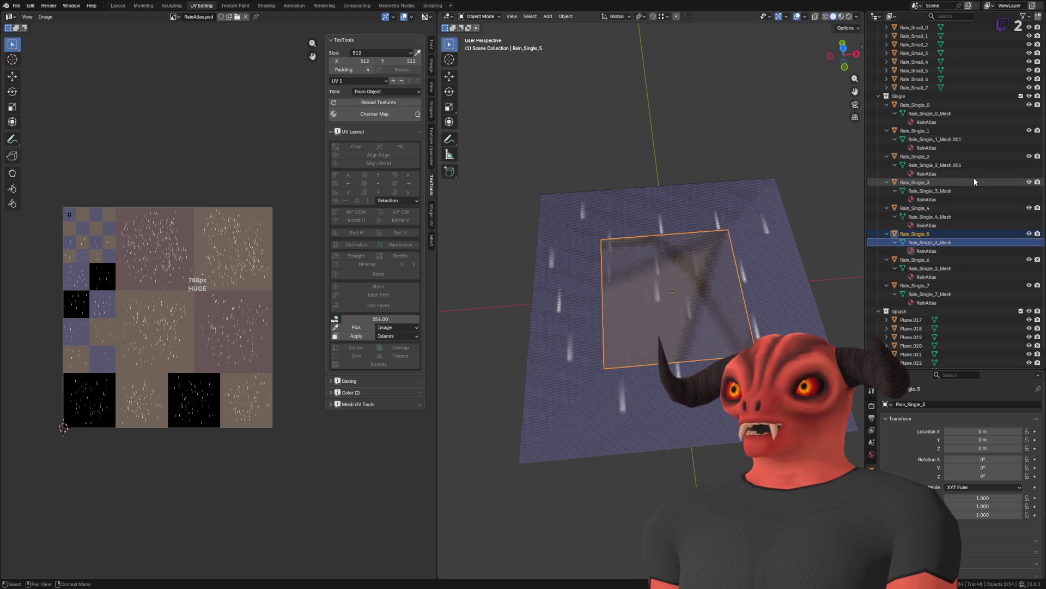
pyautogui.press('F2')
pyautogui.press('Home')
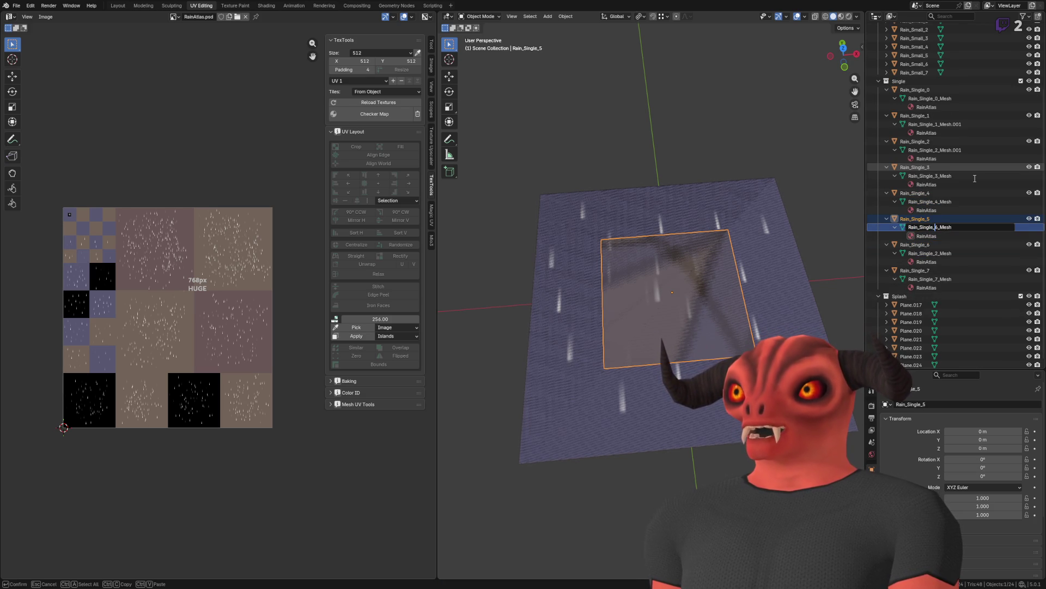
pyautogui.write('5')
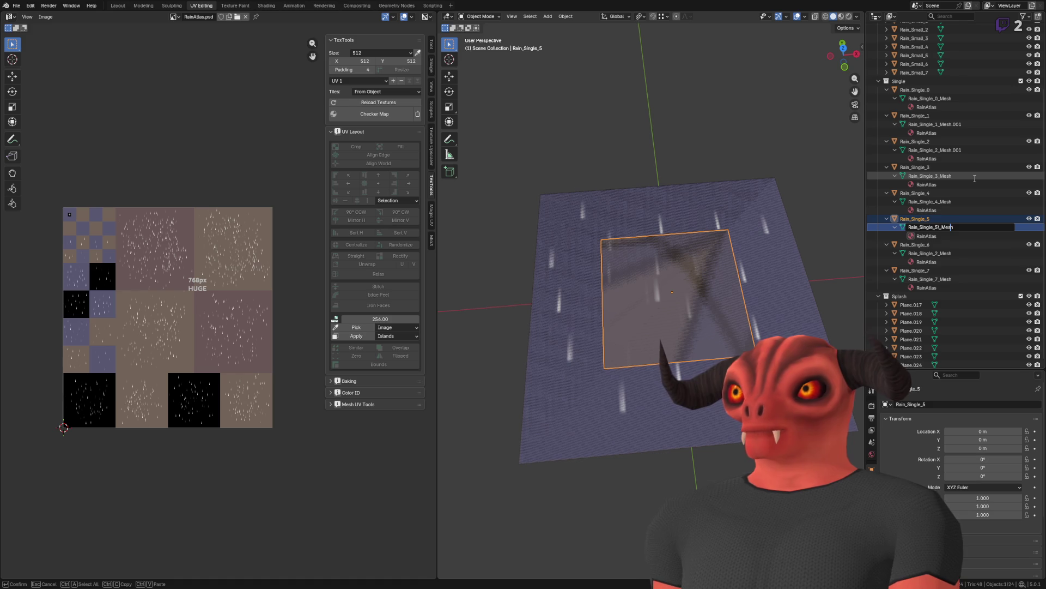
pyautogui.press('Down')
pyautogui.press('Down')
pyautogui.press('Down')
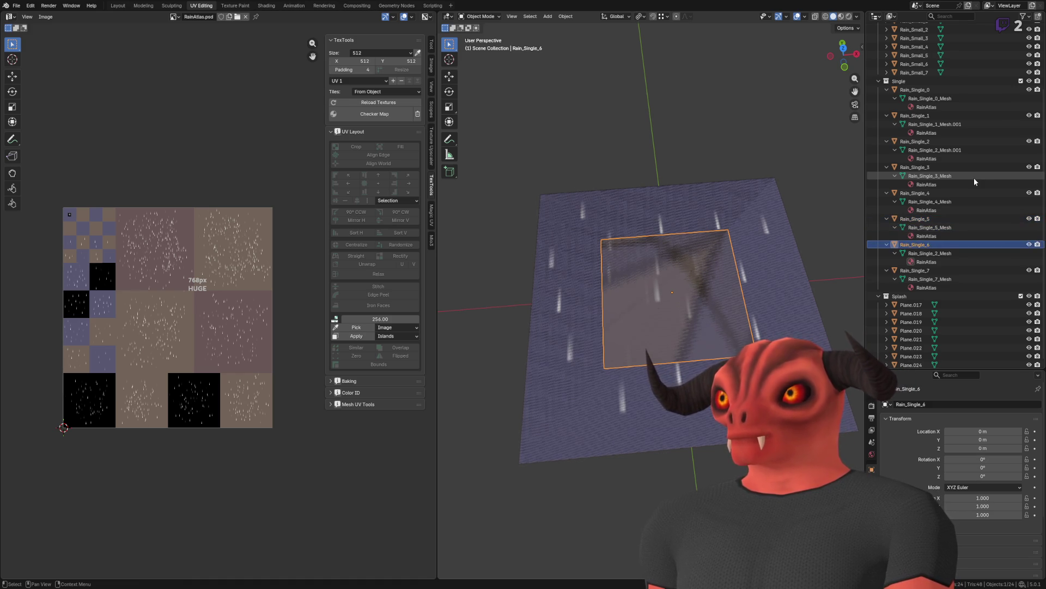
pyautogui.press('F2')
pyautogui.press('End')
pyautogui.press('Left')
pyautogui.press('Left')
pyautogui.press('Left')
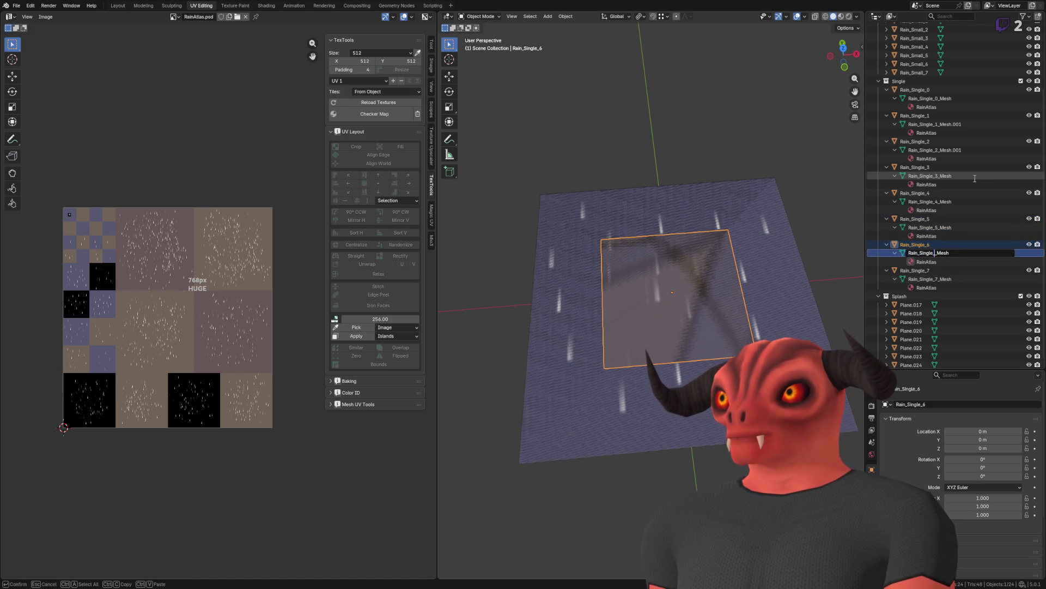
pyautogui.press('Down')
pyautogui.press('Down')
pyautogui.press('Down')
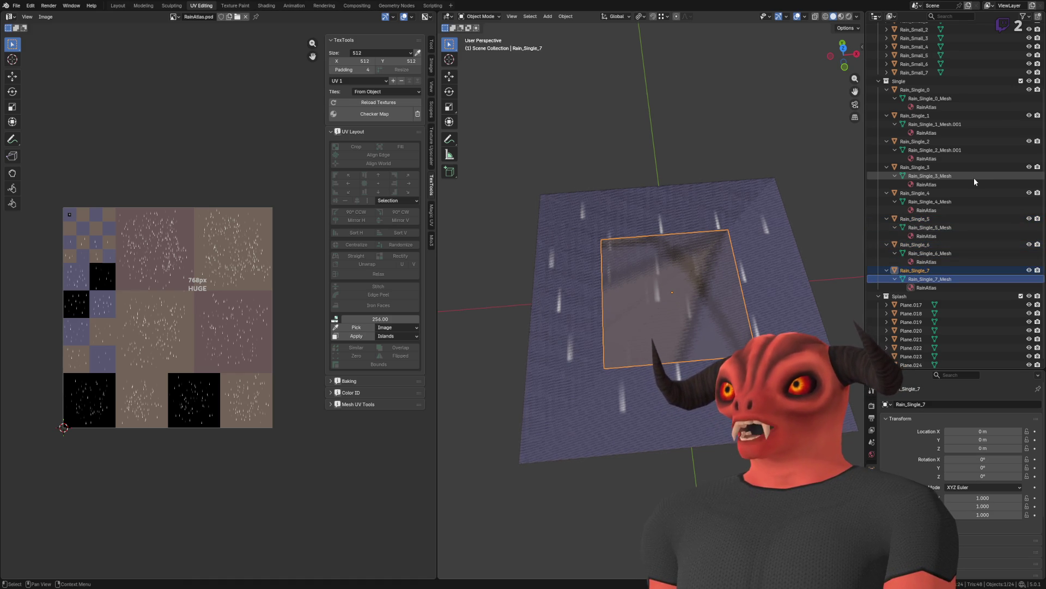
# Step: Remove the .001 suffixes so the meshes read Rain_Single_1_Mesh and Rain_Single_2_Mesh
pyautogui.click(958, 144)
pyautogui.click(957, 124)
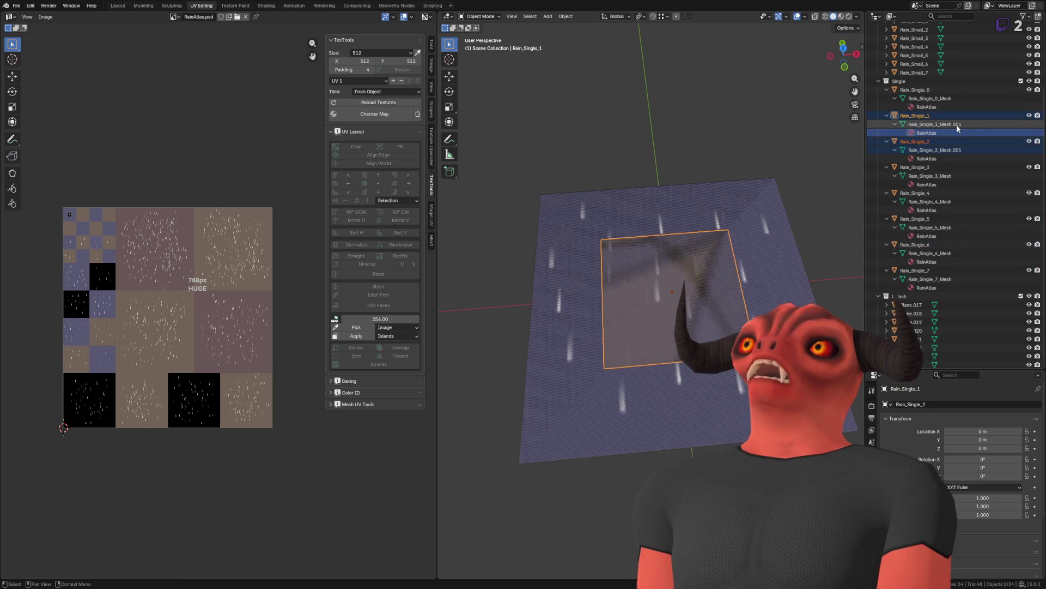
pyautogui.scroll(3, 956, 124)
pyautogui.doubleClick(967, 188)
pyautogui.press('End')
pyautogui.press('BackSpace')
pyautogui.press('BackSpace')
pyautogui.press('BackSpace')
pyautogui.press('Return')
pyautogui.click(966, 214)
pyautogui.scroll(-1, 965, 216)
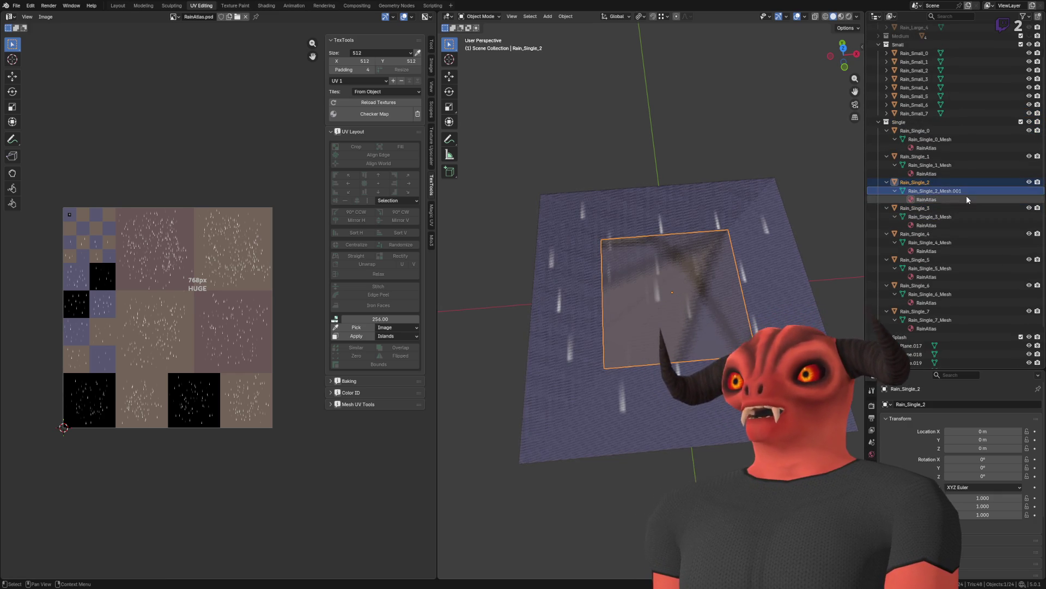
pyautogui.doubleClick(967, 188)
pyautogui.press('End')
pyautogui.press('BackSpace')
pyautogui.press('BackSpace')
pyautogui.press('BackSpace')
pyautogui.press('Return')
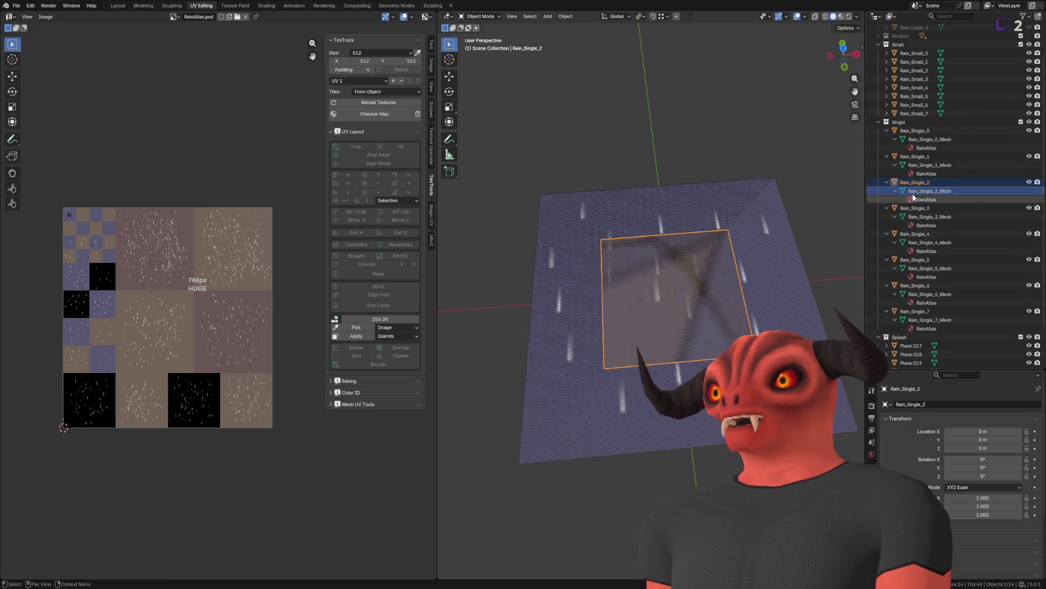
pyautogui.moveTo(887, 131); pyautogui.dragTo(887, 182)
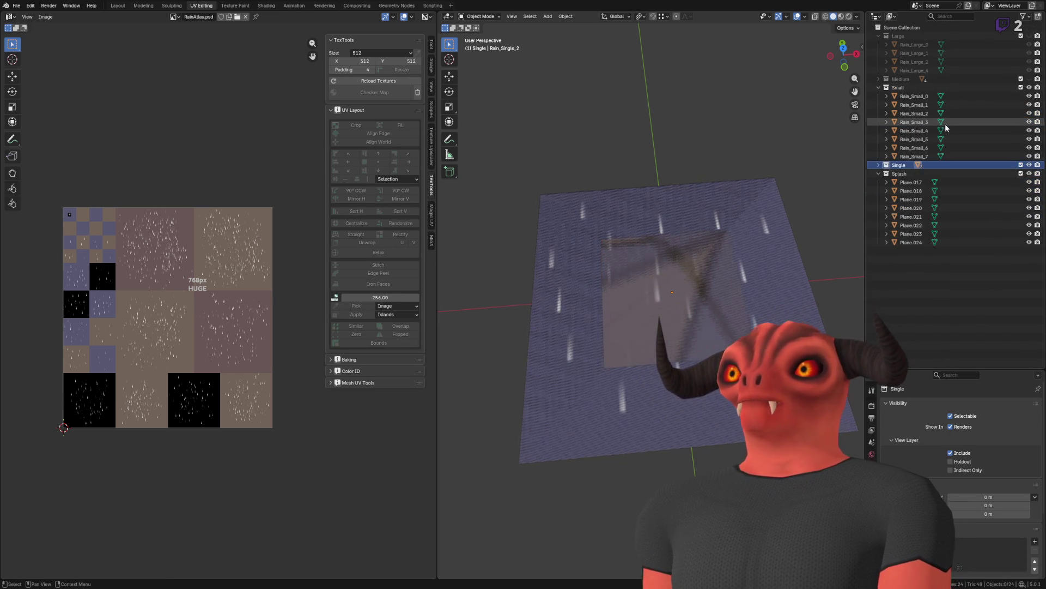
# Step: Collapse the Rain_Single entries in the Single collection
pyautogui.click(957, 166)
pyautogui.press('Down')
pyautogui.press('Down')
pyautogui.press('Down')
pyautogui.press('Left')
pyautogui.press('Down')
pyautogui.press('Left')
pyautogui.press('Down')
pyautogui.press('Left')
pyautogui.press('Down')
pyautogui.press('Left')
pyautogui.press('Down')
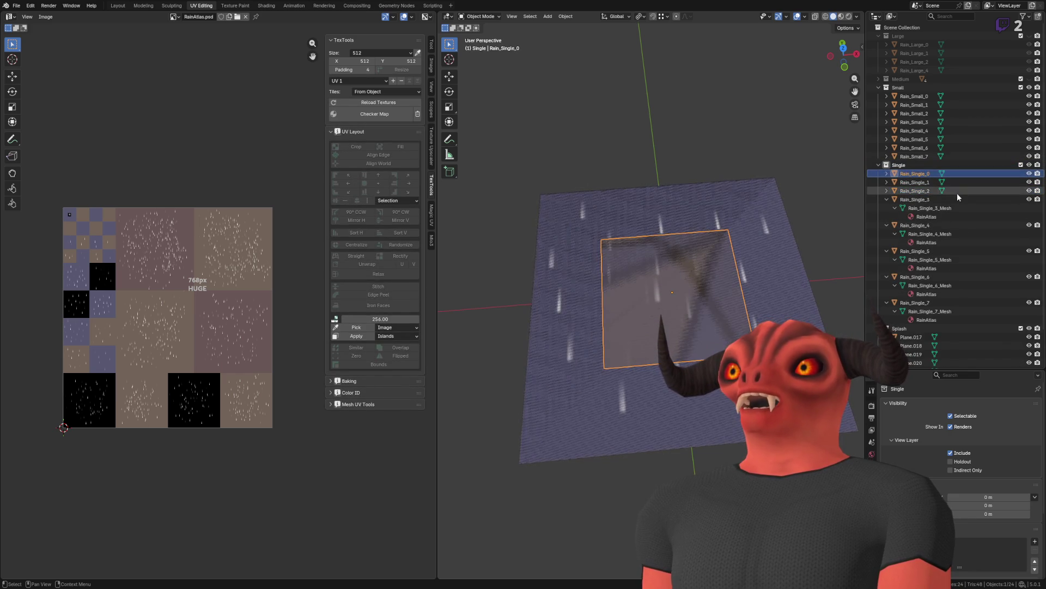
pyautogui.press('Left')
pyautogui.press('Left')
pyautogui.press('Left')
pyautogui.press('Down')
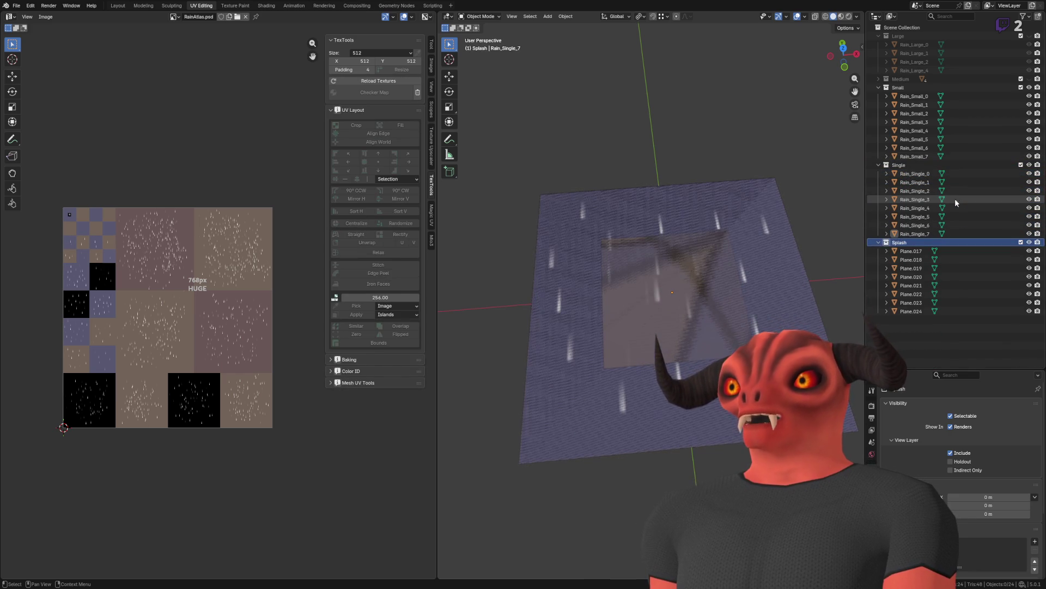
# Step: Select the eight splash planes Plane.017 through Plane.024, with their meshes shown
pyautogui.click(949, 183)
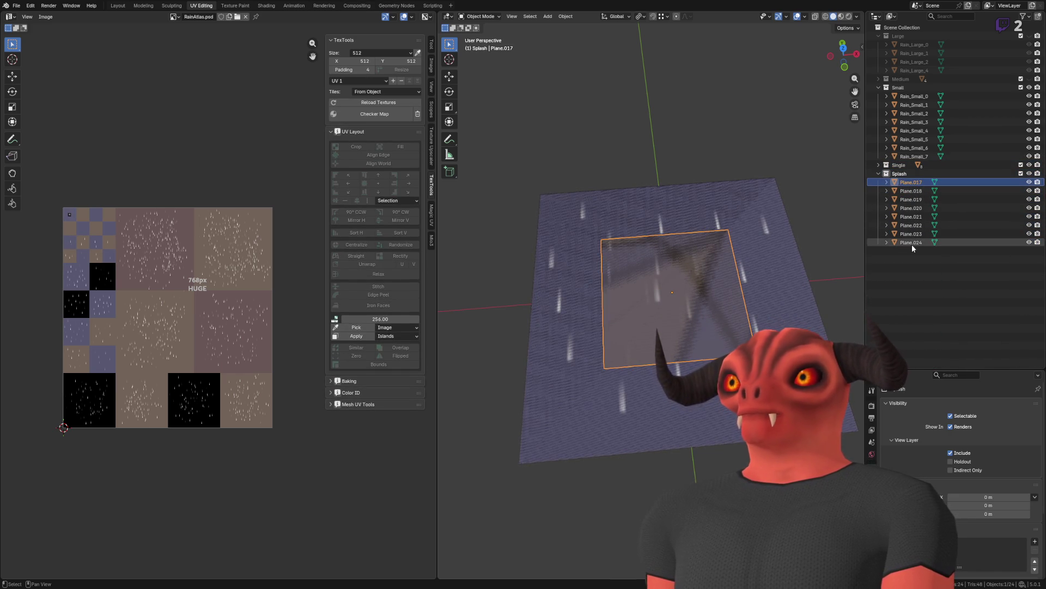
pyautogui.keyDown('shift'); pyautogui.click(894, 242); pyautogui.keyUp('shift')
pyautogui.moveTo(883, 239); pyautogui.dragTo(887, 182)
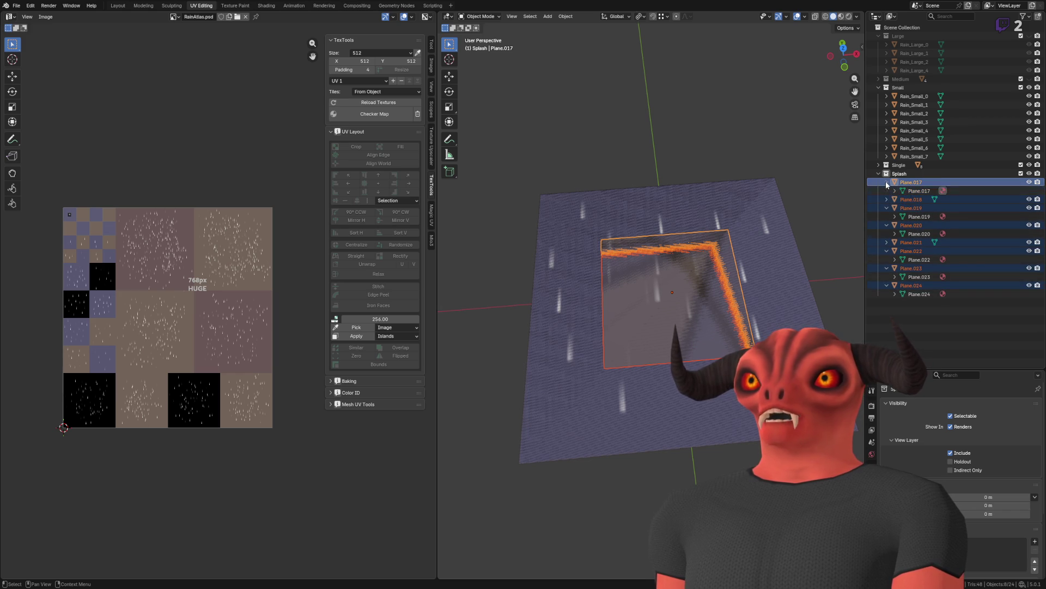
pyautogui.click(927, 180)
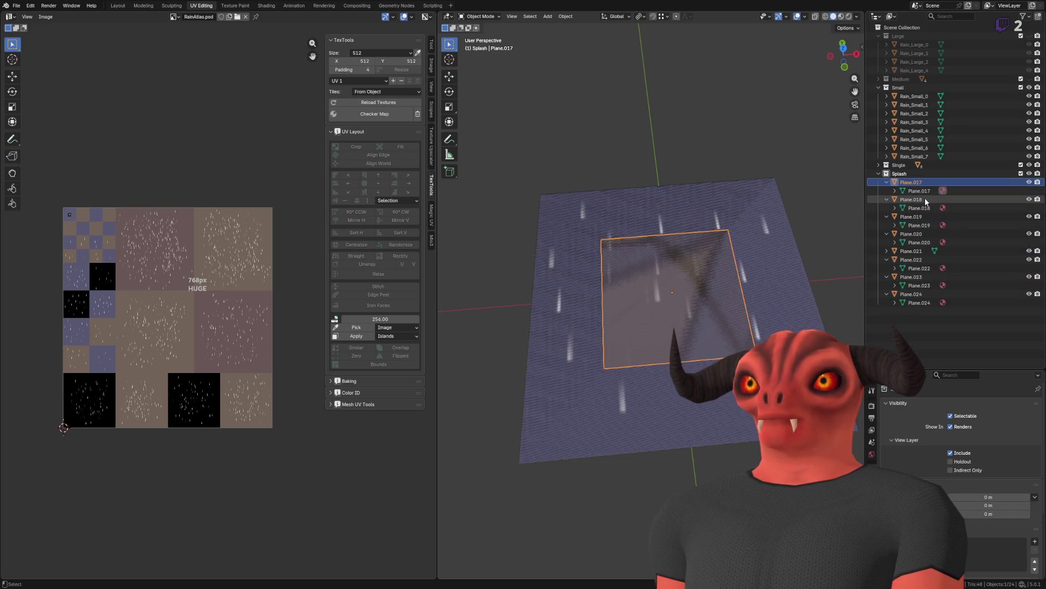
pyautogui.keyDown('shift'); pyautogui.click(916, 294); pyautogui.keyUp('shift')
pyautogui.click(886, 251)
pyautogui.click(918, 191)
pyautogui.keyDown('shift'); pyautogui.click(916, 311); pyautogui.keyUp('shift')
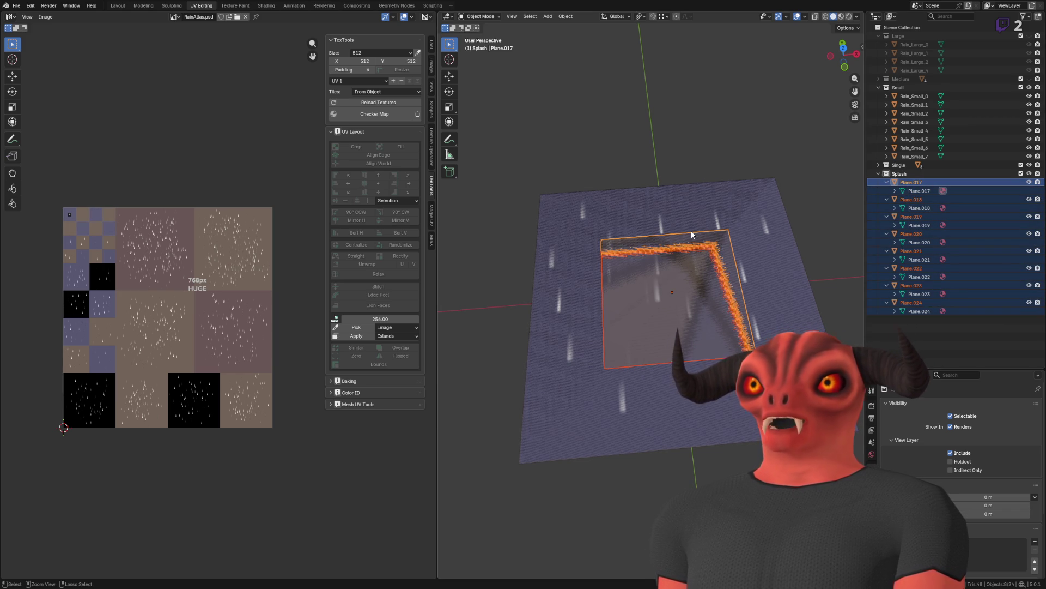
# Step: Batch-rename the eight selected splash objects to Rain_Splash_
pyautogui.hotkey('ctrl', 'F2')
pyautogui.click(690, 248)
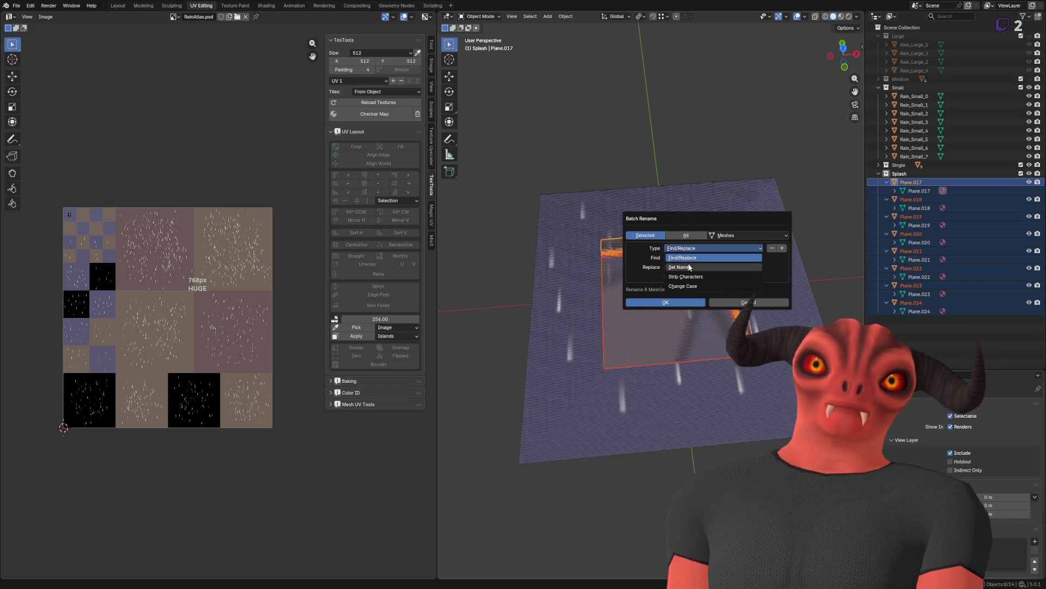
pyautogui.click(689, 266)
pyautogui.write('Rain_Sp')
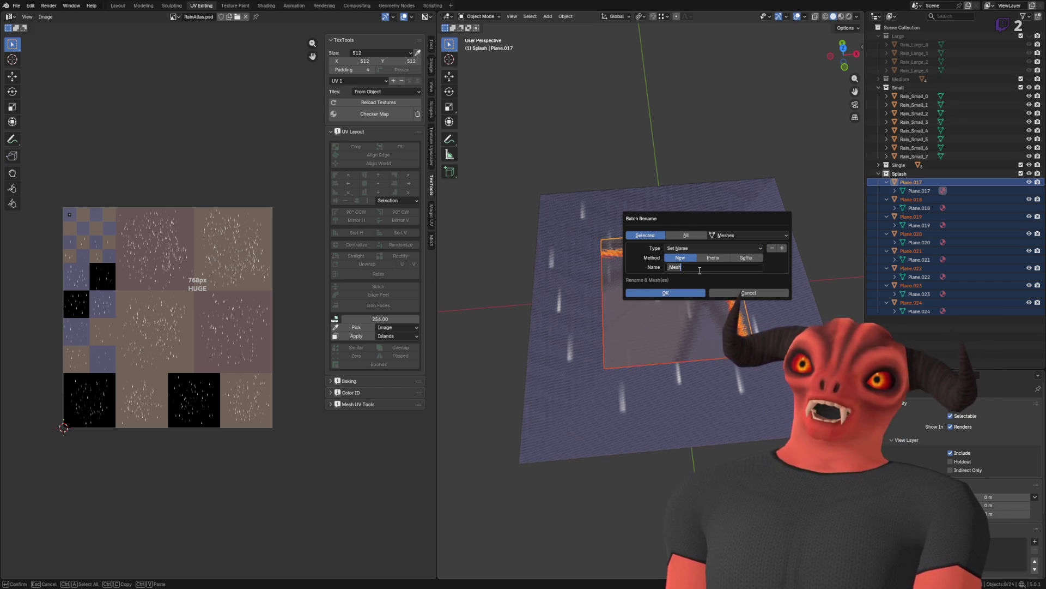
pyautogui.write('lash')
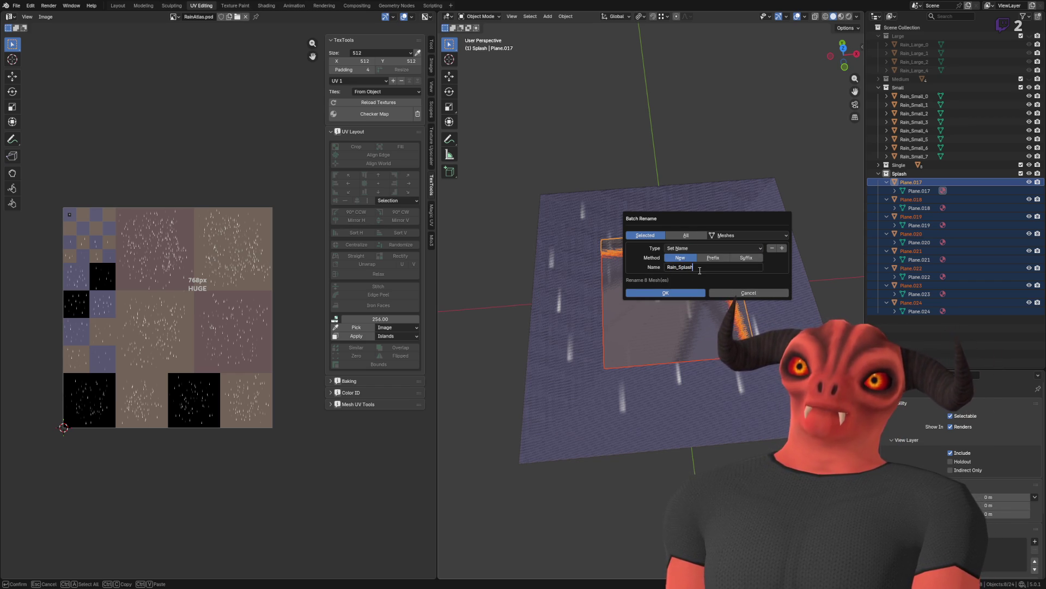
pyautogui.write('_')
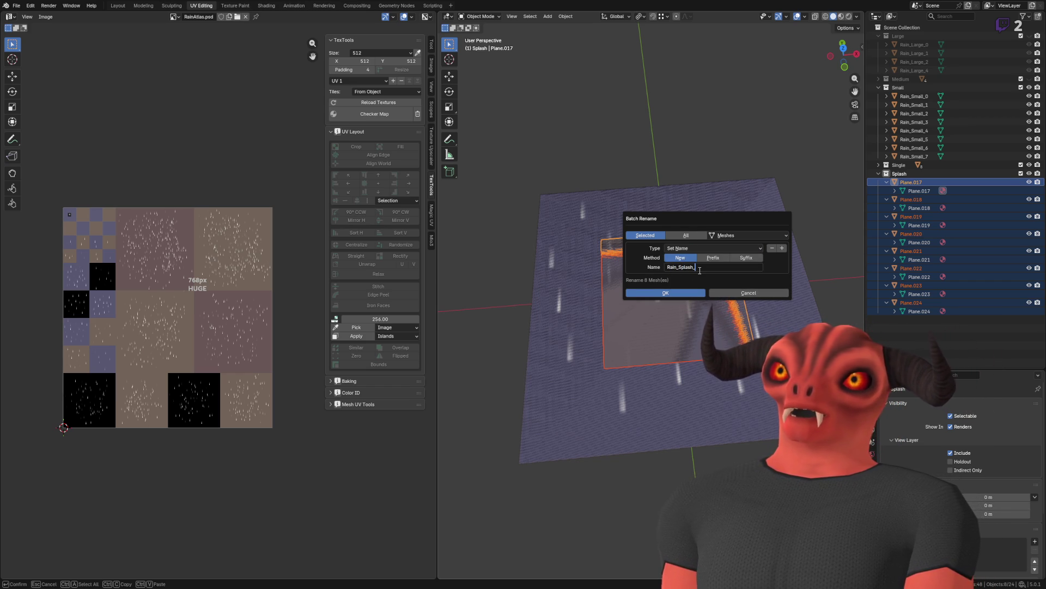
pyautogui.press('Return')
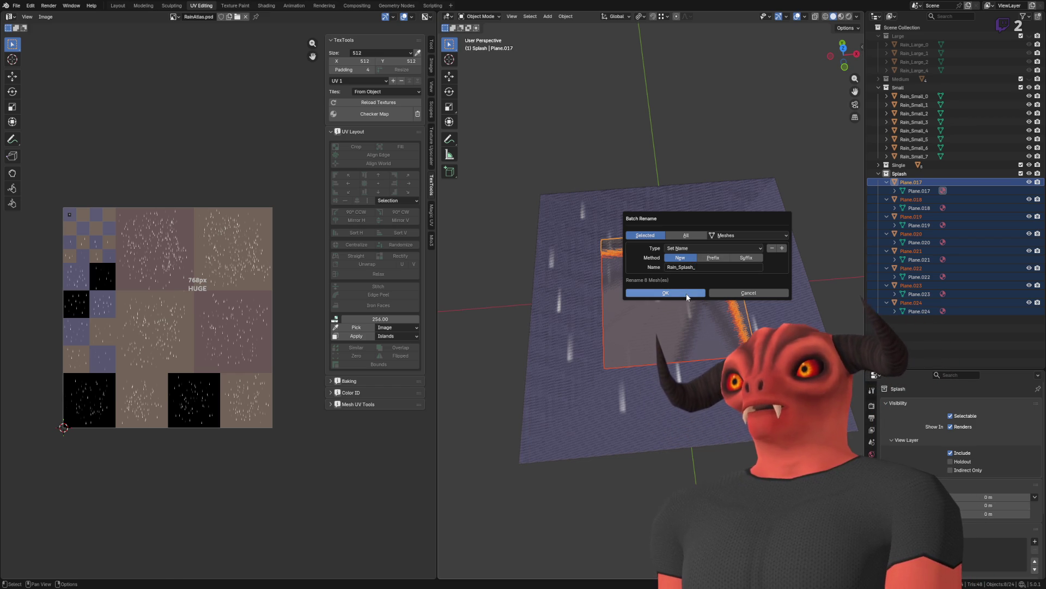
pyautogui.click(730, 236)
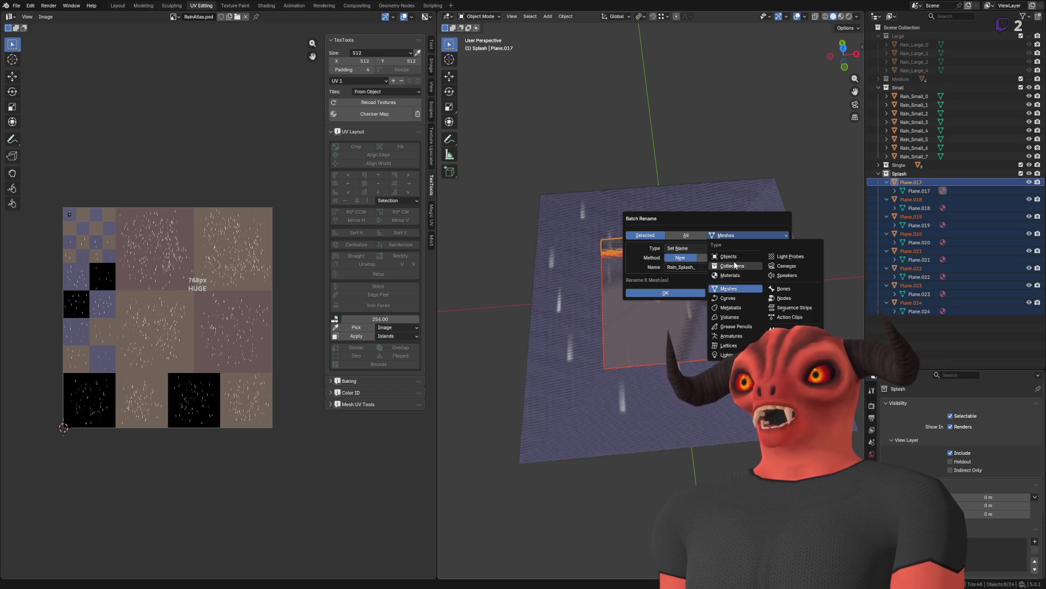
pyautogui.click(729, 256)
pyautogui.click(674, 292)
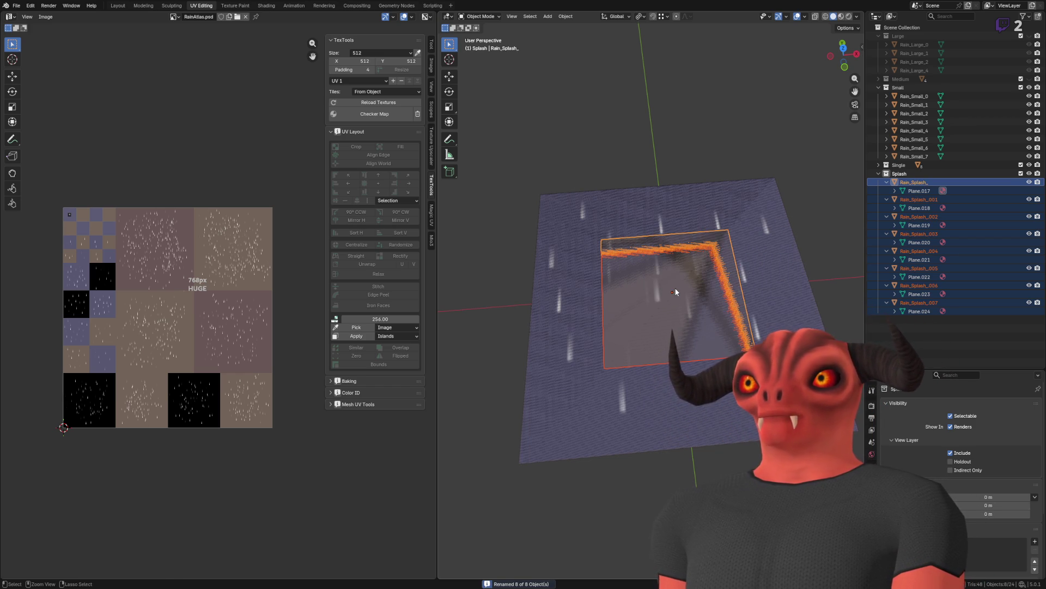
# Step: Give the eight splash meshes the Rain_Splash_ name as well
pyautogui.hotkey('ctrl', 'F2')
pyautogui.click(730, 290)
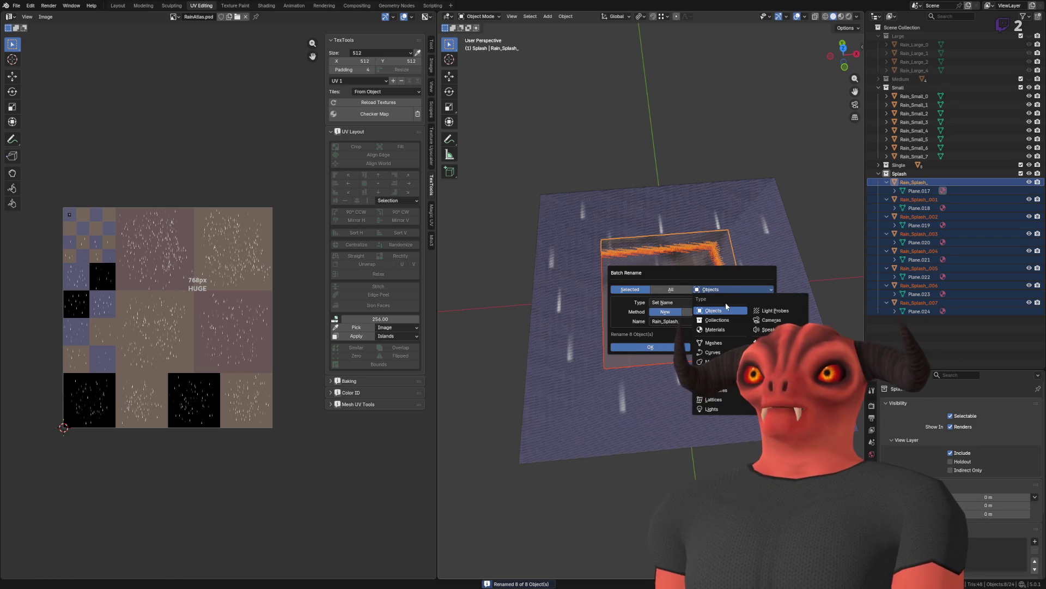
pyautogui.click(711, 342)
pyautogui.click(660, 348)
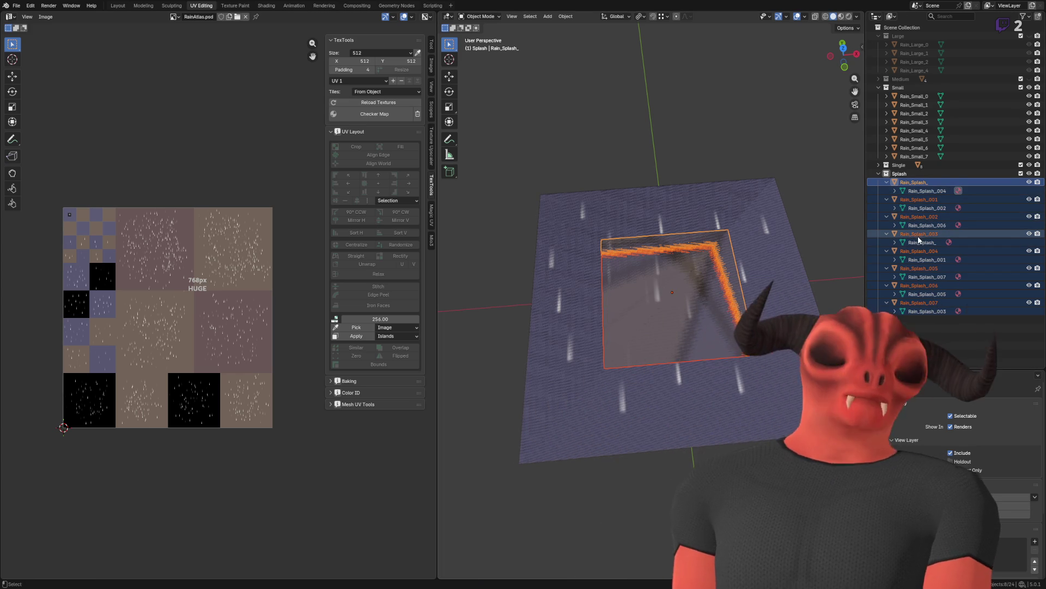
# Step: Append the _Mesh suffix to all eight splash mesh names
pyautogui.hotkey('ctrl', 'F2')
pyautogui.click(970, 262)
pyautogui.click(921, 272)
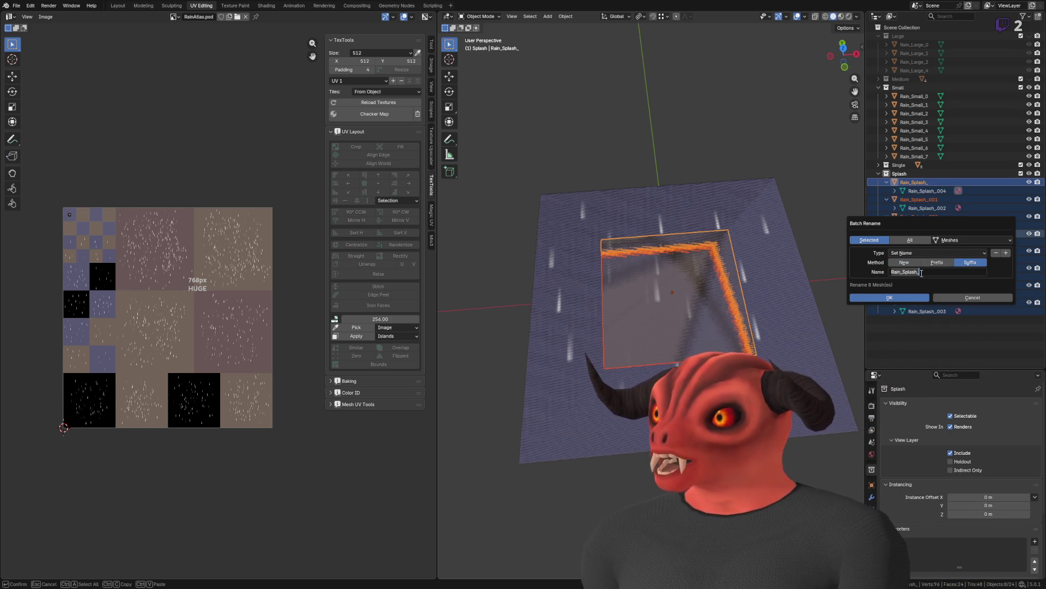
pyautogui.write('_Mesh')
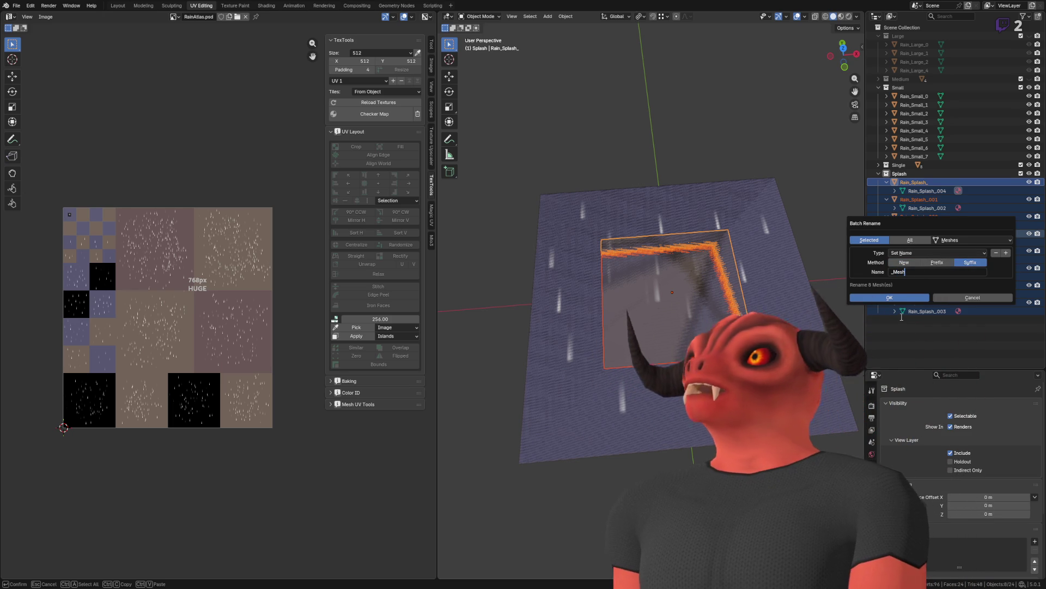
pyautogui.click(890, 297)
# Step: Rename the first two splash objects Rain_Splash_0 and Rain_Splash_1
pyautogui.click(940, 190)
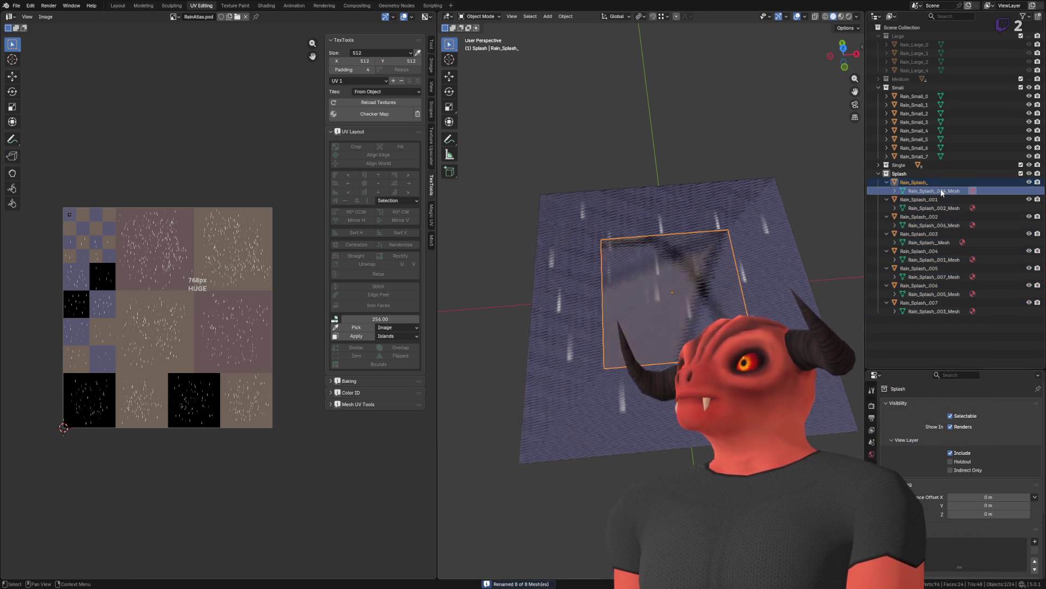
pyautogui.doubleClick(941, 183)
pyautogui.write('0')
pyautogui.press('Return')
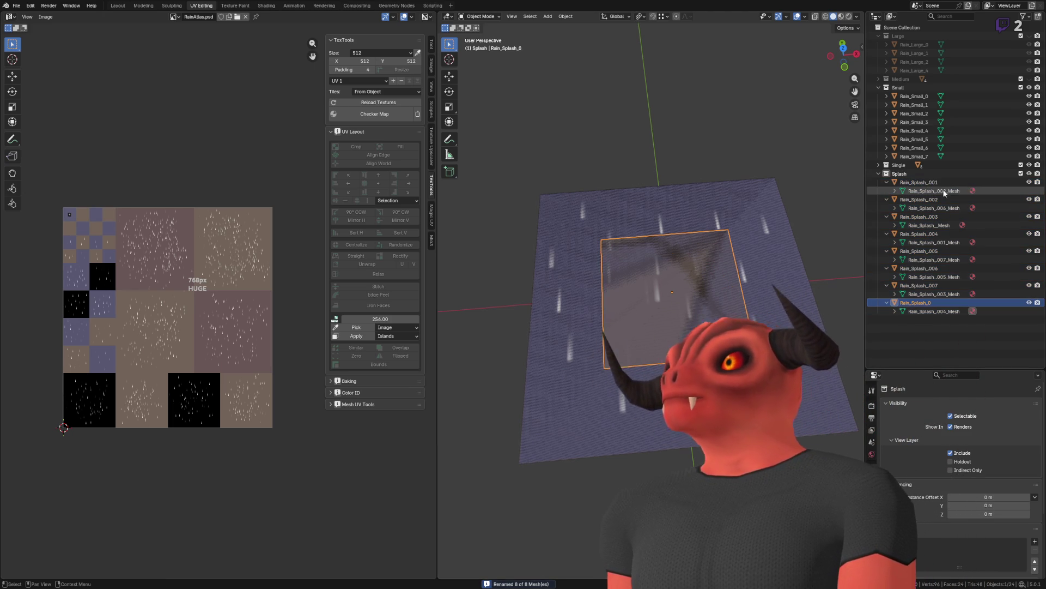
pyautogui.click(942, 183)
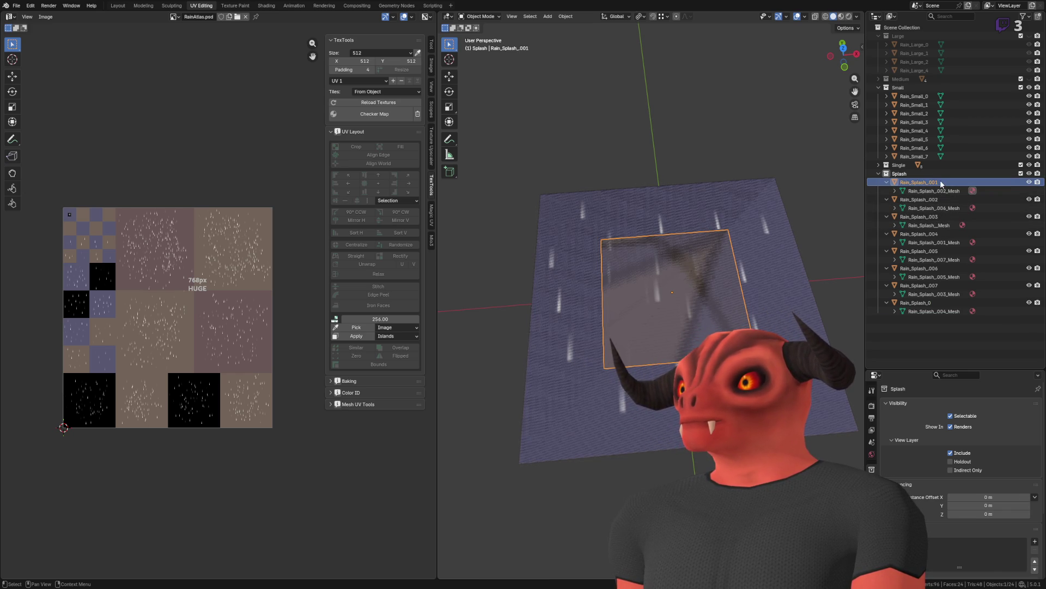
pyautogui.doubleClick(940, 182)
pyautogui.press('End')
pyautogui.press('BackSpace')
pyautogui.press('BackSpace')
pyautogui.press('BackSpace')
pyautogui.write('1')
pyautogui.press('Return')
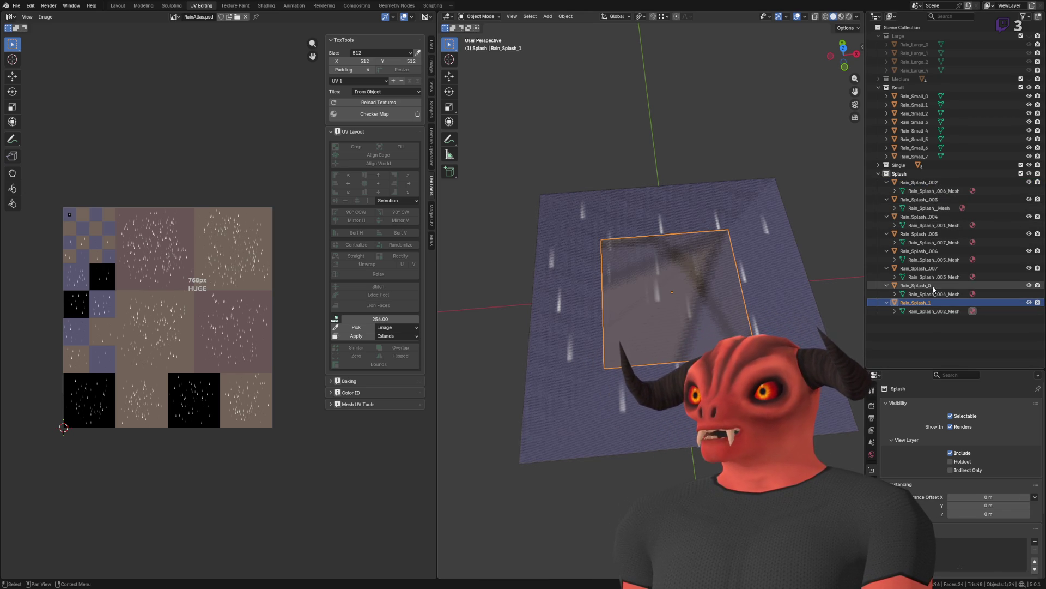
# Step: Rename Rain_Splash_007 to Rain_Splash_7 and confirm the Rain_Splash_0 name
pyautogui.doubleClick(941, 268)
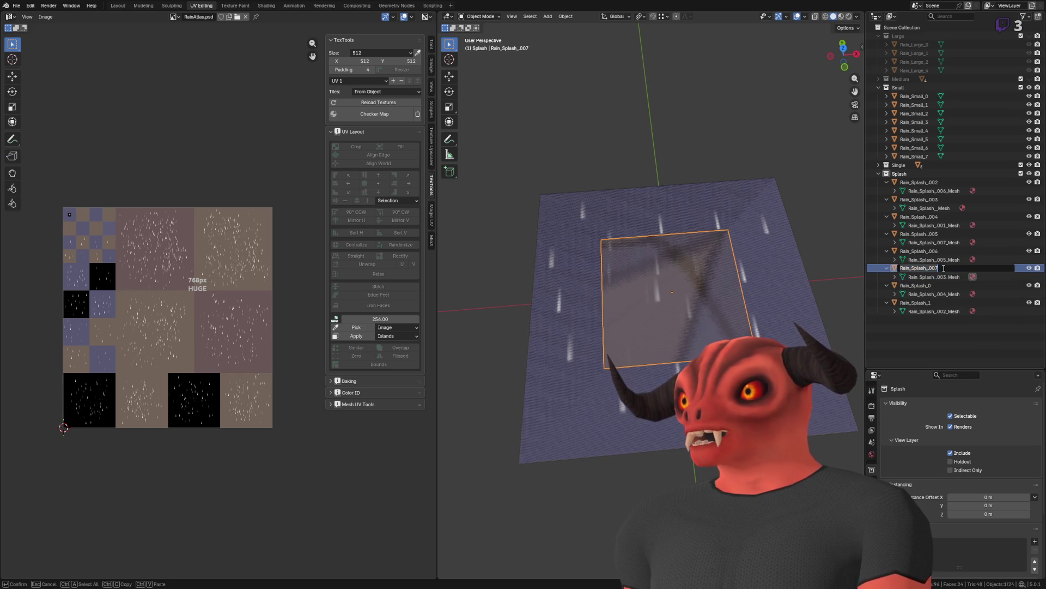
pyautogui.press('End')
pyautogui.press('BackSpace')
pyautogui.press('BackSpace')
pyautogui.press('BackSpace')
pyautogui.write('7')
pyautogui.press('Return')
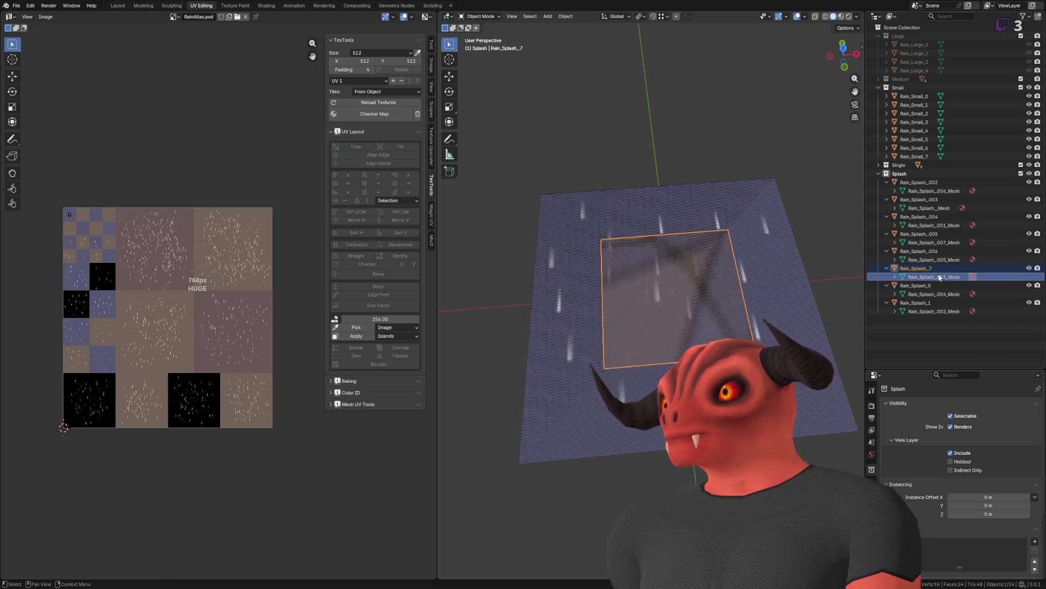
pyautogui.rightClick(938, 269)
pyautogui.press('Escape')
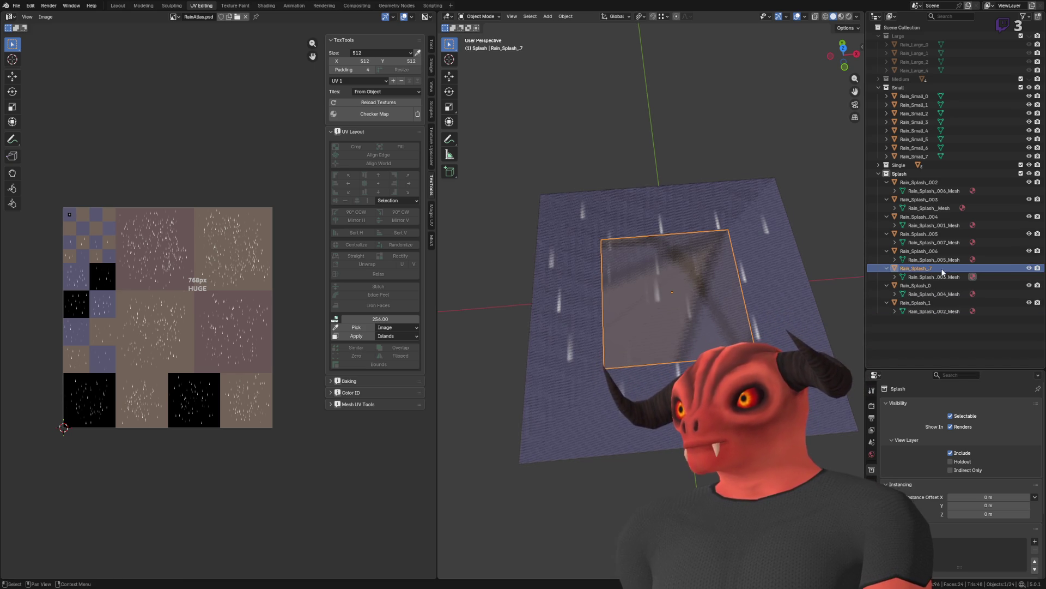
pyautogui.write('0')
pyautogui.press('Return')
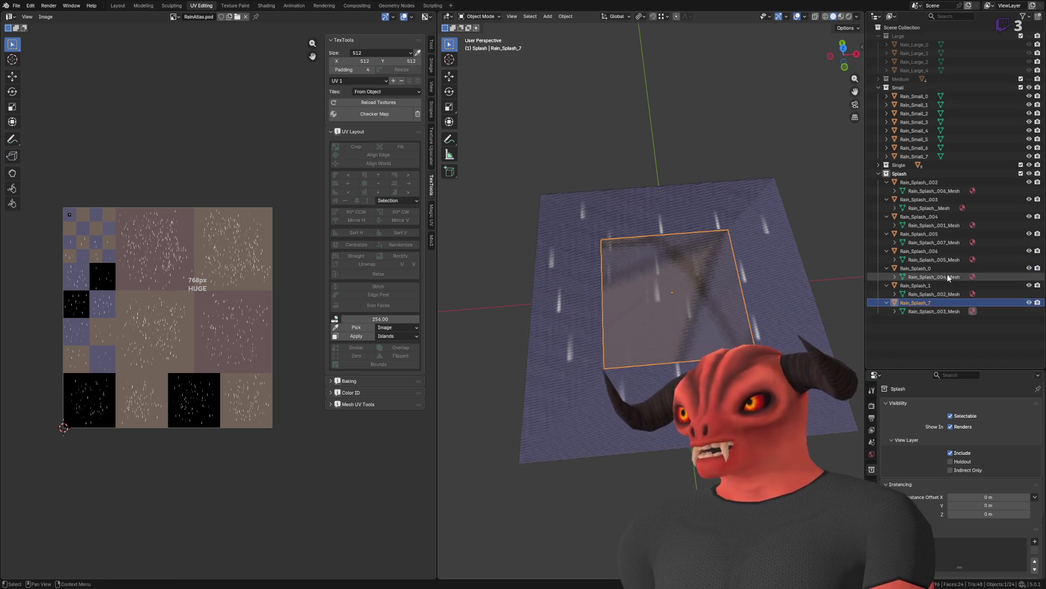
pyautogui.click(947, 277)
# Step: Strip the zero padding from the selected splash mesh names with find-and-replace
pyautogui.keyDown('shift'); pyautogui.click(929, 191); pyautogui.keyUp('shift')
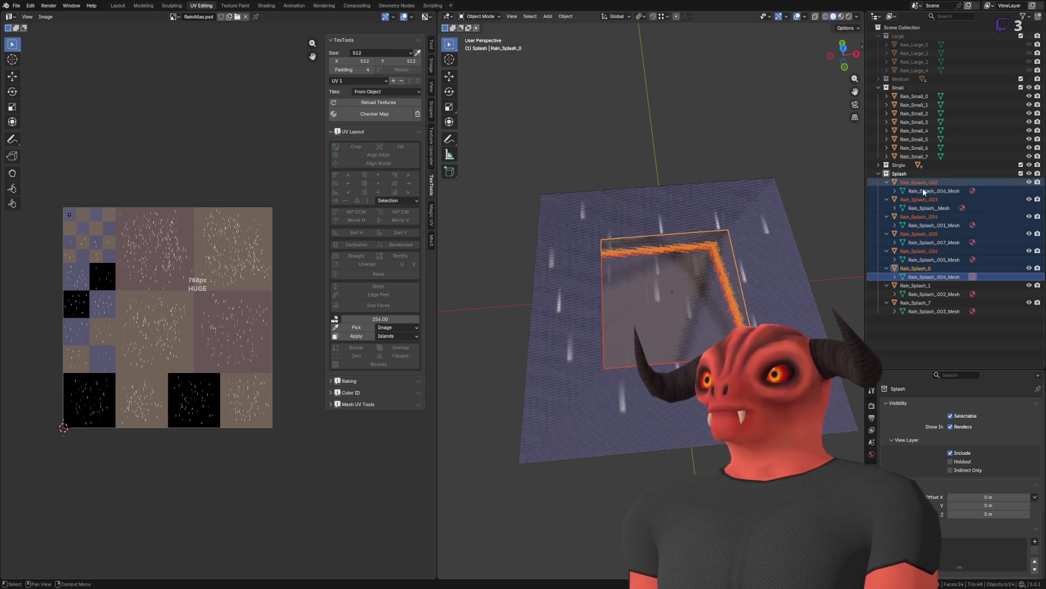
pyautogui.hotkey('ctrl', 'F2')
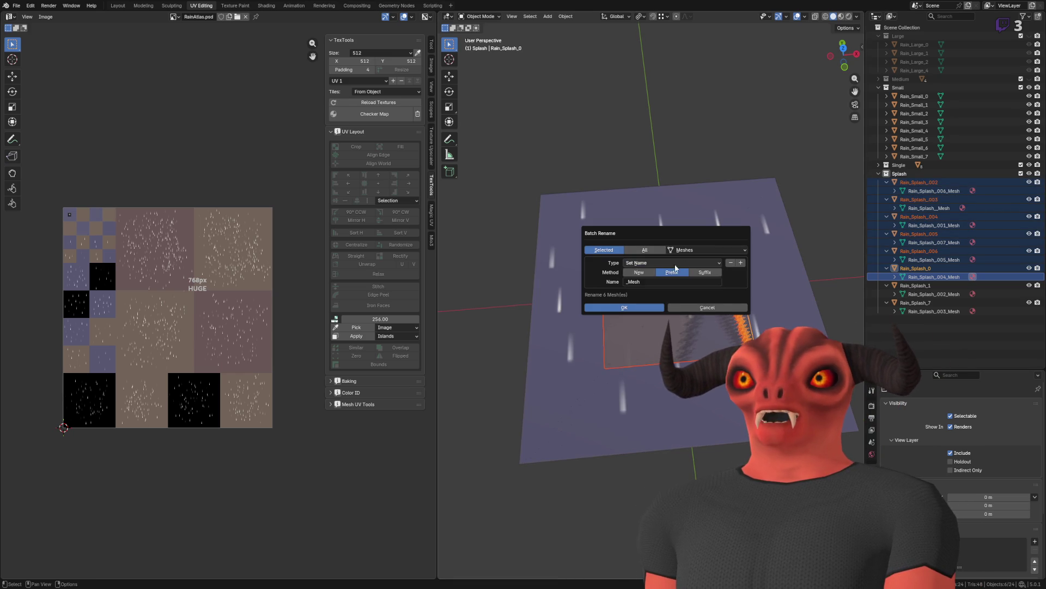
pyautogui.click(672, 263)
pyautogui.click(661, 278)
pyautogui.click(632, 317)
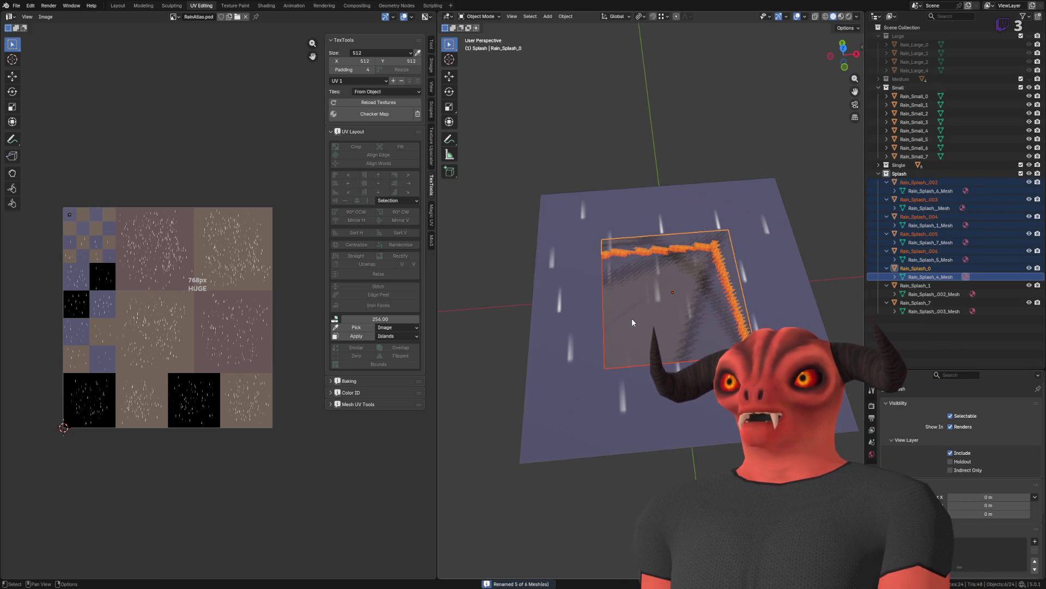
# Step: Remove the zero padding from the splash object names, yielding Rain_Splash_0 through Rain_Splash_7
pyautogui.hotkey('ctrl', 'F2')
pyautogui.click(801, 269)
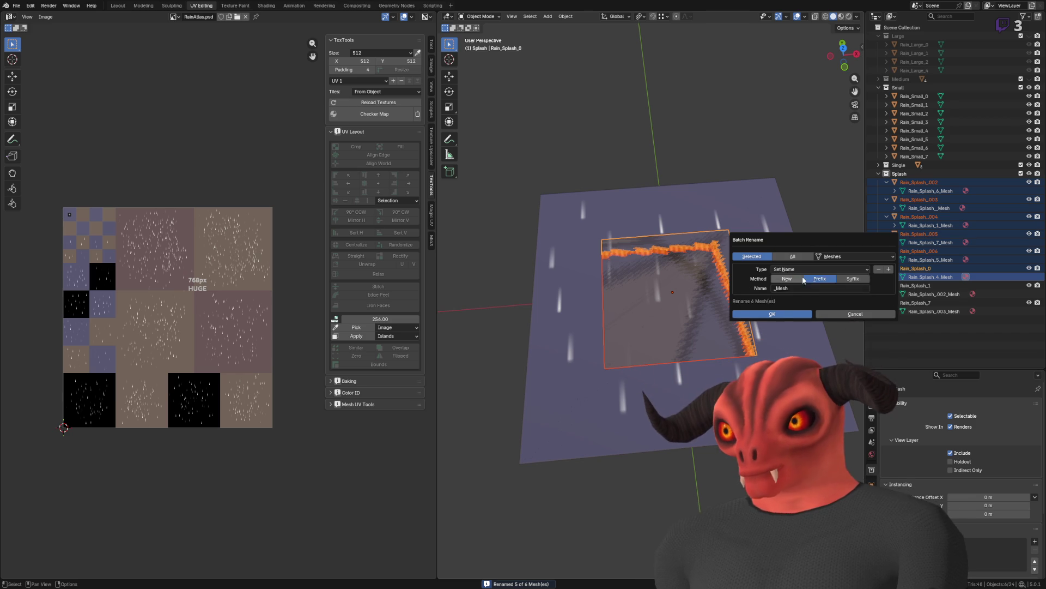
pyautogui.click(799, 279)
pyautogui.click(804, 279)
pyautogui.click(856, 256)
pyautogui.click(833, 261)
pyautogui.click(782, 321)
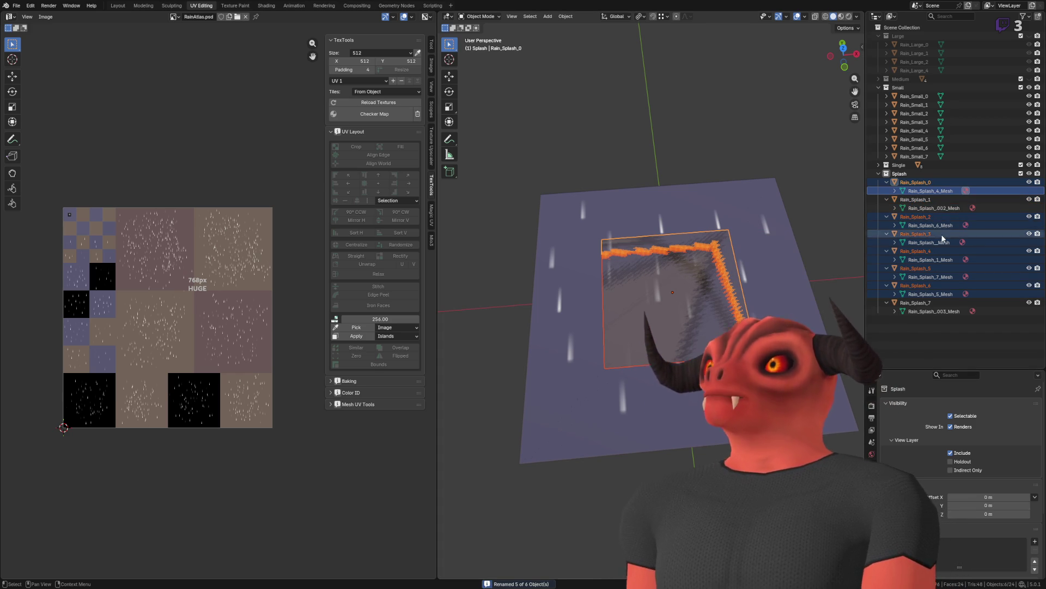
pyautogui.click(940, 190)
pyautogui.click(940, 199)
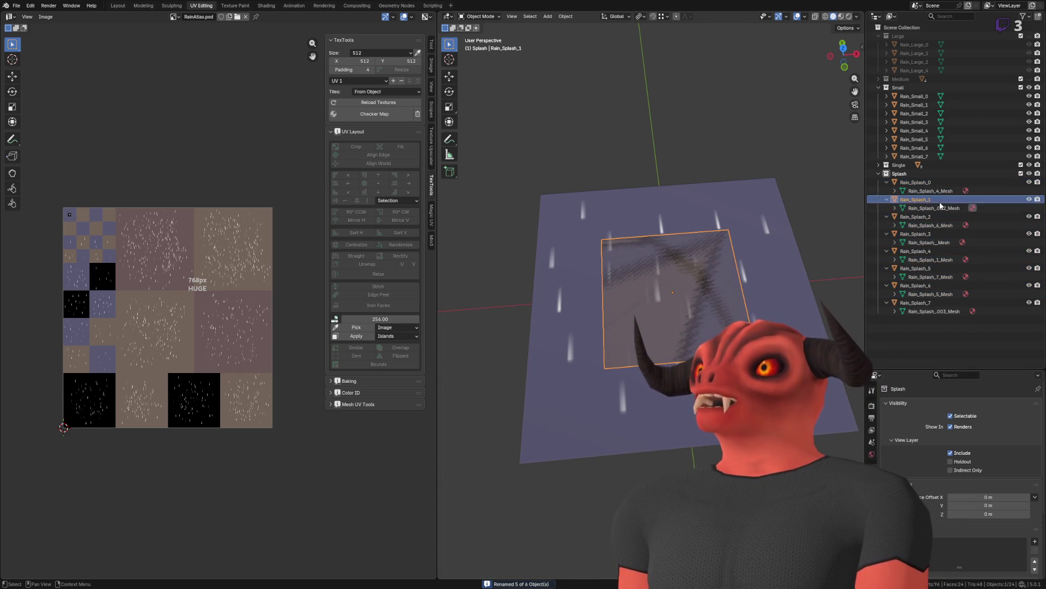
pyautogui.click(952, 217)
pyautogui.click(937, 190)
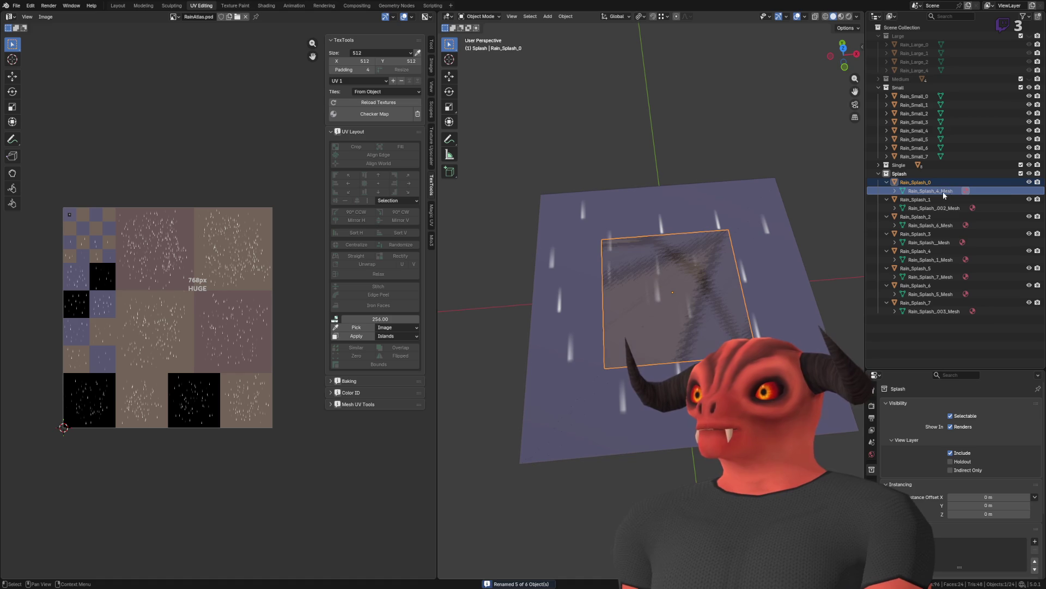
# Step: Rename the mesh data of Rain_Splash_0 and Rain_Splash_1 to Rain_Splash_0_Mesh and Rain_Splash_1_Mesh
pyautogui.doubleClick(937, 190)
pyautogui.click(937, 190)
pyautogui.press('BackSpace')
pyautogui.write('0')
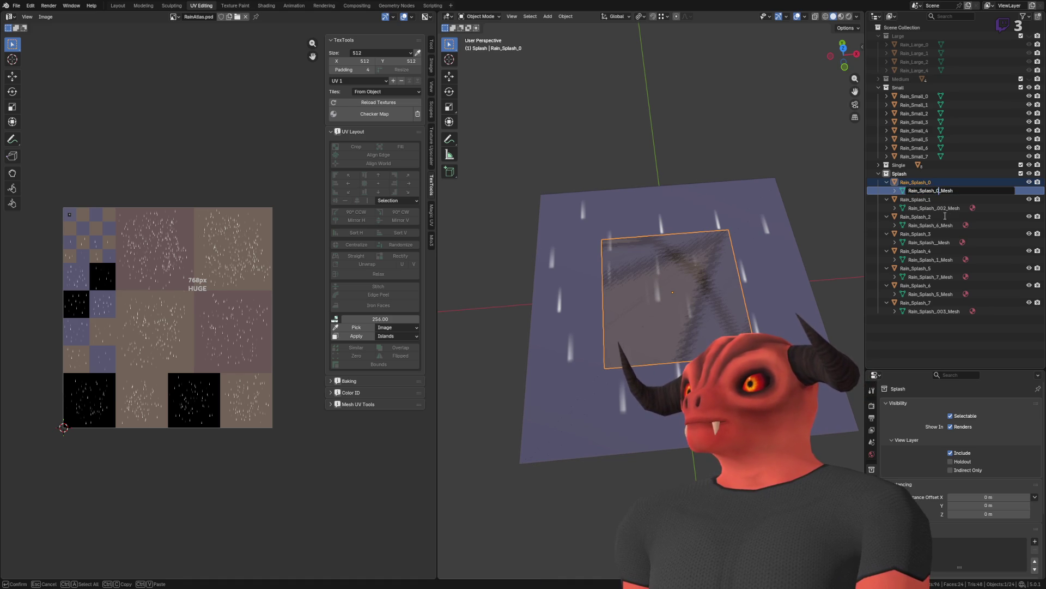
pyautogui.click(943, 208)
pyautogui.doubleClick(943, 207)
pyautogui.click(938, 208)
pyautogui.press('BackSpace')
# Step: Rename the mesh data of Rain_Splash_2 through Rain_Splash_5 to their matching _Mesh names
pyautogui.press('BackSpace')
pyautogui.press('BackSpace')
pyautogui.write('1')
pyautogui.press('Return')
pyautogui.click(959, 225)
pyautogui.doubleClick(938, 225)
pyautogui.click(939, 225)
pyautogui.press('BackSpace')
pyautogui.write('2')
pyautogui.press('Return')
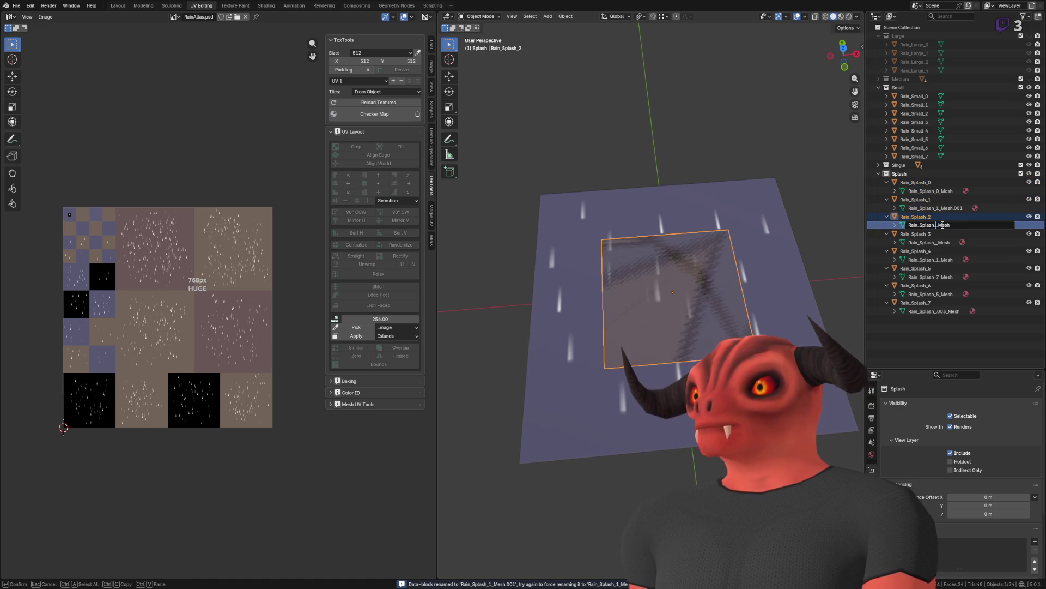
pyautogui.doubleClick(934, 242)
pyautogui.click(934, 243)
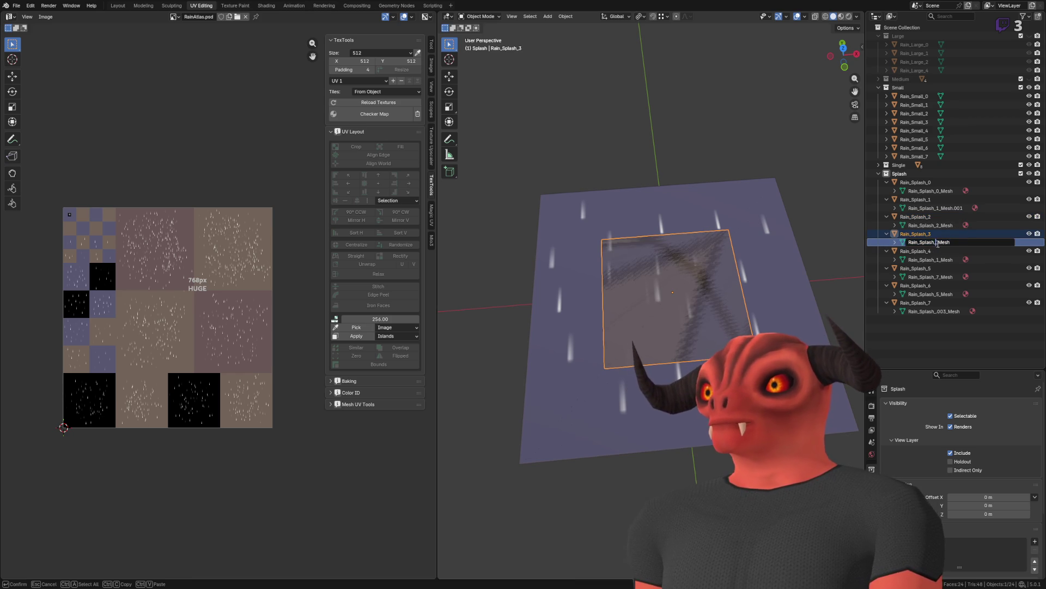
pyautogui.write('3_')
pyautogui.doubleClick(946, 260)
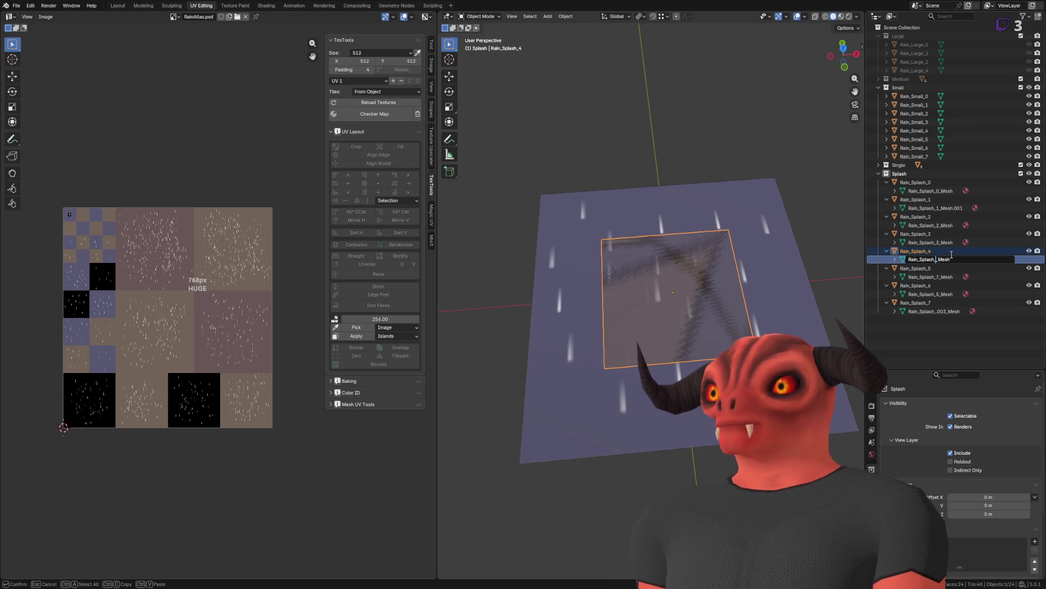
pyautogui.write('4_')
pyautogui.click(940, 276)
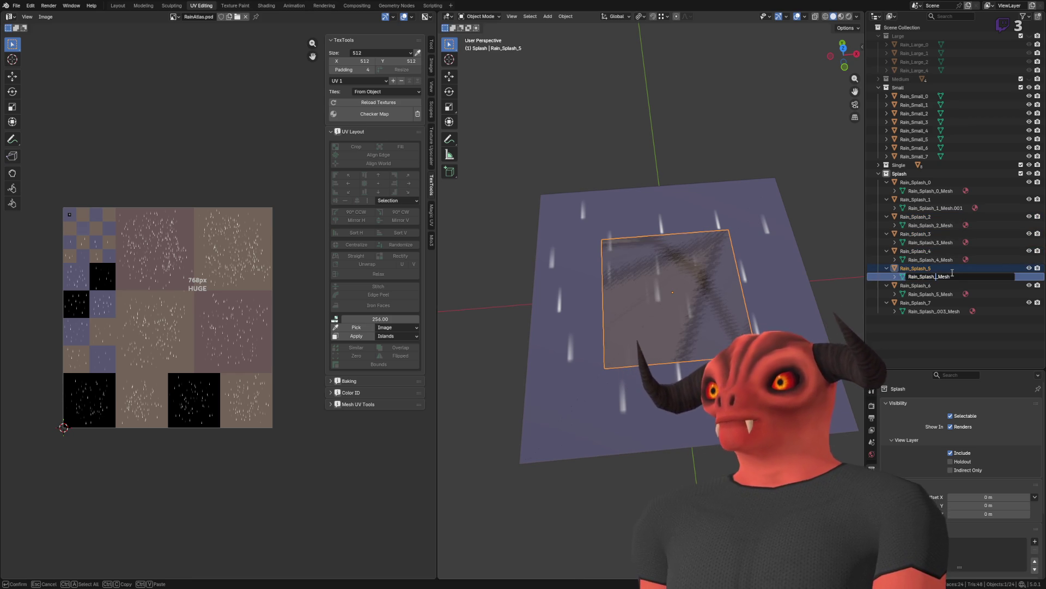
pyautogui.write('5_')
pyautogui.press('Return')
# Step: Name Rain_Splash_6_Mesh and Rain_Splash_7_Mesh, and drop the .001 suffix from Rain_Splash_5's mesh
pyautogui.doubleClick(940, 295)
pyautogui.click(938, 294)
pyautogui.press('BackSpace')
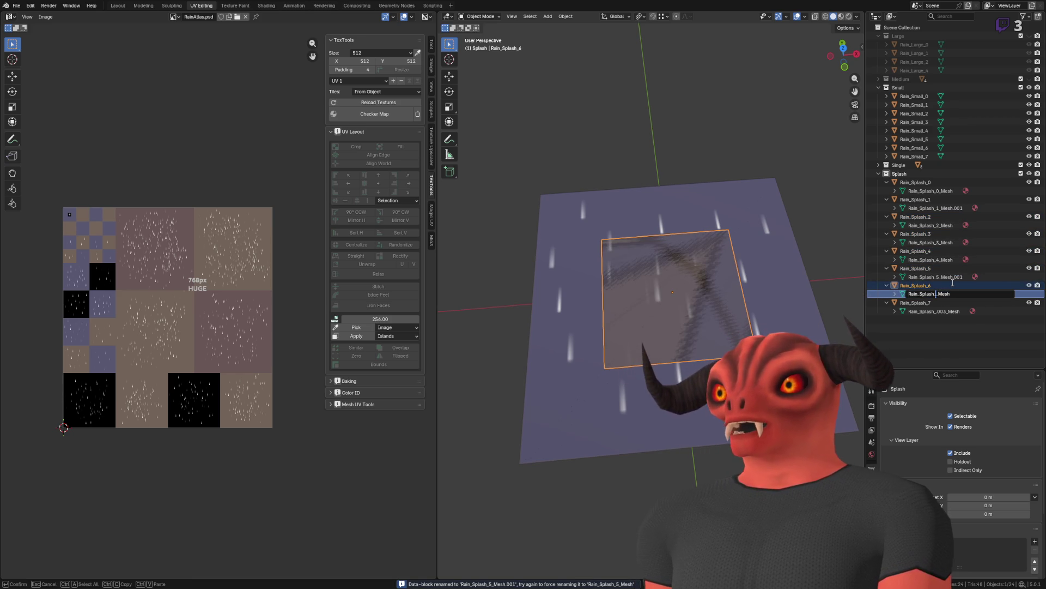
pyautogui.write('6')
pyautogui.press('Return')
pyautogui.doubleClick(943, 311)
pyautogui.click(939, 311)
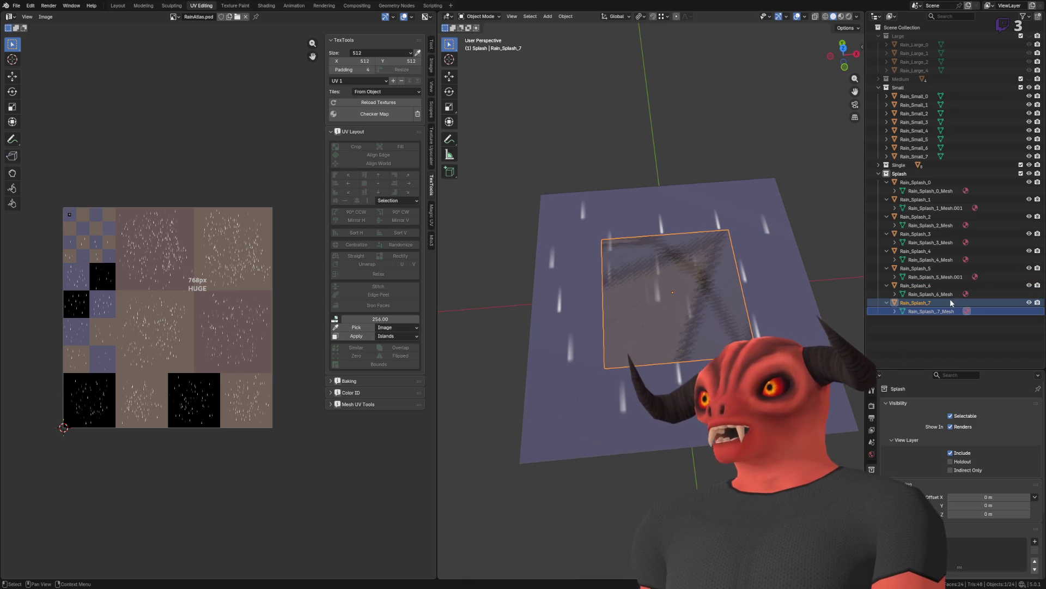
pyautogui.write('7')
pyautogui.press('Return')
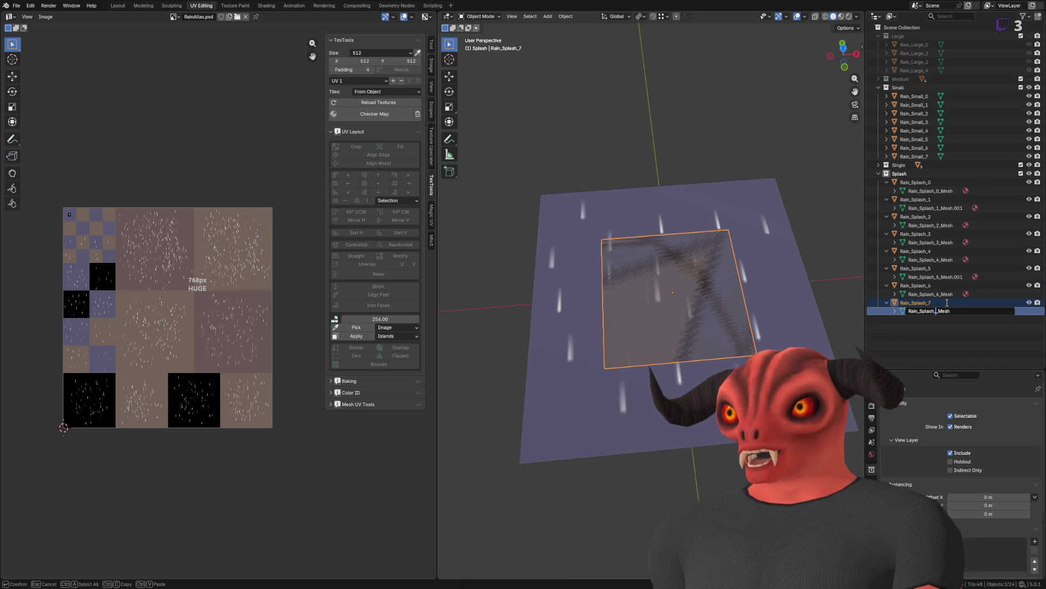
pyautogui.write('7')
pyautogui.press('Return')
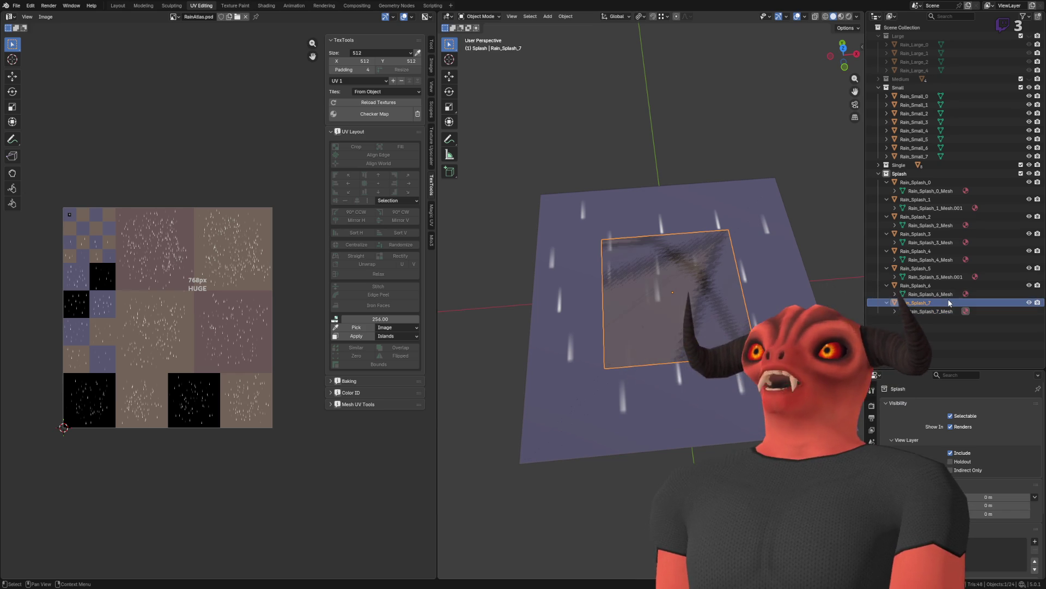
pyautogui.click(947, 276)
pyautogui.doubleClick(953, 279)
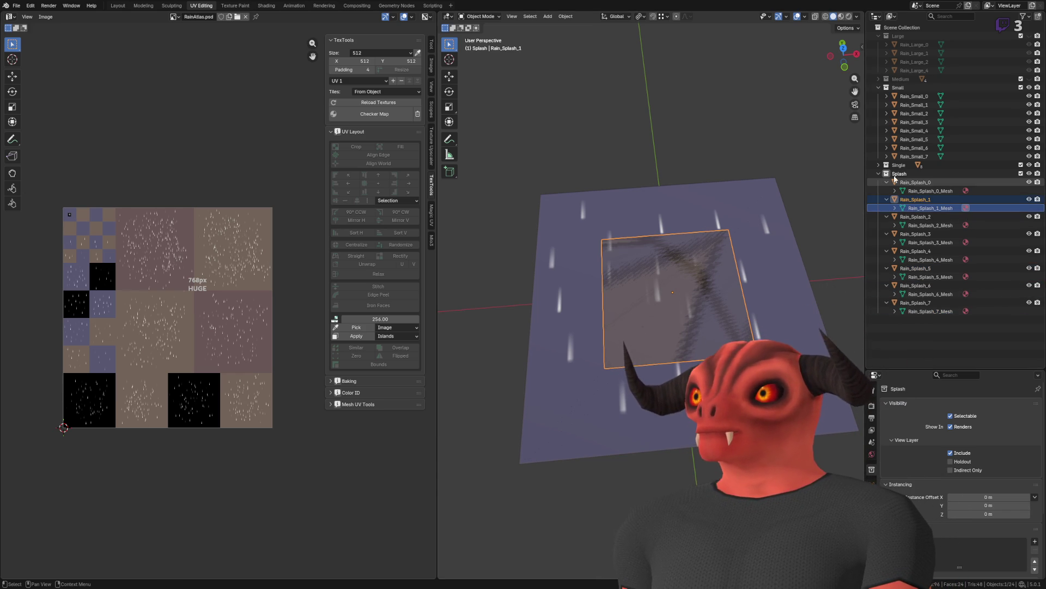
# Step: Collapse the Rain_Splash entries in the Outliner and deselect the splash planes
pyautogui.click(928, 186)
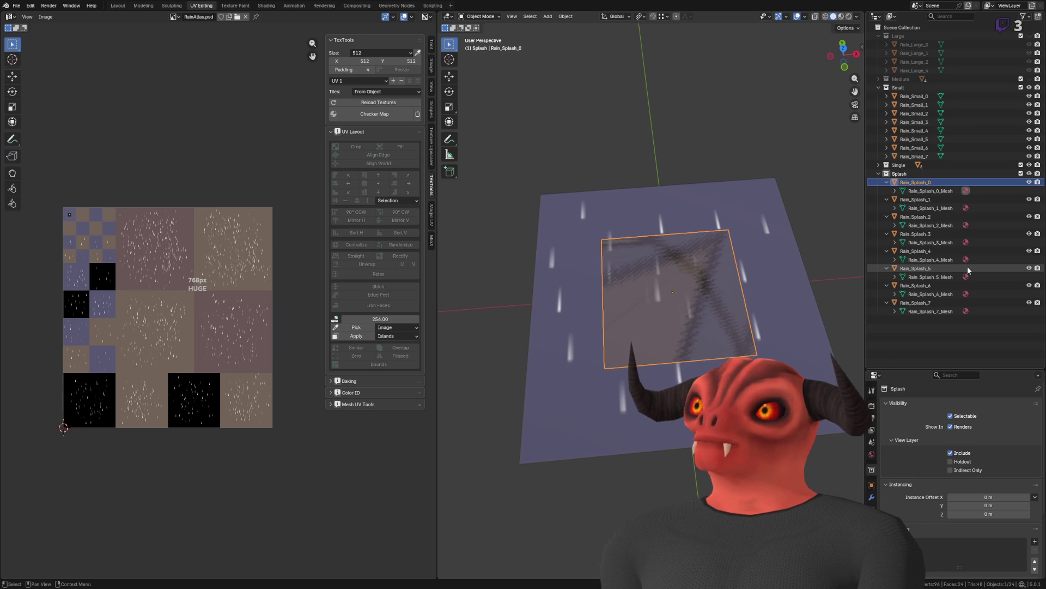
pyautogui.press('Left')
pyautogui.press('Down')
pyautogui.press('Left')
pyautogui.press('Down')
pyautogui.press('Left')
pyautogui.press('Down')
pyautogui.press('Left')
pyautogui.press('Down')
pyautogui.press('Left')
pyautogui.press('Down')
pyautogui.press('Left')
pyautogui.press('Down')
pyautogui.press('Left')
pyautogui.press('Down')
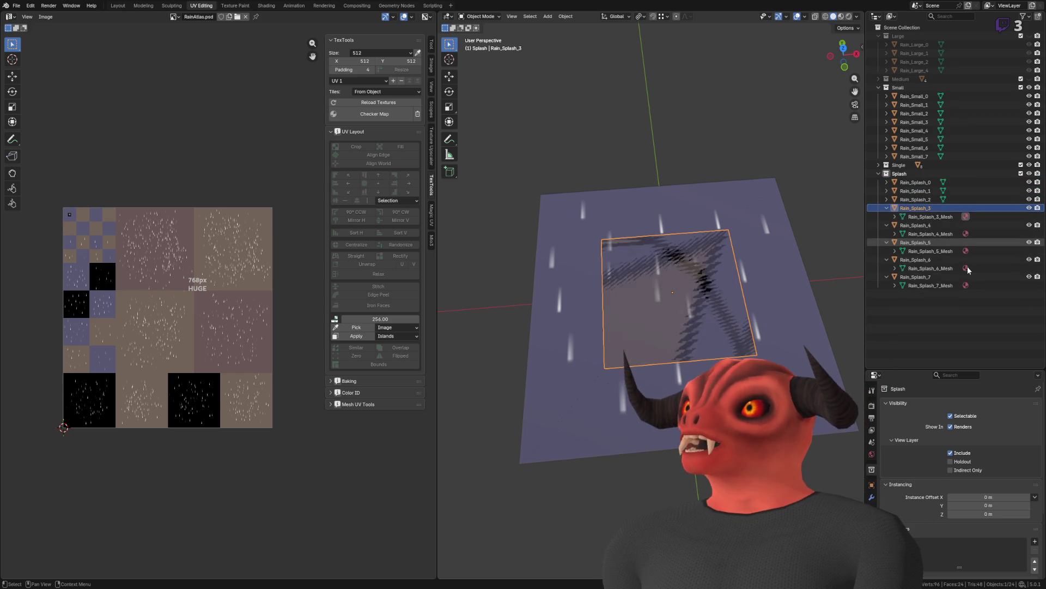
pyautogui.press('Left')
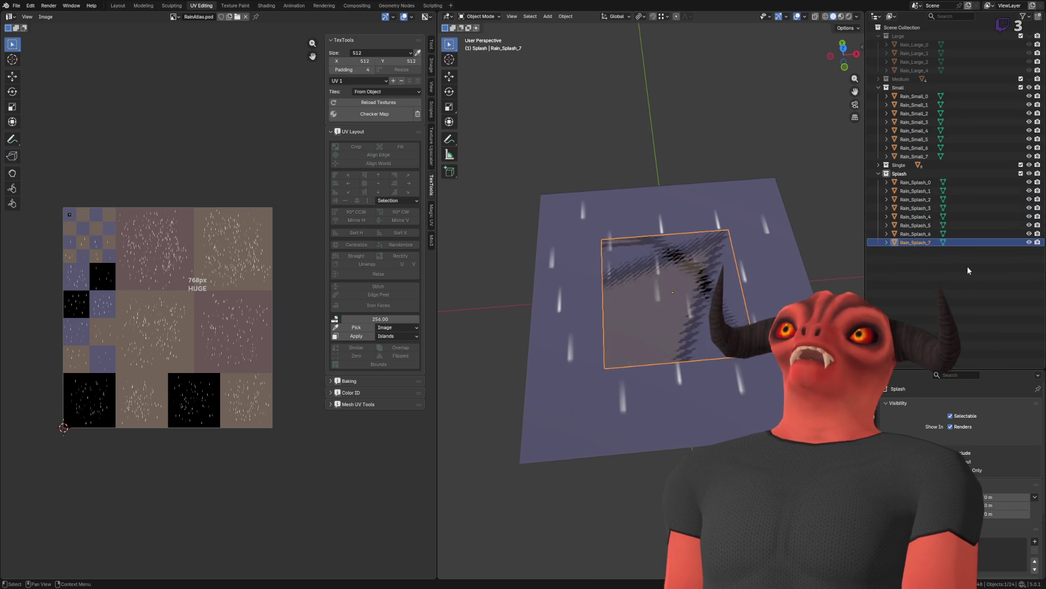
pyautogui.click(682, 133)
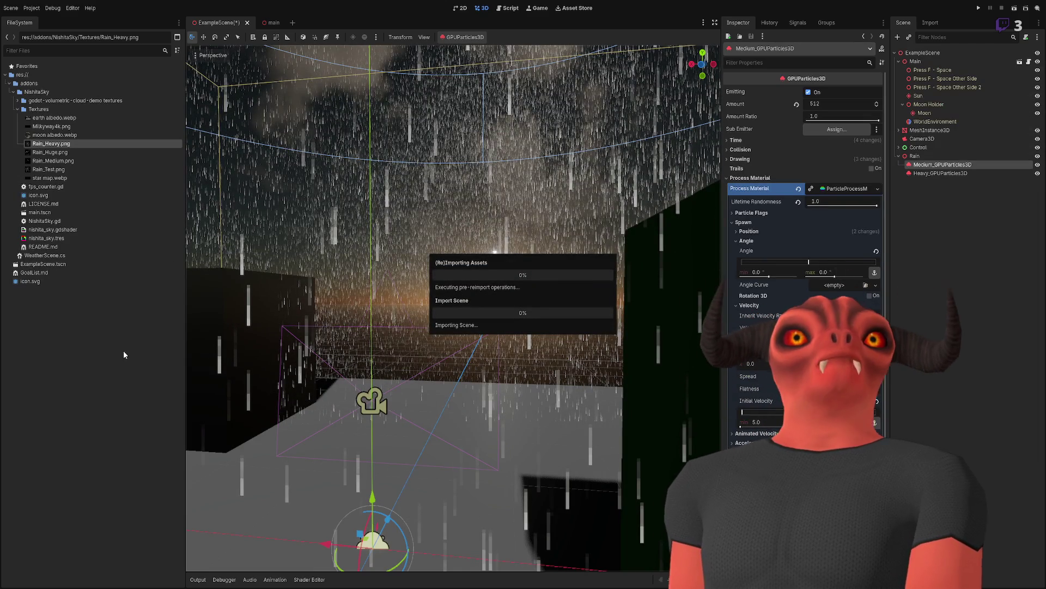
# Step: Go into the NishitaSky addon's new Meshes folder and import RainMeshes.blend
pyautogui.click(39, 93)
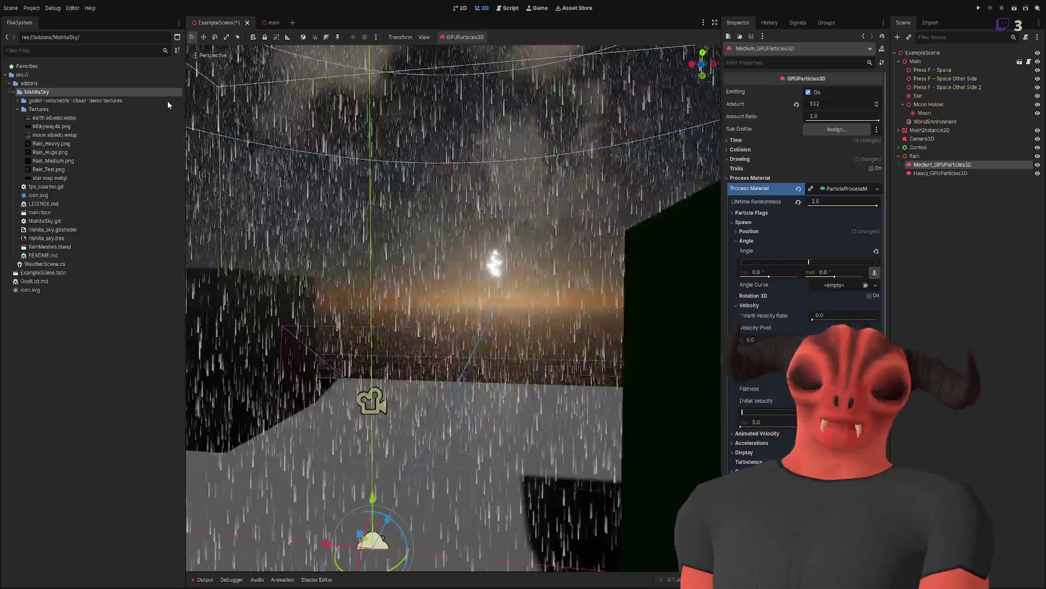
pyautogui.click(87, 109)
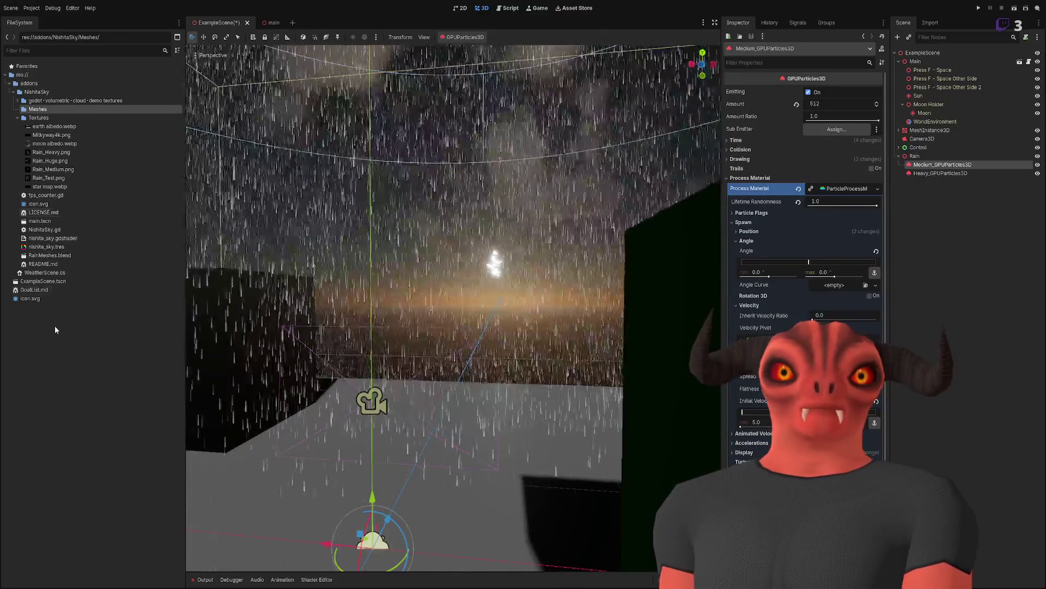
pyautogui.click(61, 314)
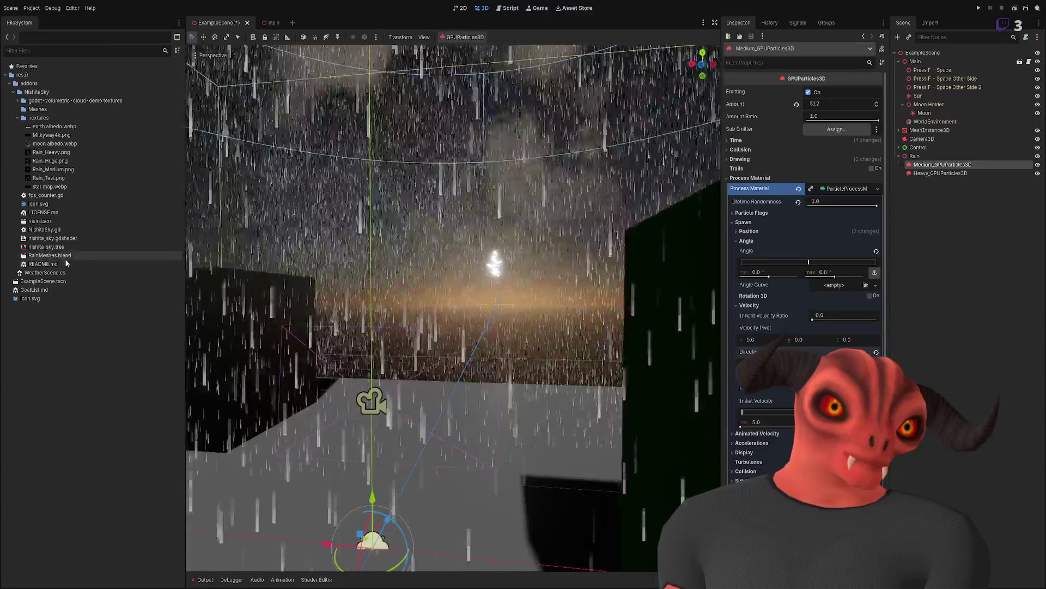
pyautogui.doubleClick(65, 259)
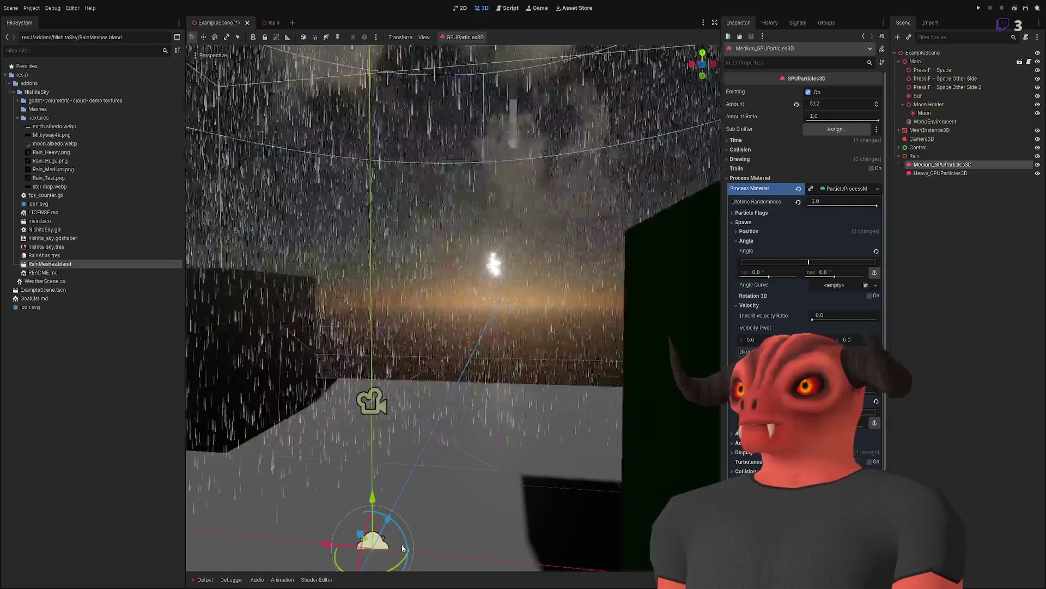
# Step: Open RainAtlas.tres from the FileSystem dock in the Inspector
pyautogui.click(44, 255)
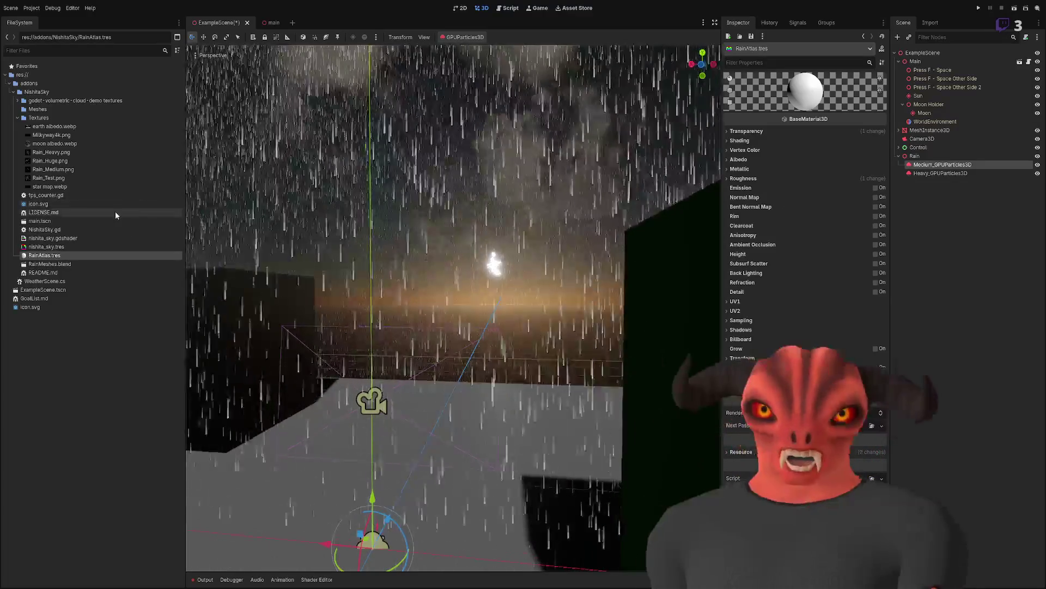
# Step: Expand the RainAtlas material's Albedo section in the Inspector to show its empty texture slot
pyautogui.scroll(-5, 471, 270)
pyautogui.scroll(-3, 470, 268)
pyautogui.scroll(6, 463, 270)
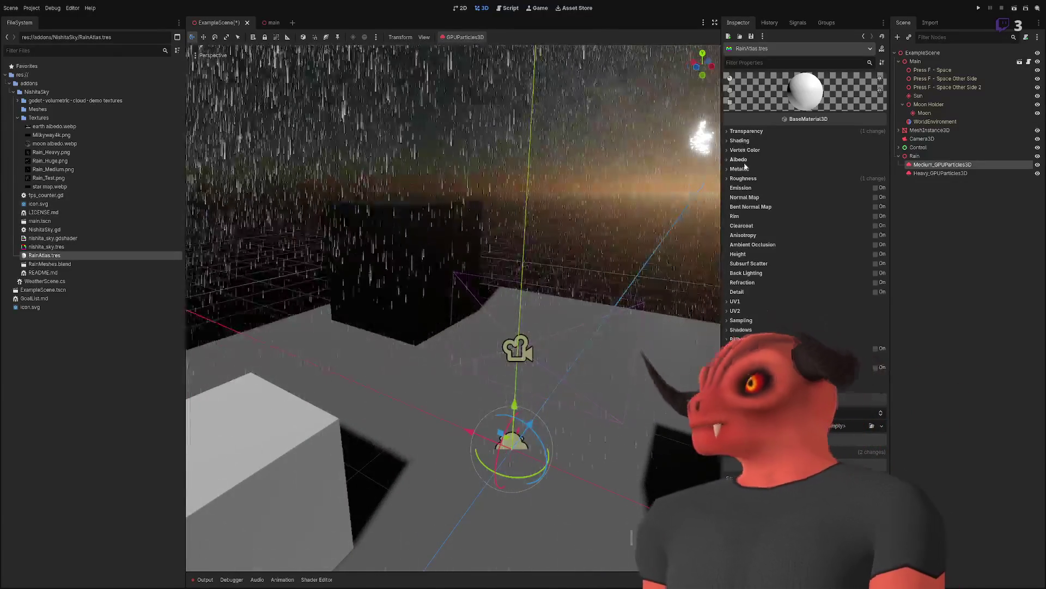
pyautogui.click(811, 160)
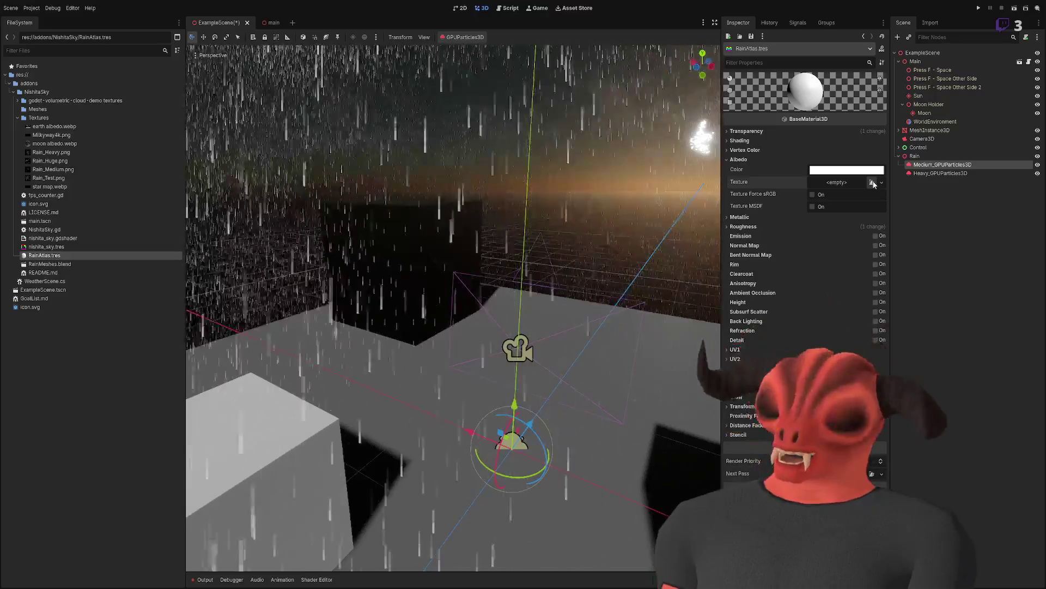